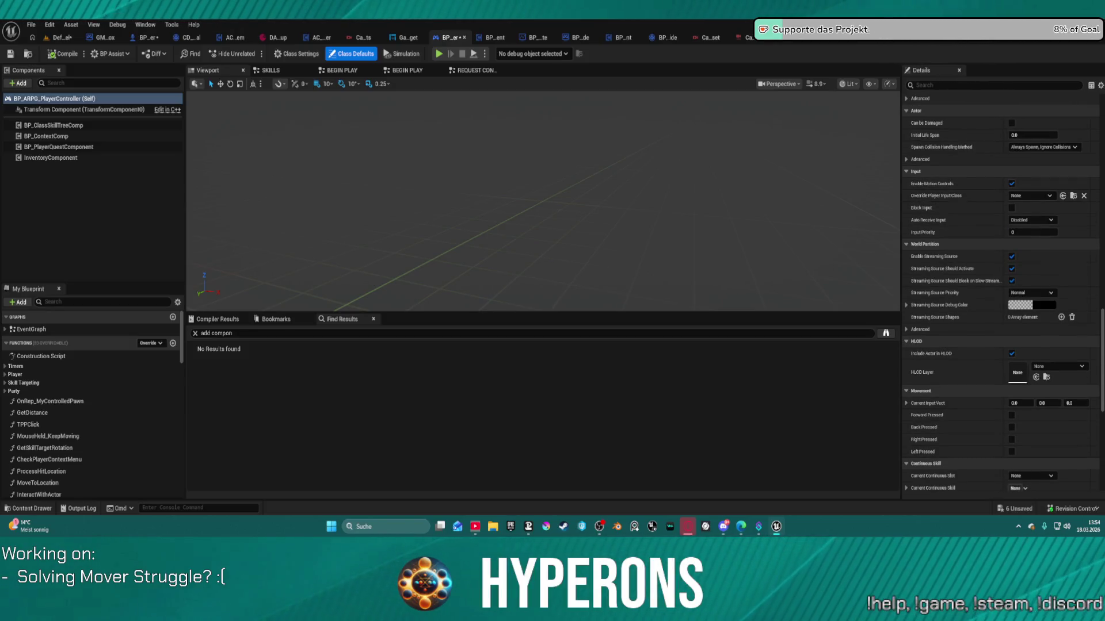
- Review the controller's class defaults and expand the Click Event Keys array
scroll(1001, 213, "down", 1)
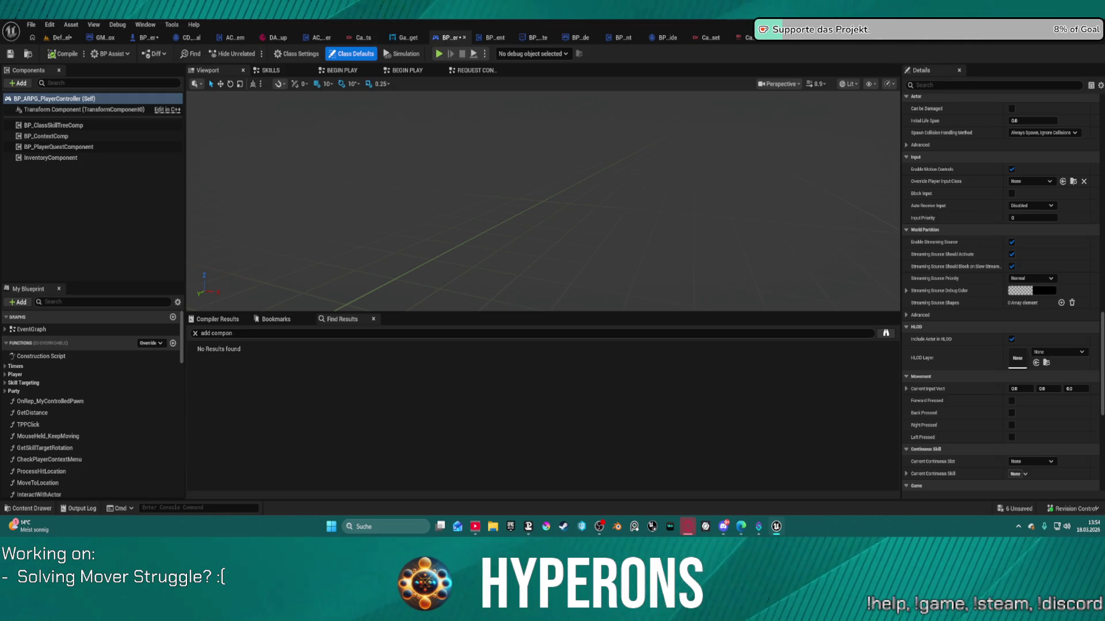
scroll(1046, 353, "up", 3)
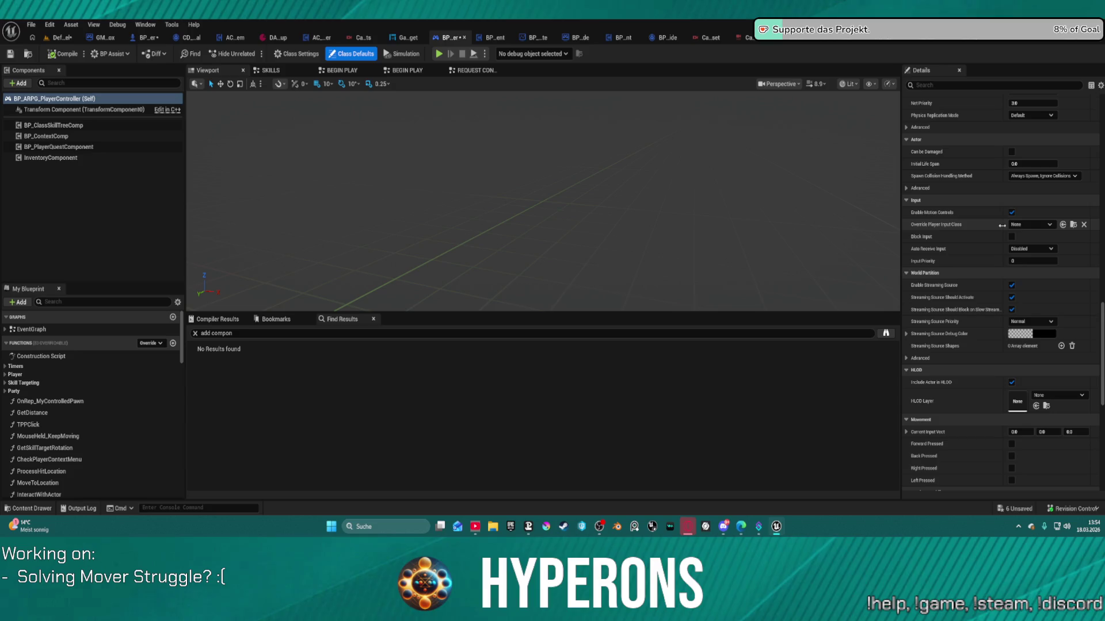
scroll(990, 166, "up", 14)
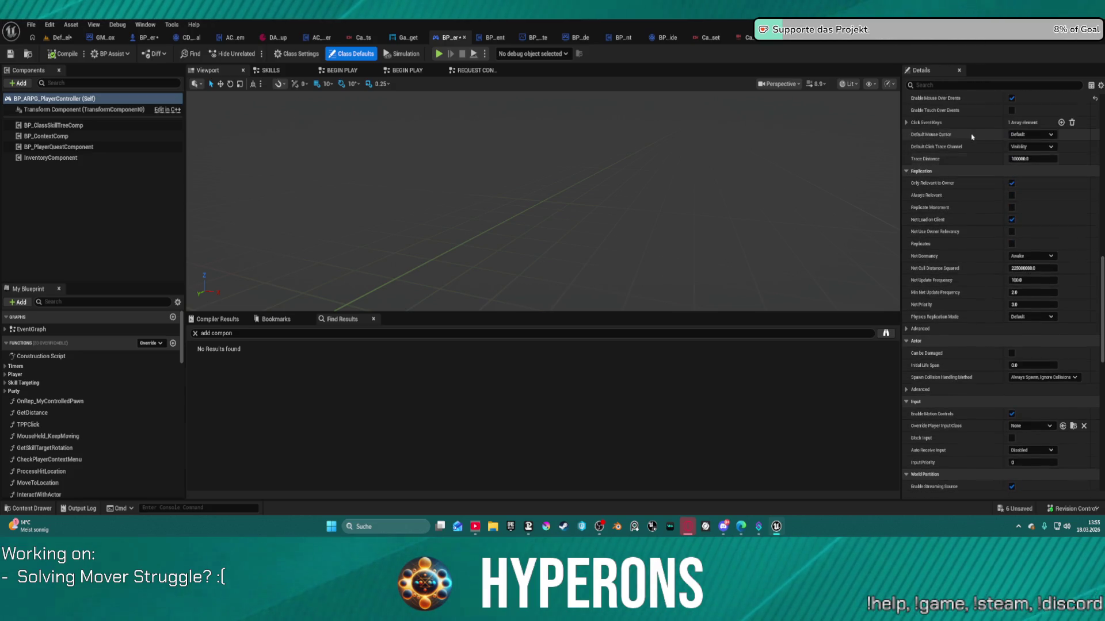
scroll(973, 138, "down", 8)
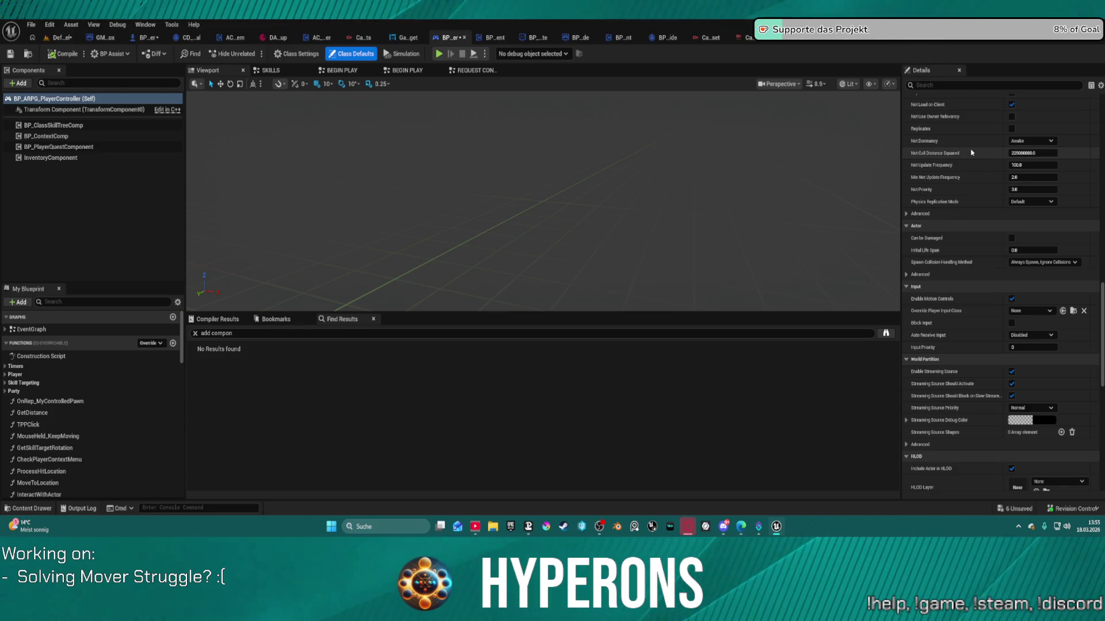
scroll(976, 190, "down", 4)
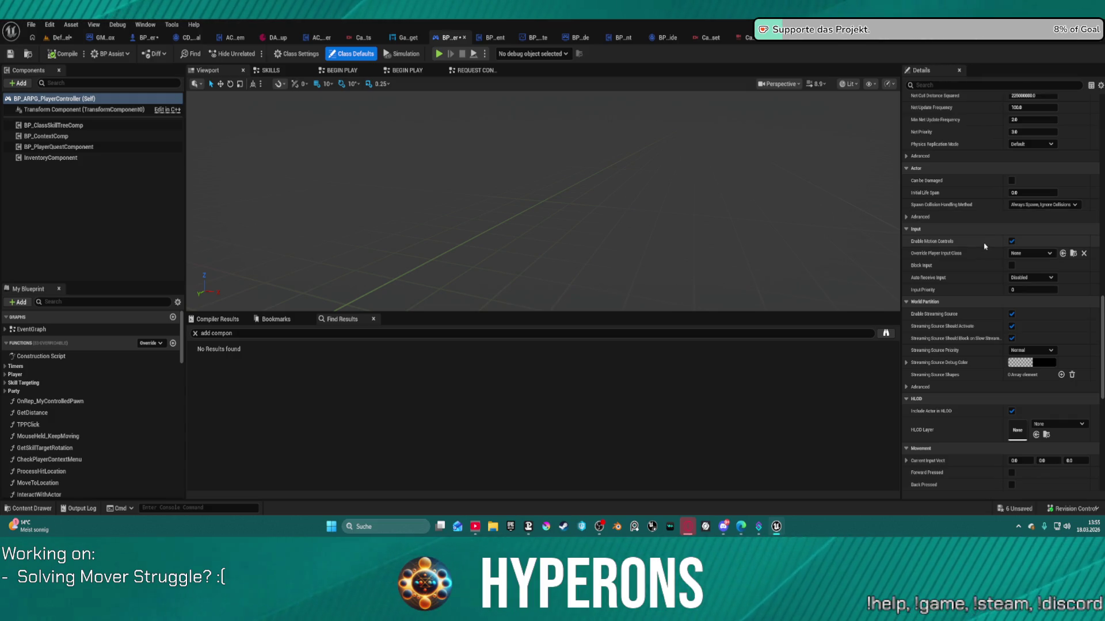
scroll(981, 227, "up", 20)
scroll(981, 233, "up", 5)
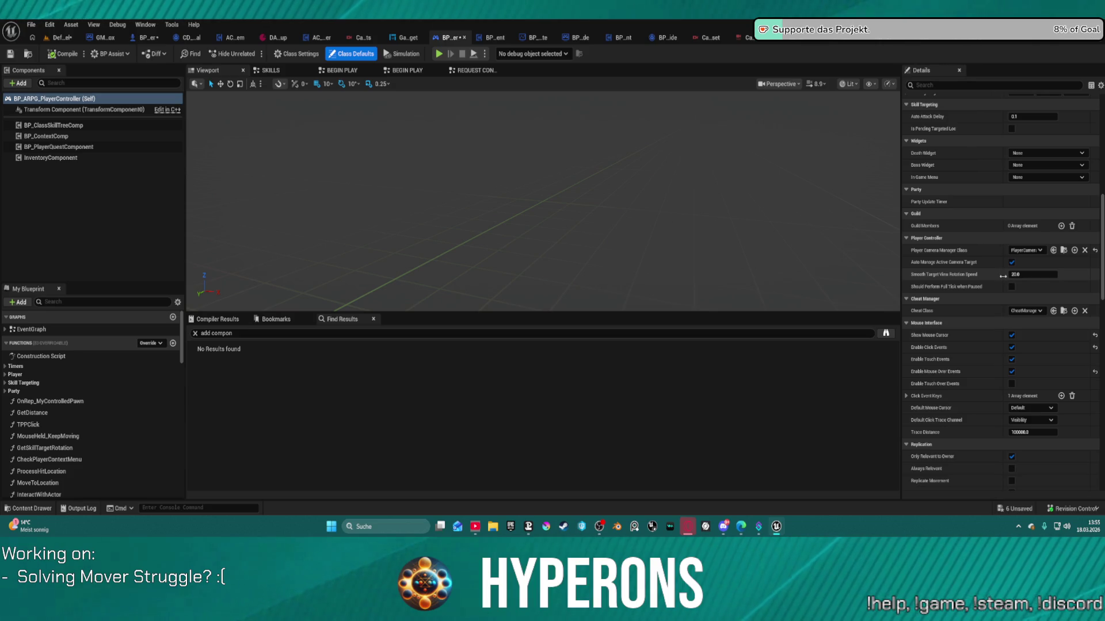
scroll(1001, 276, "down", 6)
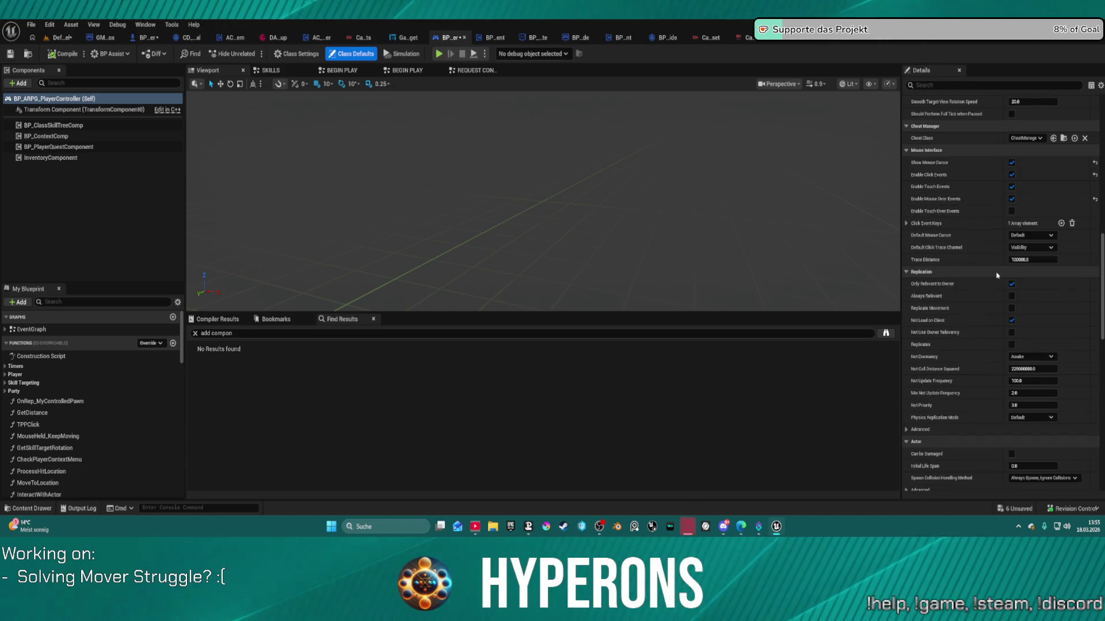
left_click(907, 224)
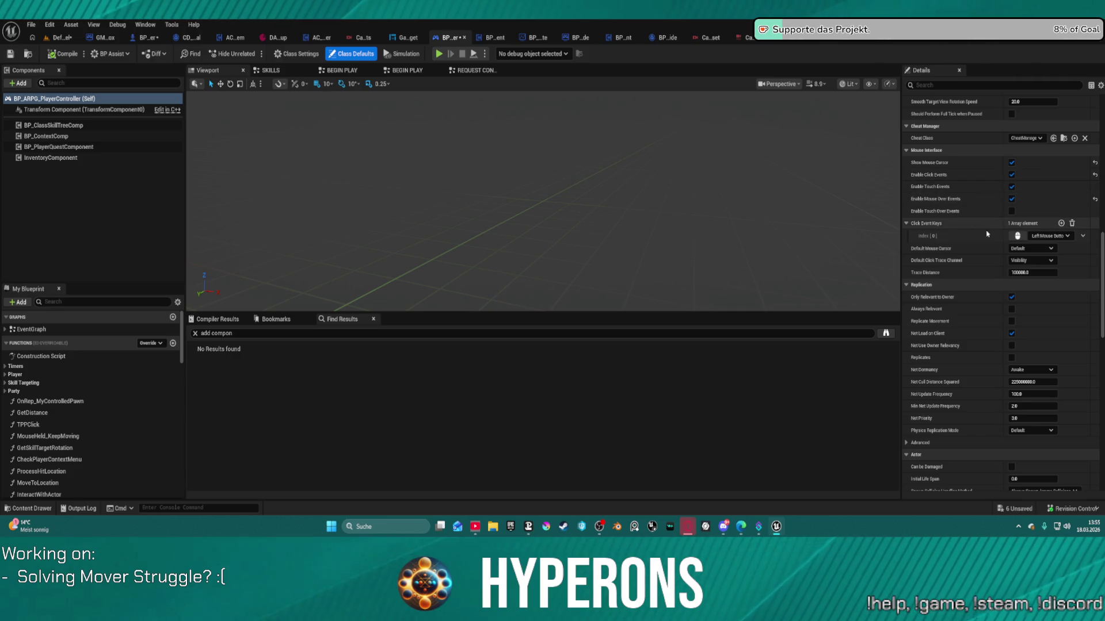
- Look further down the defaults and expand the advanced World Partition options
scroll(987, 242, "down", 3)
scroll(986, 242, "down", 7)
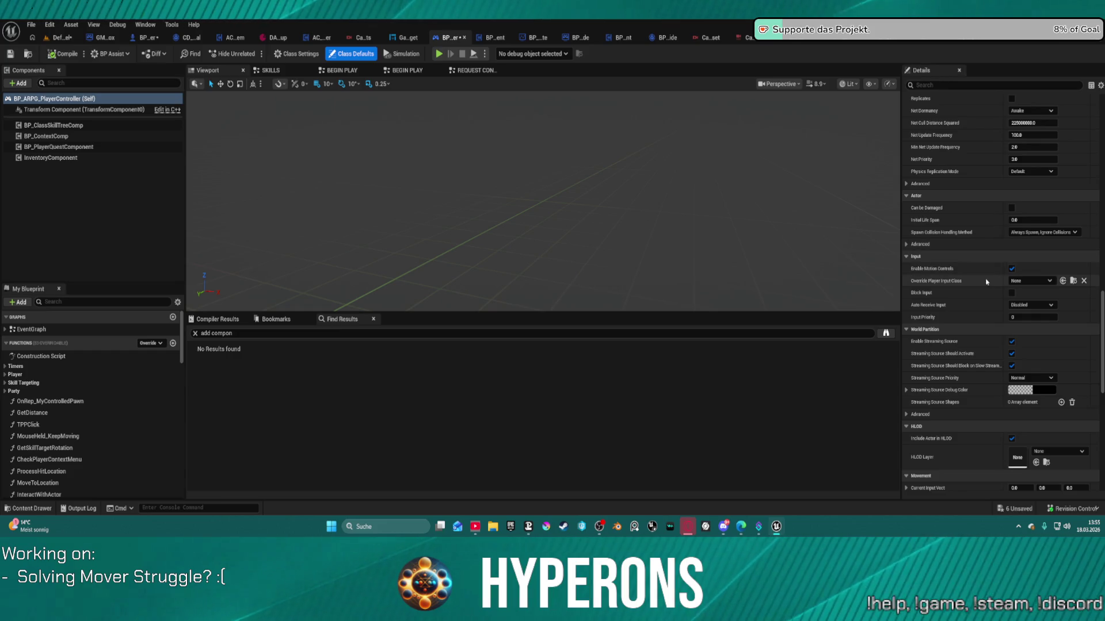
scroll(978, 262, "down", 3)
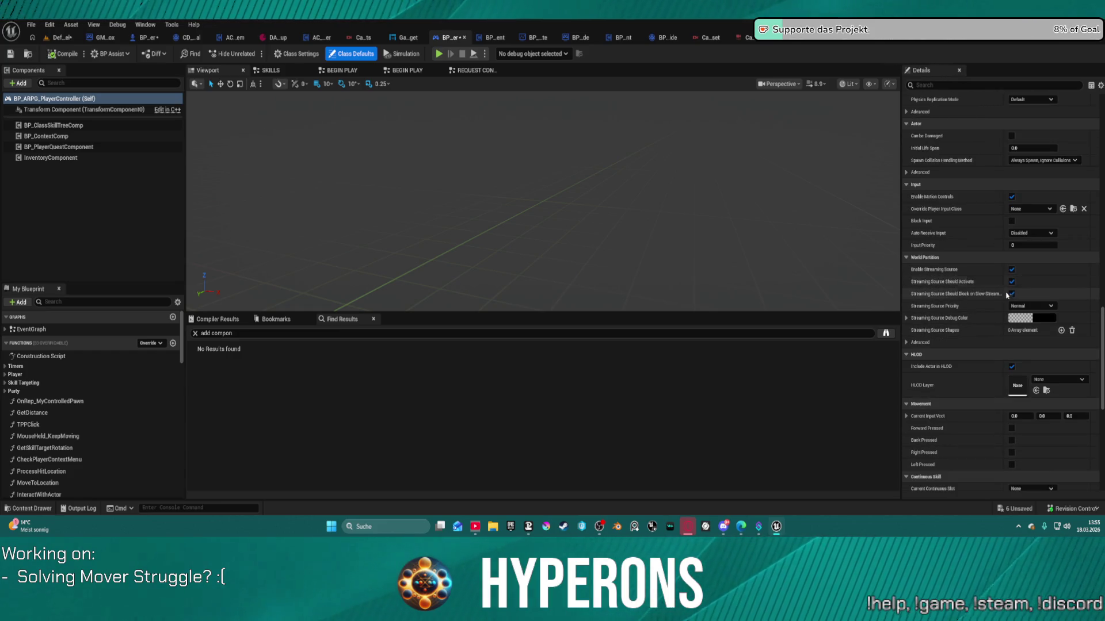
scroll(992, 305, "down", 3)
scroll(997, 326, "down", 6)
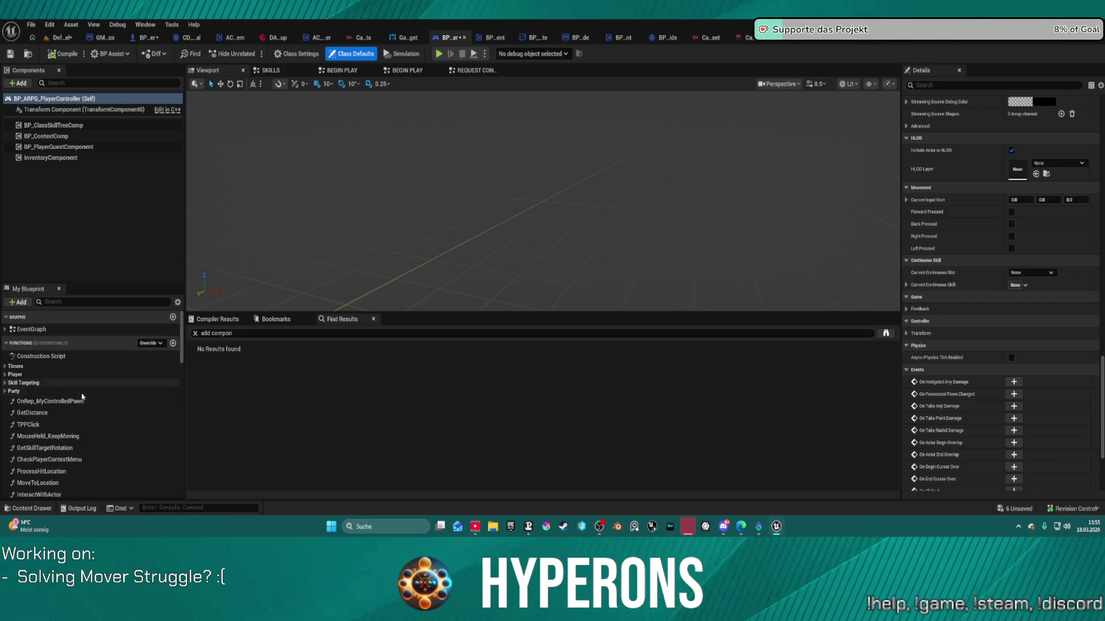
scroll(106, 415, "down", 5)
scroll(105, 415, "down", 3)
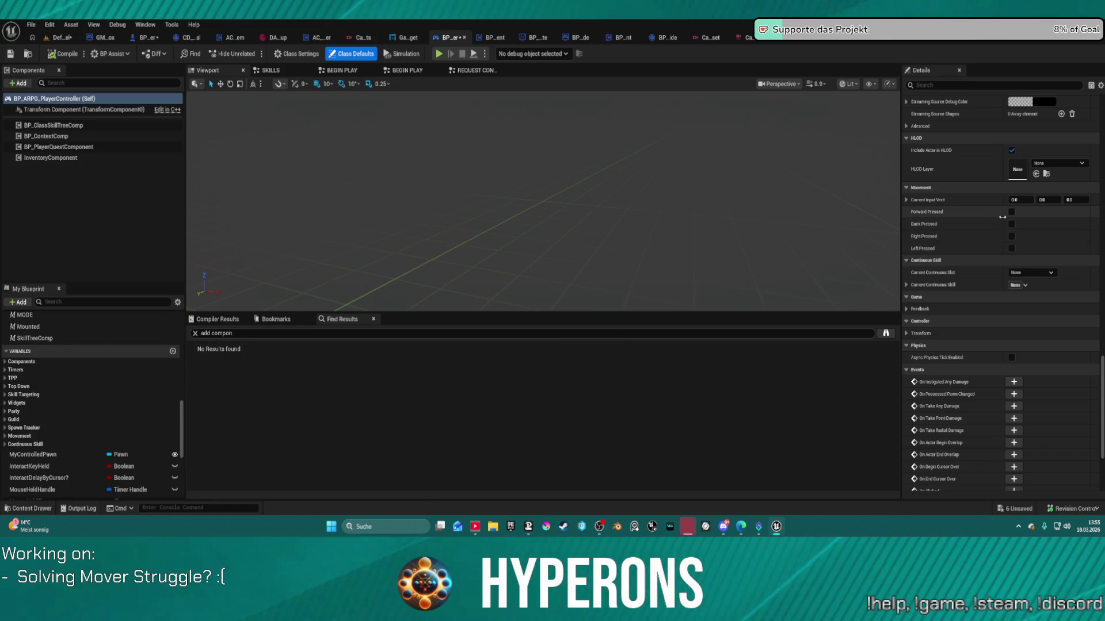
scroll(1008, 207, "up", 2)
scroll(1009, 208, "up", 2)
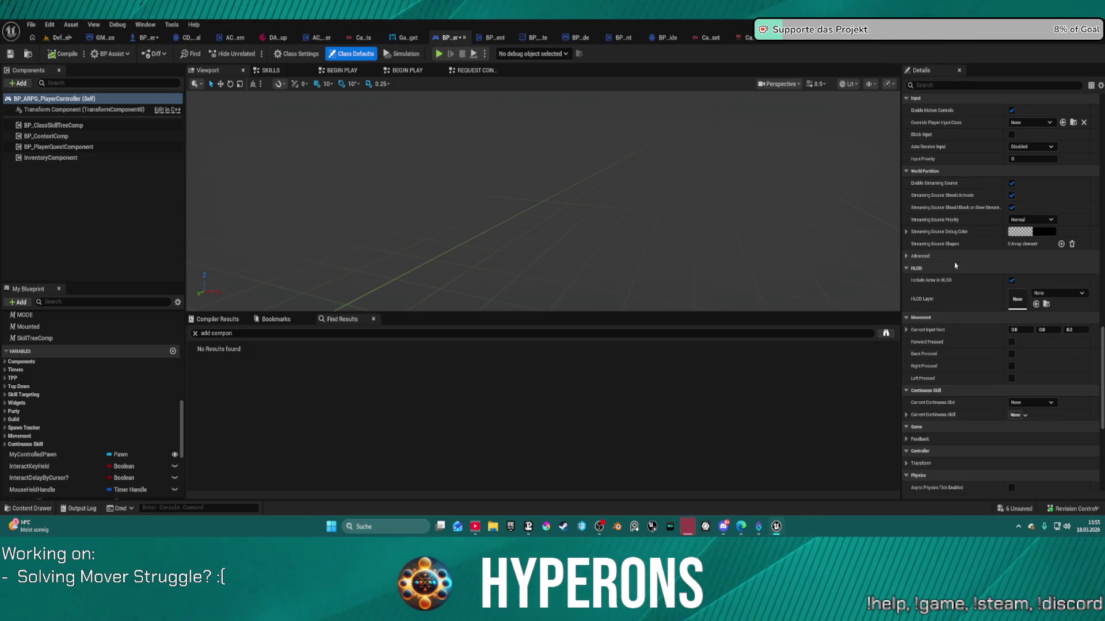
left_click(915, 256)
- Check Class Settings, return to Class Defaults, then bring the BP_ARPG_Character blueprint forward
scroll(985, 198, "up", 1)
scroll(985, 198, "up", 5)
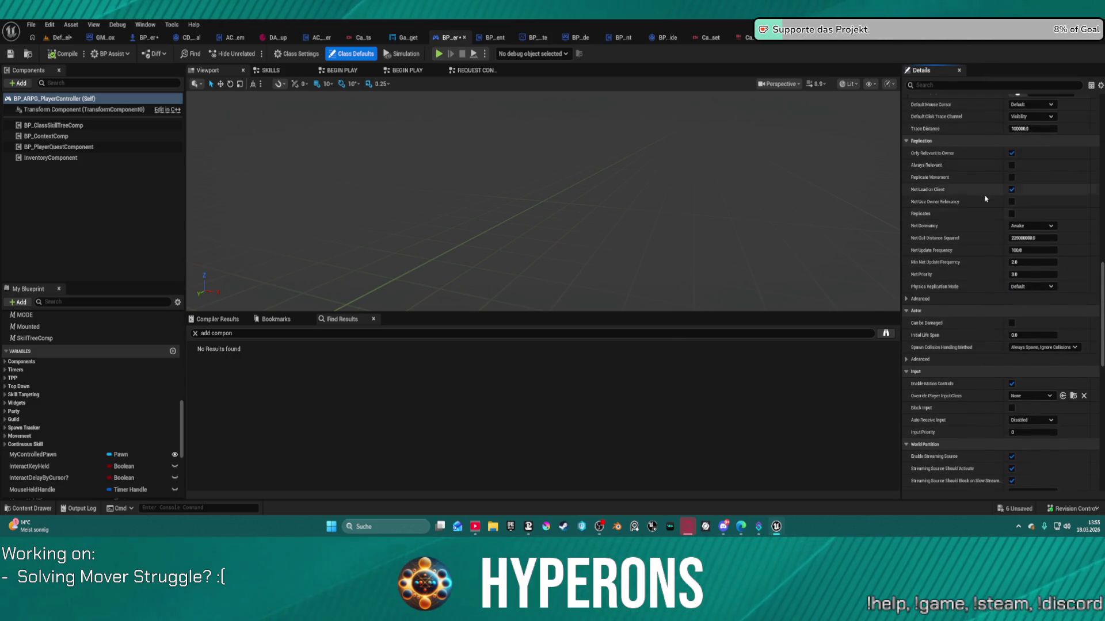
scroll(985, 199, "up", 5)
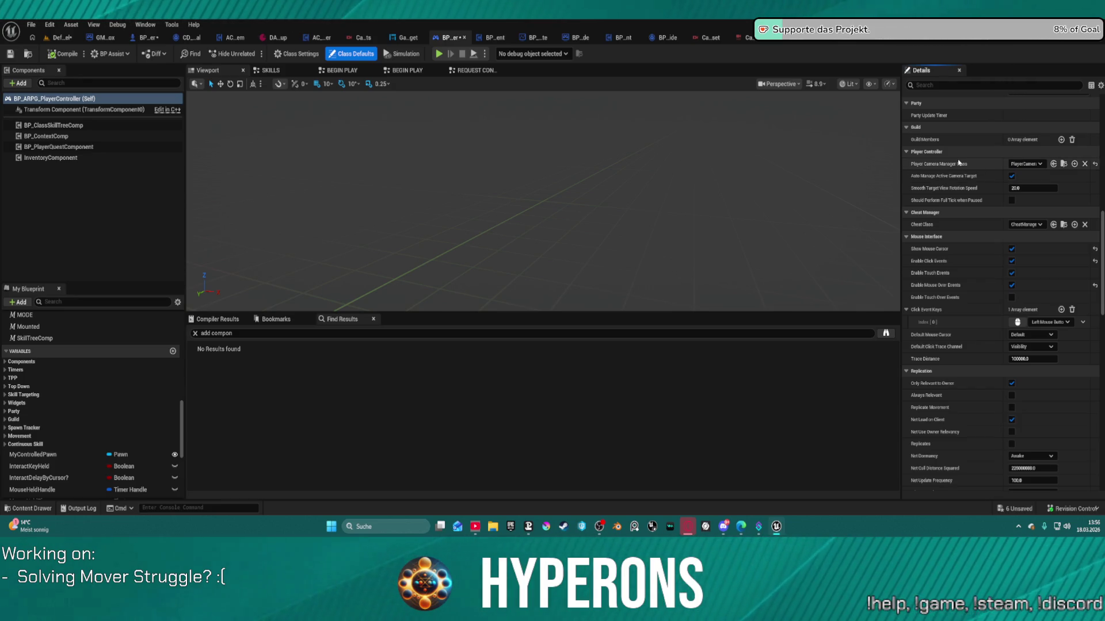
scroll(957, 163, "up", 10)
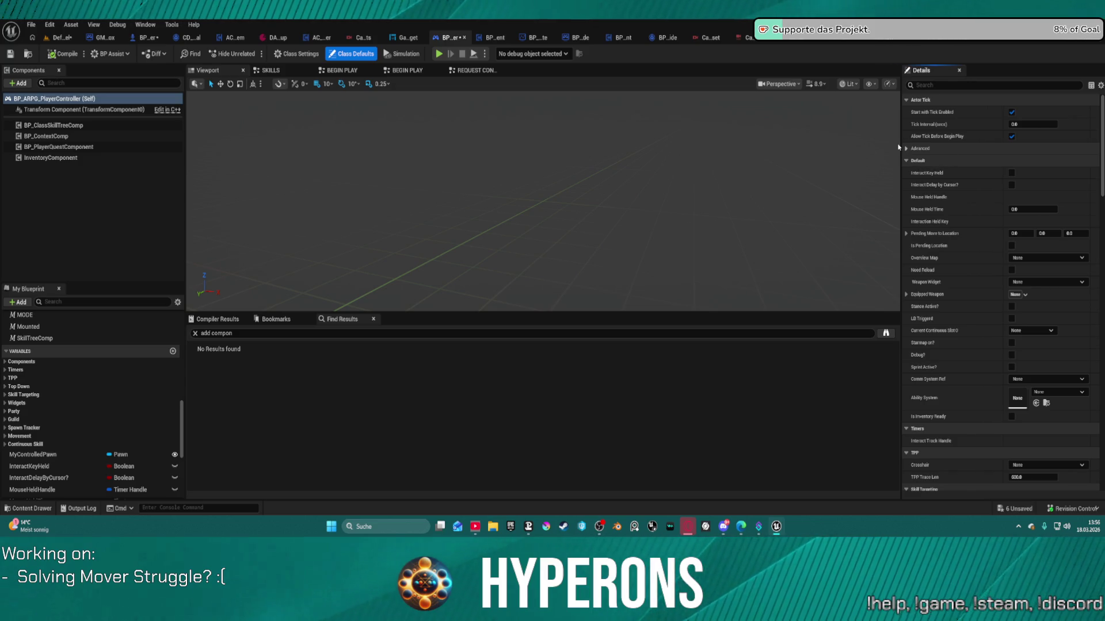
left_click(293, 54)
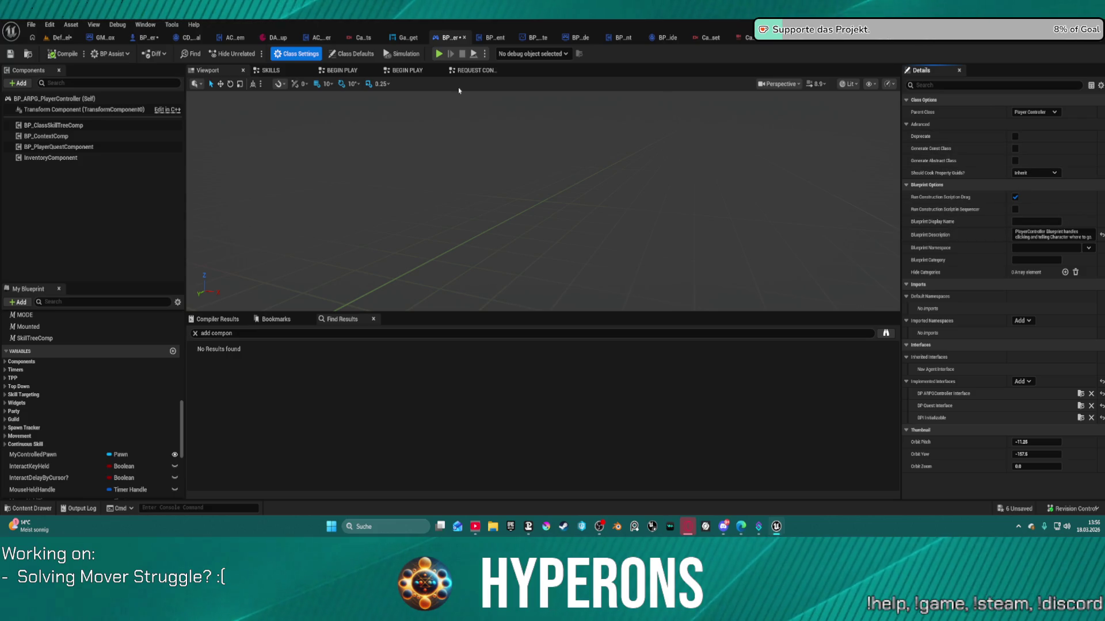
left_click(351, 53)
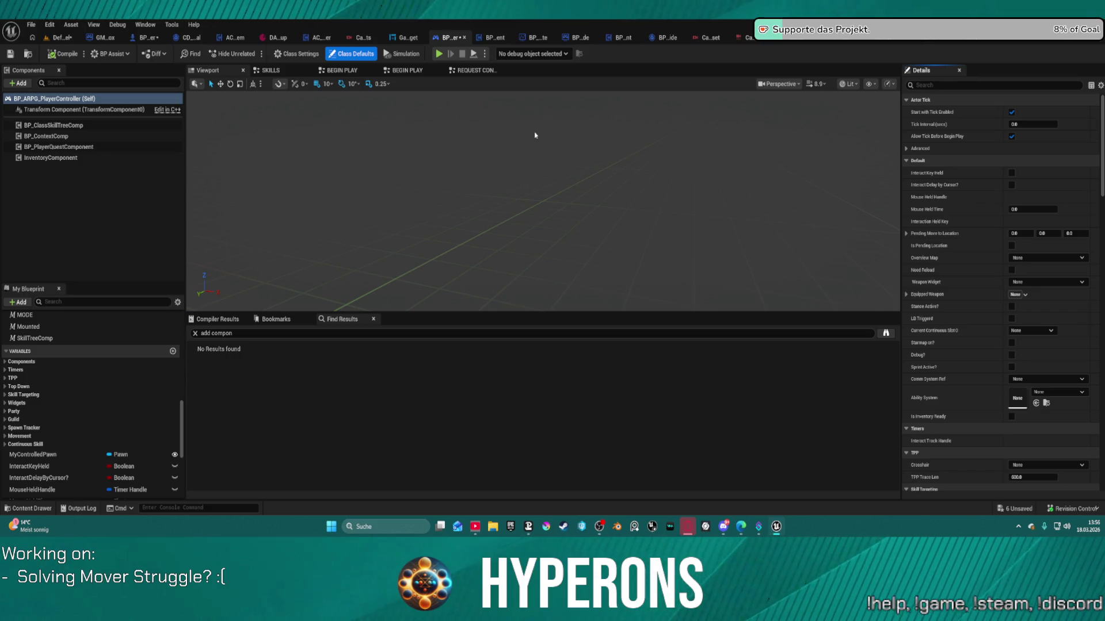
left_click(141, 36)
- Inspect GameplayCamera's CDA_Universal camera asset and Player 0 auto-activation, briefly showing its advanced tick options
scroll(72, 236, "down", 5)
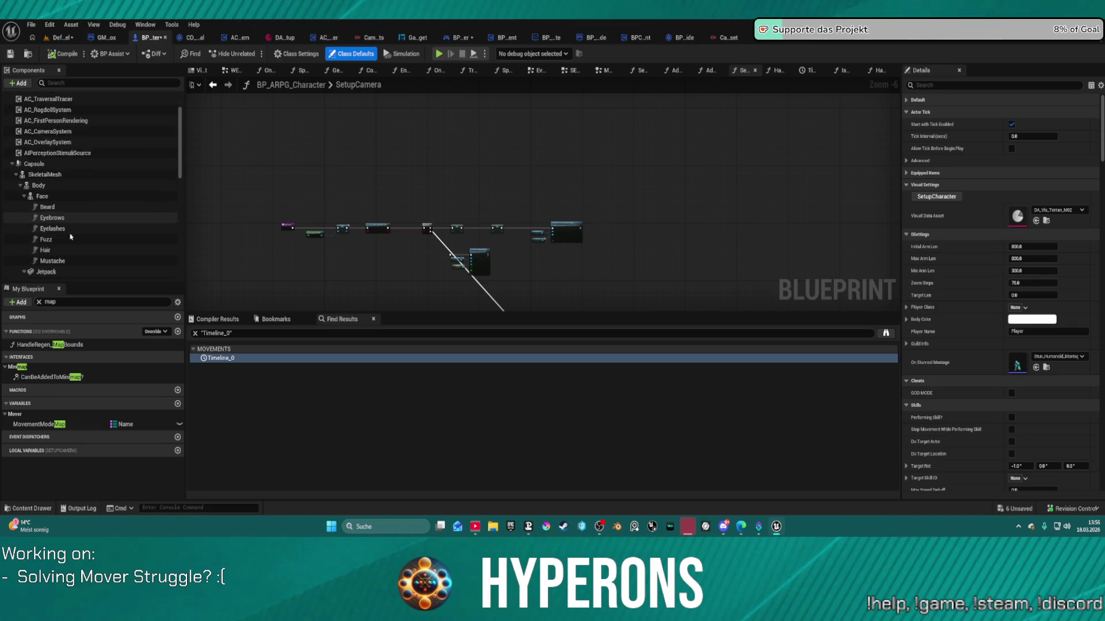
scroll(125, 245, "down", 4)
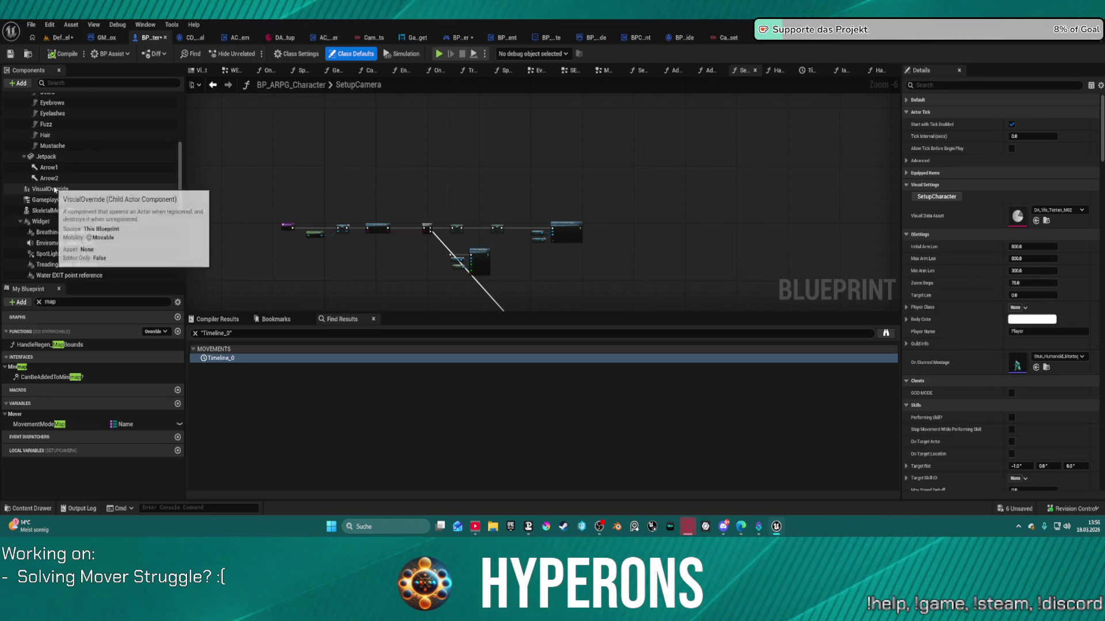
scroll(125, 246, "down", 2)
scroll(124, 249, "up", 5)
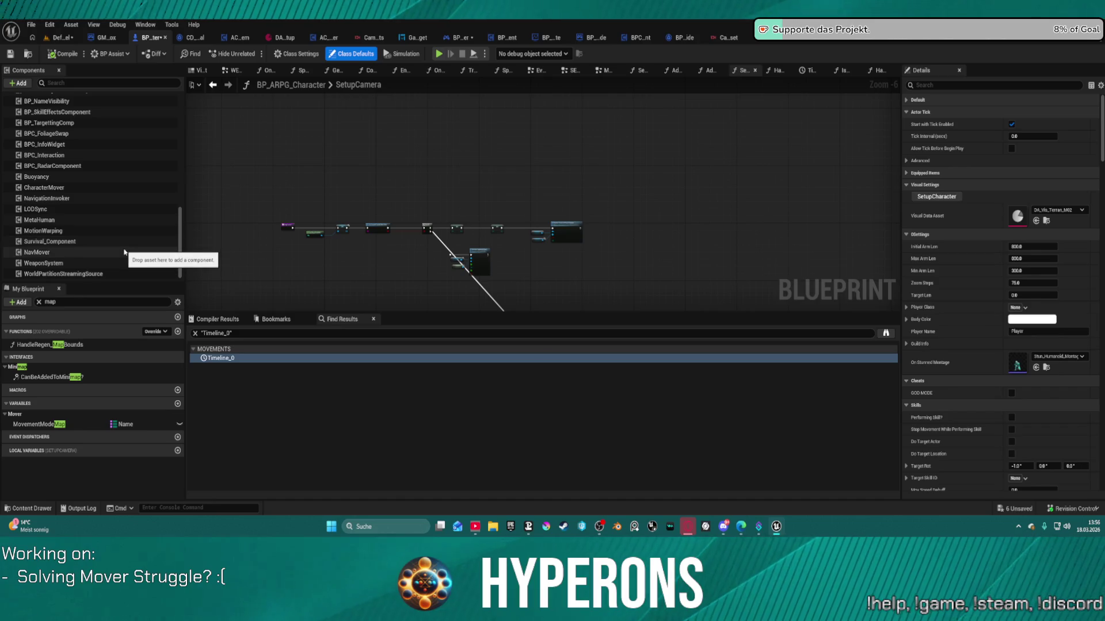
scroll(122, 250, "down", 1)
left_click(122, 227)
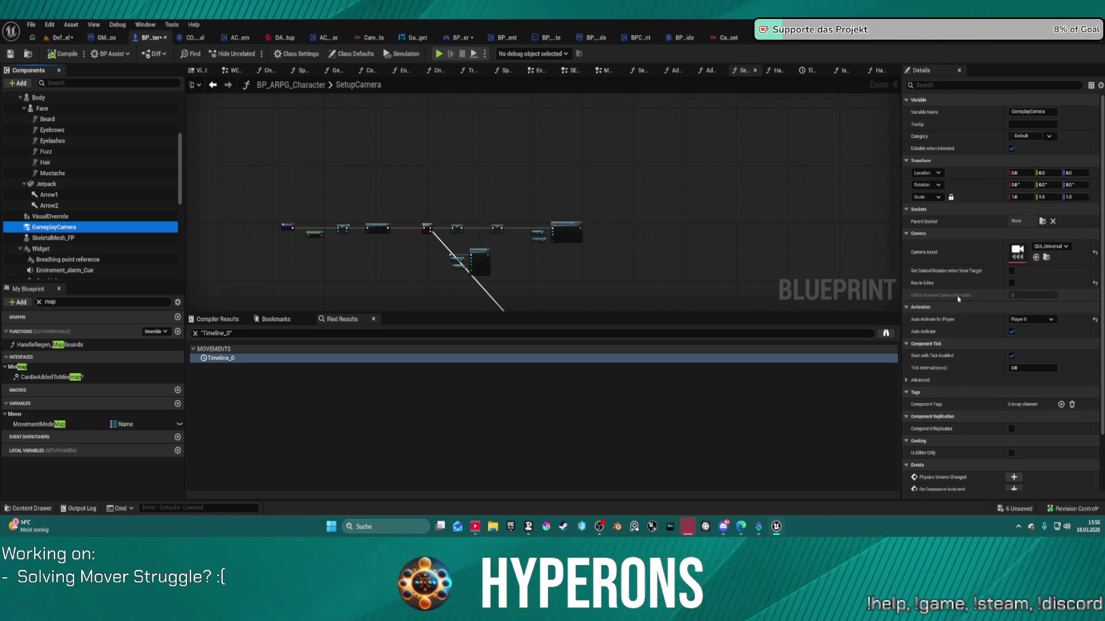
left_click(906, 381)
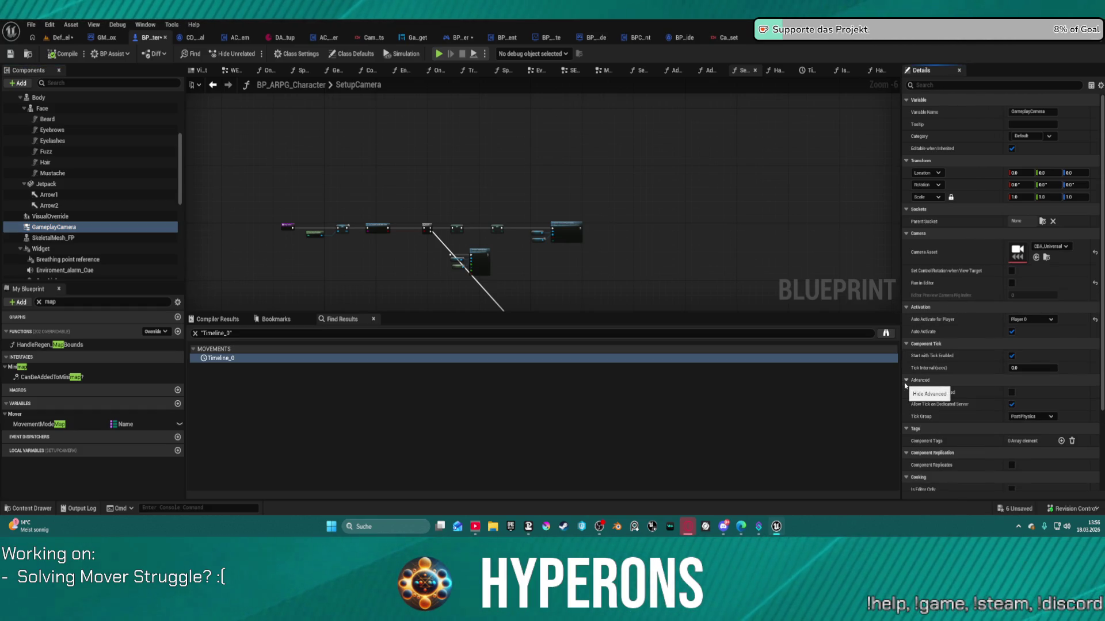
left_click(906, 382)
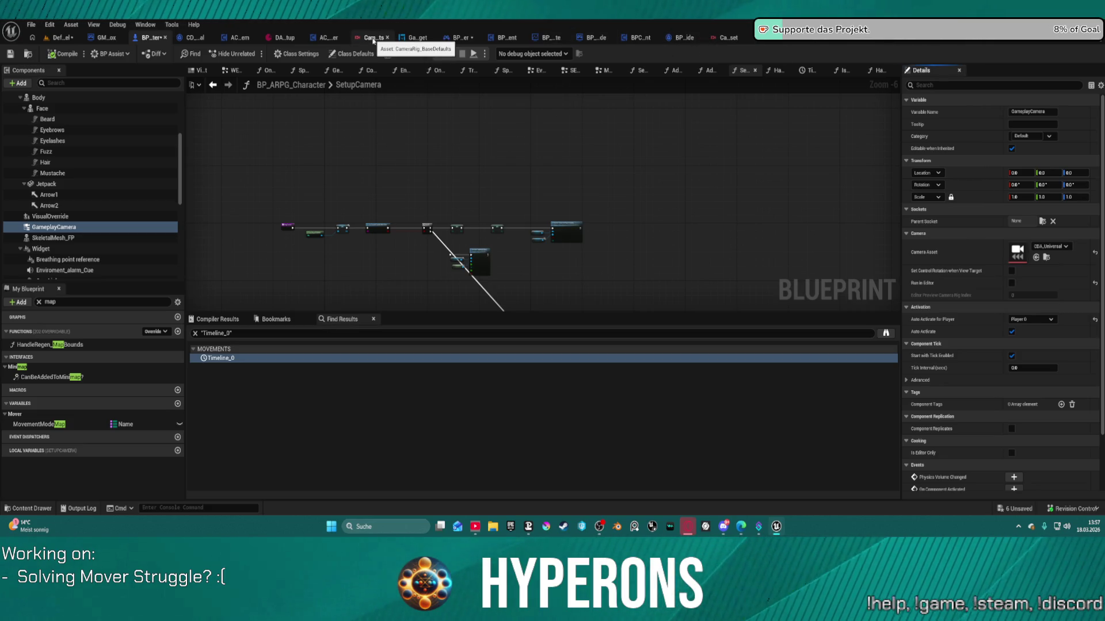
- Browse the open camera rig graphs and rearrange the CameraAsset_SandboxCharacter transition nodes
left_click(372, 38)
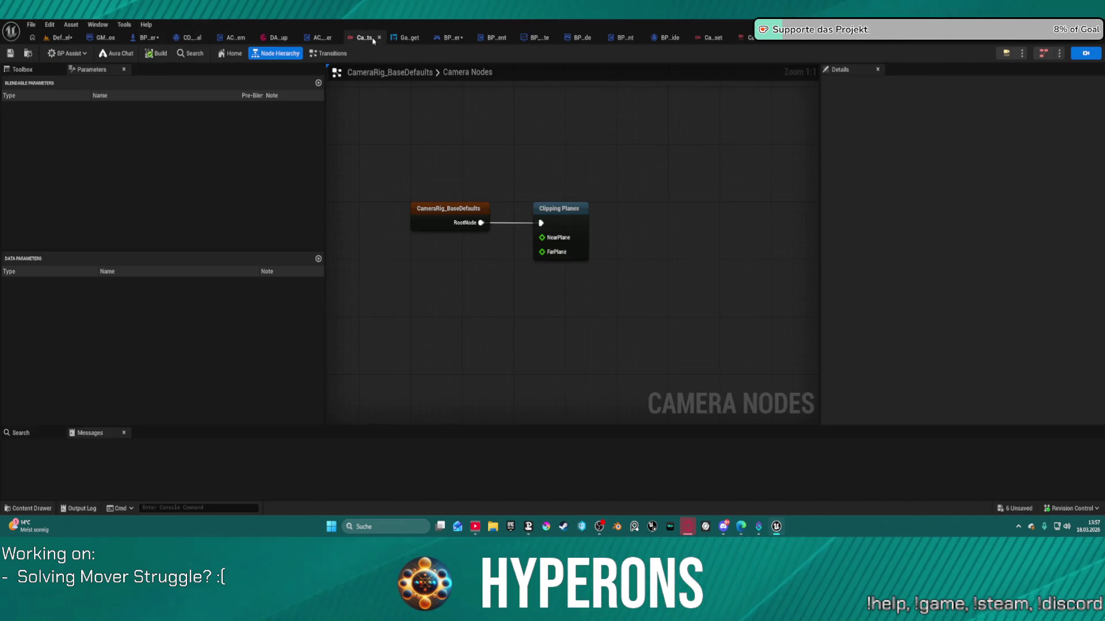
left_click(718, 39)
left_click(804, 43)
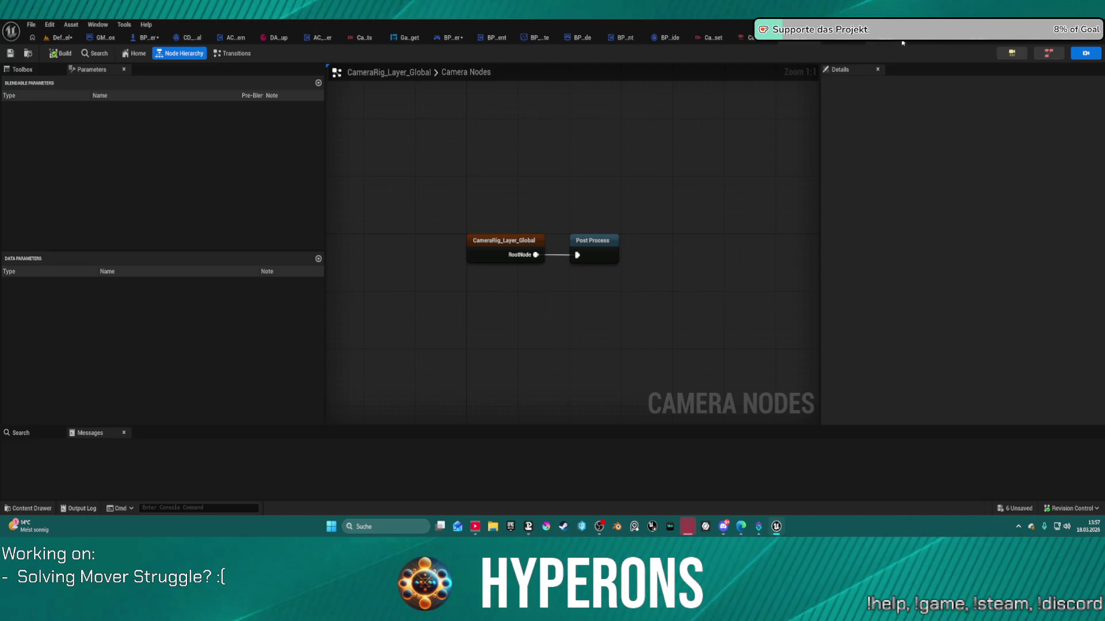
left_click(892, 41)
left_click(932, 45)
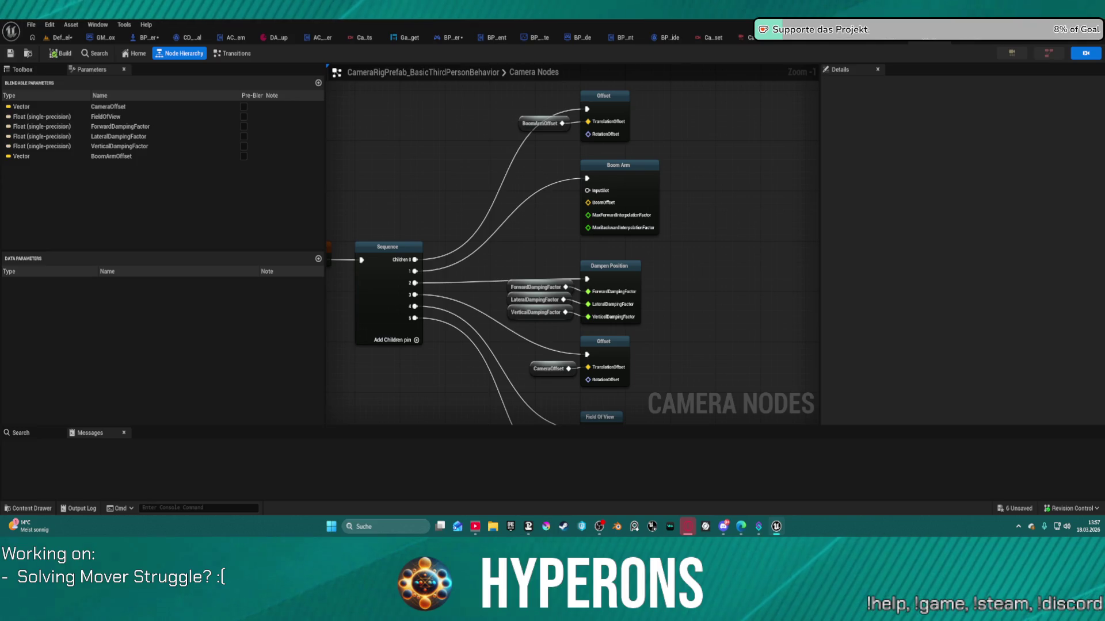
left_click(921, 37)
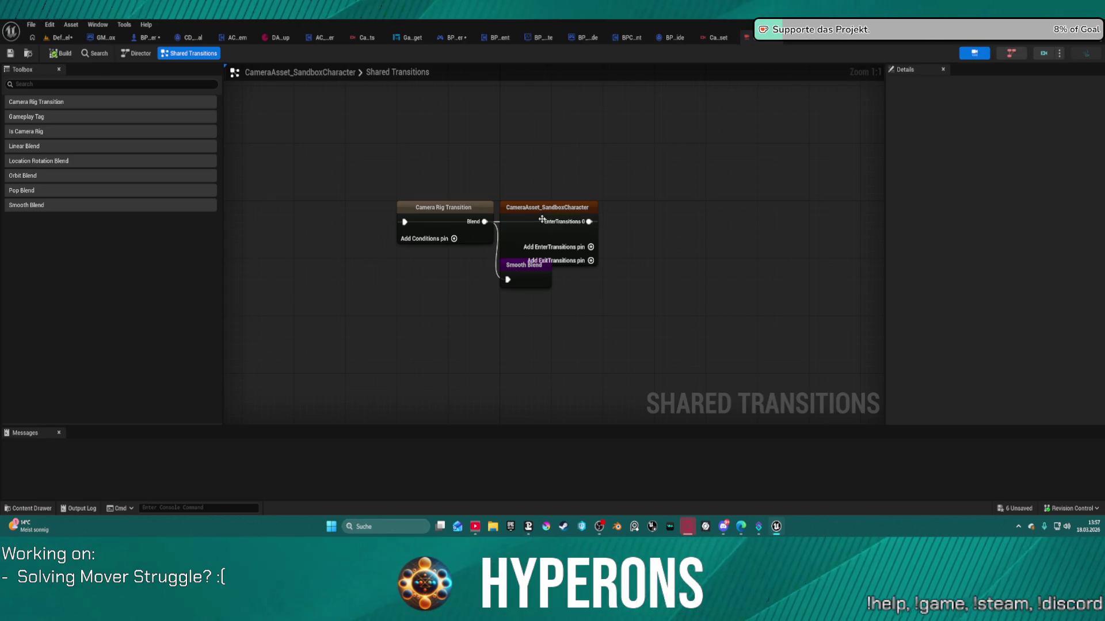
mouse_move(542, 219)
left_mouse_down()
mouse_move(607, 196)
mouse_move(273, 197)
mouse_move(279, 227)
left_mouse_up()
mouse_move(524, 264)
left_mouse_down()
mouse_move(567, 187)
mouse_move(568, 200)
left_mouse_up()
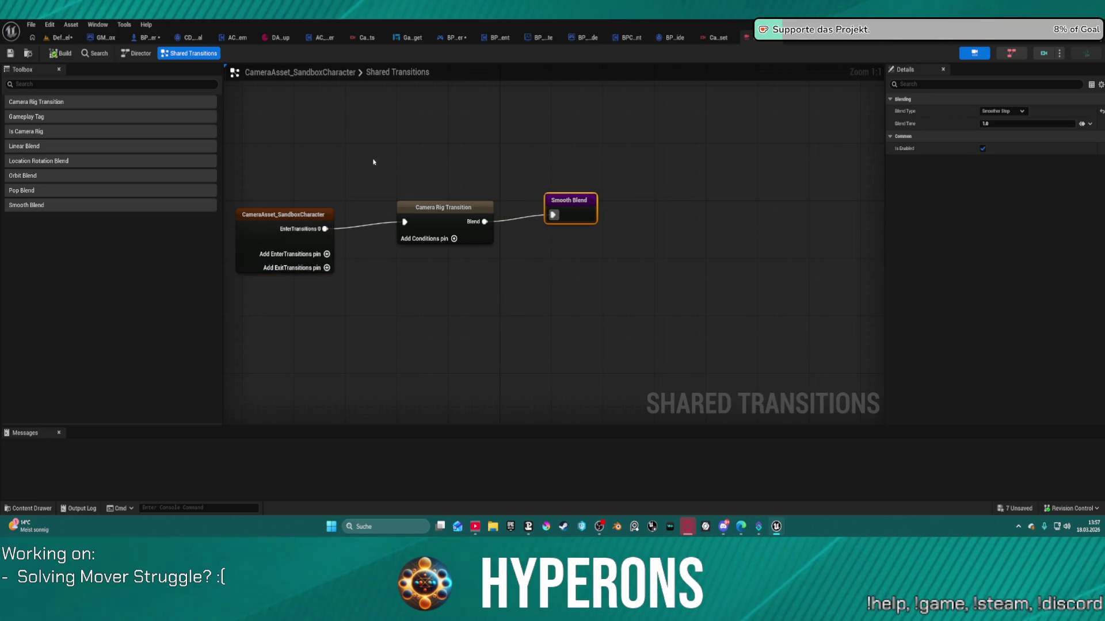
- Inspect the camera asset's director, open CameraDirector_SandboxCharacter, then return to BP_ARPG_Character
left_click(136, 53)
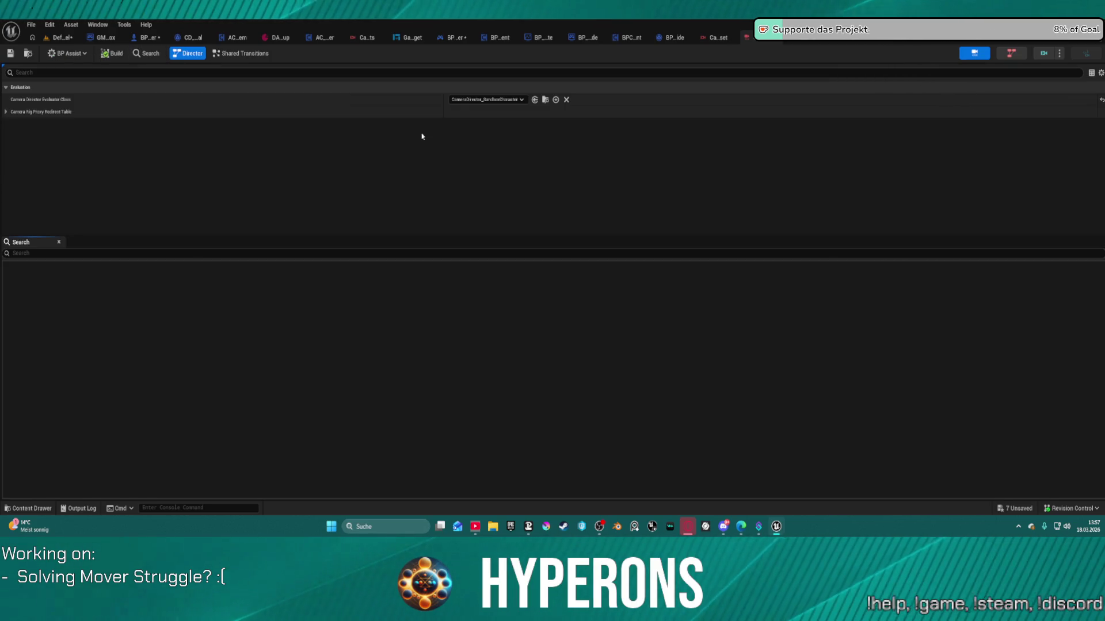
left_click(545, 99)
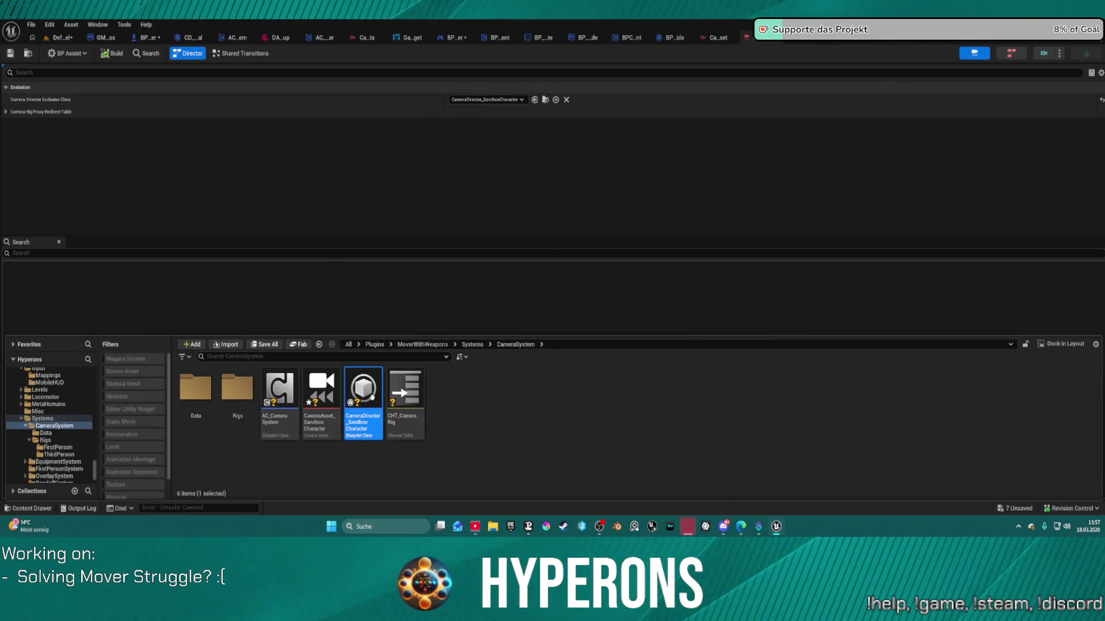
double_click(365, 407)
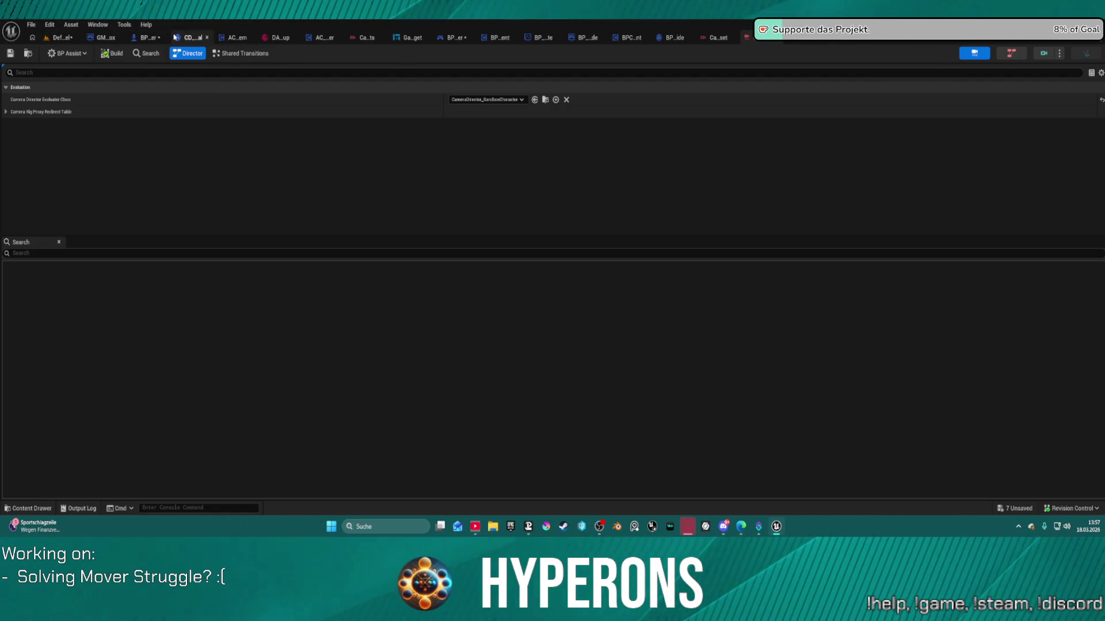
left_click(143, 40)
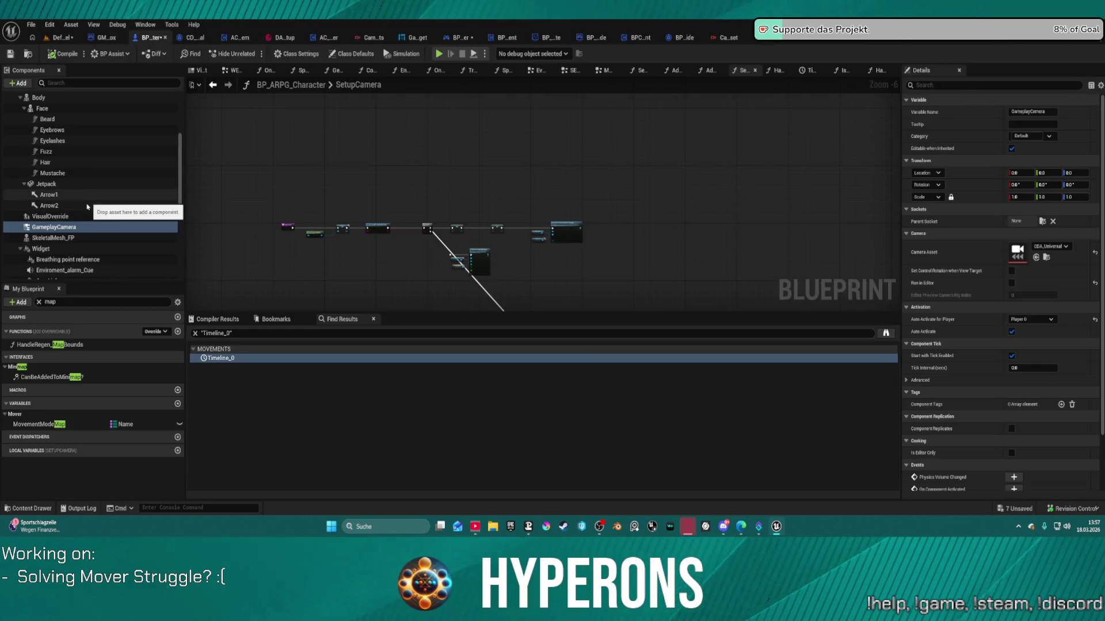
- Survey the SetupCamera nodes, select AC_CameraSystem, and switch to the character's Viewport
scroll(88, 215, "down", 1)
scroll(362, 230, "down", 3)
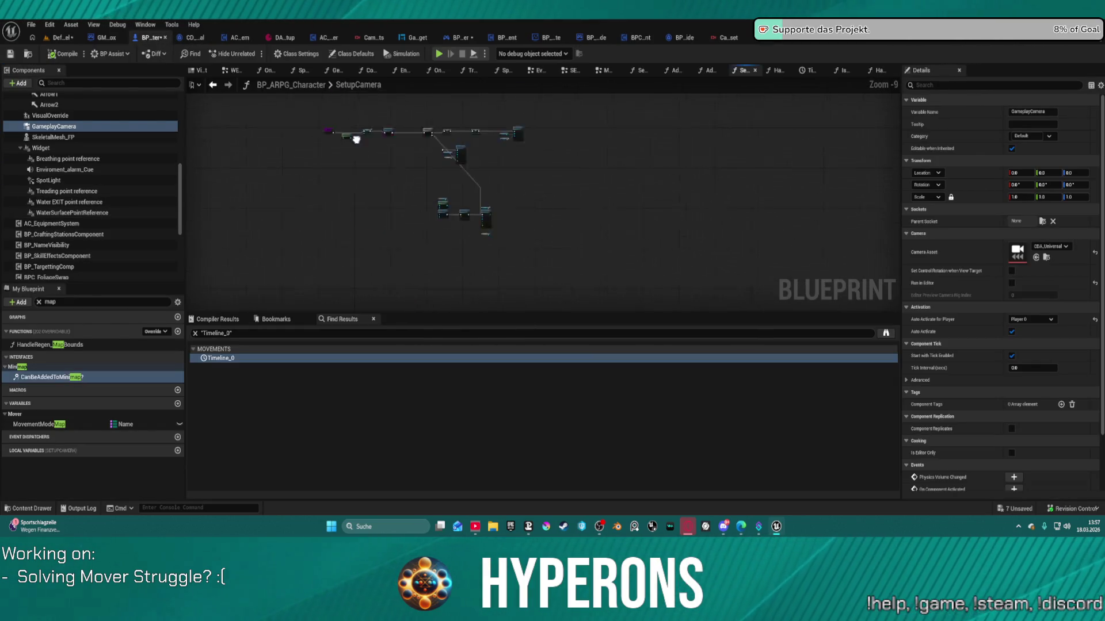
left_click_drag(365, 163, 378, 217)
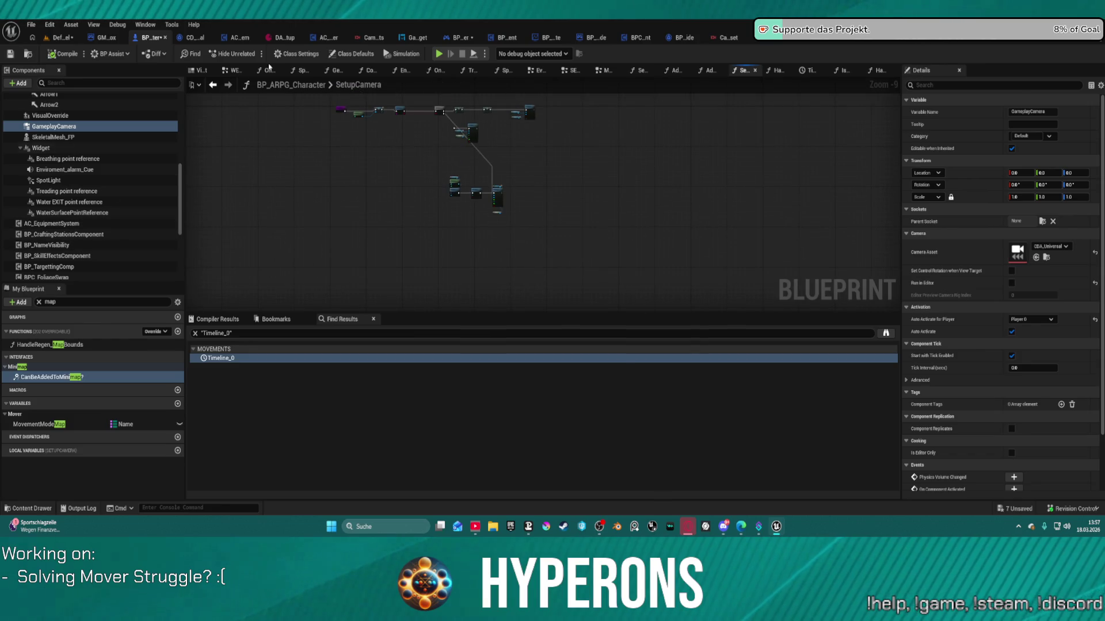
scroll(60, 247, "down", 3)
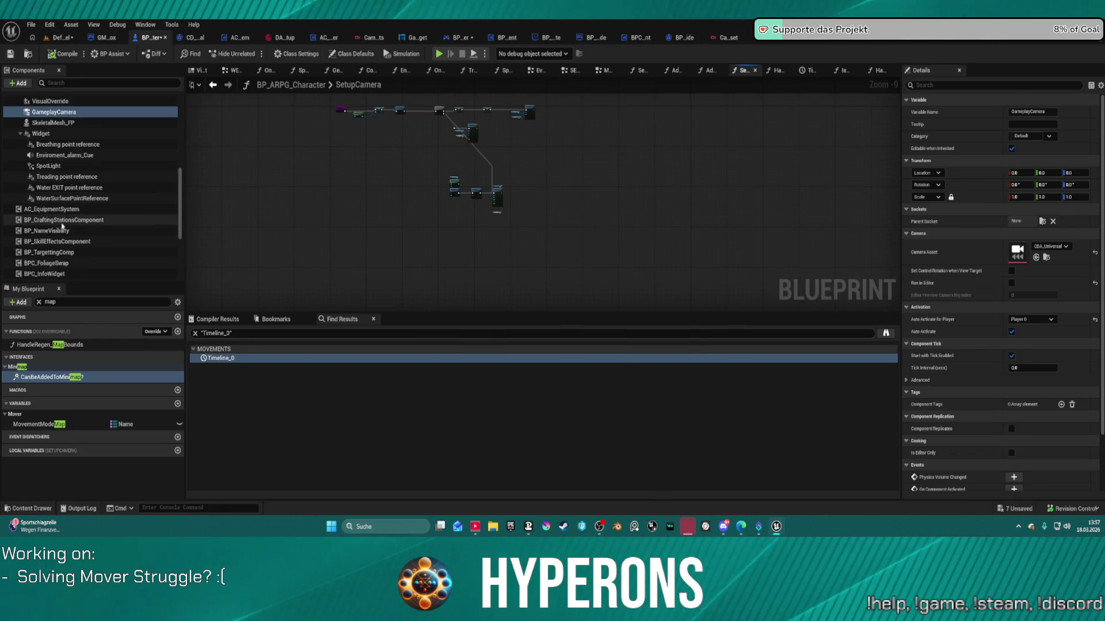
scroll(69, 254, "down", 2)
scroll(79, 263, "down", 3)
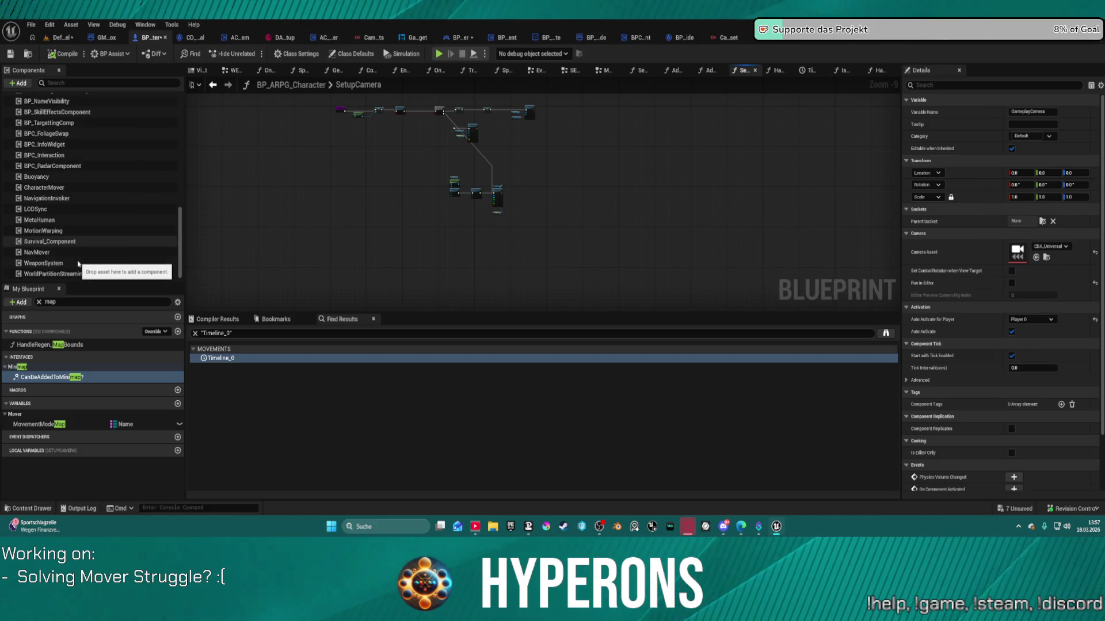
scroll(75, 242, "up", 10)
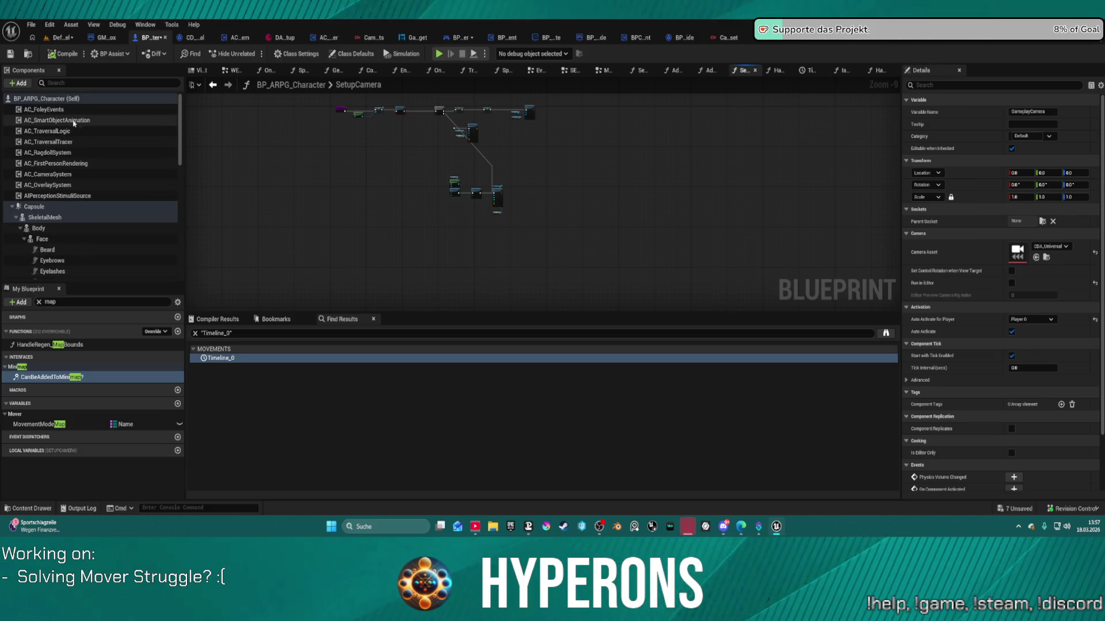
left_click(67, 174)
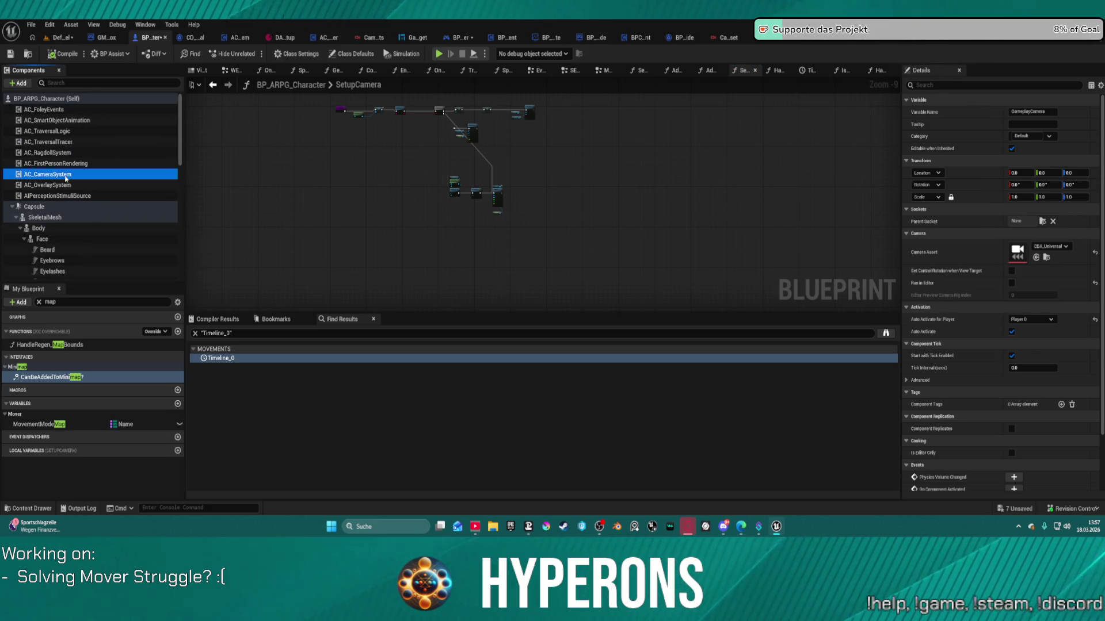
left_click(199, 72)
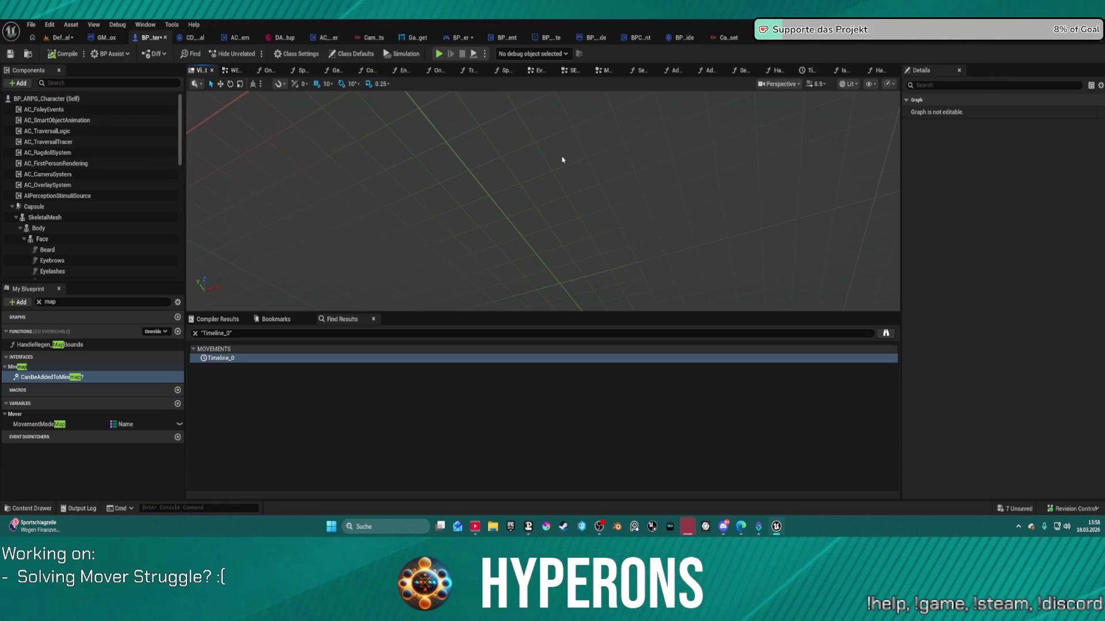
- Open the AC_CameraSystem component for editing from its context menu
right_click(58, 176)
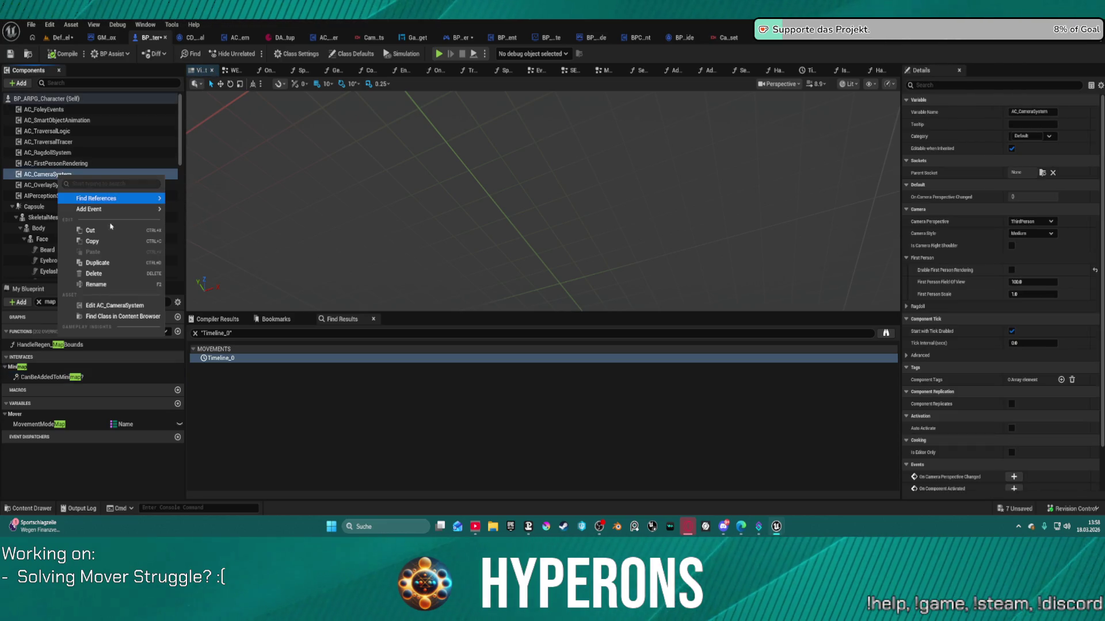
left_click(111, 306)
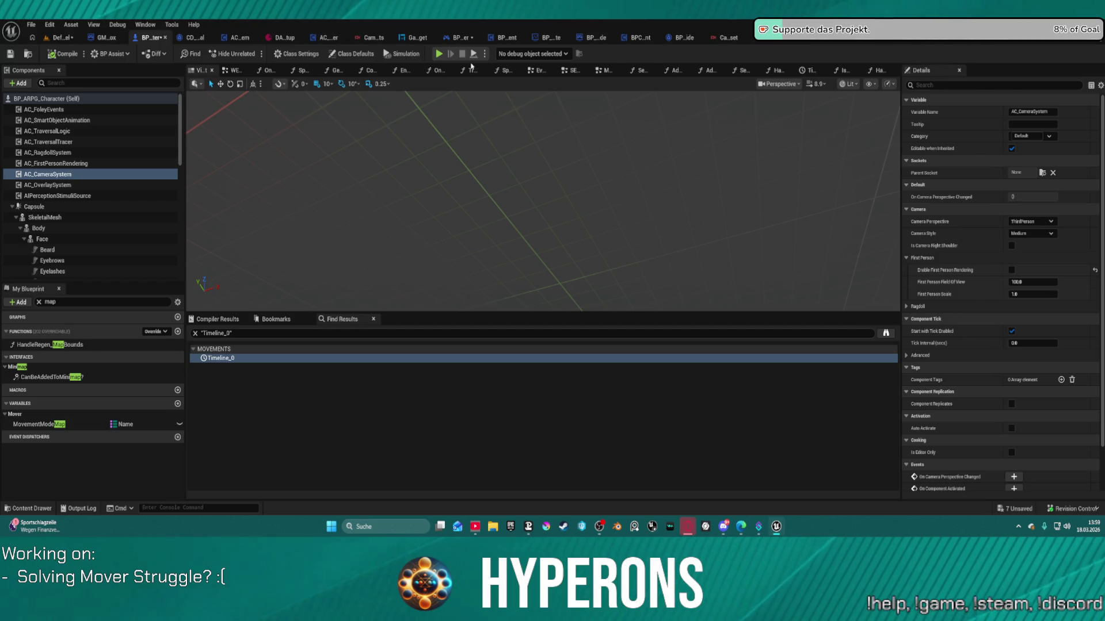
- Glance at the OnRep_EquippedPrimary function, then move over to the EventGraph
left_click(264, 70)
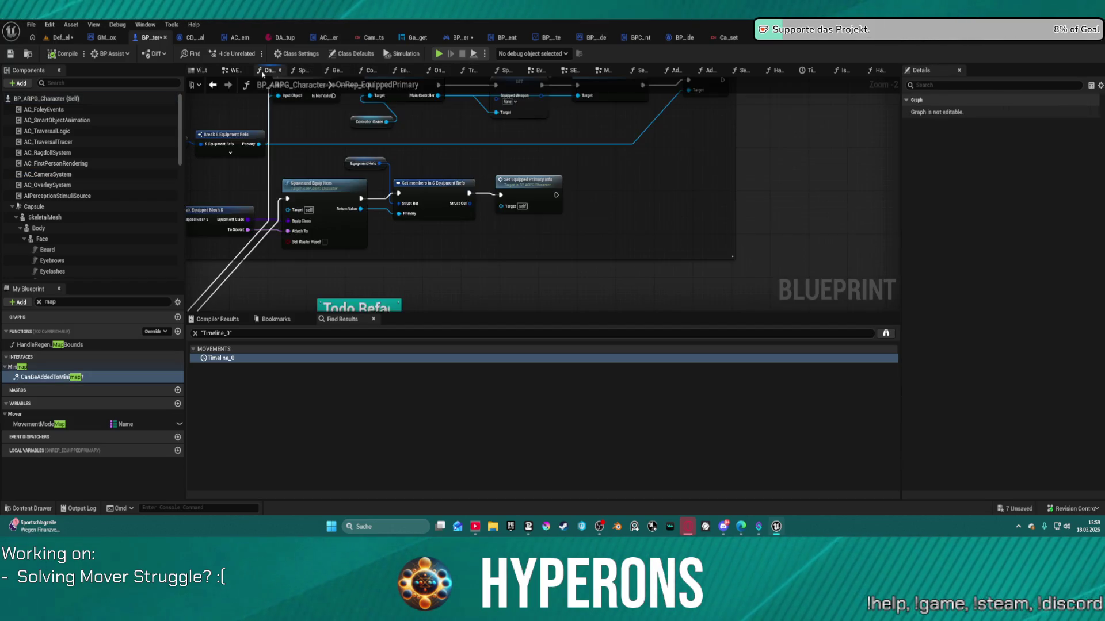
scroll(461, 195, "down", 4)
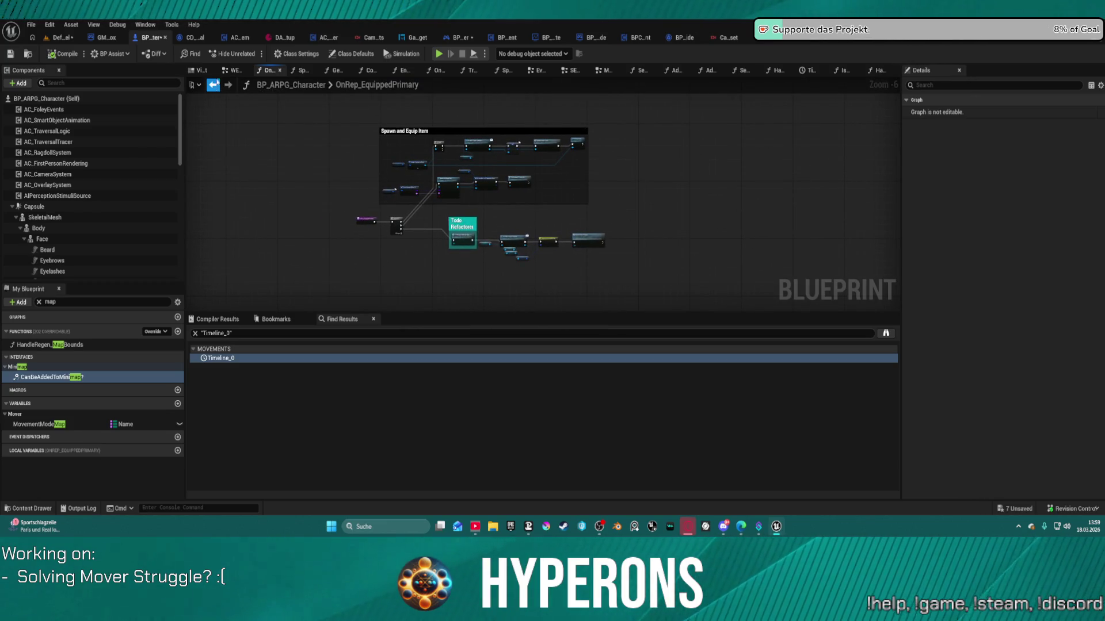
left_click(538, 70)
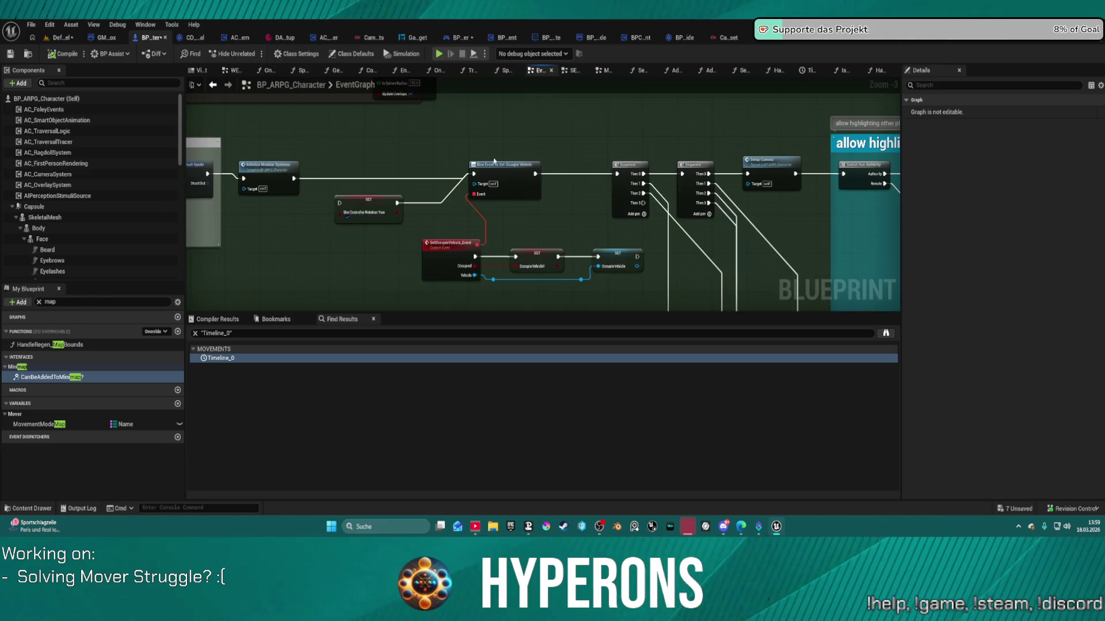
scroll(540, 86, "down", 6)
mouse_move(539, 85)
left_mouse_down()
mouse_move(535, 136)
mouse_move(365, 236)
mouse_move(463, 143)
left_mouse_up()
- Review the Begin play, Set controller and Building Test SAVE comment groups
scroll(535, 136, "up", 2)
scroll(365, 237, "up", 2)
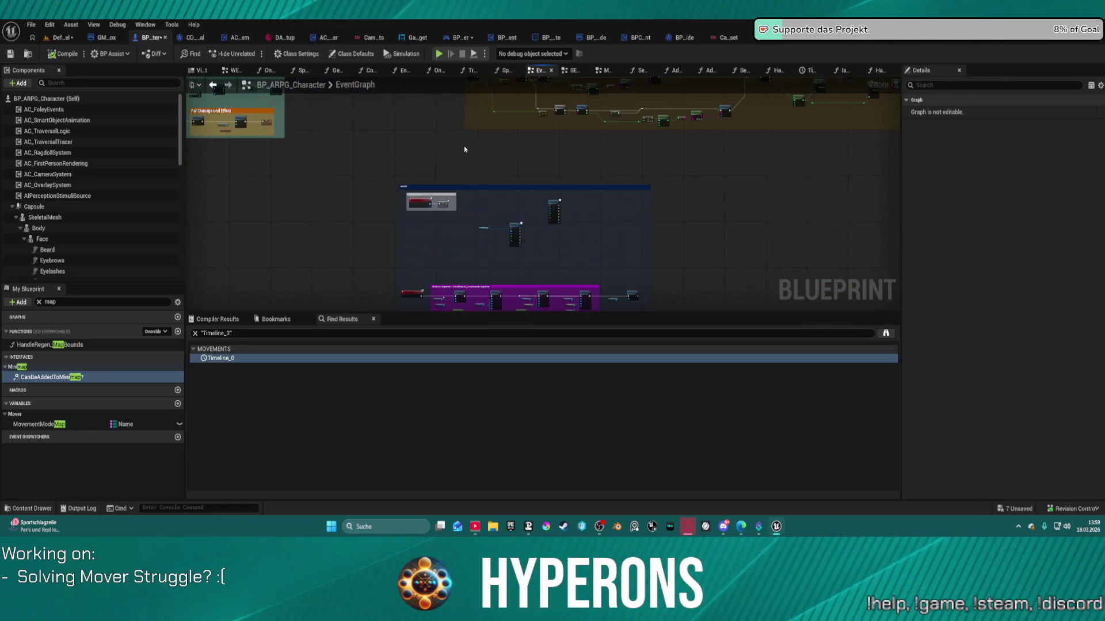
scroll(463, 144, "up", 4)
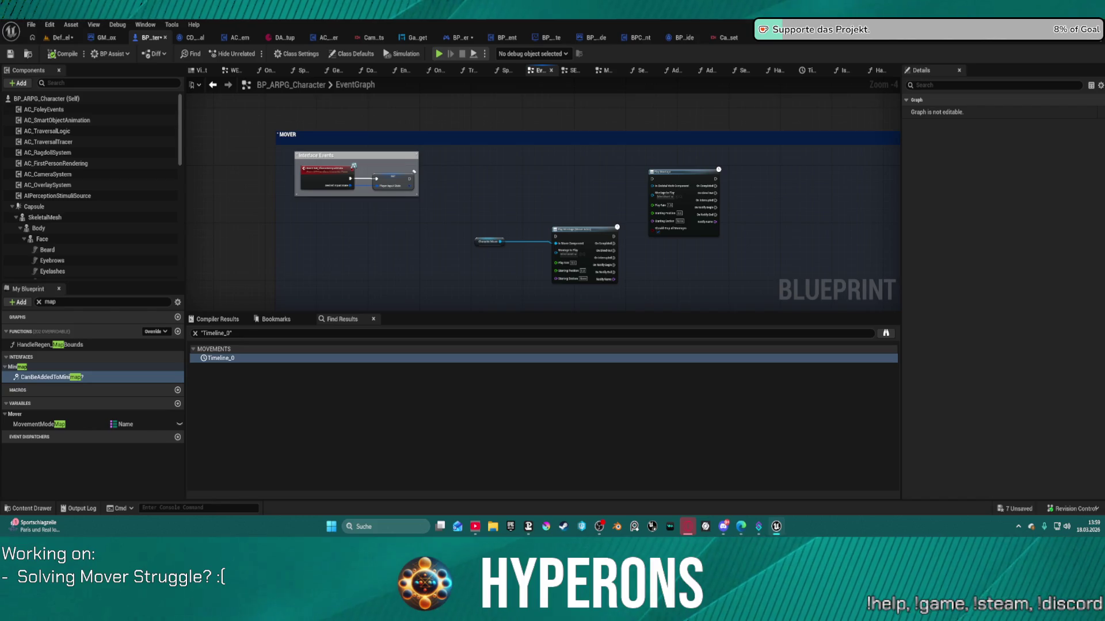
scroll(540, 196, "down", 8)
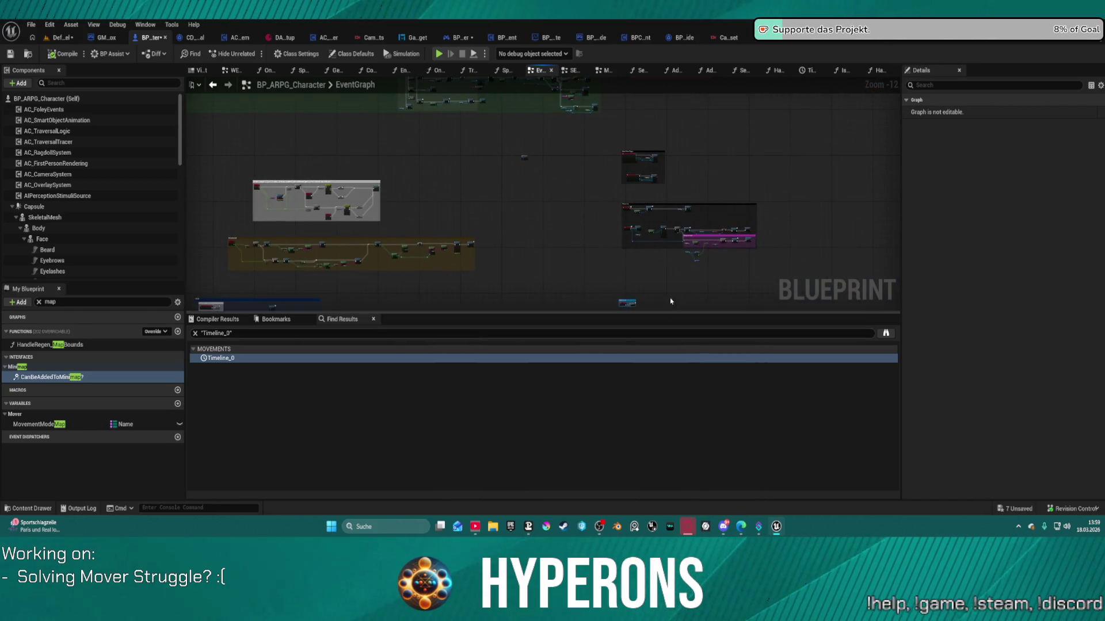
scroll(648, 245, "up", 7)
scroll(648, 245, "down", 7)
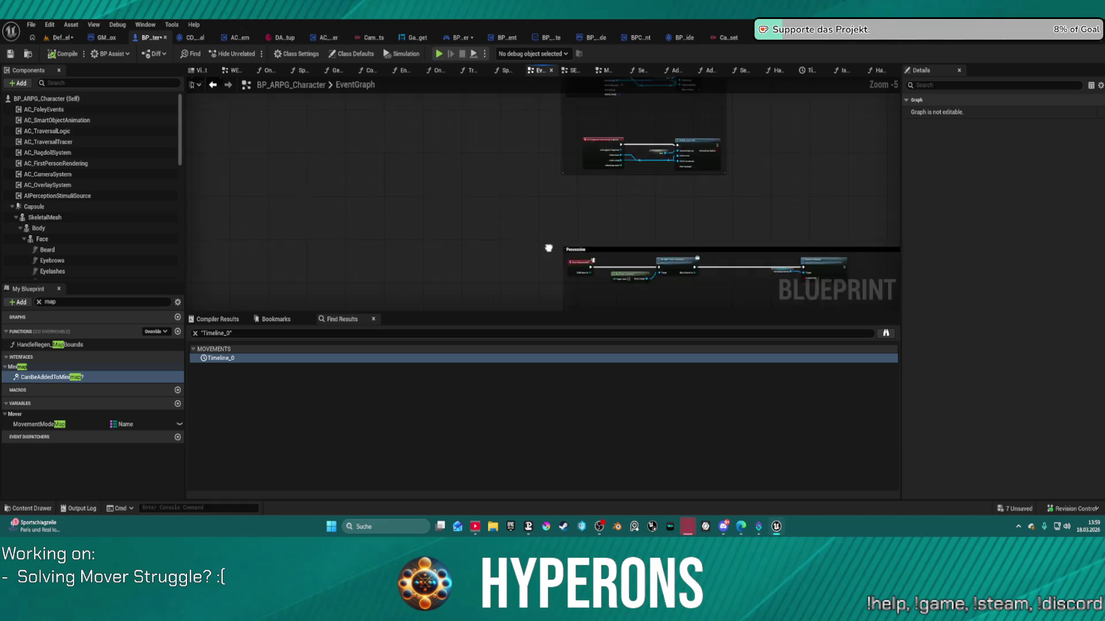
mouse_move(523, 199)
left_mouse_down()
mouse_move(555, 279)
mouse_move(488, 140)
mouse_move(530, 222)
mouse_move(601, 235)
mouse_move(709, 210)
left_mouse_up()
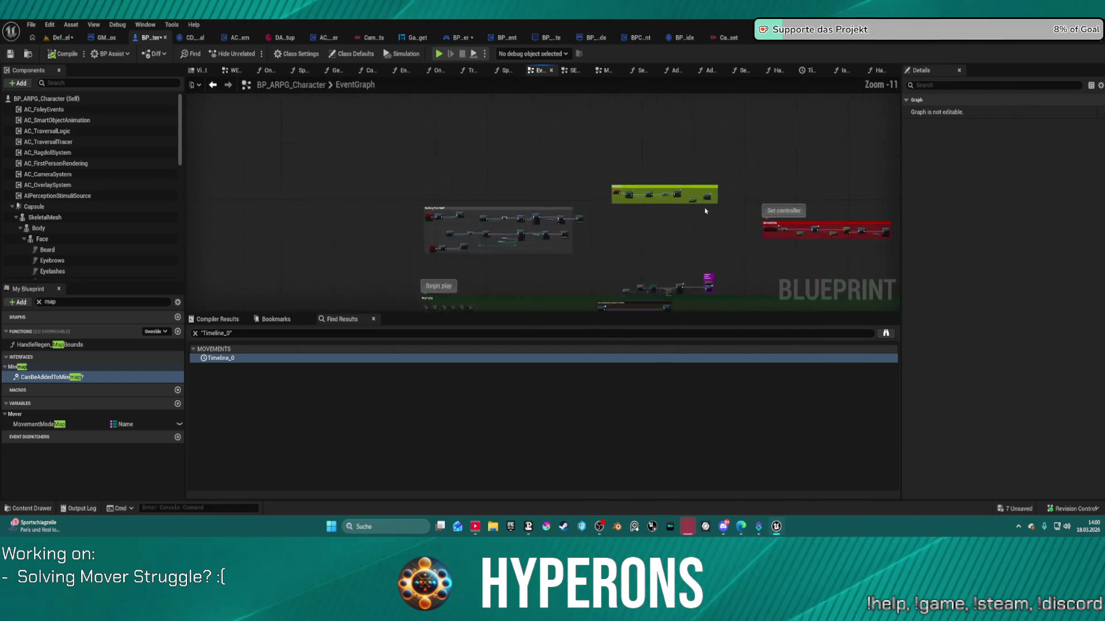
scroll(637, 215, "up", 5)
mouse_move(587, 227)
left_mouse_down()
mouse_move(653, 269)
mouse_move(709, 165)
left_mouse_up()
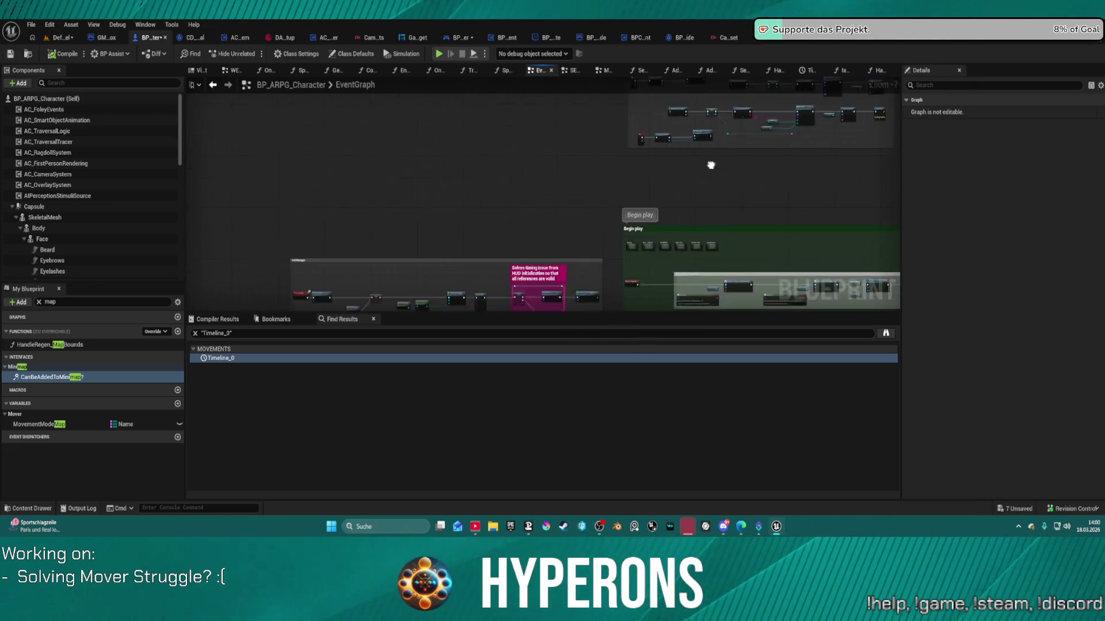
- Review the pink HUD timing-fix comment, the green Widgets area, and the Event Begin Play Mover group
scroll(710, 165, "up", 2)
scroll(431, 180, "up", 1)
mouse_move(591, 173)
left_mouse_down()
mouse_move(431, 180)
mouse_move(518, 190)
left_mouse_up()
scroll(430, 180, "down", 5)
scroll(518, 190, "up", 1)
scroll(472, 166, "up", 1)
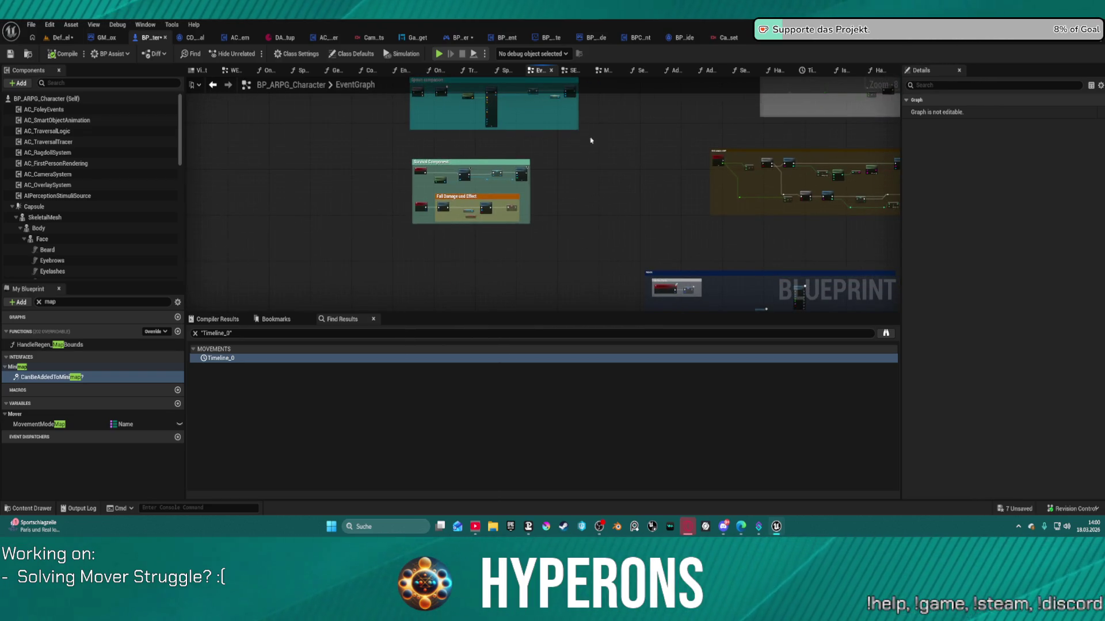
left_click_drag(590, 138, 456, 294)
scroll(468, 266, "up", 3)
scroll(389, 263, "up", 2)
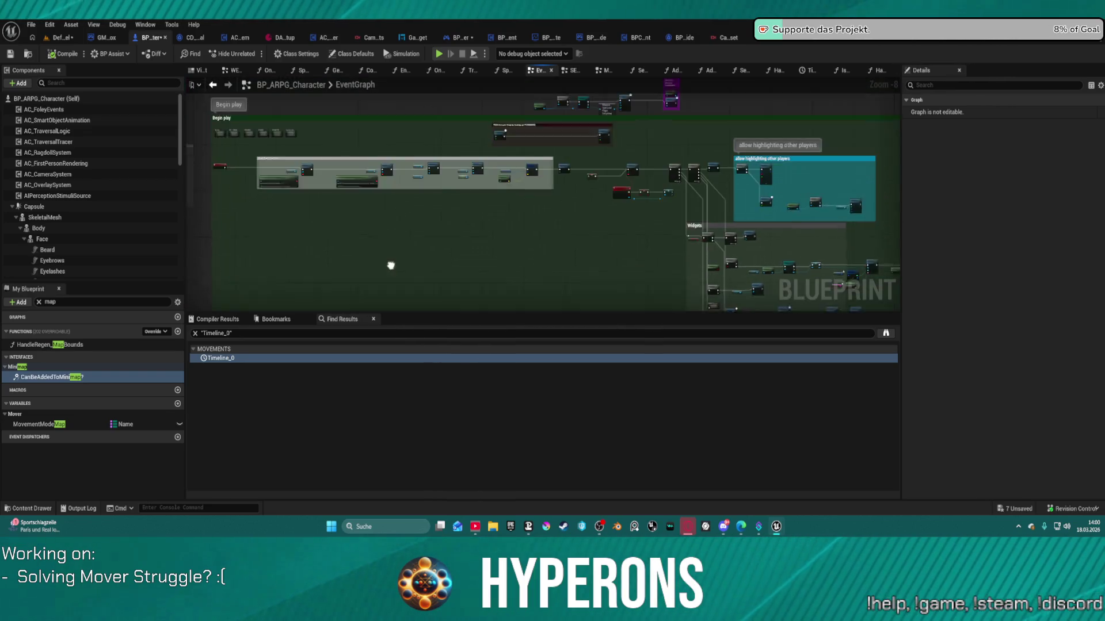
left_click_drag(389, 264, 523, 267)
scroll(384, 143, "up", 2)
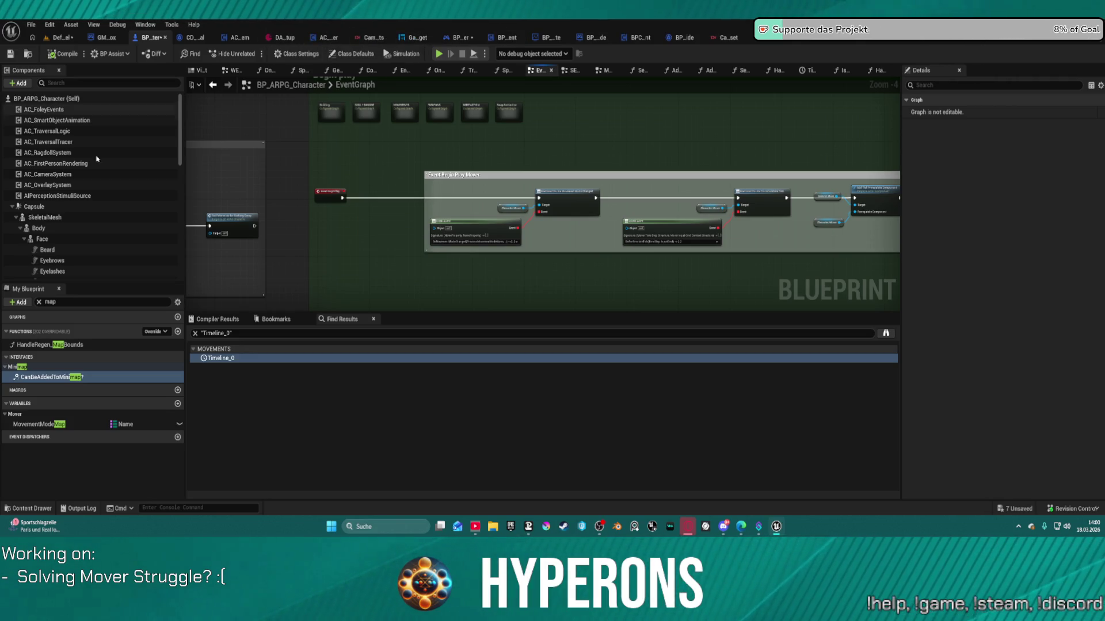
right_click(77, 154)
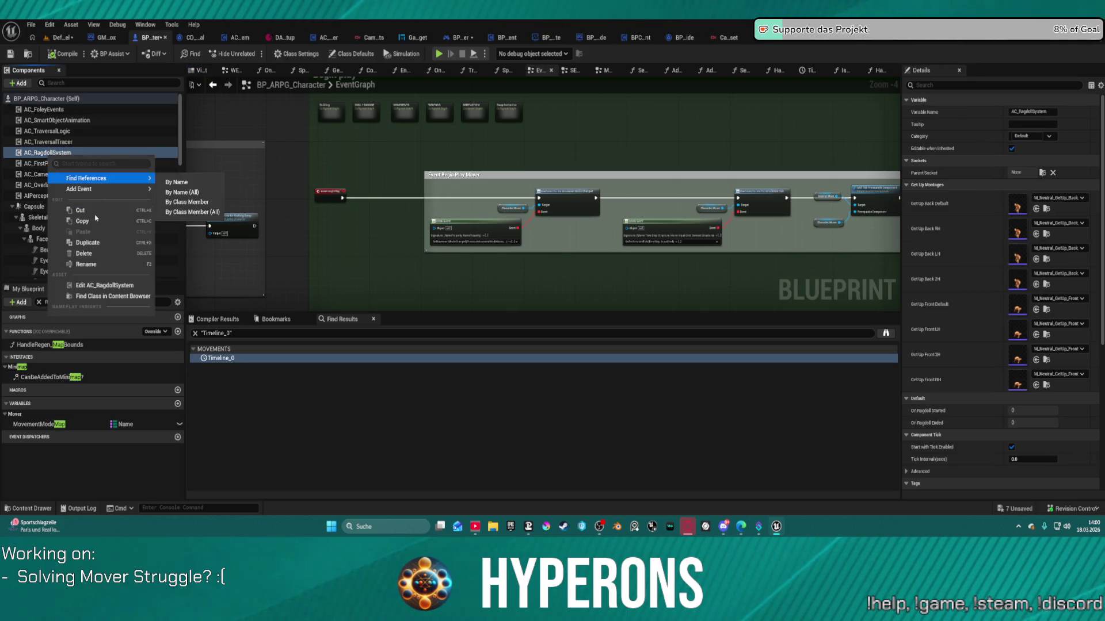
left_click(103, 285)
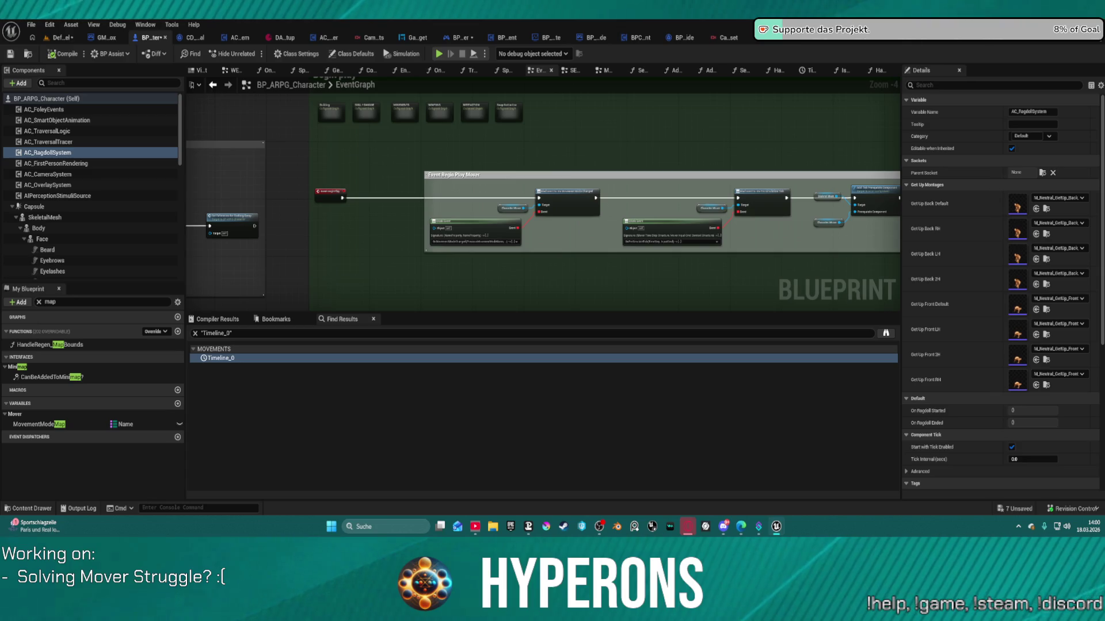
scroll(325, 233, "up", 1)
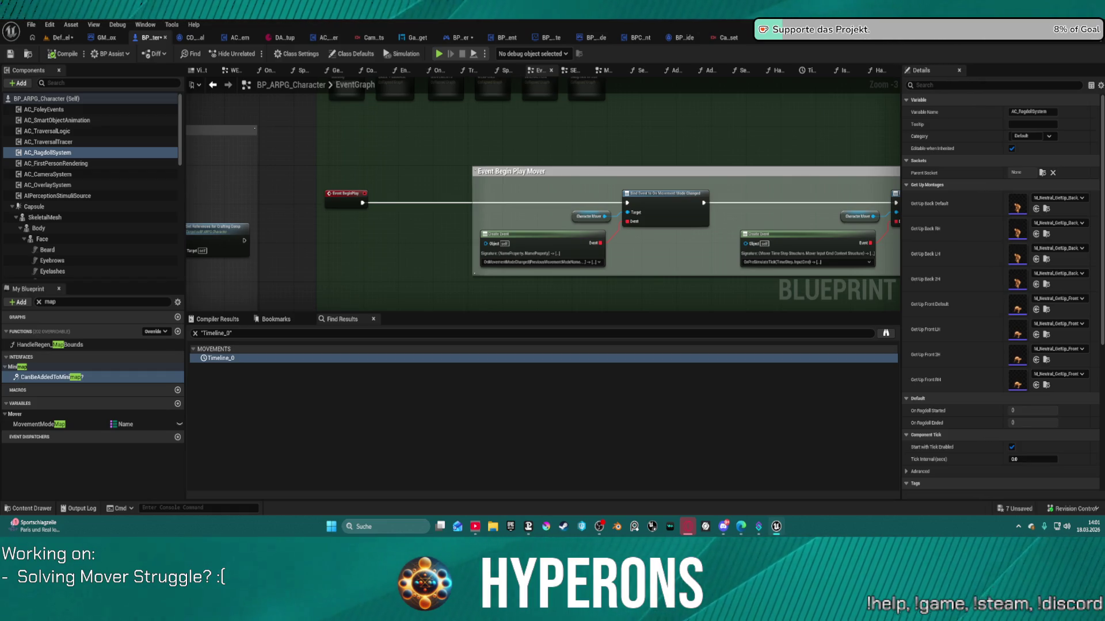
- Follow the MOVEMENTS chain from Switch Has Authority into Handle Stamina and Handle Move to Vec
scroll(582, 197, "down", 1)
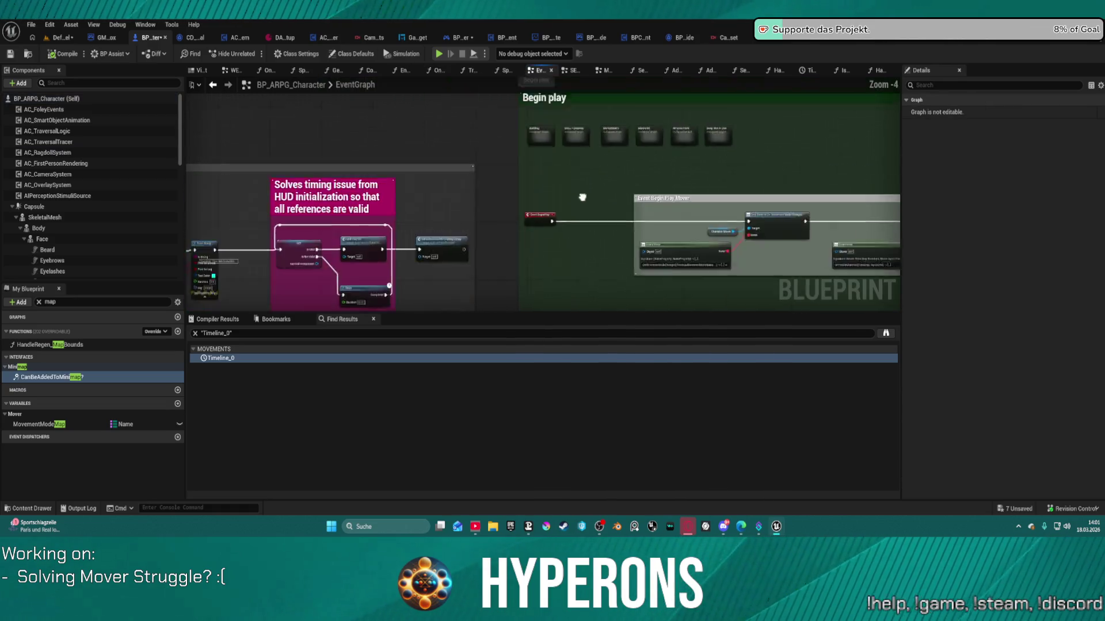
scroll(582, 197, "down", 3)
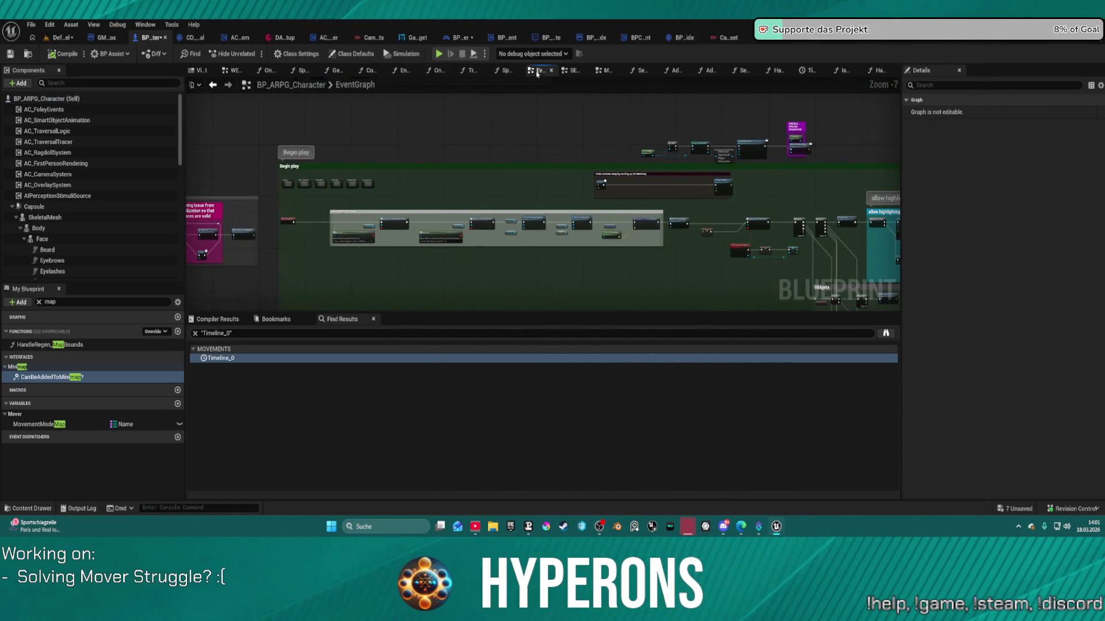
left_click(605, 71)
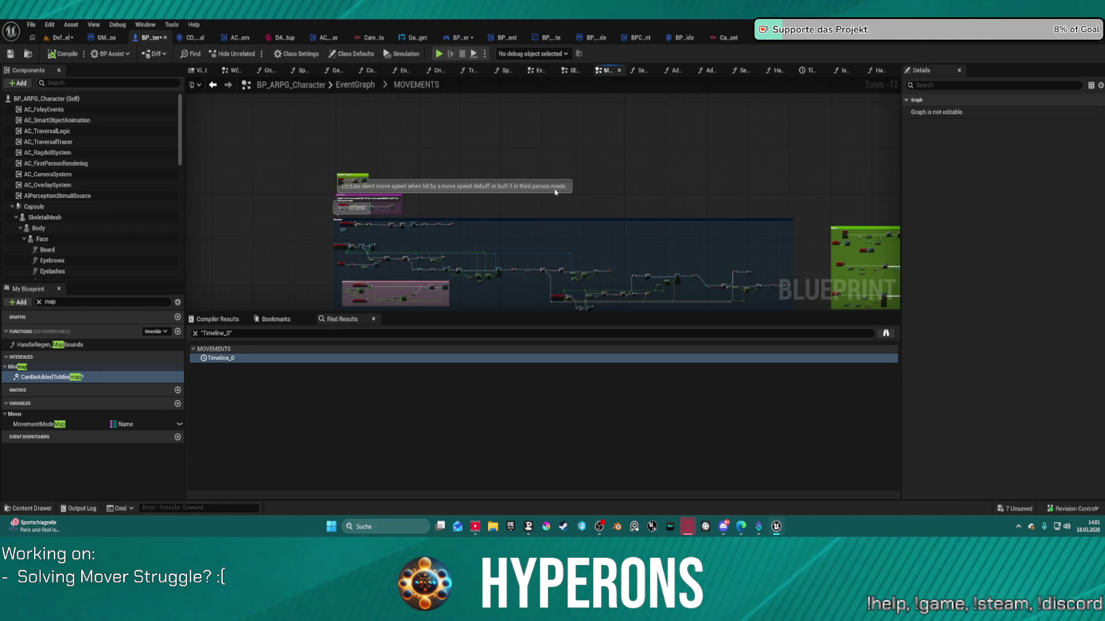
scroll(542, 185, "up", 6)
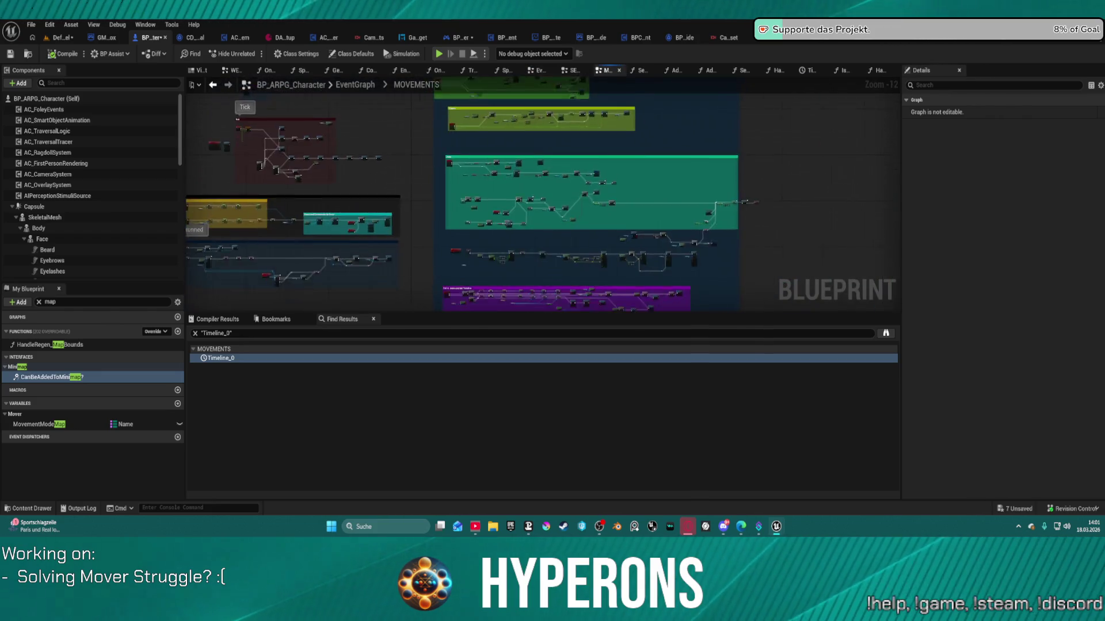
scroll(356, 127, "up", 6)
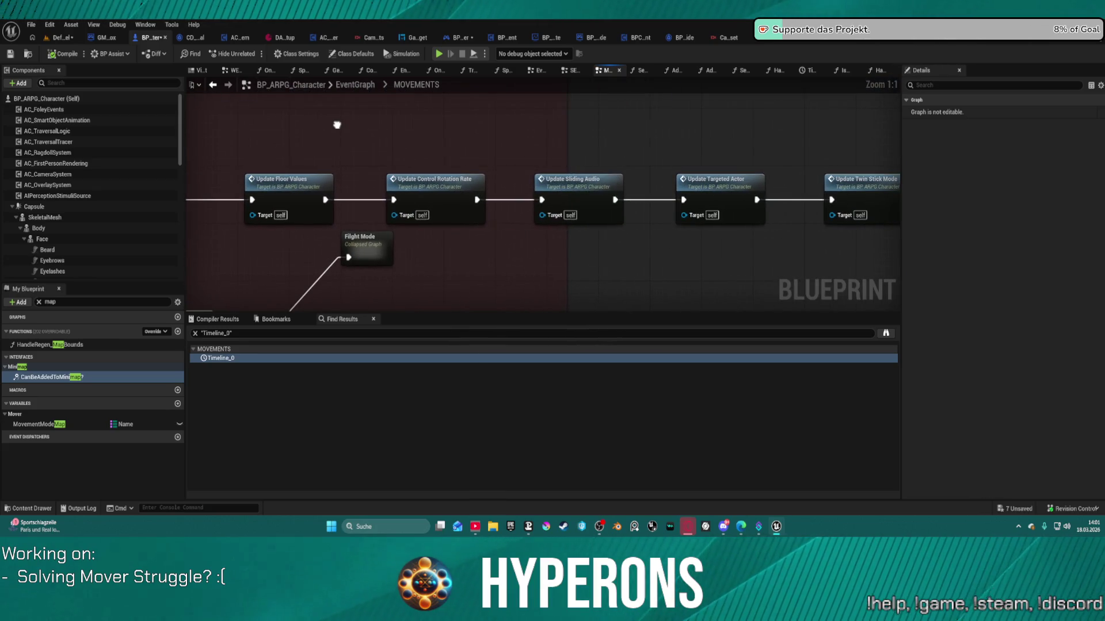
mouse_move(337, 125)
left_mouse_down()
mouse_move(115, 113)
mouse_move(481, 108)
mouse_move(607, 168)
mouse_move(676, 286)
mouse_move(656, 275)
left_mouse_up()
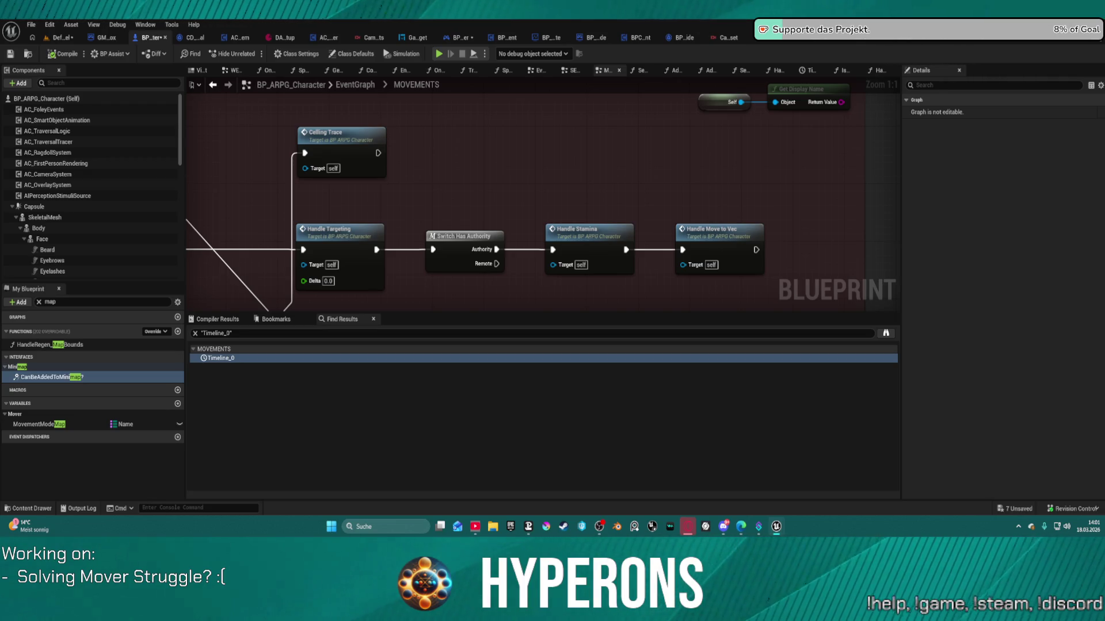
- Zoom to the EventGraph's magenta group and add a second GameplayCamera getter beside Initialize System
left_click(355, 85)
scroll(595, 232, "down", 3)
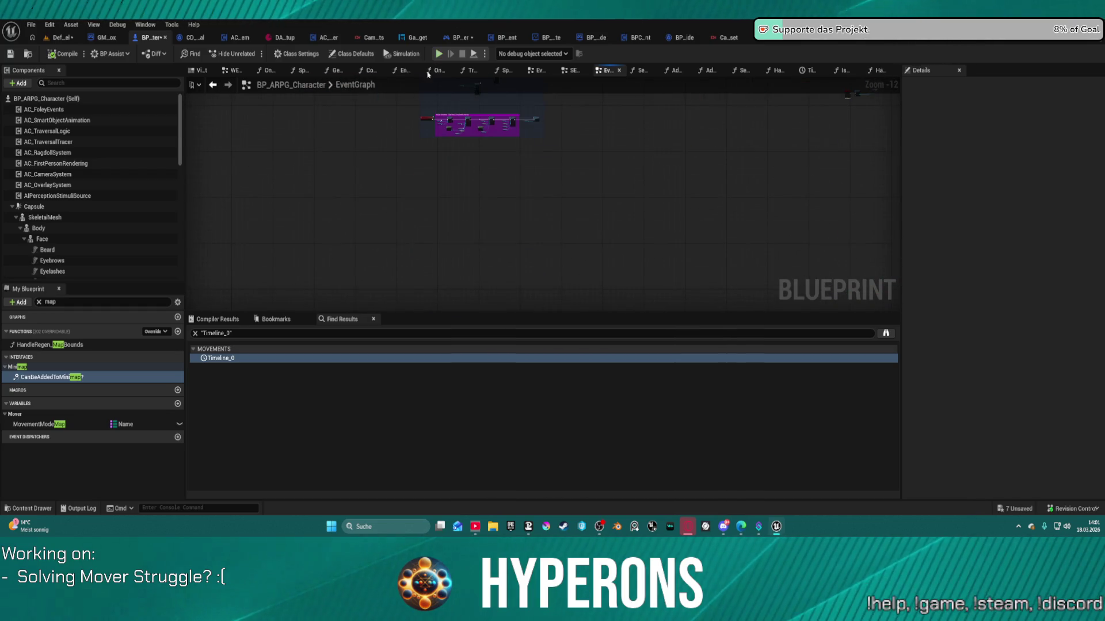
scroll(486, 121, "up", 9)
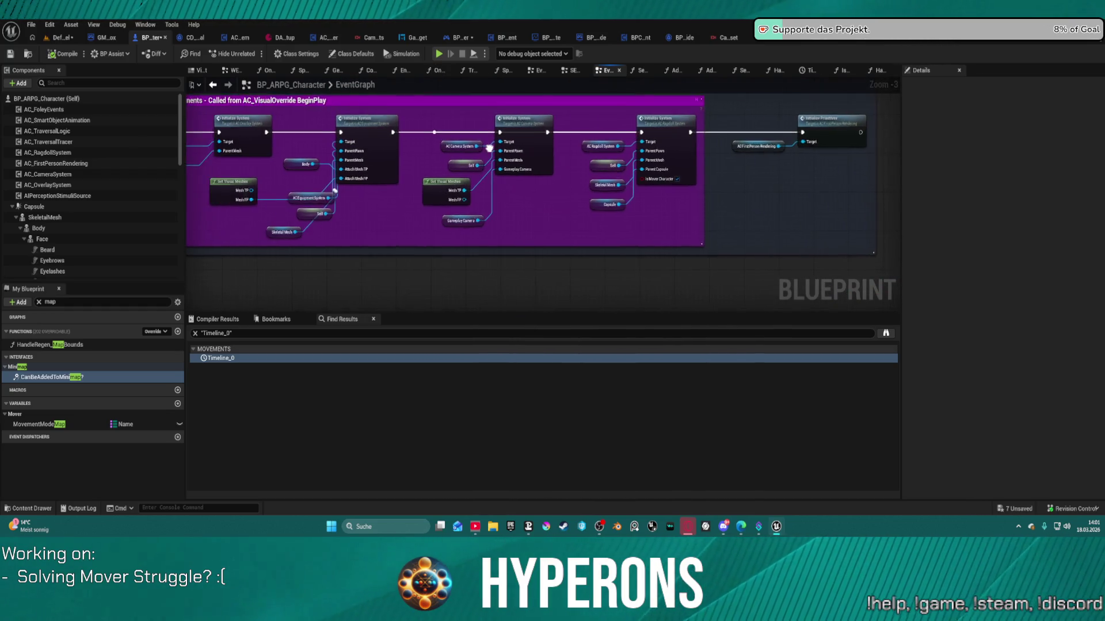
scroll(489, 149, "up", 3)
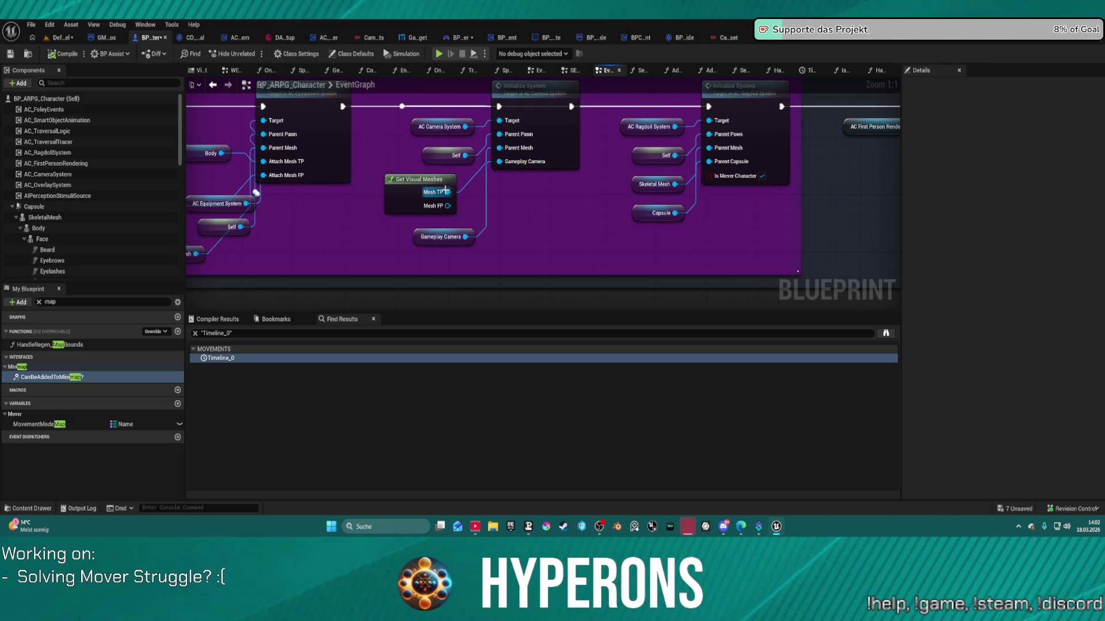
scroll(67, 230, "down", 3)
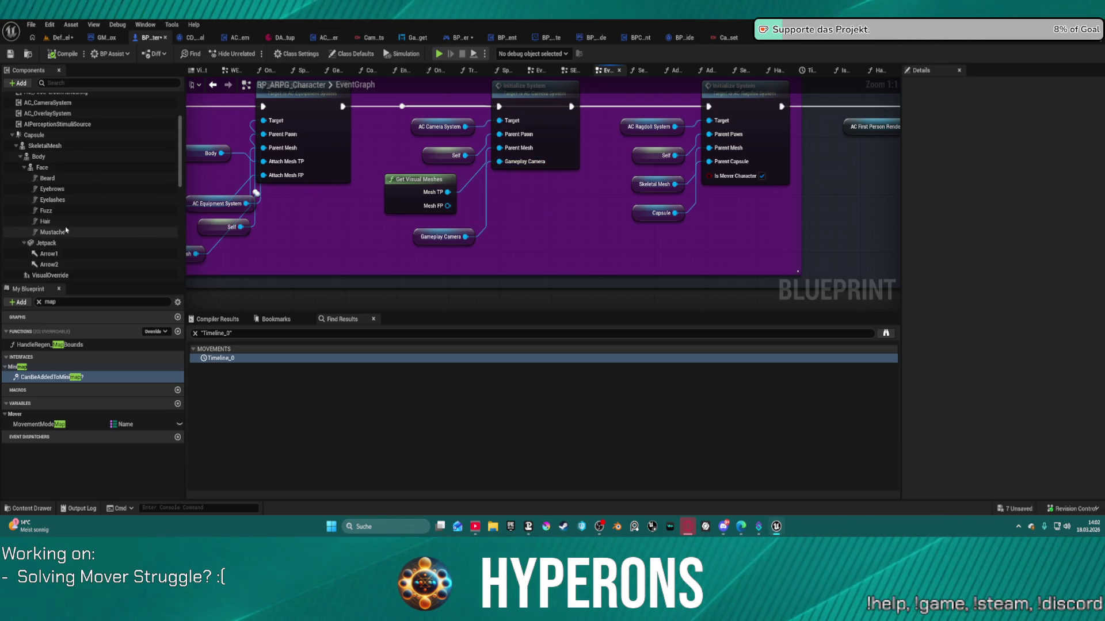
scroll(66, 230, "down", 3)
mouse_move(52, 214)
left_mouse_down()
mouse_move(495, 164)
mouse_move(489, 198)
mouse_move(544, 208)
mouse_move(495, 172)
mouse_move(509, 167)
mouse_move(539, 204)
mouse_move(499, 162)
left_mouse_up()
left_click(532, 206)
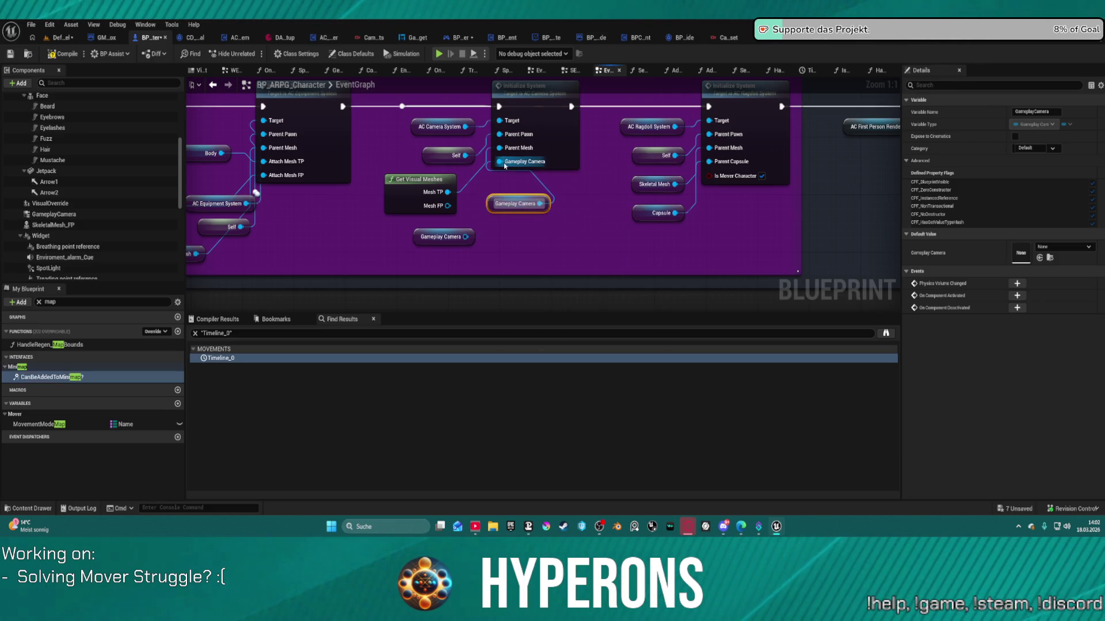
- Delete the duplicate Gameplay Camera getter and move the camera Initialize System node lower
left_click(455, 233)
key("Delete")
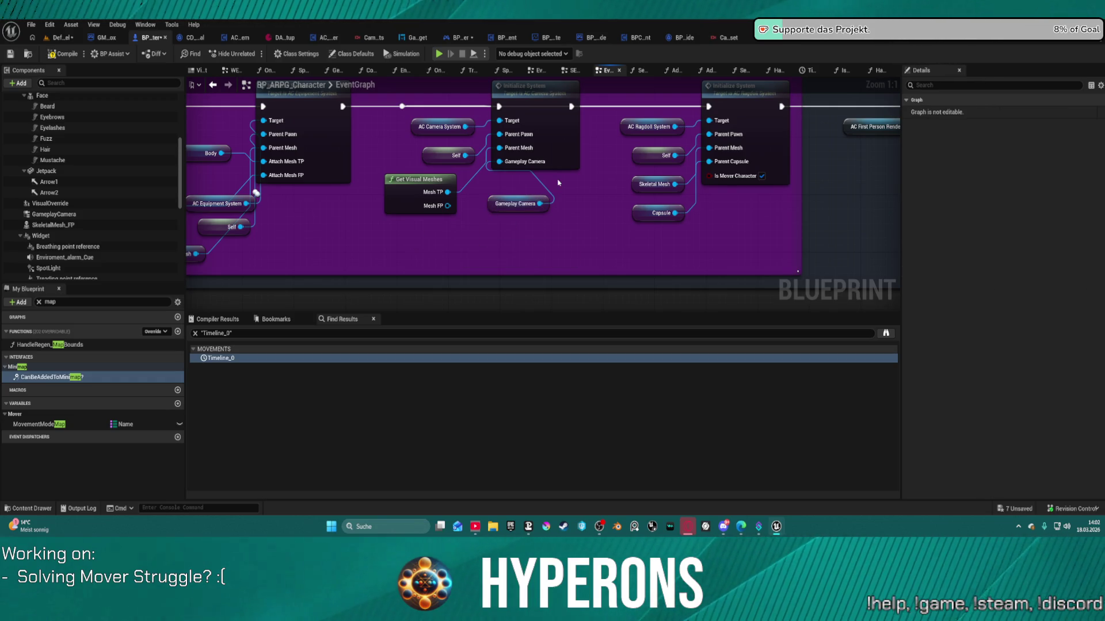
left_click(558, 145)
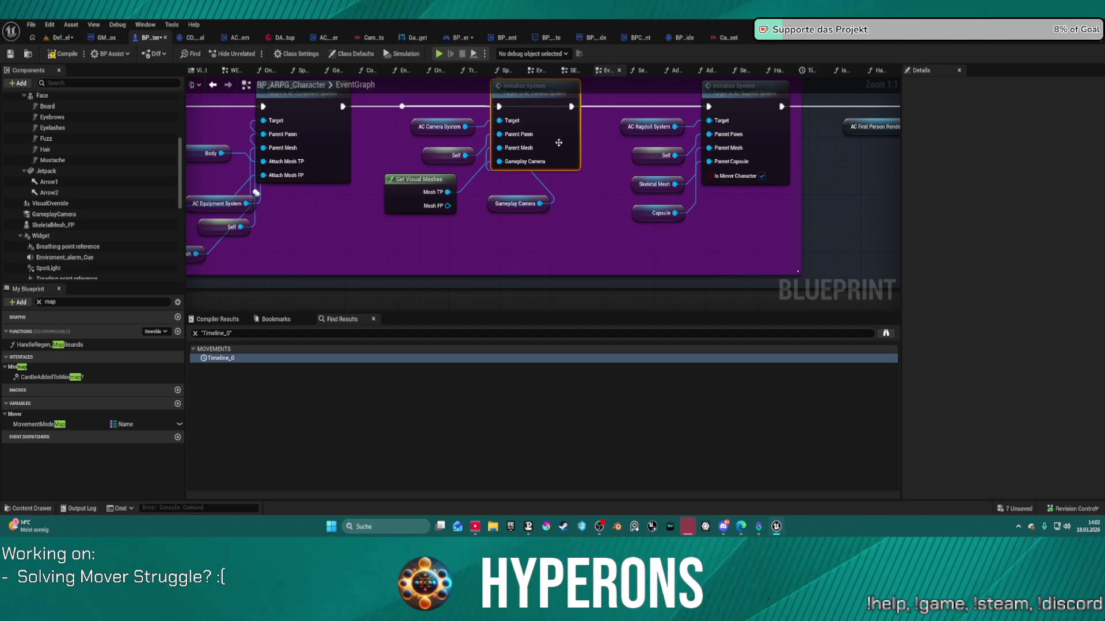
mouse_move(544, 85)
left_mouse_down()
mouse_move(552, 156)
mouse_move(539, 137)
left_mouse_up()
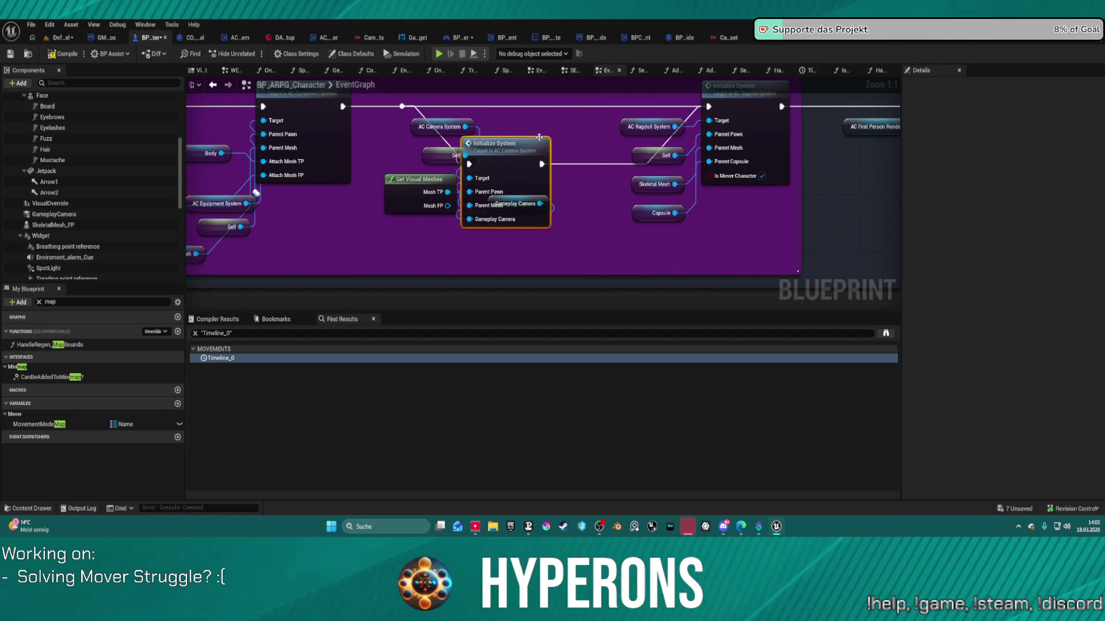
- Remove the execution-wire reroute points and wire the previous node straight into Initialize System
double_click(488, 106)
left_click(512, 141)
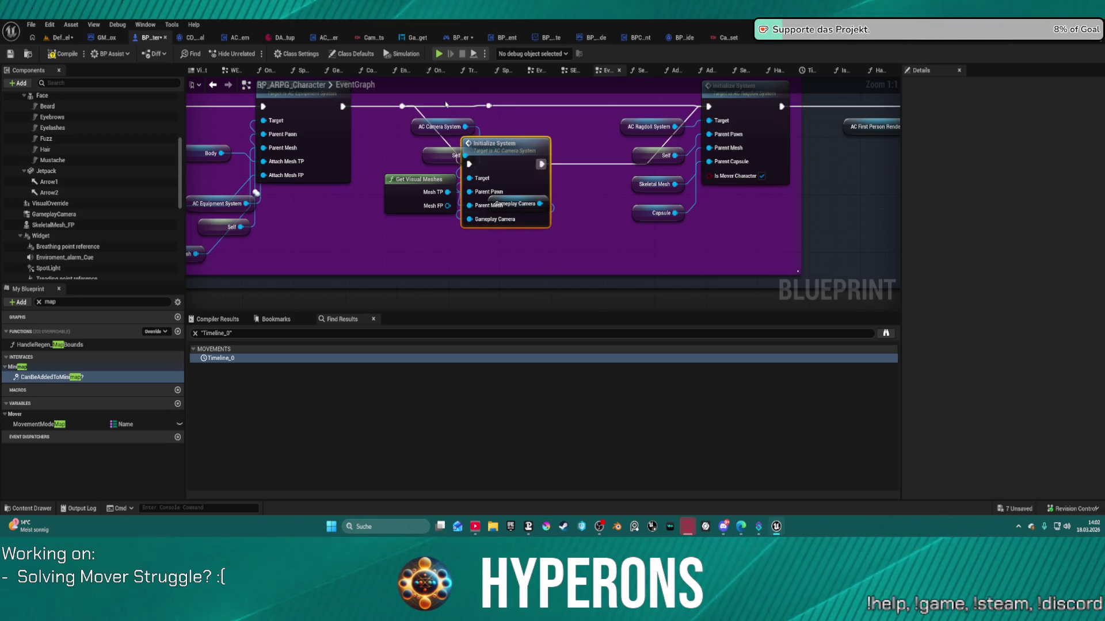
left_click_drag(391, 102, 487, 118)
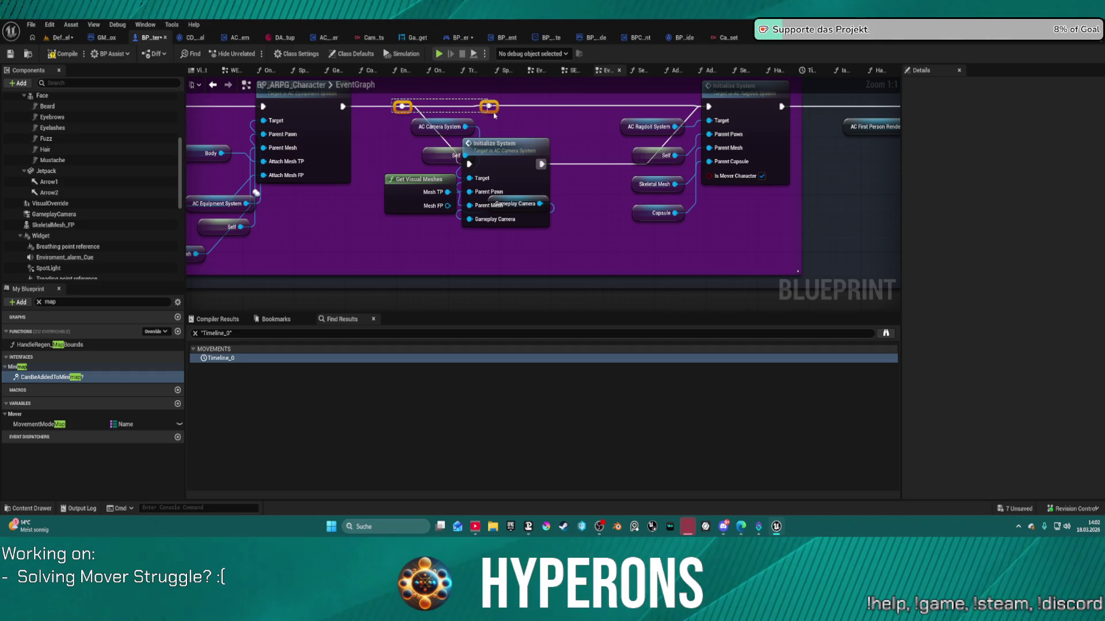
key("Delete")
mouse_move(342, 107)
left_mouse_down()
mouse_move(469, 164)
mouse_move(538, 106)
left_mouse_up()
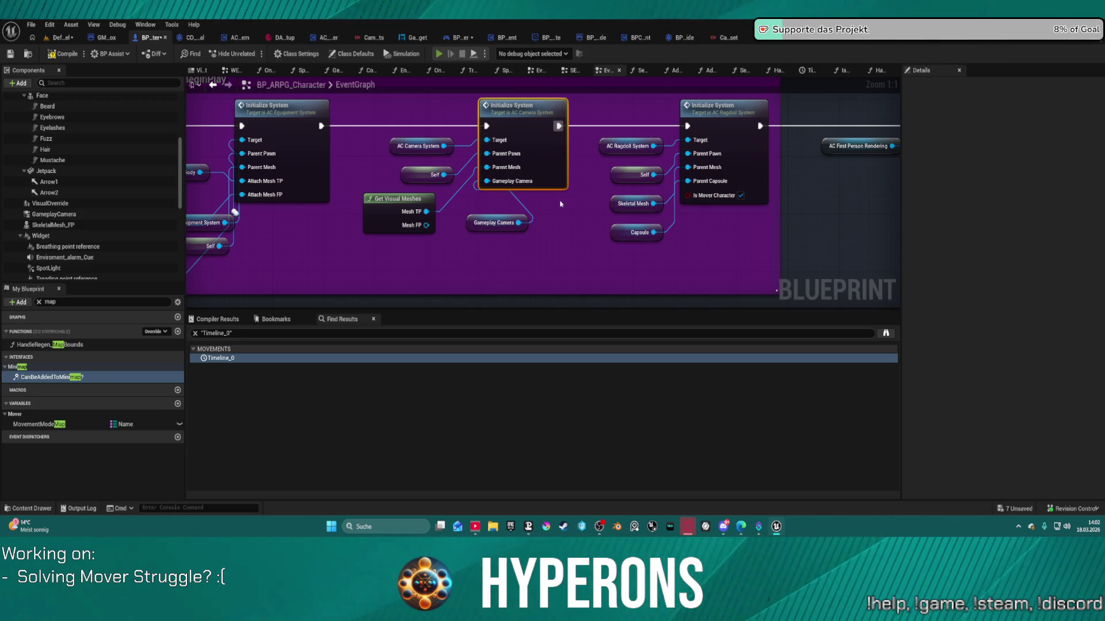
- Play-test the level, running and sliding with W, toggling first-person with V, then stop with Esc
left_click(638, 290)
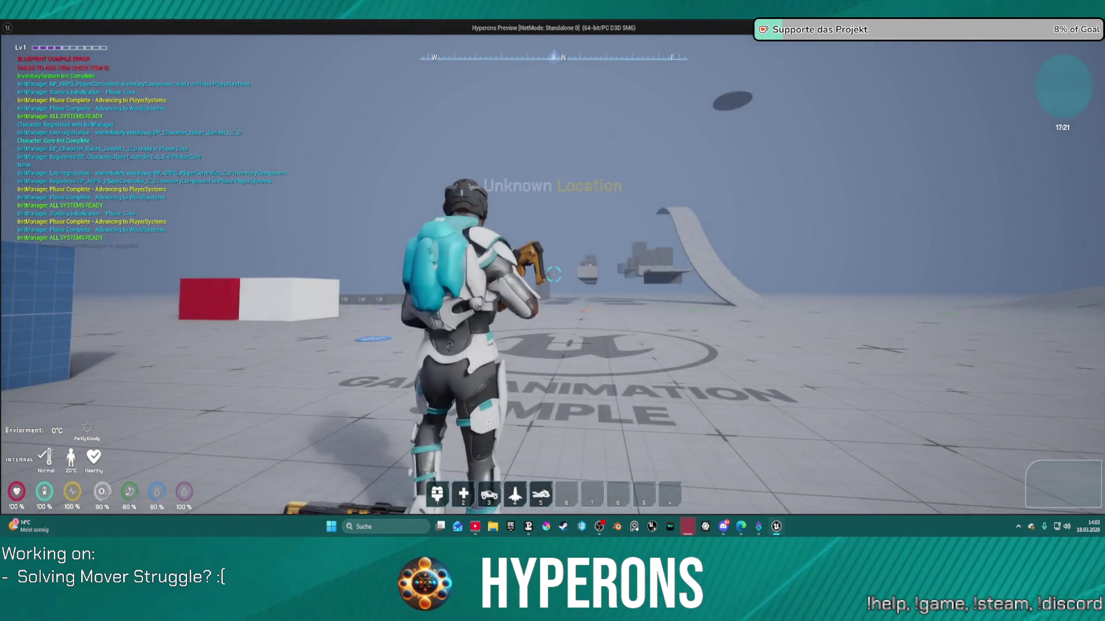
key("w")
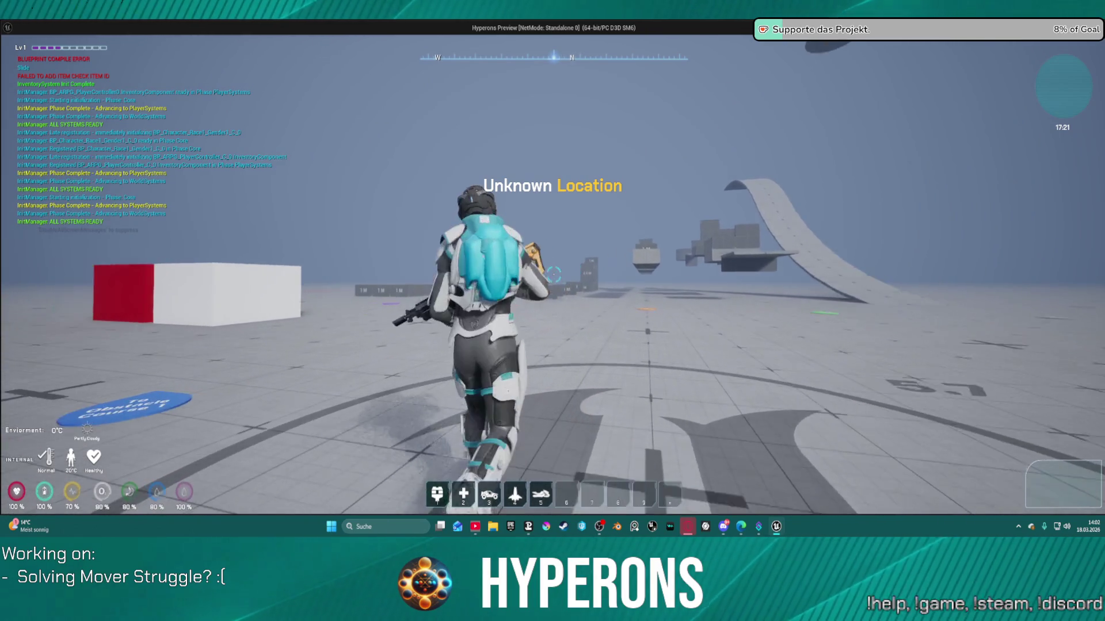
key("w")
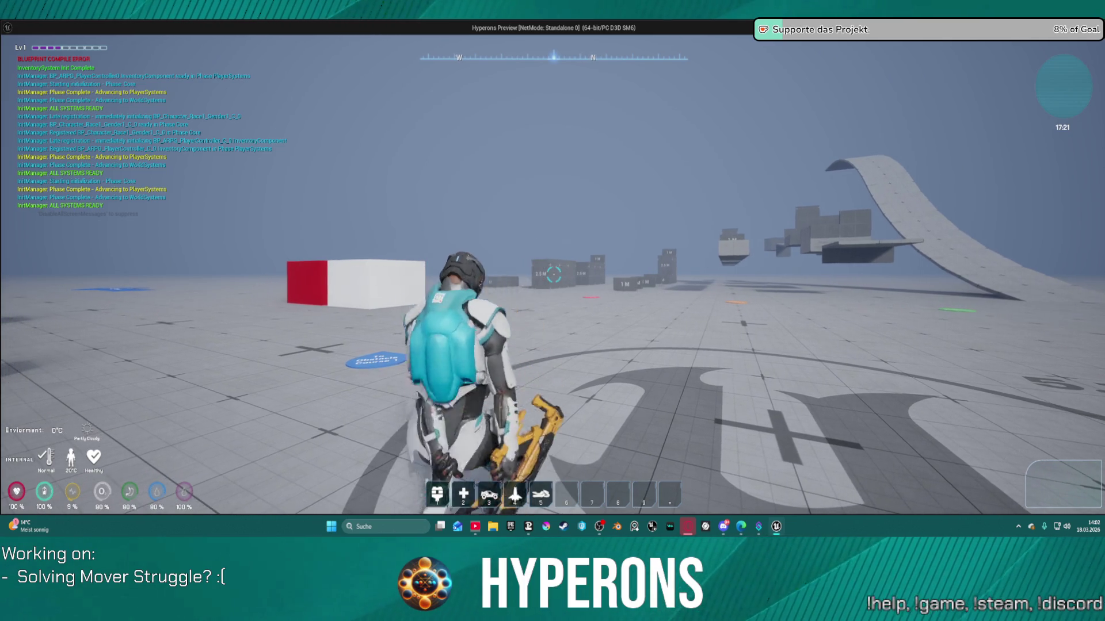
key("v")
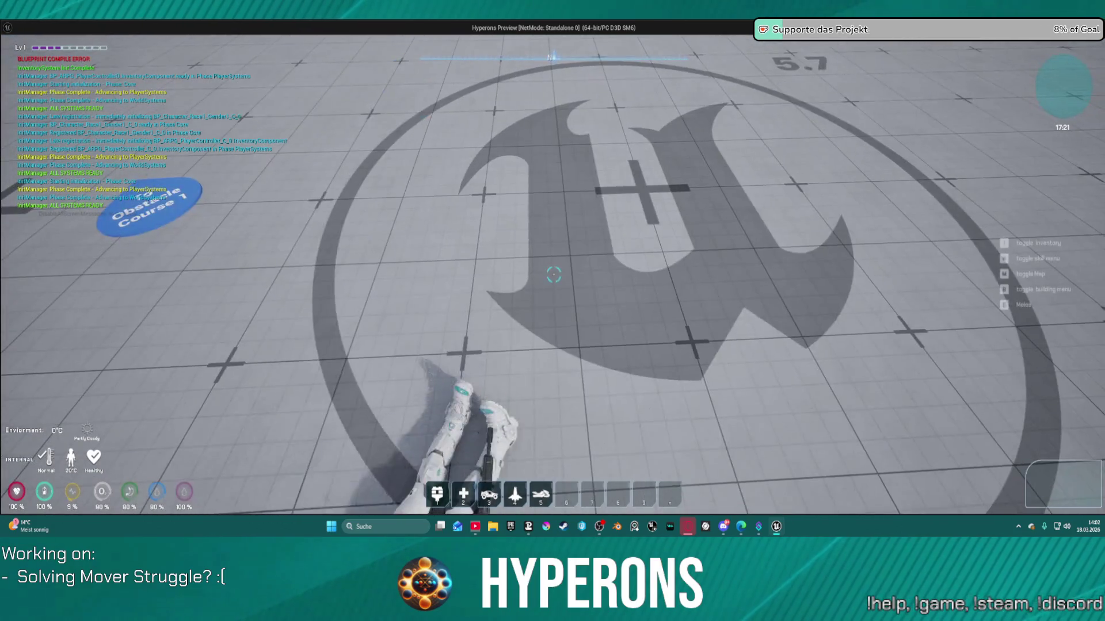
key("Escape")
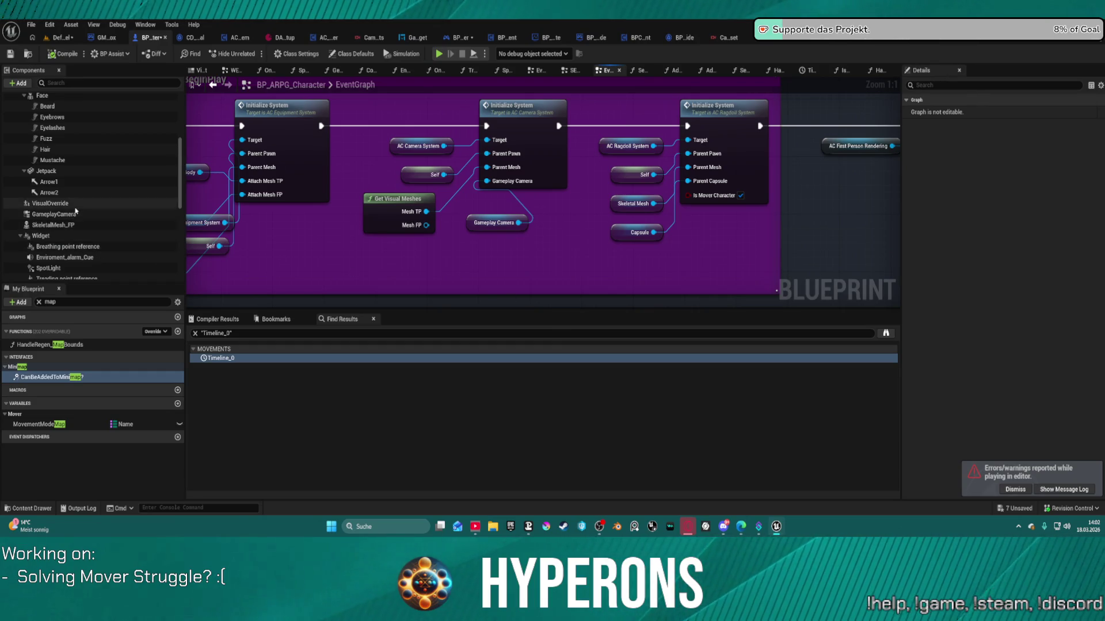
- Drag GameplayCamera onto SkeletalMesh so its location changes from -38.0 Z to 0.0, 0.0, 0.0
left_click(54, 214)
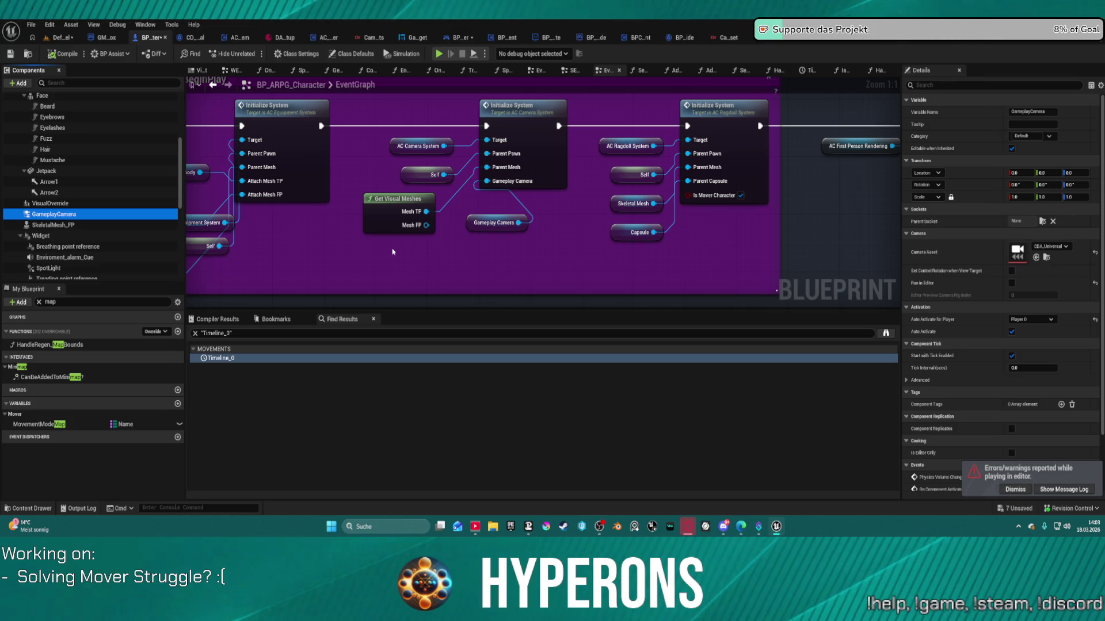
scroll(151, 179, "down", 2)
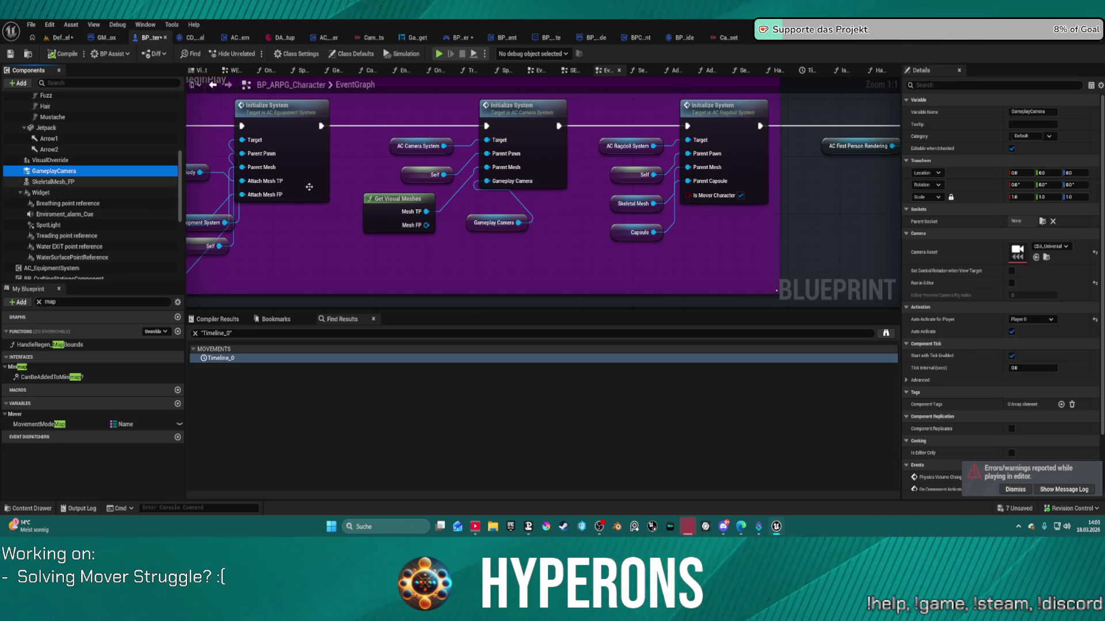
scroll(390, 194, "down", 5)
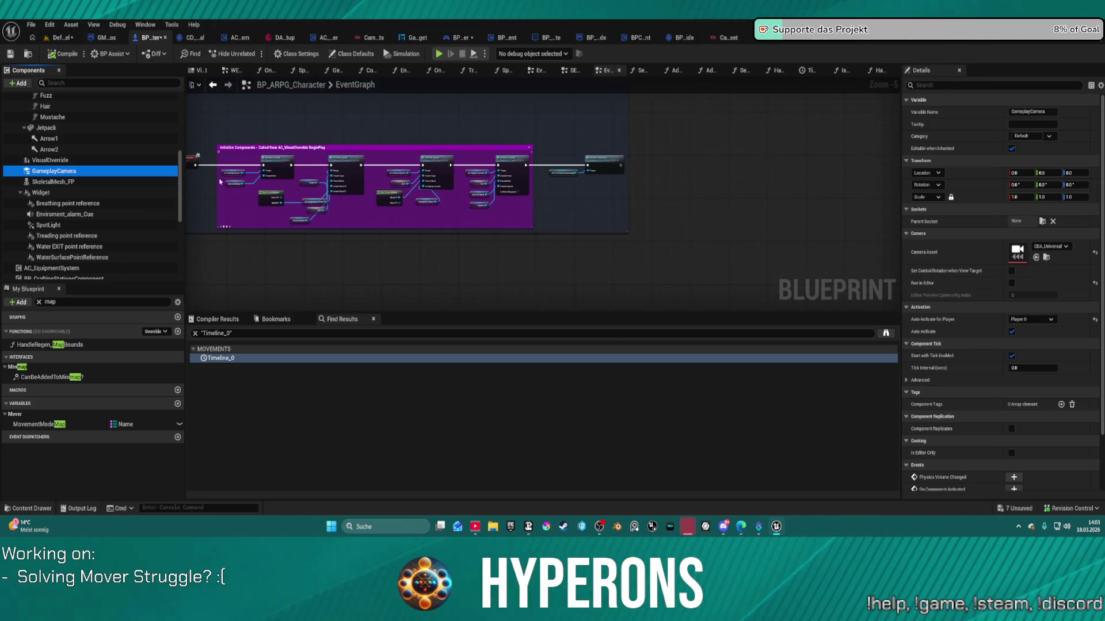
mouse_move(55, 171)
left_mouse_down()
mouse_move(40, 121)
mouse_move(49, 219)
left_mouse_up()
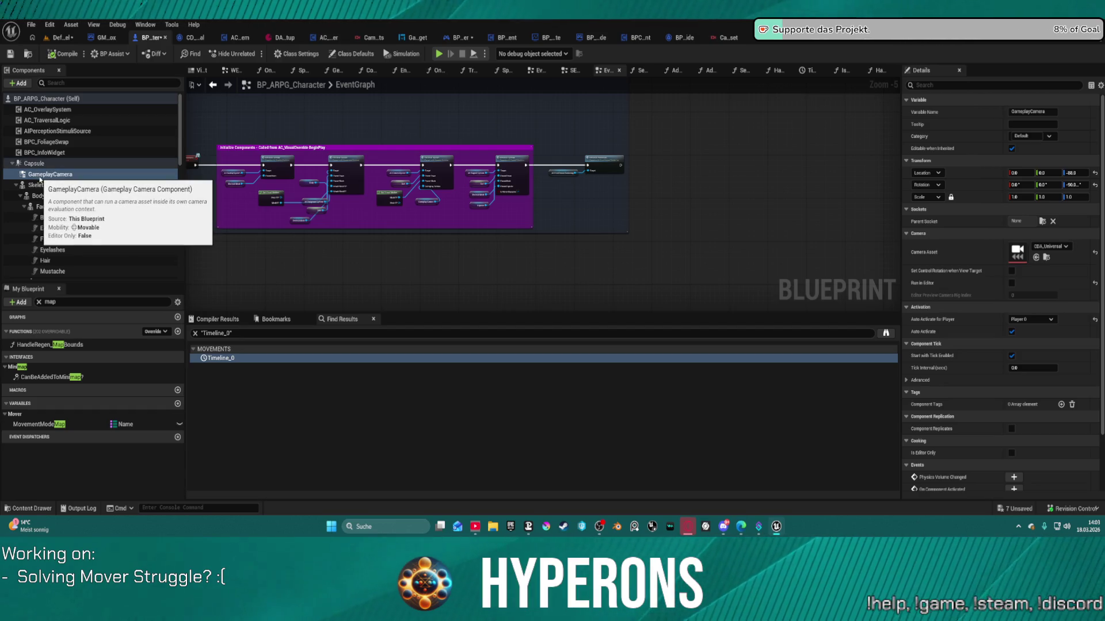
left_click_drag(40, 179, 43, 193)
- Finish attaching GameplayCamera under SkeletalMesh, then play-test running, sliding and crouching before ending the session
left_click_drag(124, 228, 125, 228)
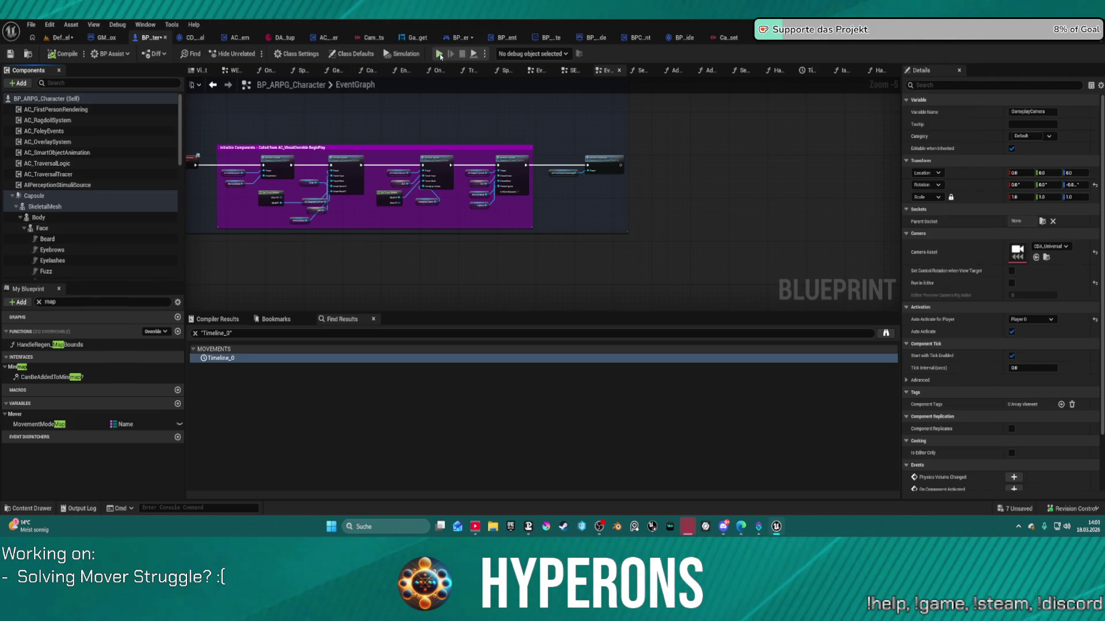
left_click(439, 54)
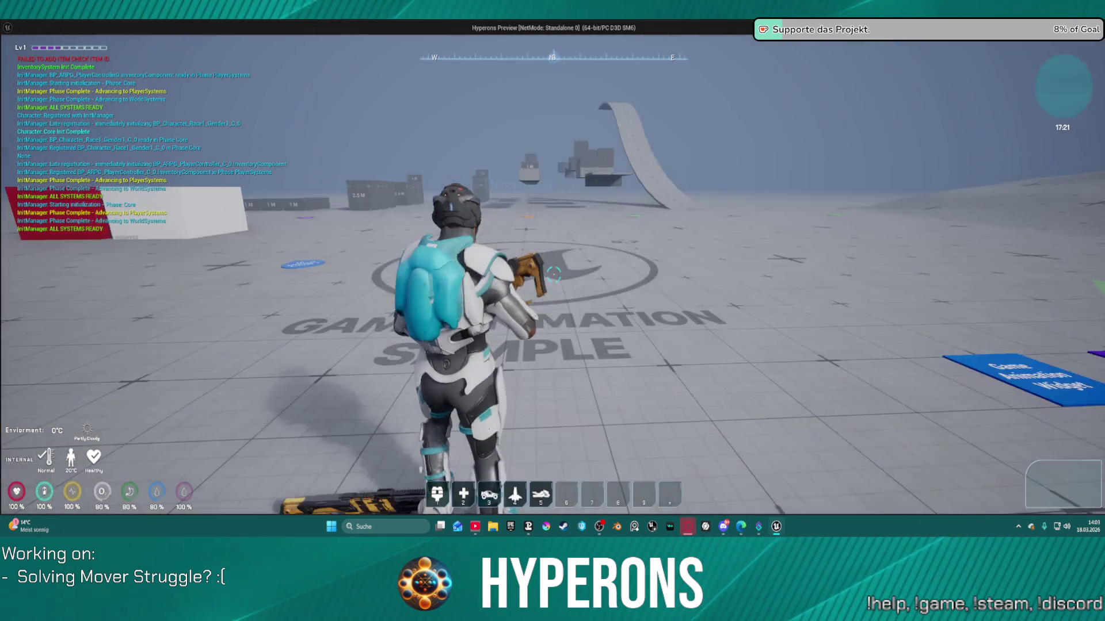
key("w")
key("c")
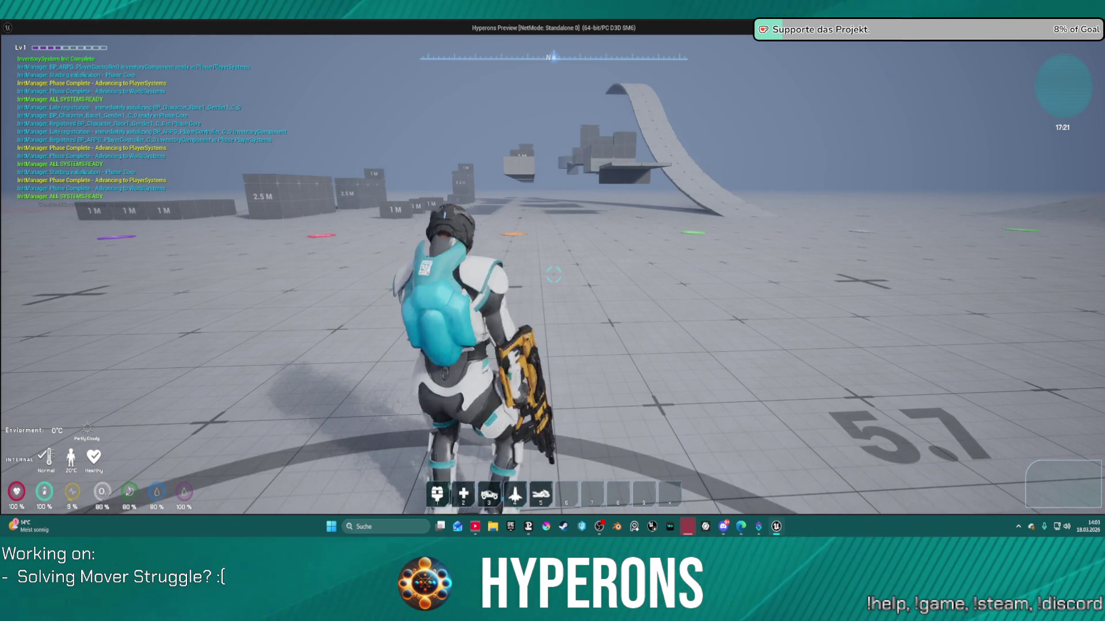
key("c")
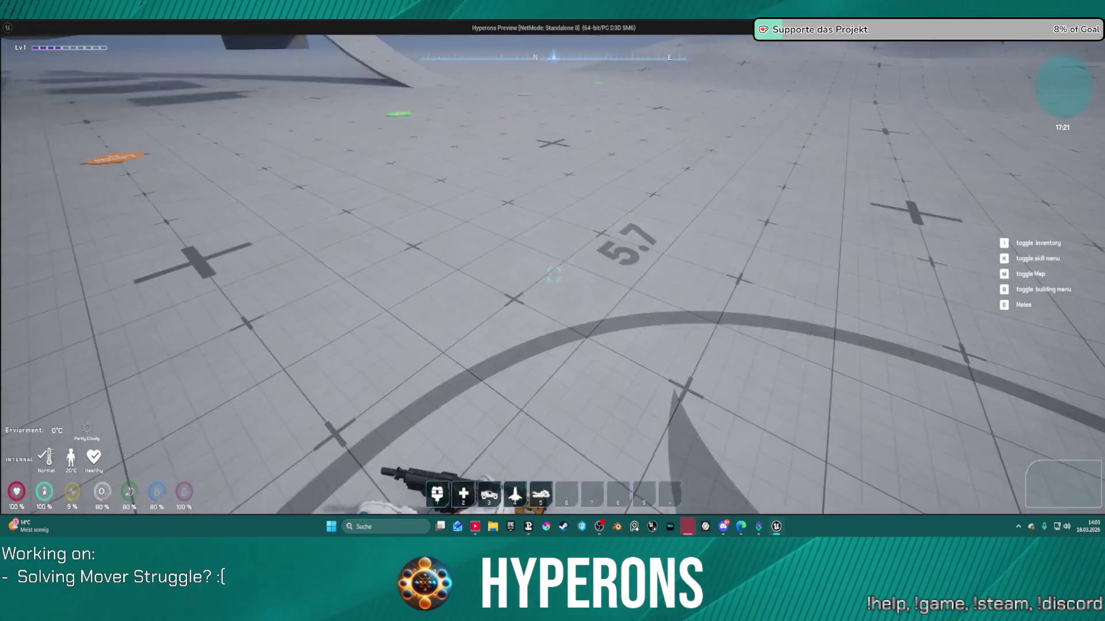
key("alt+Tab")
key("Escape")
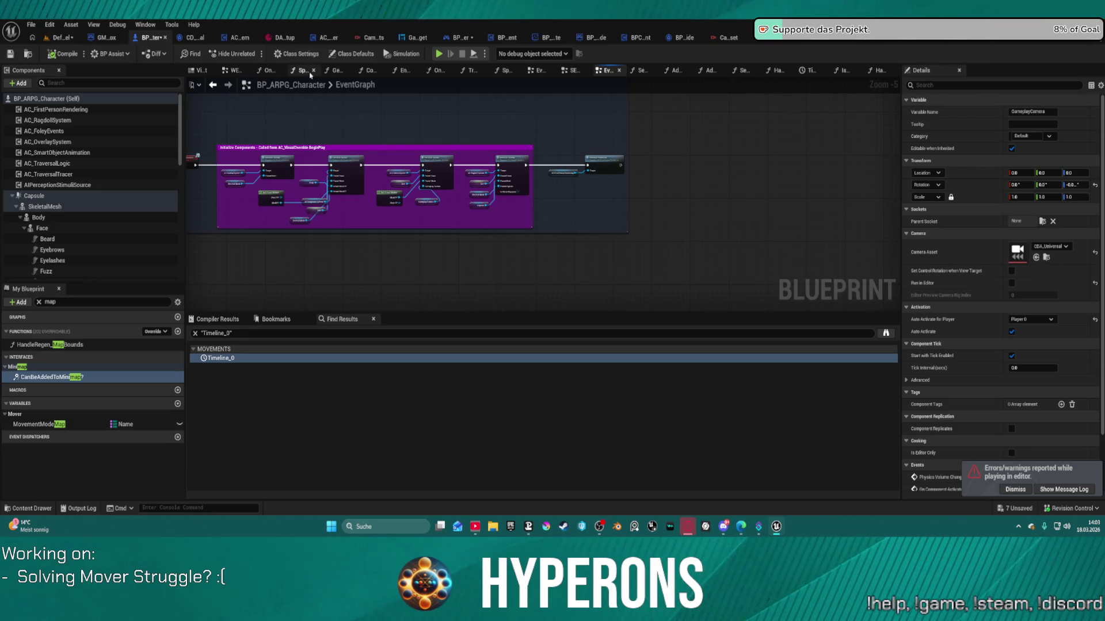
- Delete the orange Old camera stuff comment group and all its nodes from the EventGraph
left_click(531, 74)
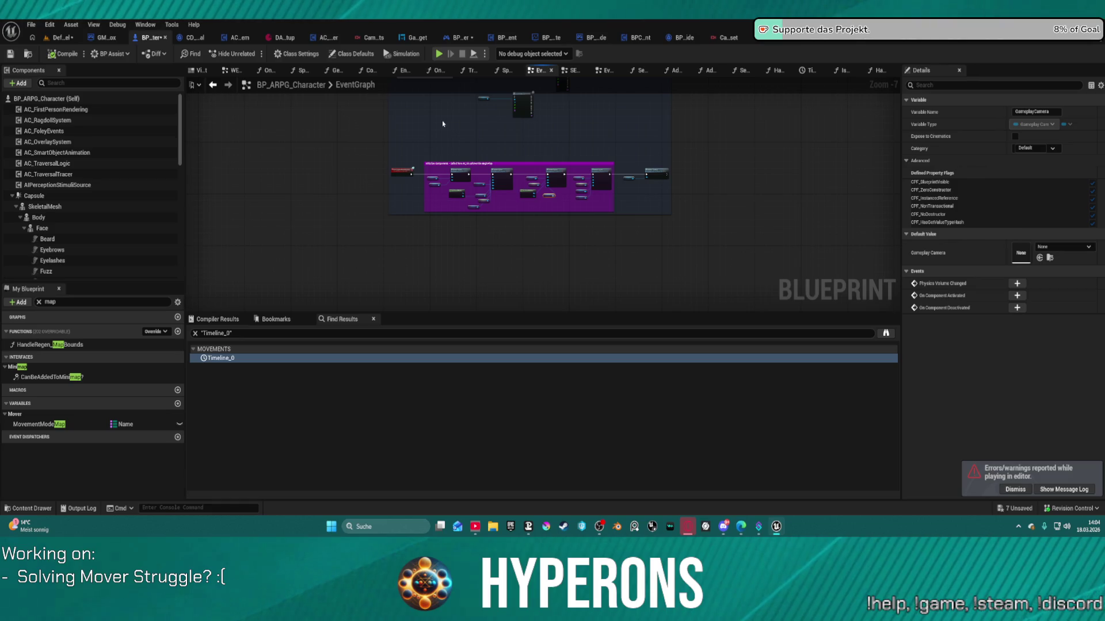
scroll(442, 120, "down", 2)
mouse_move(450, 137)
left_mouse_down()
mouse_move(458, 249)
mouse_move(424, 258)
left_mouse_up()
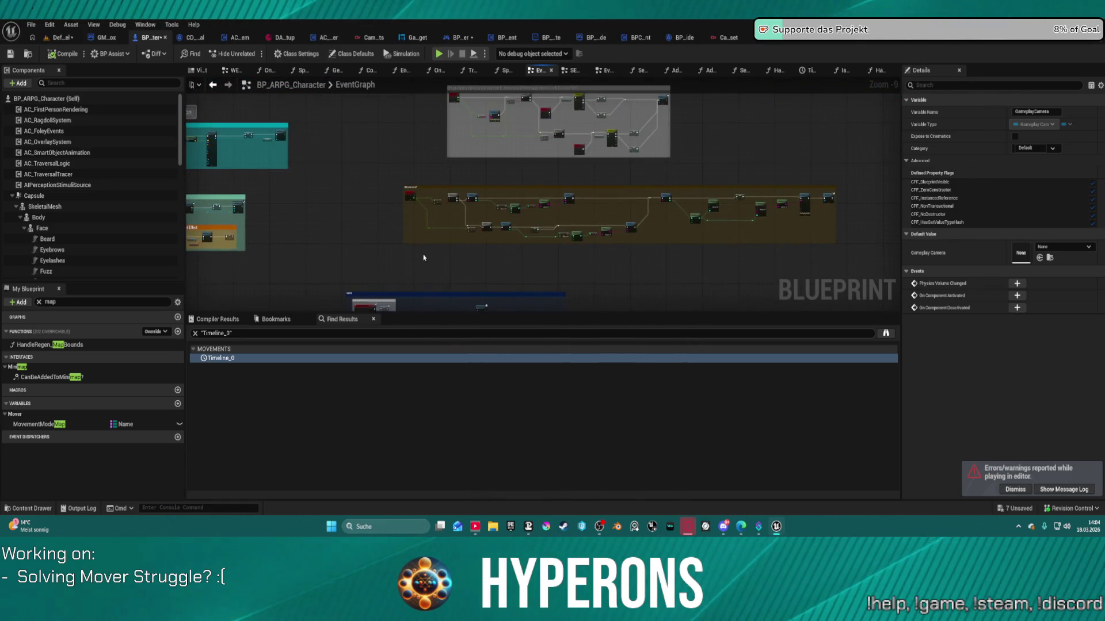
mouse_move(460, 159)
left_mouse_down()
mouse_move(457, 247)
mouse_move(610, 64)
mouse_move(638, 107)
mouse_move(623, 164)
mouse_move(583, 185)
mouse_move(506, 188)
left_mouse_up()
scroll(466, 254, "up", 4)
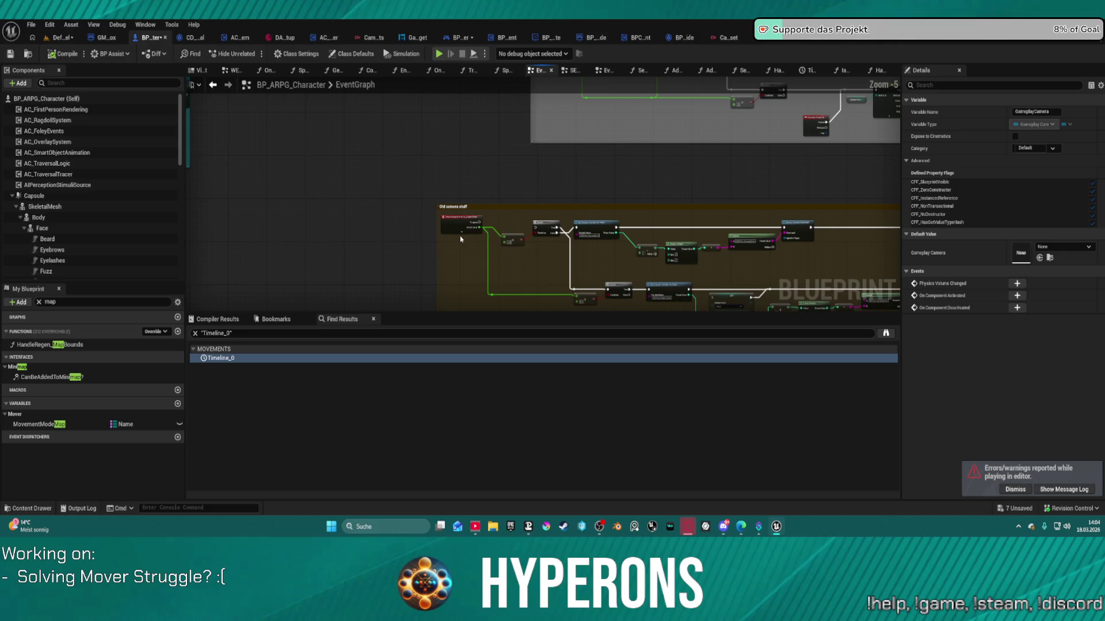
scroll(460, 236, "down", 7)
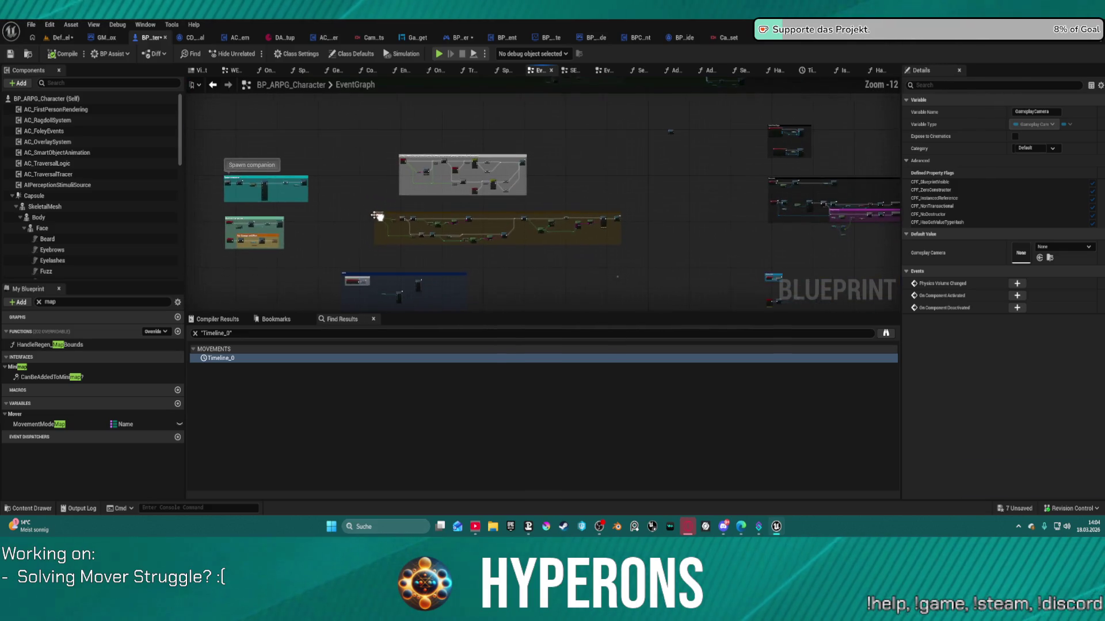
left_click_drag(345, 197, 621, 246)
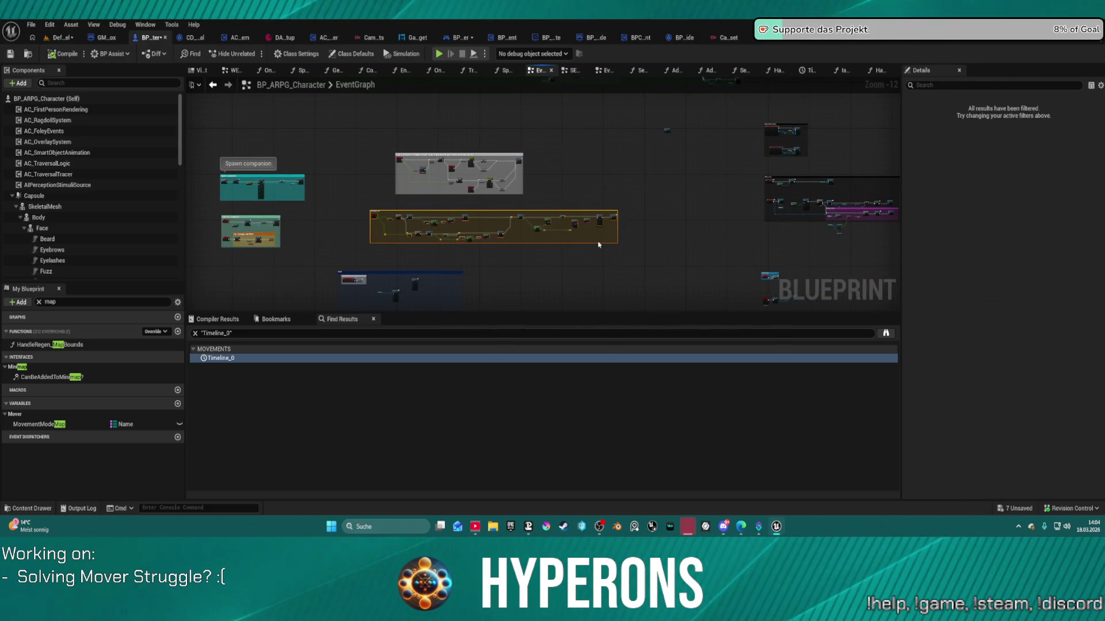
key("Delete")
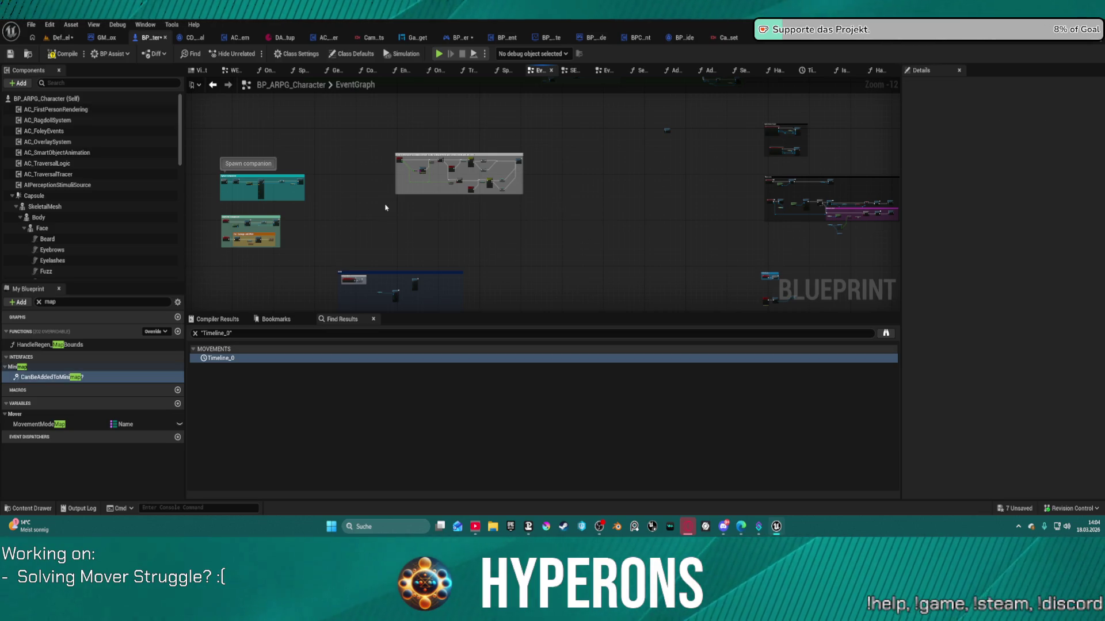
- Nudge the two loose nodes above the purple comment up slightly, then save all assets
scroll(386, 207, "up", 8)
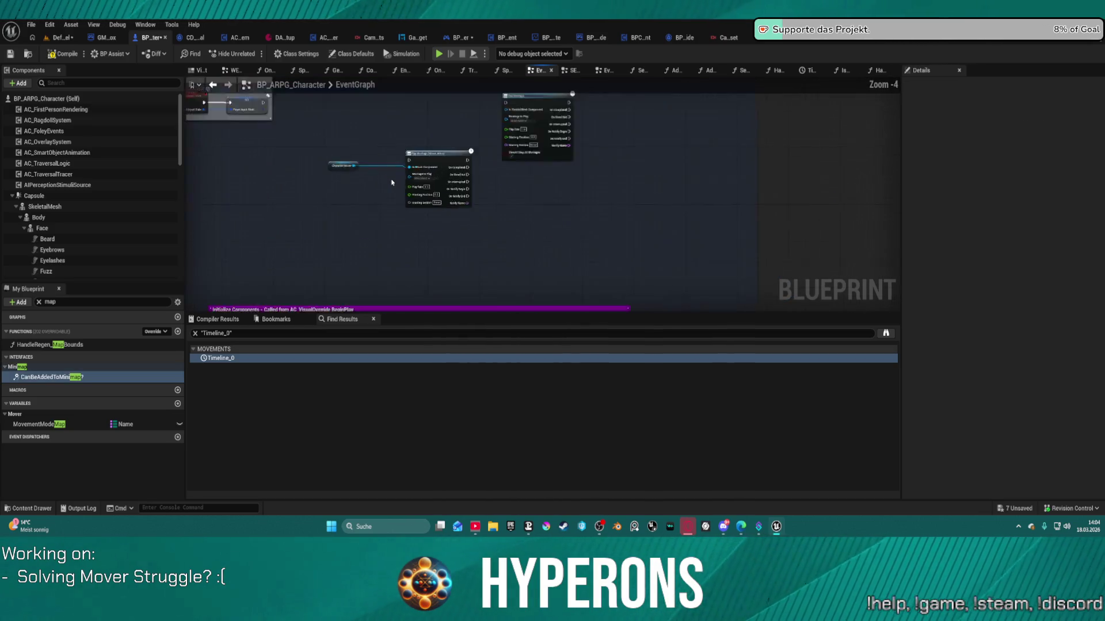
scroll(391, 182, "down", 5)
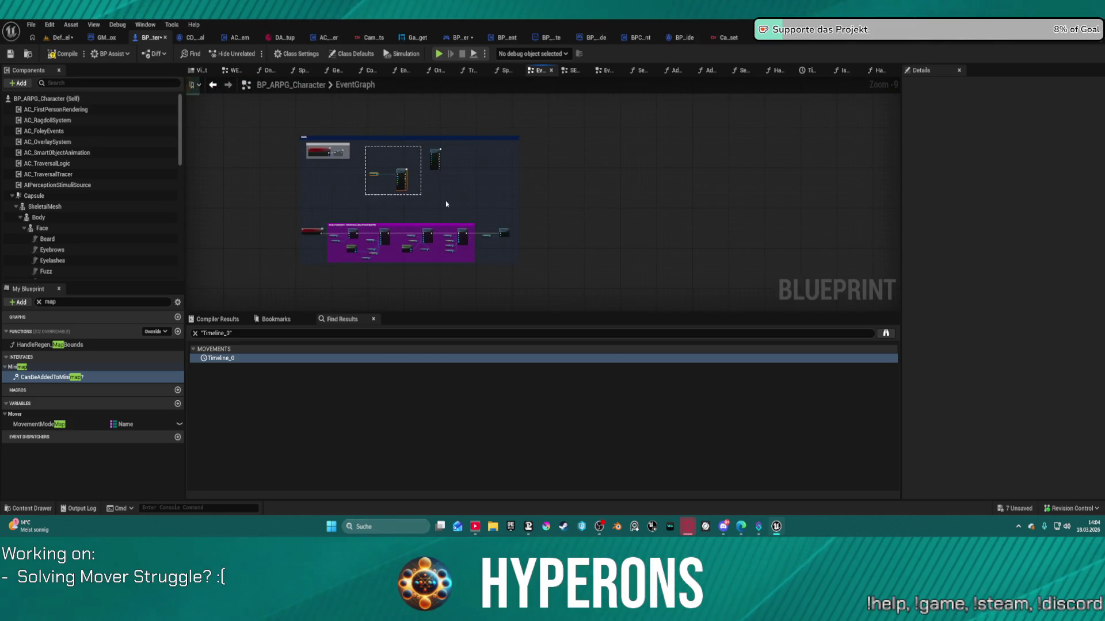
left_click(435, 159)
left_click_drag(432, 205, 432, 196)
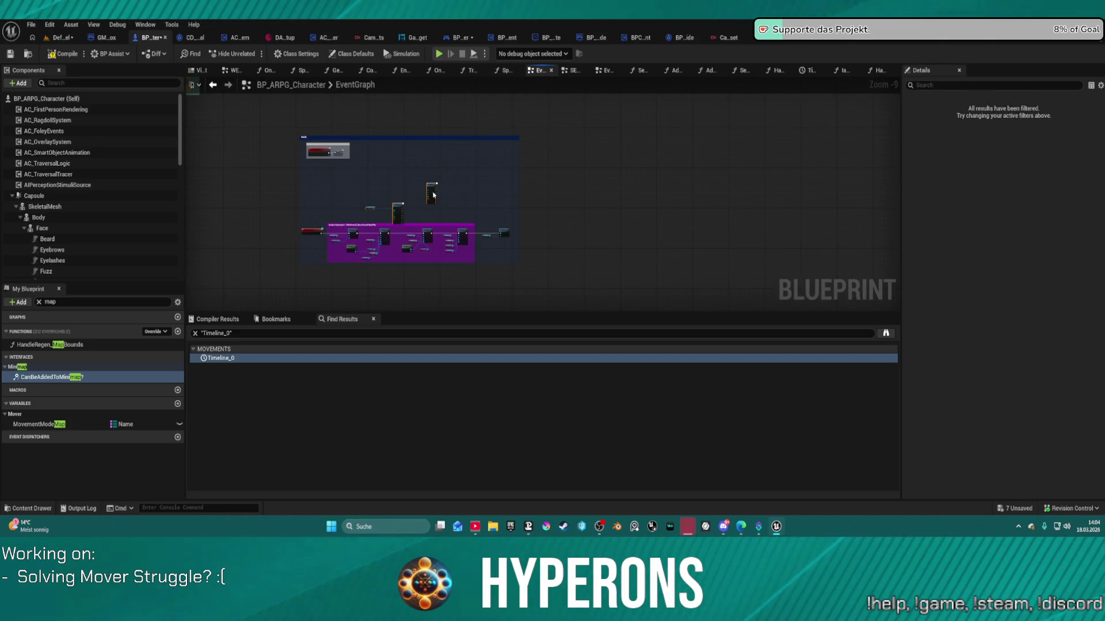
left_click(633, 208)
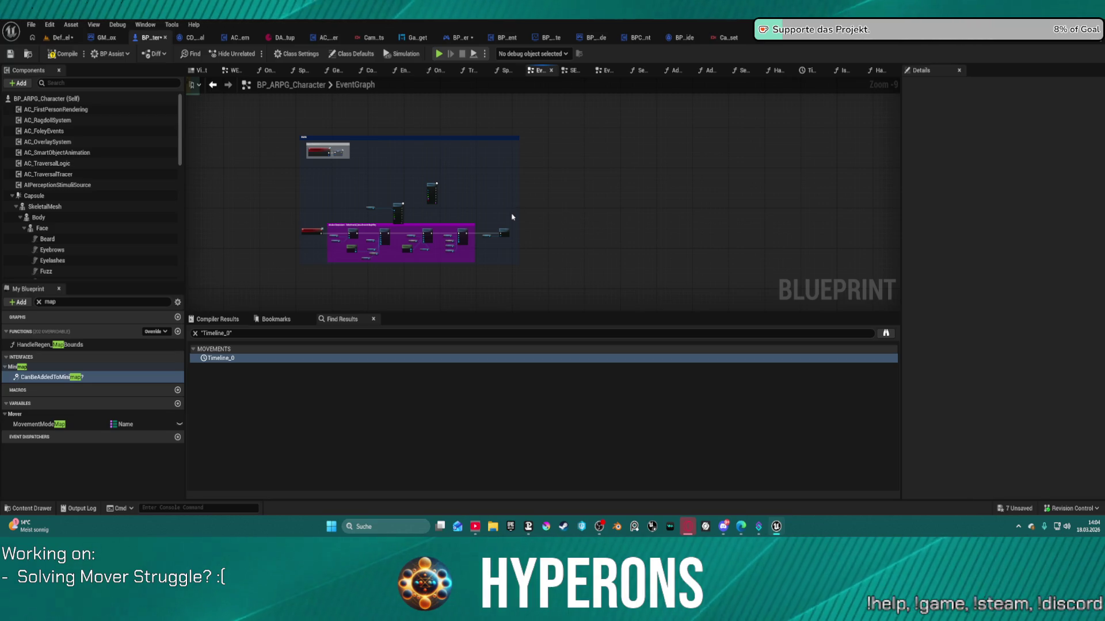
key("ctrl+shift+s")
- Include ABP_Face_Hyperons in the Check Out Assets list and check out the selected assets to complete saving
left_click(541, 376)
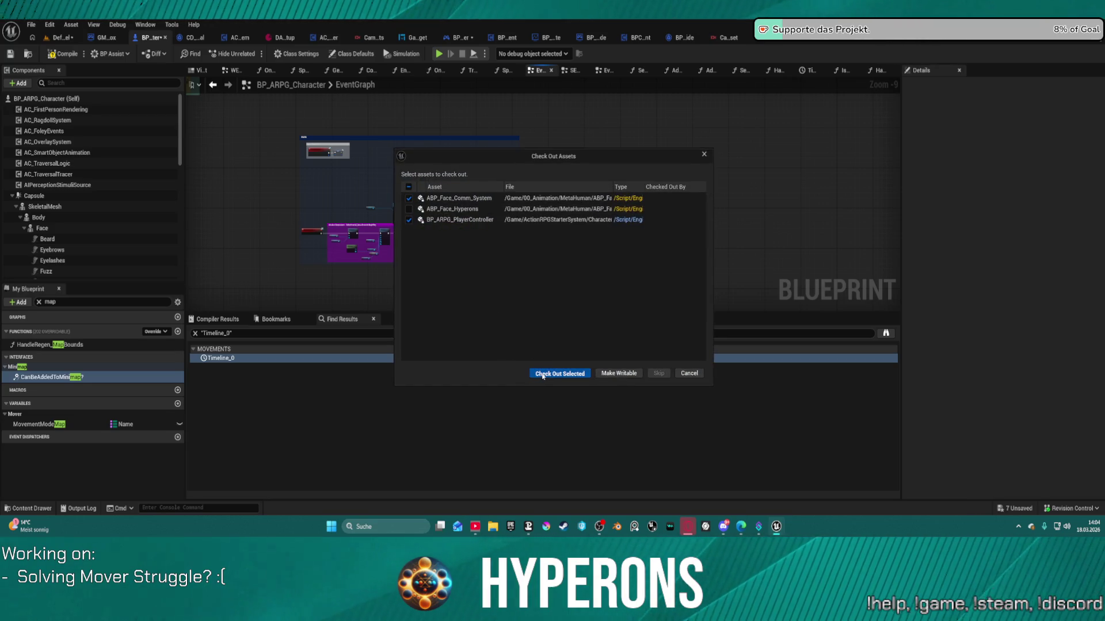
left_click(421, 211)
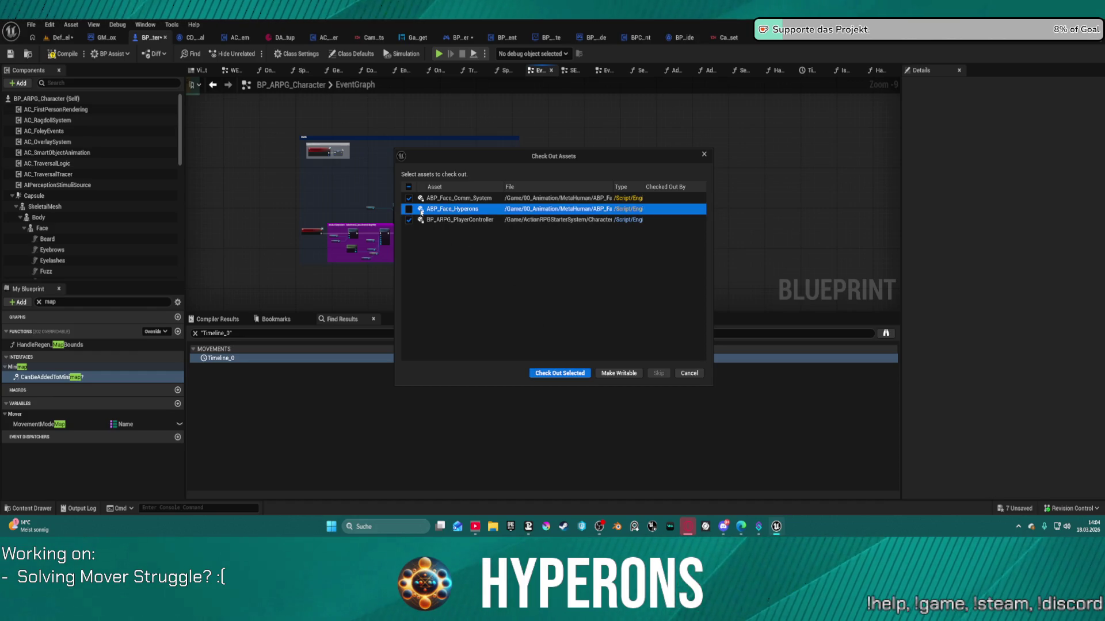
left_click(409, 209)
left_click(551, 373)
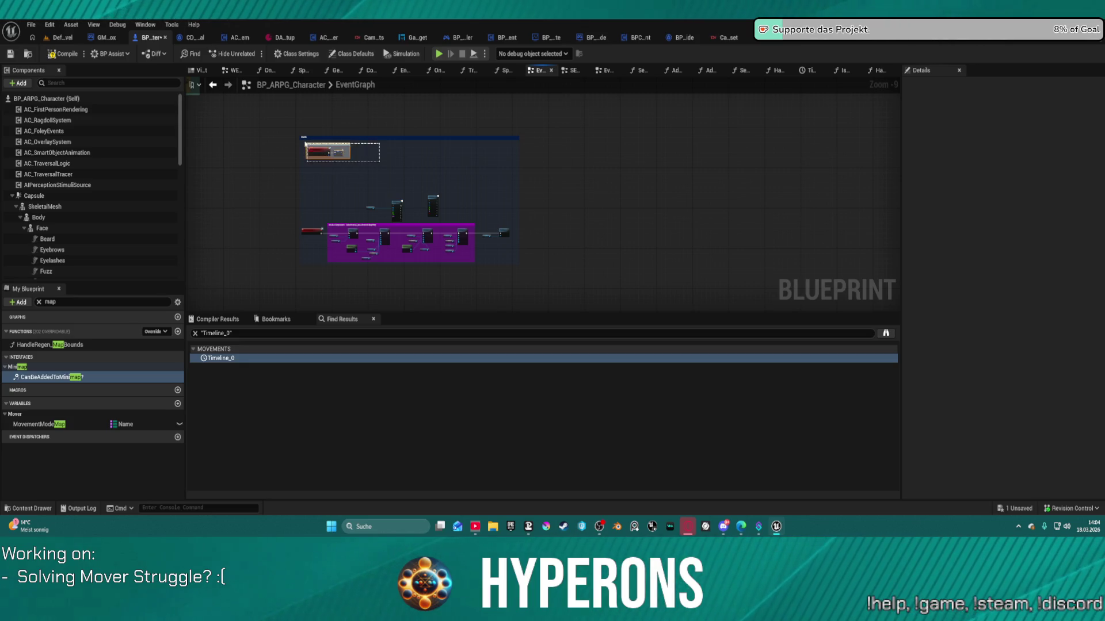
- Move the red node down out of its comment box
left_click(319, 158)
left_click_drag(319, 157, 311, 214)
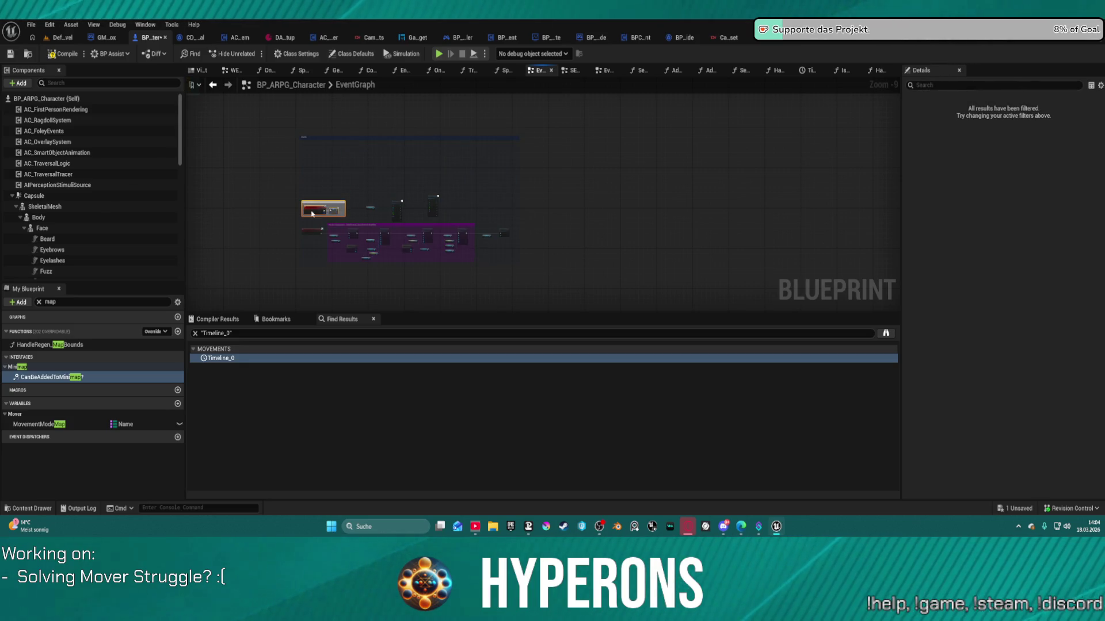
left_click(409, 187)
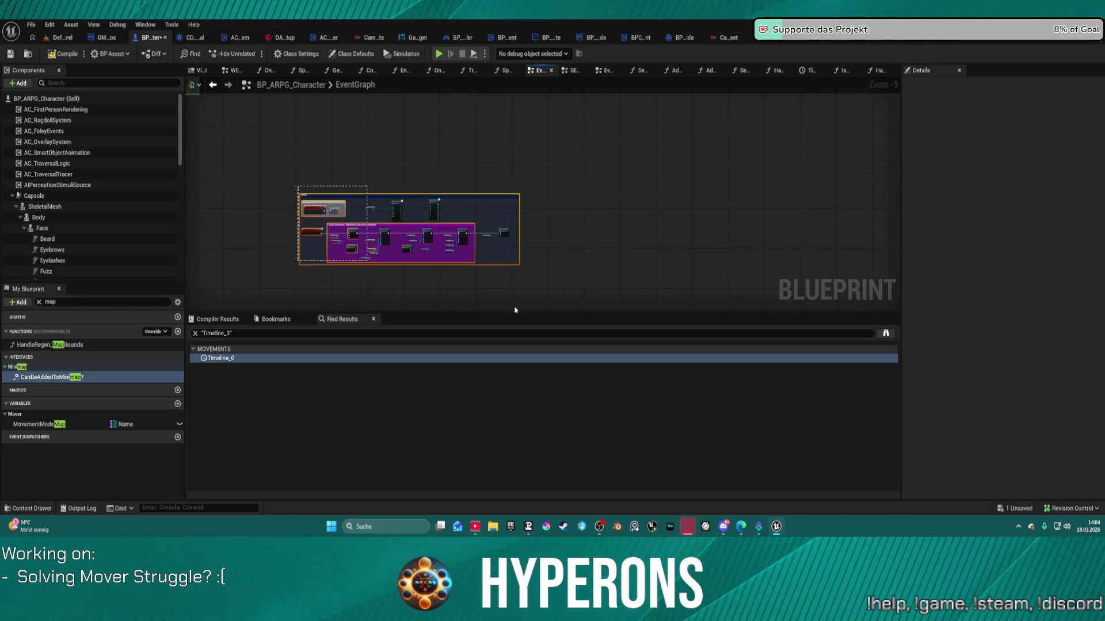
- Shift that comment group and its nodes up and to the left
left_click_drag(309, 192, 310, 168)
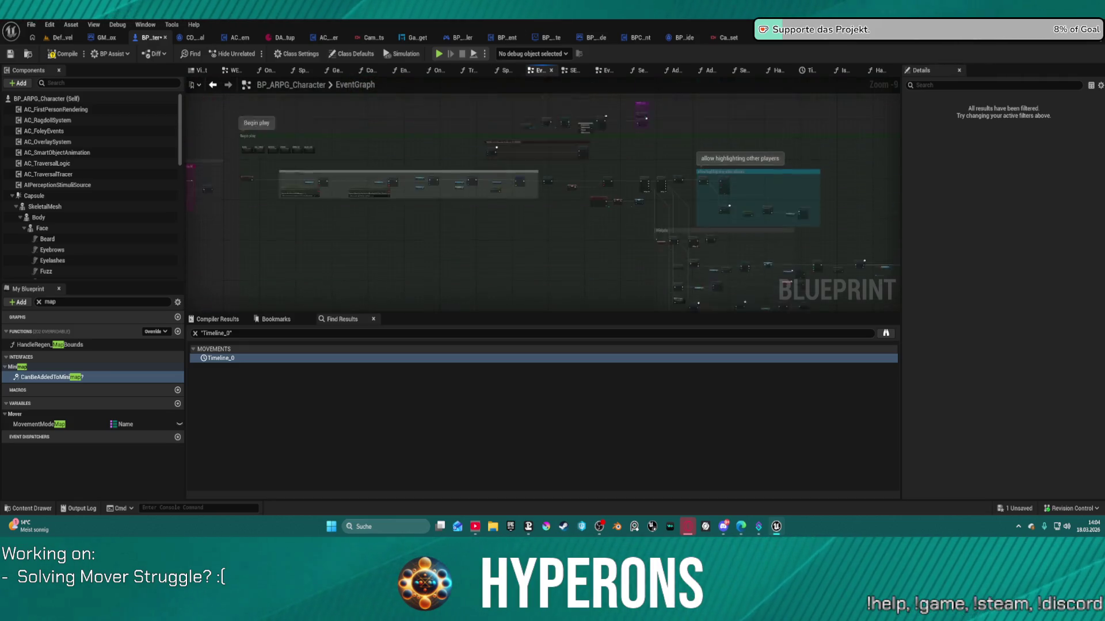
left_click_drag(379, 137, 376, 250)
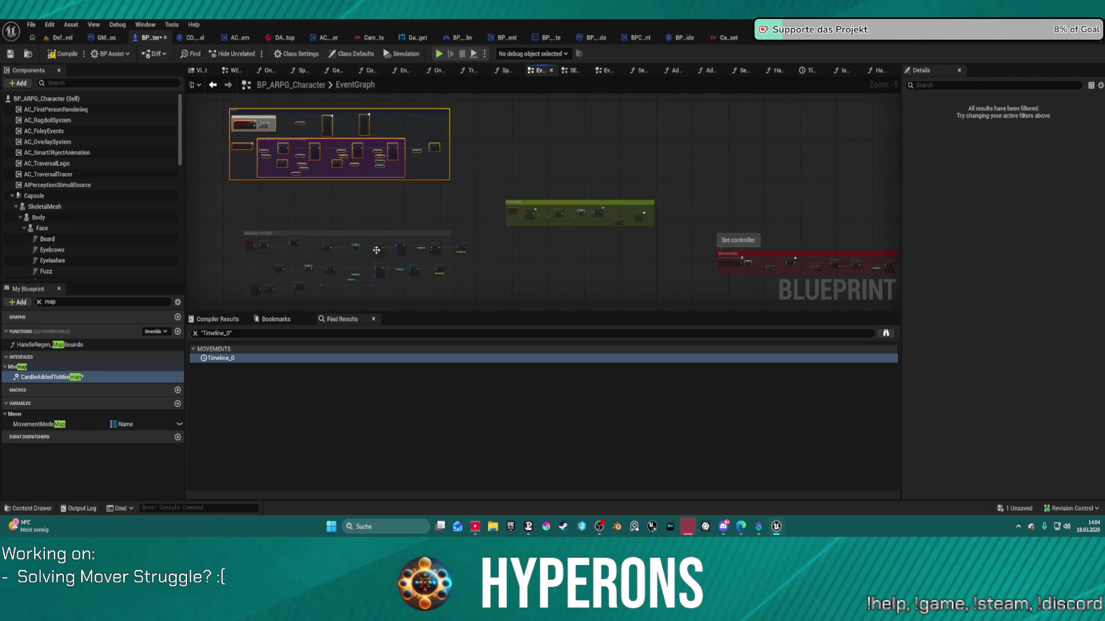
left_click(236, 222)
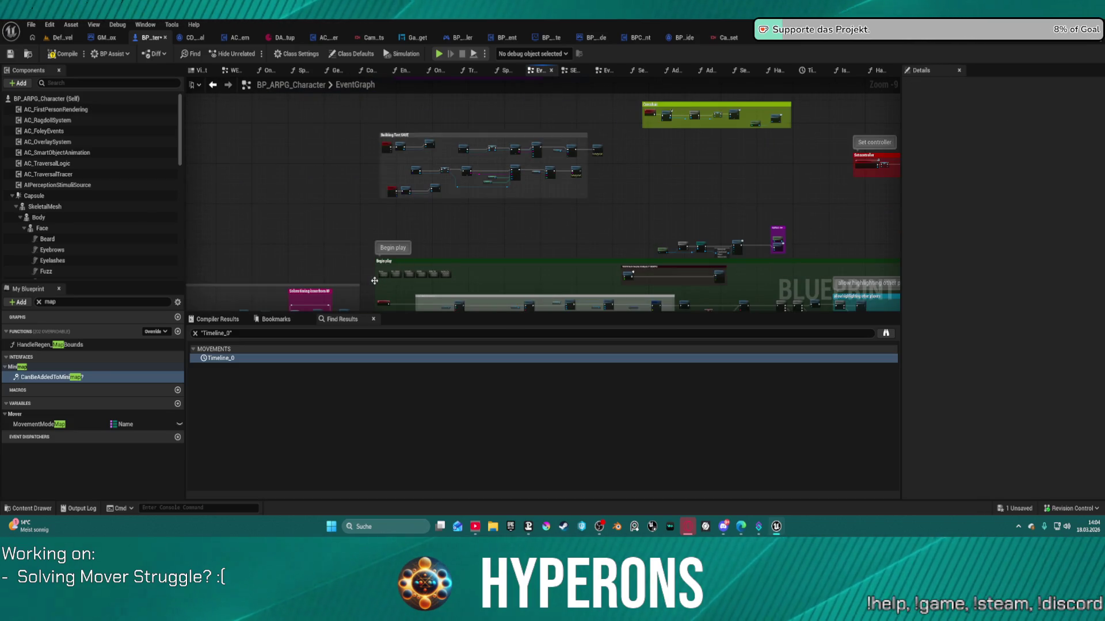
scroll(388, 276, "up", 5)
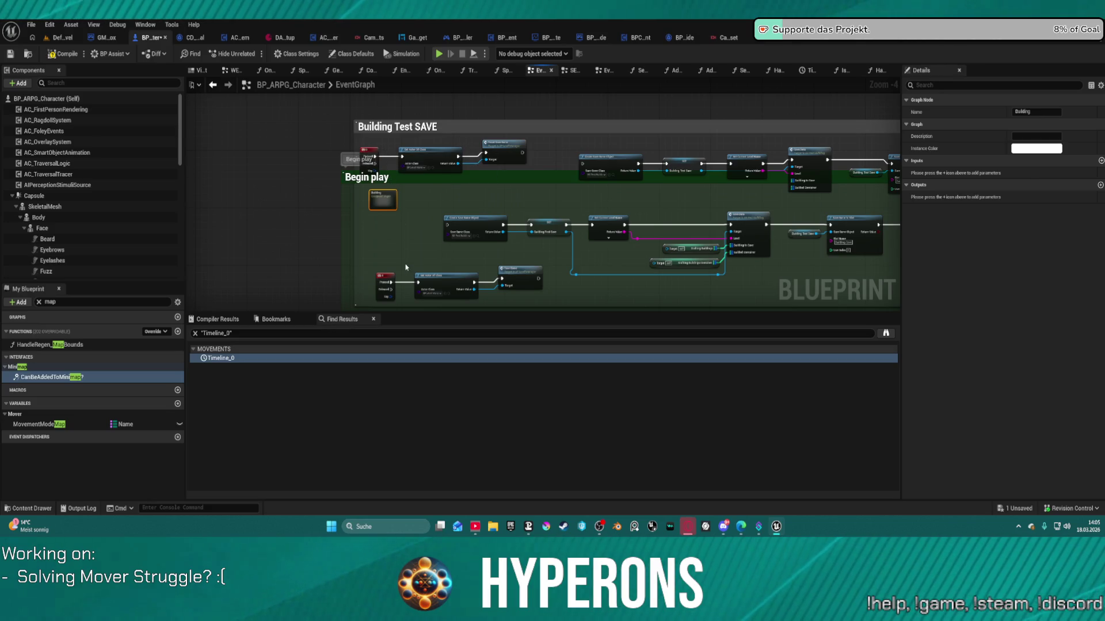
scroll(392, 249, "down", 4)
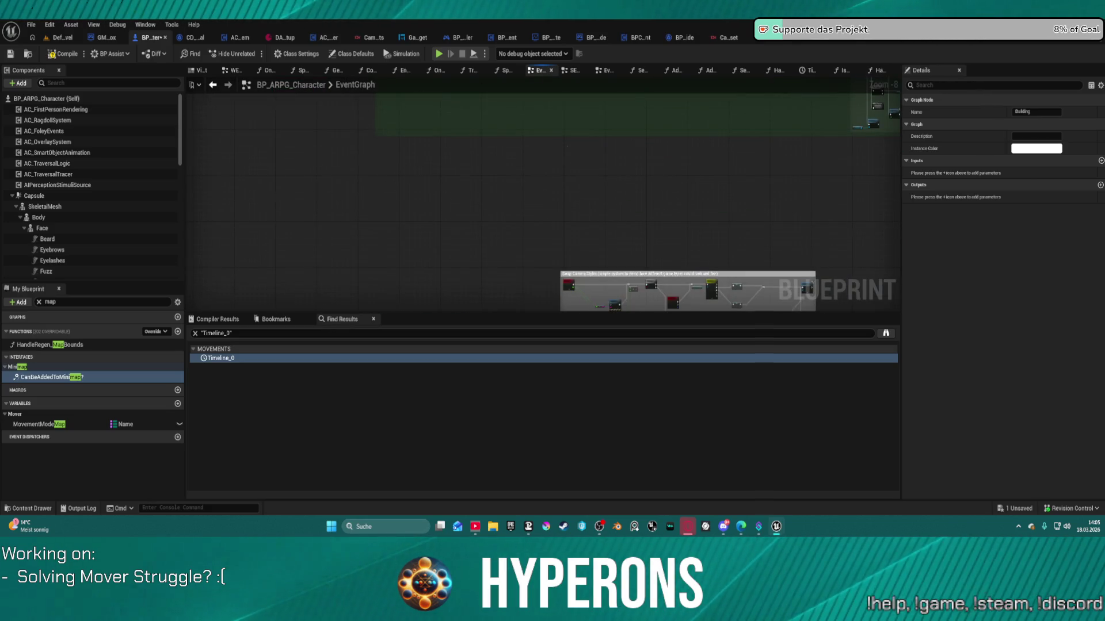
scroll(401, 137, "up", 9)
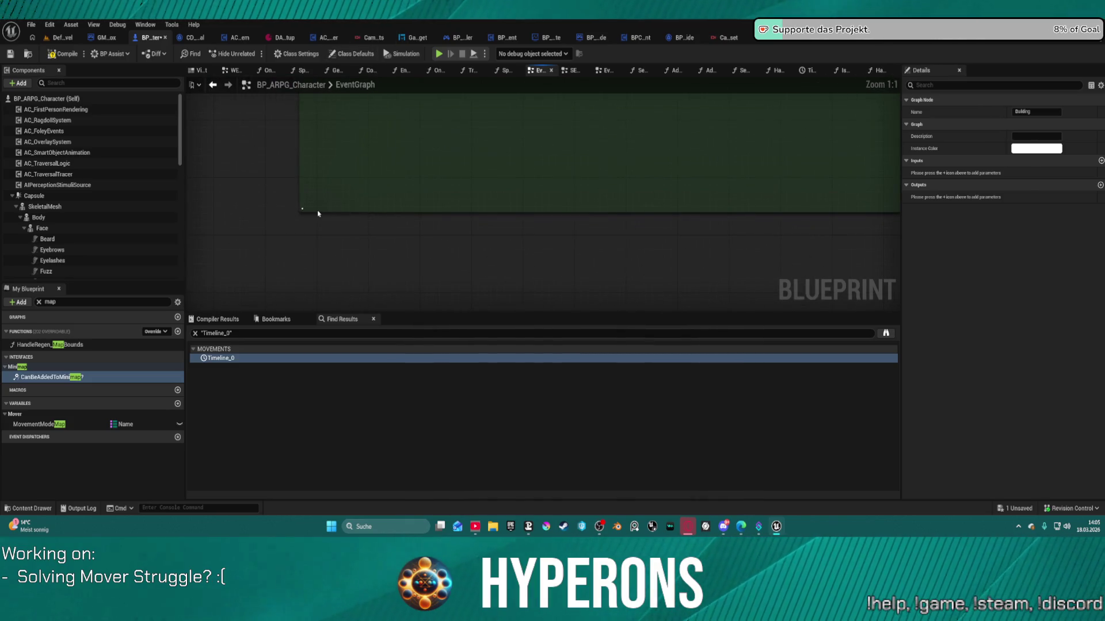
scroll(317, 211, "down", 12)
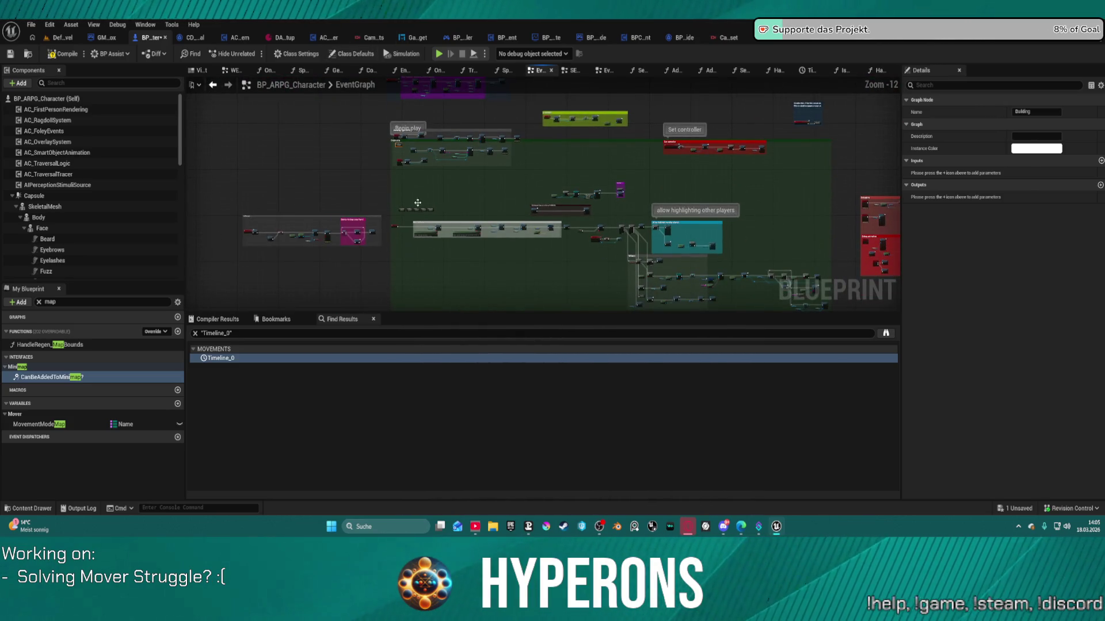
left_click(544, 140)
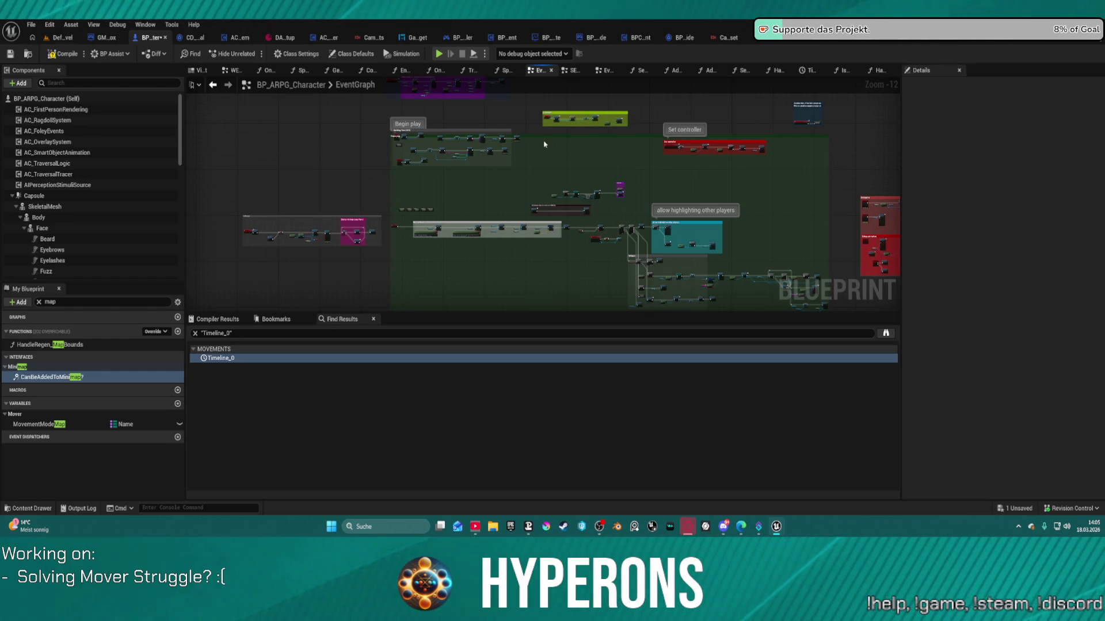
left_click(447, 242)
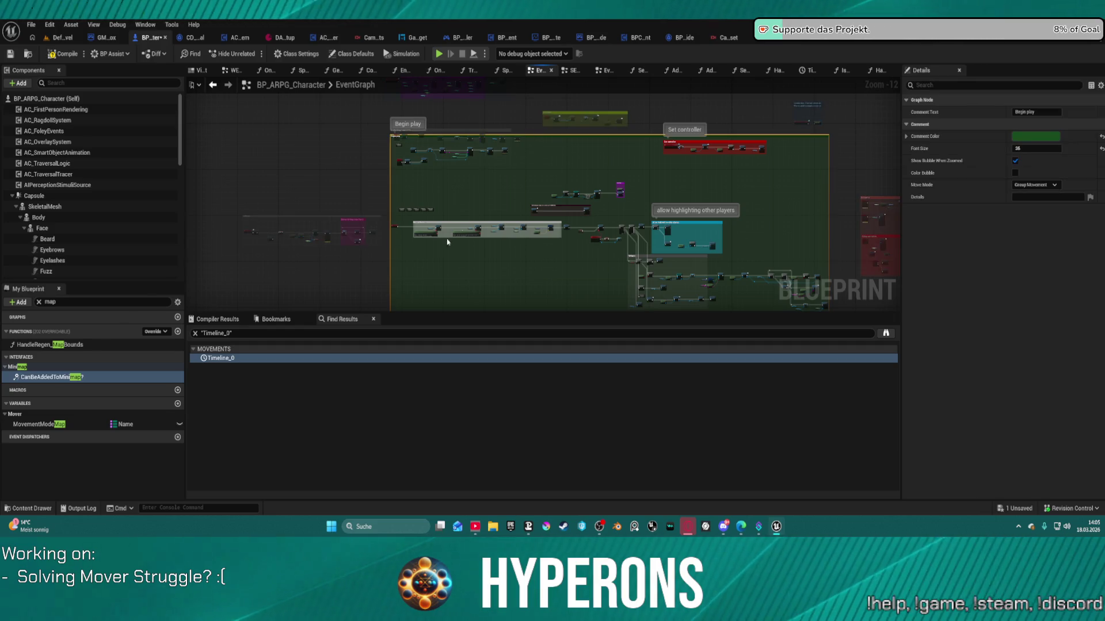
scroll(380, 247, "up", 8)
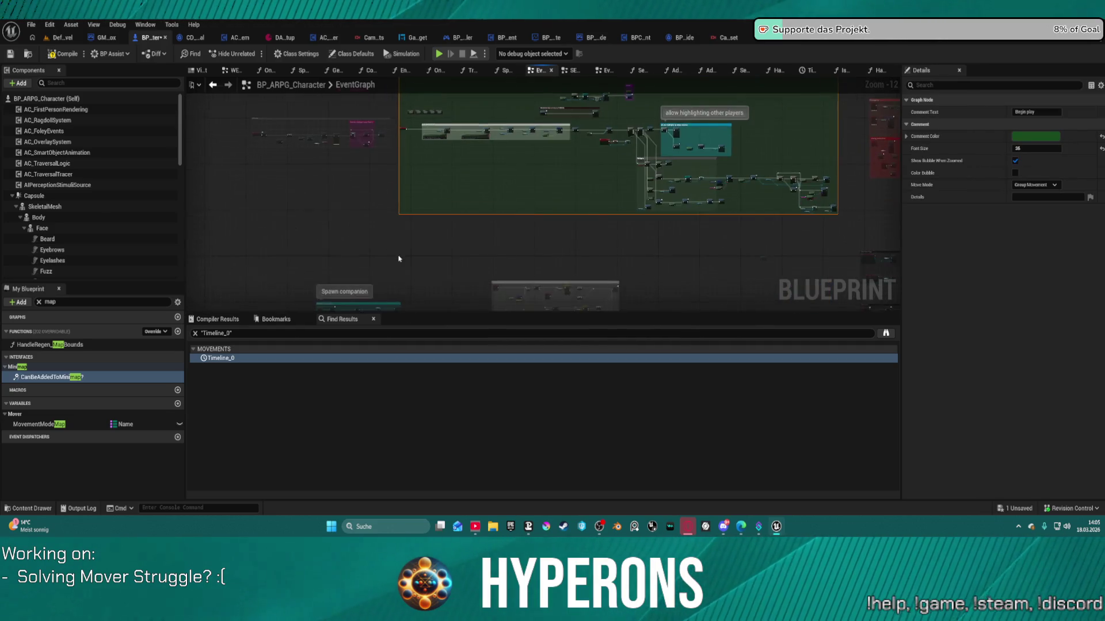
key("Home")
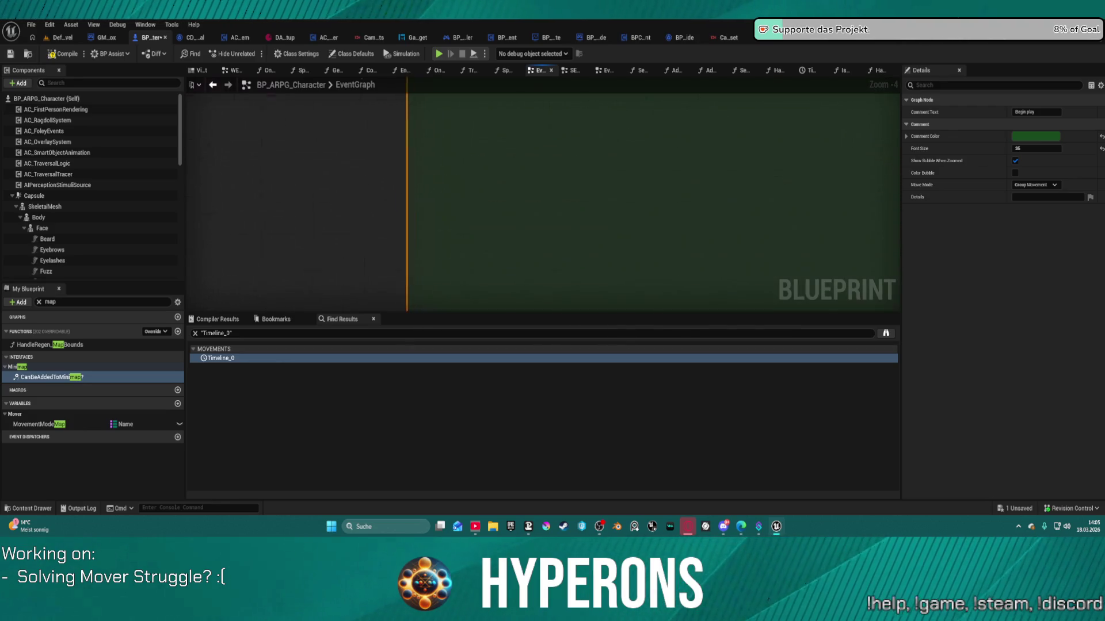
right_click(511, 230)
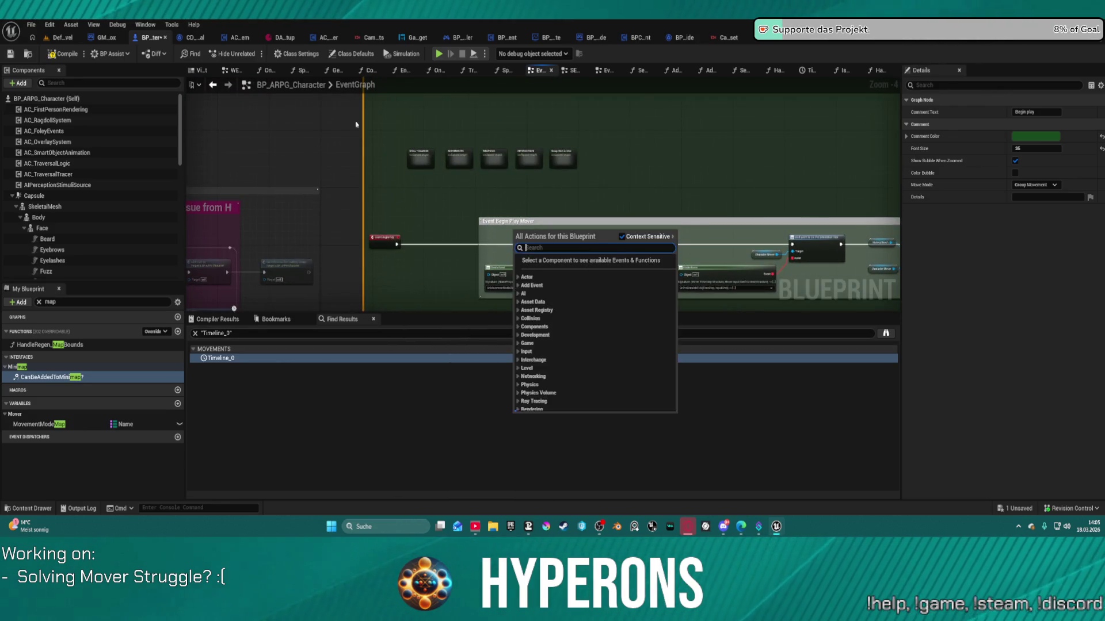
key("Escape")
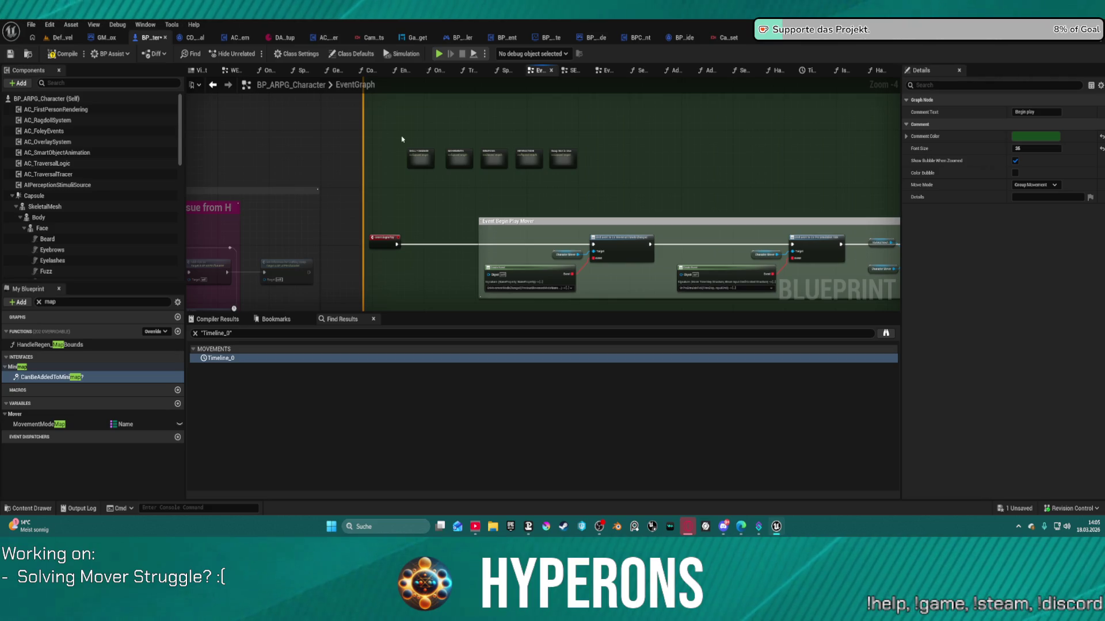
key("ctrl+z")
scroll(406, 272, "down", 6)
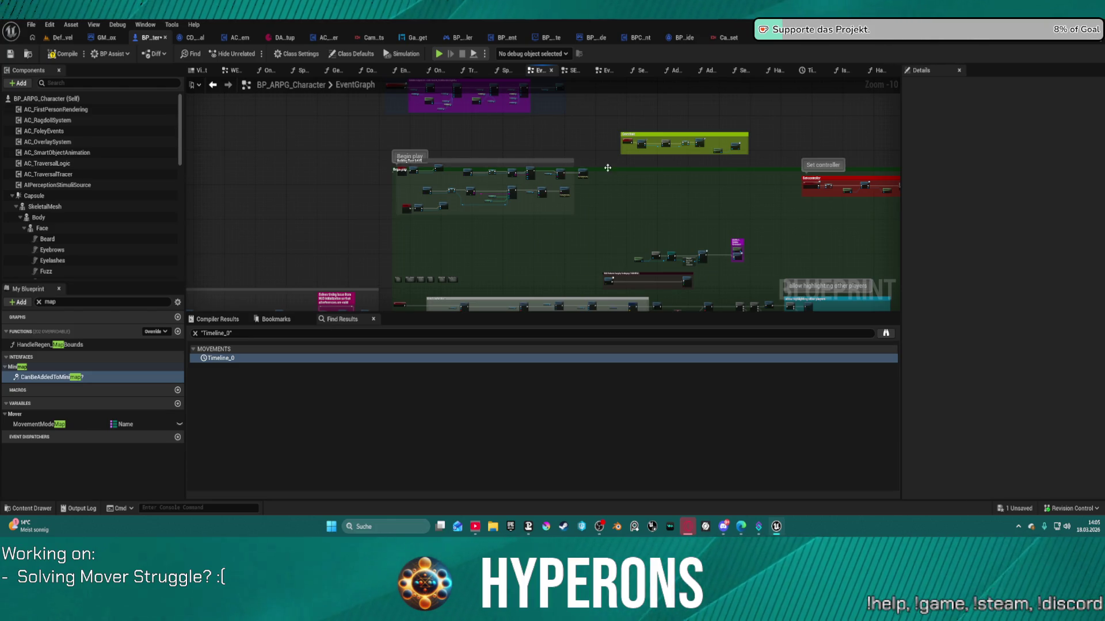
- Move the Begin play comment slightly down-right and select the nodes inside it
mouse_move(607, 167)
left_mouse_down()
mouse_move(601, 197)
mouse_move(629, 197)
mouse_move(622, 189)
left_mouse_up()
left_click(510, 264)
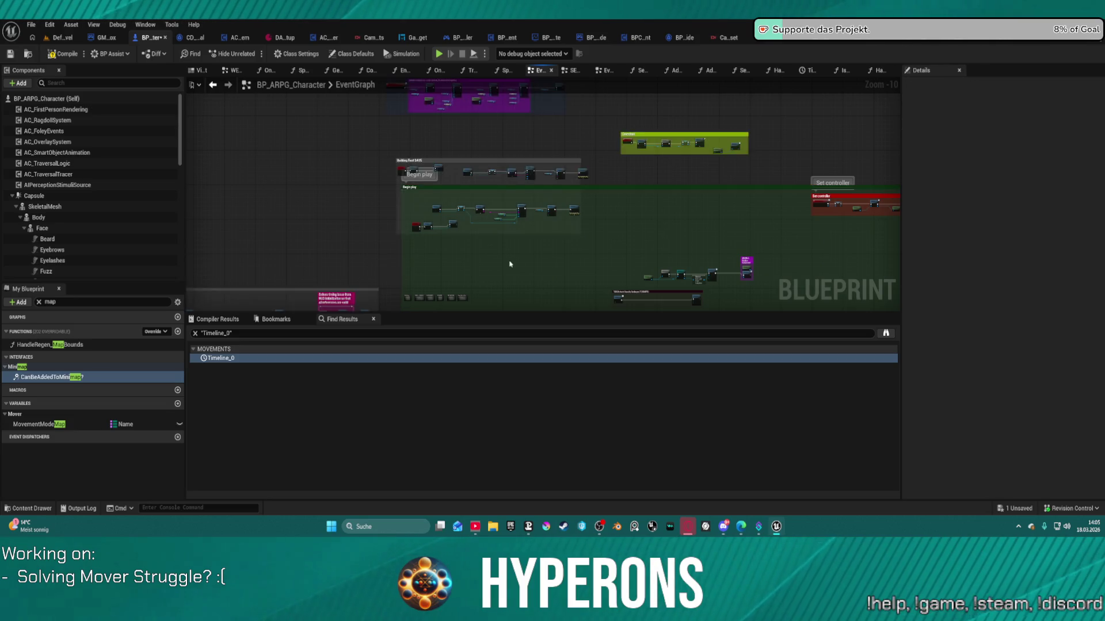
scroll(510, 265, "up", 3)
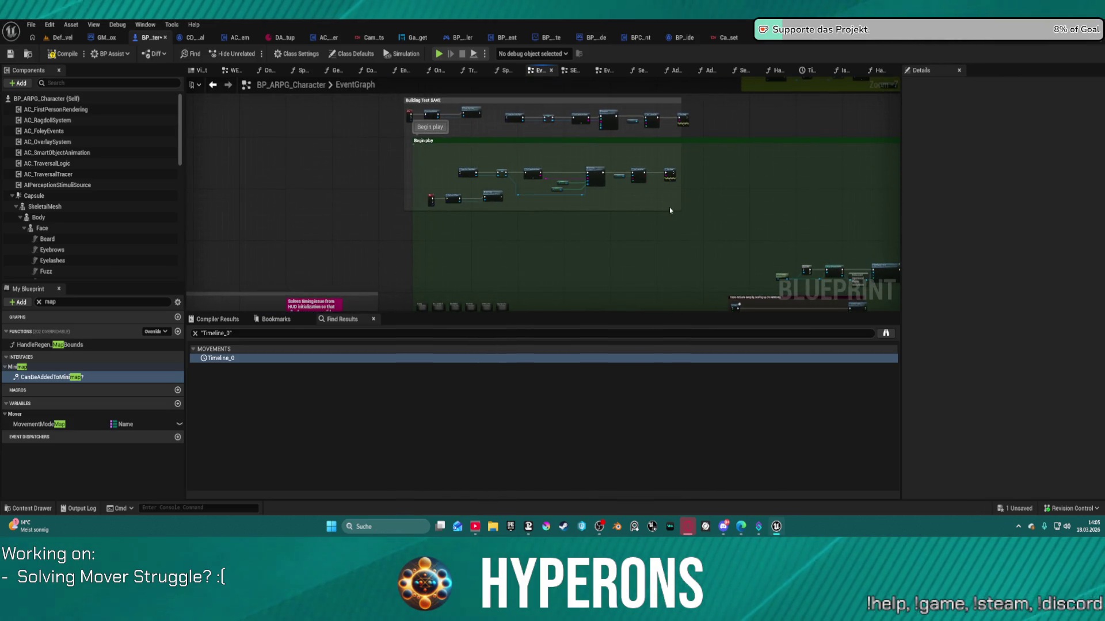
mouse_move(619, 214)
left_mouse_down()
mouse_move(433, 178)
mouse_move(425, 163)
left_mouse_up()
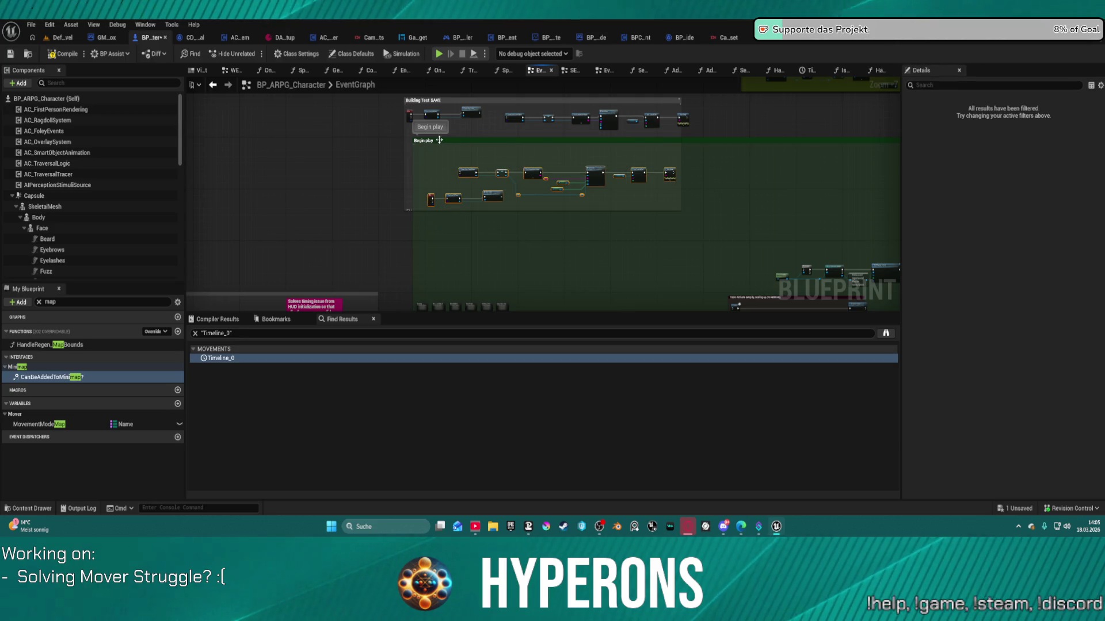
scroll(472, 190, "up", 4)
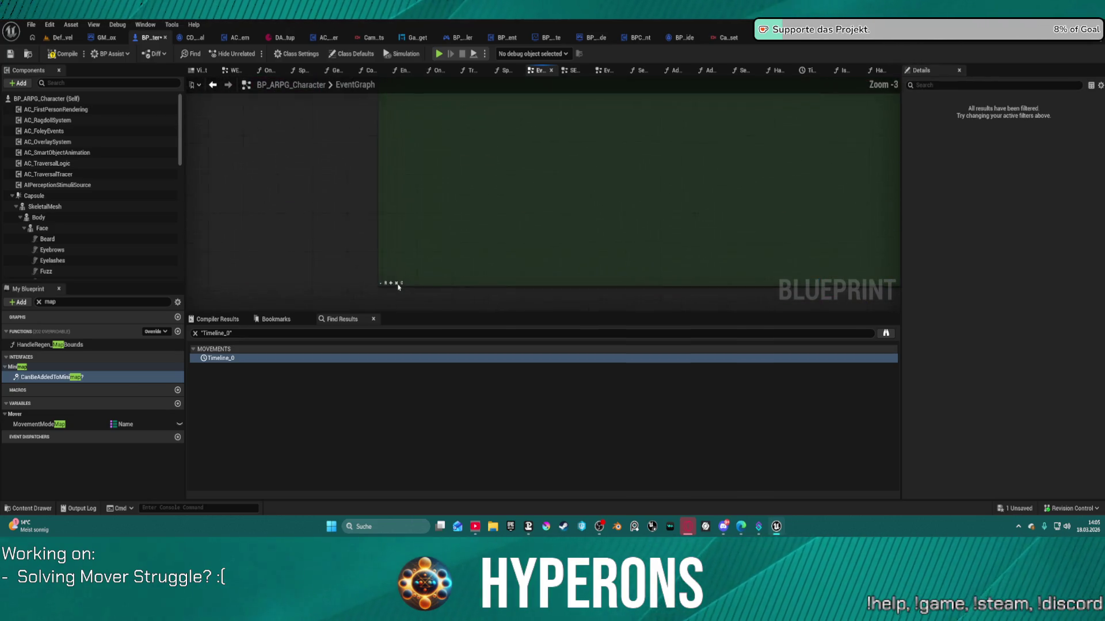
scroll(535, 167, "down", 10)
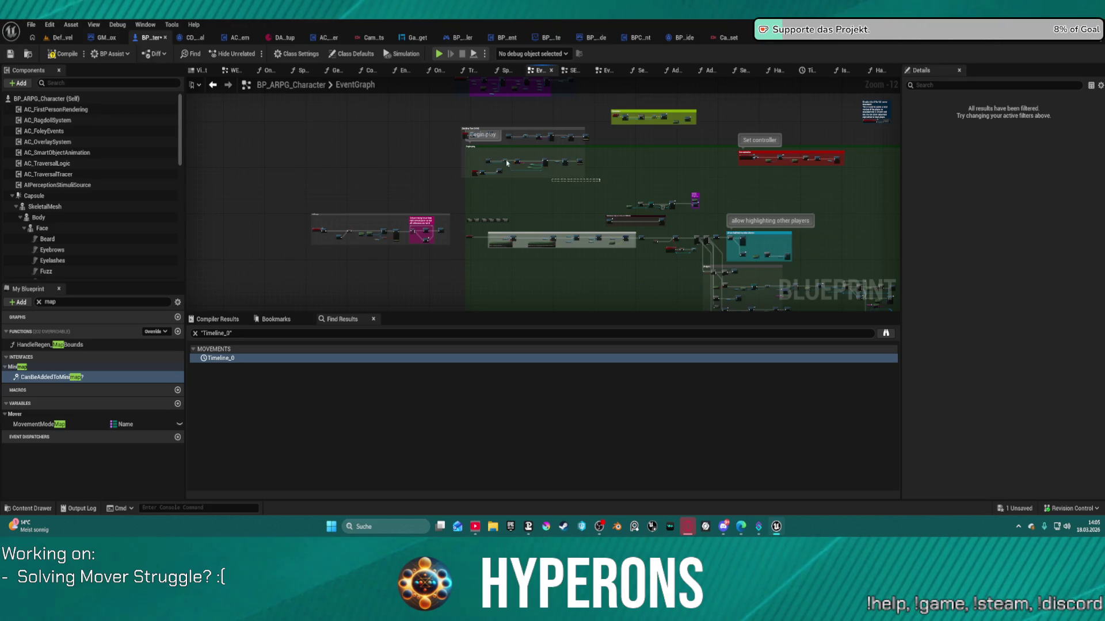
- Drag the Building Test SAVE group left, out of the Begin play comment
left_click_drag(445, 125, 446, 127)
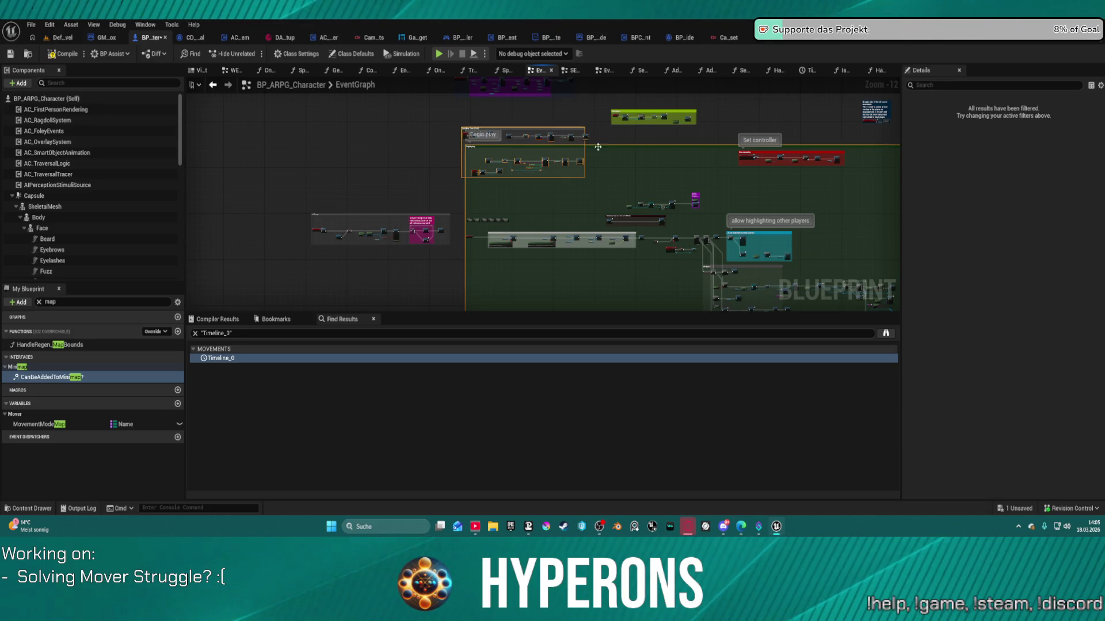
scroll(458, 183, "up", 9)
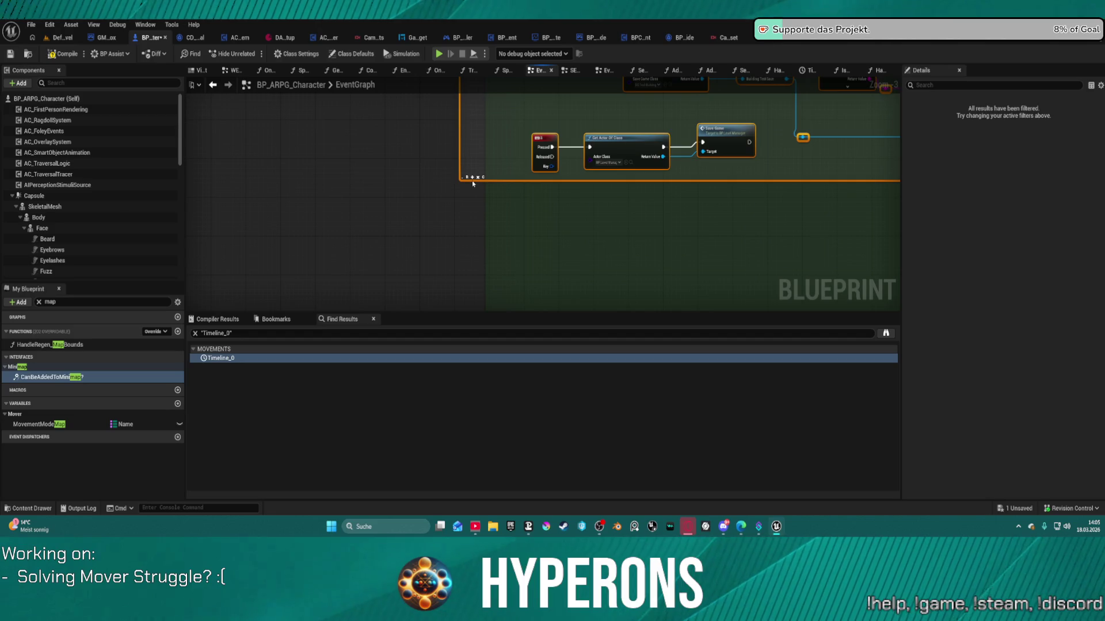
scroll(471, 180, "down", 7)
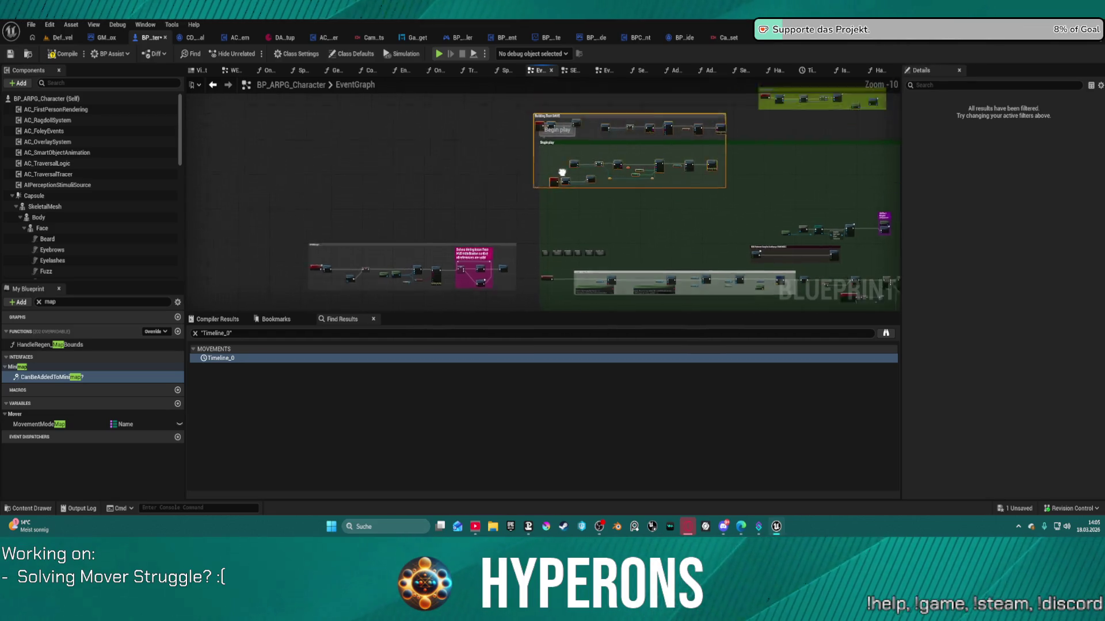
mouse_move(562, 196)
left_mouse_down()
mouse_move(317, 193)
mouse_move(329, 192)
left_mouse_up()
left_click_drag(679, 189, 312, 159)
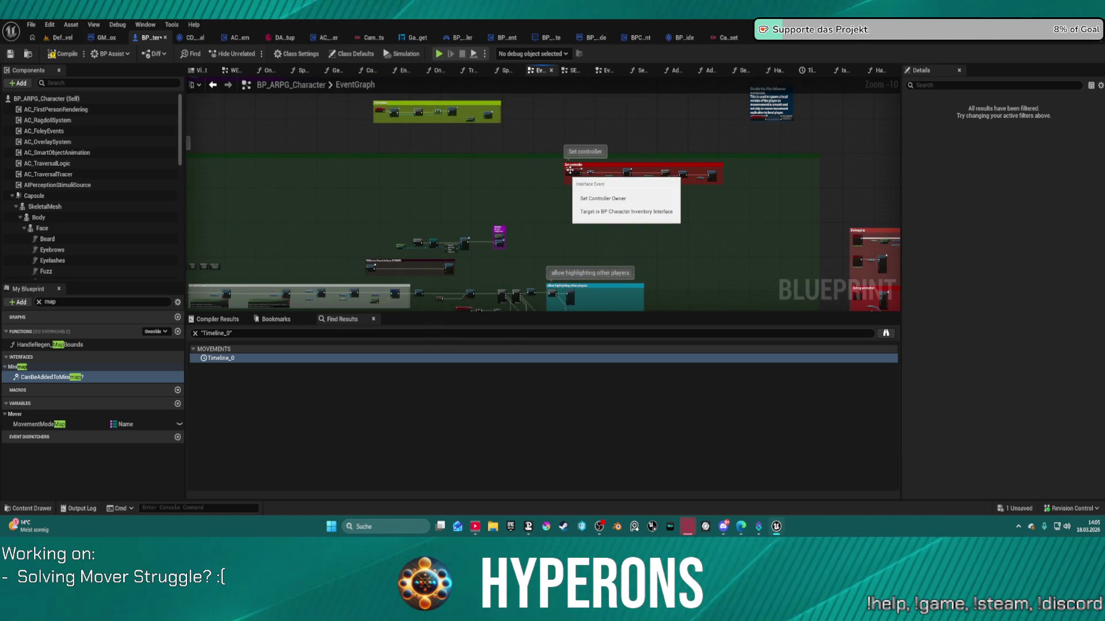
- Try nudging the red Set controller group upward, then move it back down
mouse_move(570, 170)
left_mouse_down()
mouse_move(582, 184)
mouse_move(579, 117)
mouse_move(580, 183)
left_mouse_up()
scroll(579, 183, "down", 2)
mouse_move(551, 237)
left_mouse_down()
mouse_move(590, 85)
mouse_move(587, 120)
left_mouse_up()
scroll(361, 224, "up", 6)
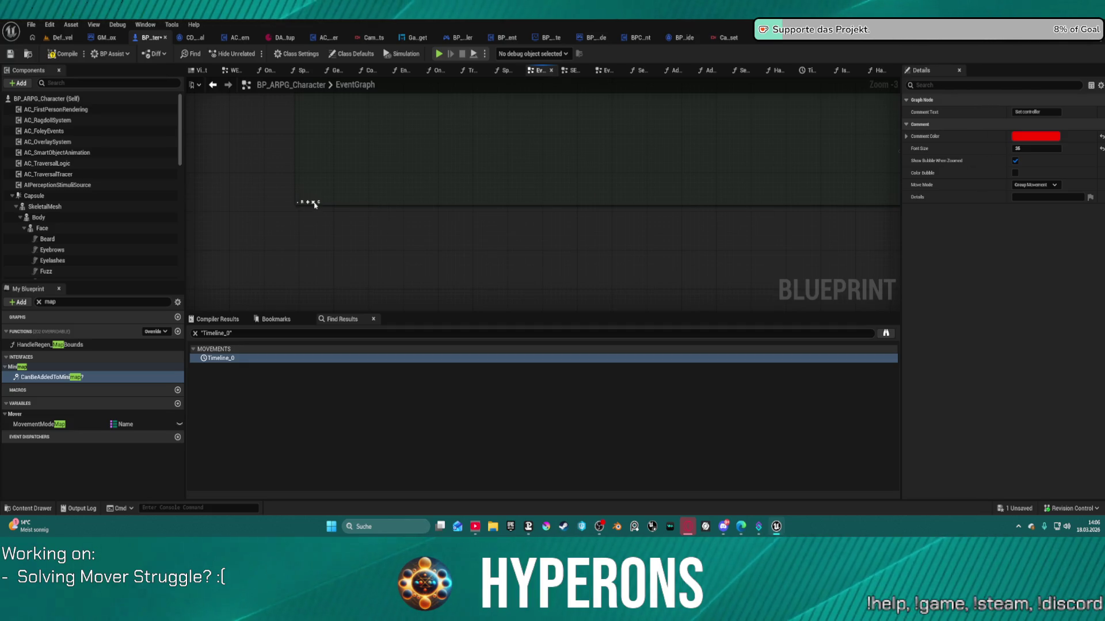
scroll(557, 167, "down", 4)
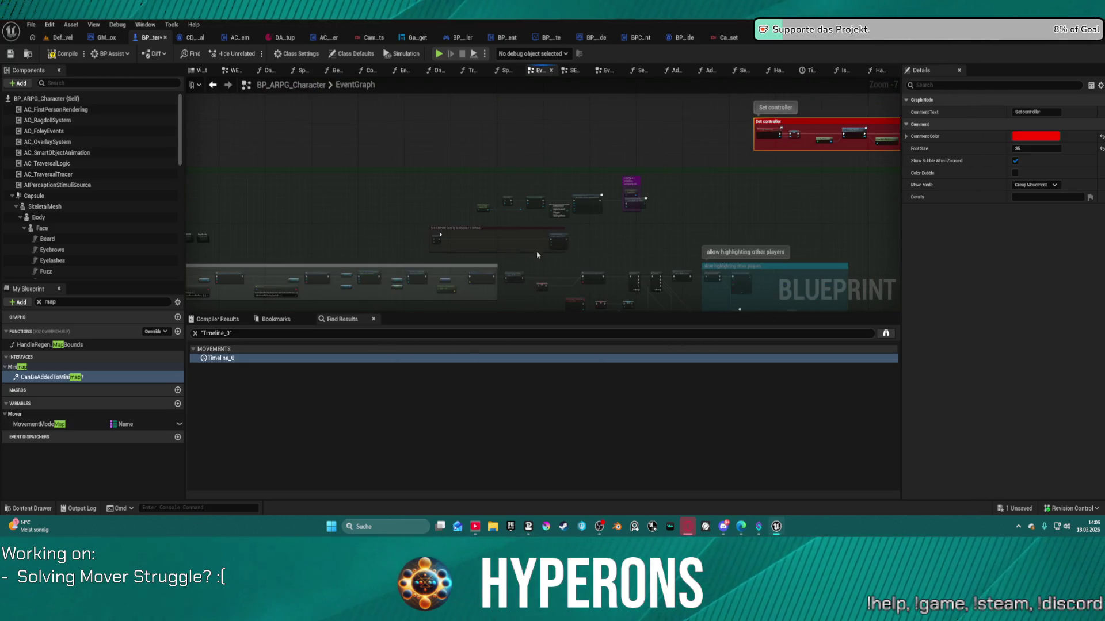
scroll(222, 279, "down", 1)
- Place the Set controller group directly beneath the blue server-movement note comment
left_click(416, 144)
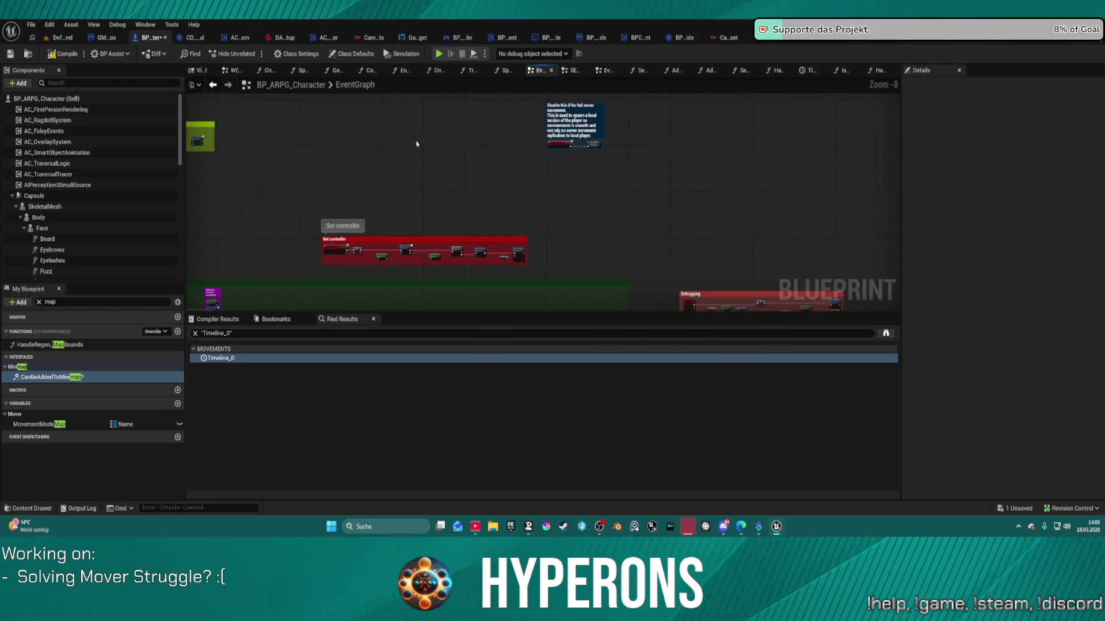
left_click_drag(598, 167, 598, 167)
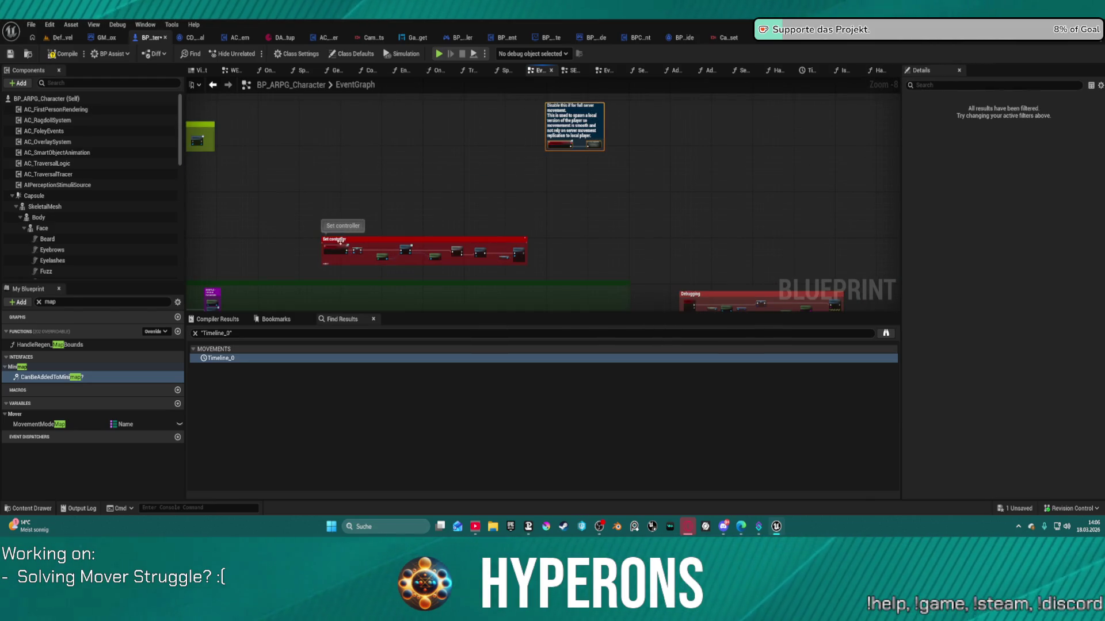
mouse_move(367, 226)
left_mouse_down()
mouse_move(534, 153)
mouse_move(557, 166)
left_mouse_up()
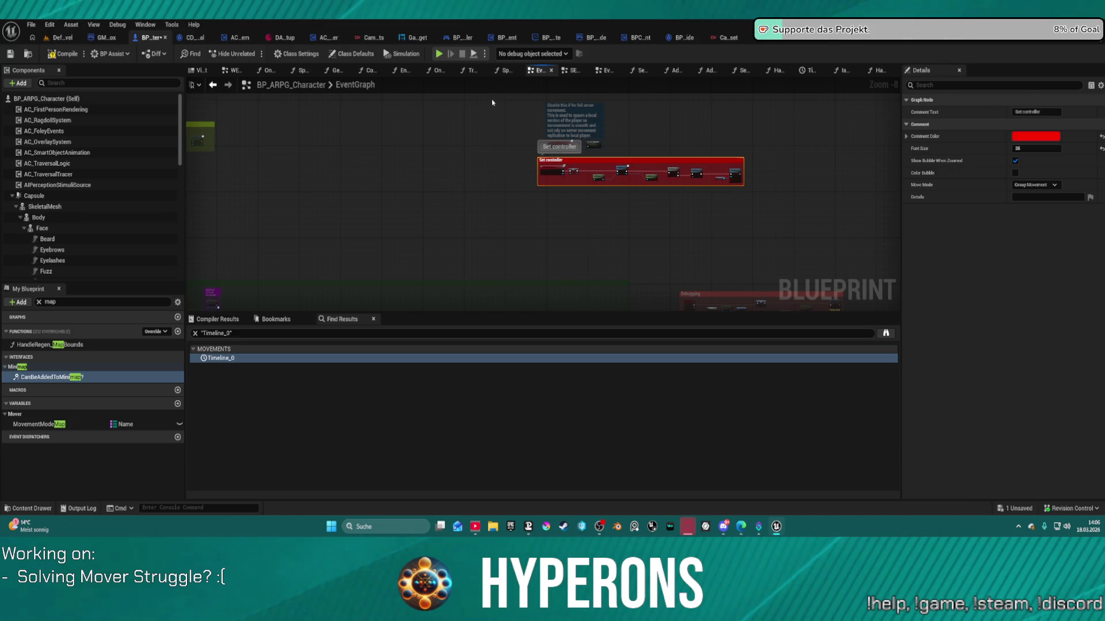
left_click_drag(492, 102, 758, 216)
scroll(553, 155, "up", 5)
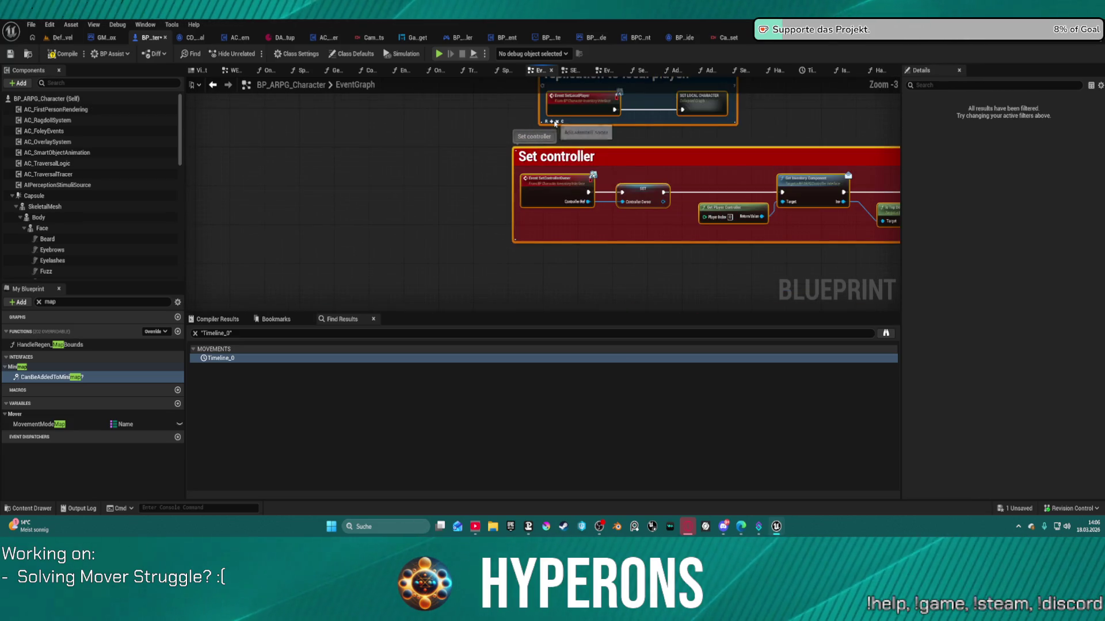
scroll(603, 154, "down", 9)
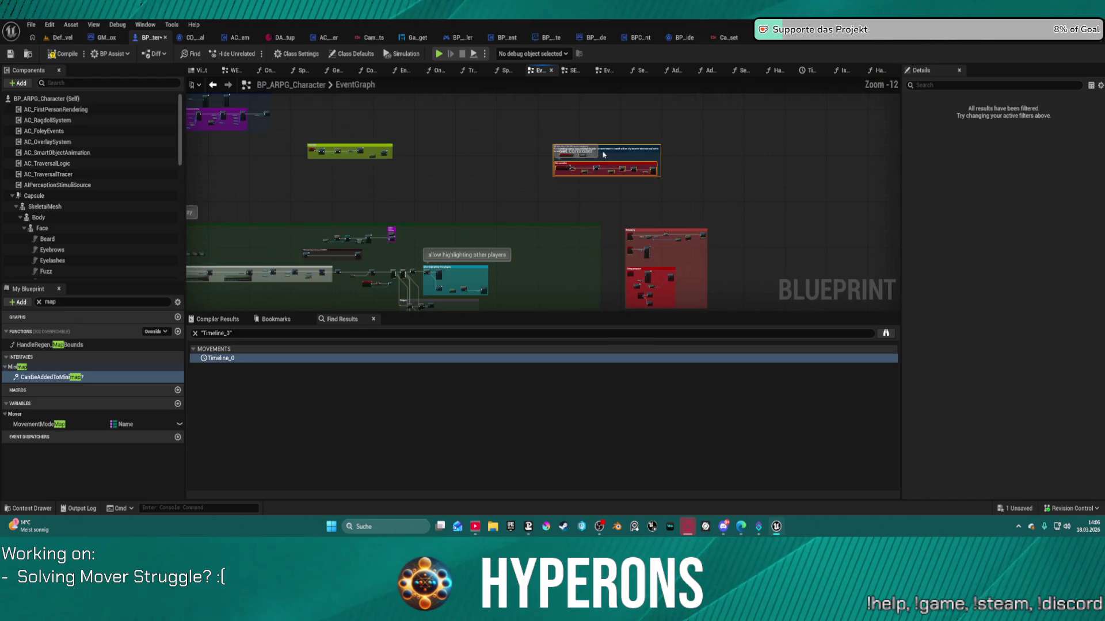
mouse_move(615, 148)
left_mouse_down()
mouse_move(407, 419)
mouse_move(446, 360)
mouse_move(540, 69)
mouse_move(523, 250)
mouse_move(671, 192)
mouse_move(727, 196)
left_mouse_up()
scroll(520, 236, "up", 9)
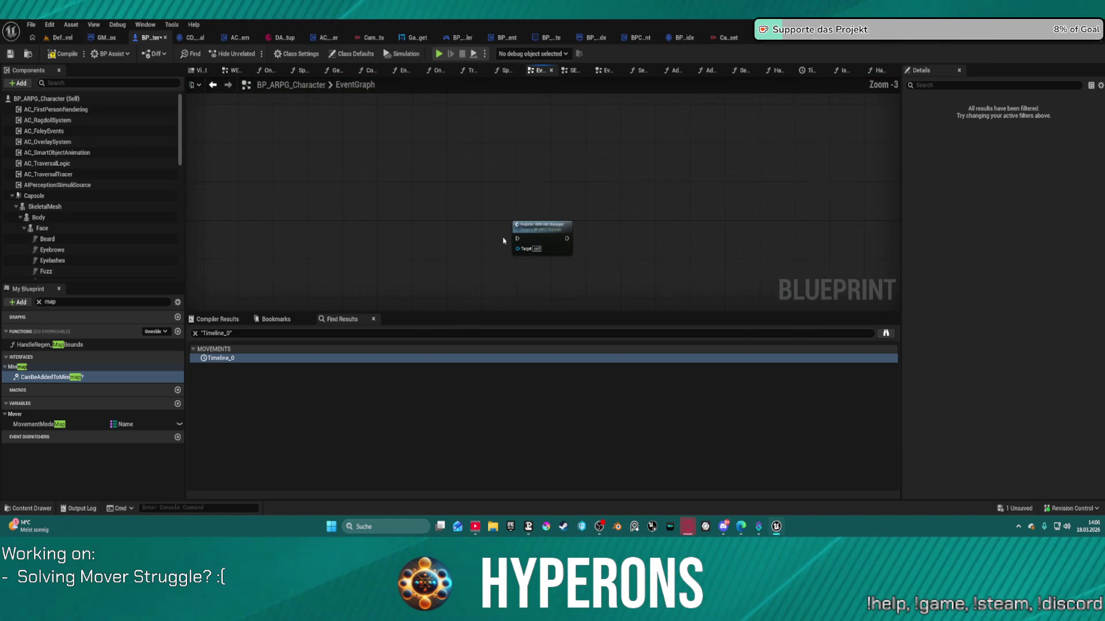
- Move the lone Register node up-left toward the other comment groups
left_click(546, 225)
mouse_move(548, 226)
left_mouse_down()
mouse_move(358, 109)
mouse_move(555, 210)
mouse_move(555, 240)
left_mouse_up()
scroll(358, 109, "down", 9)
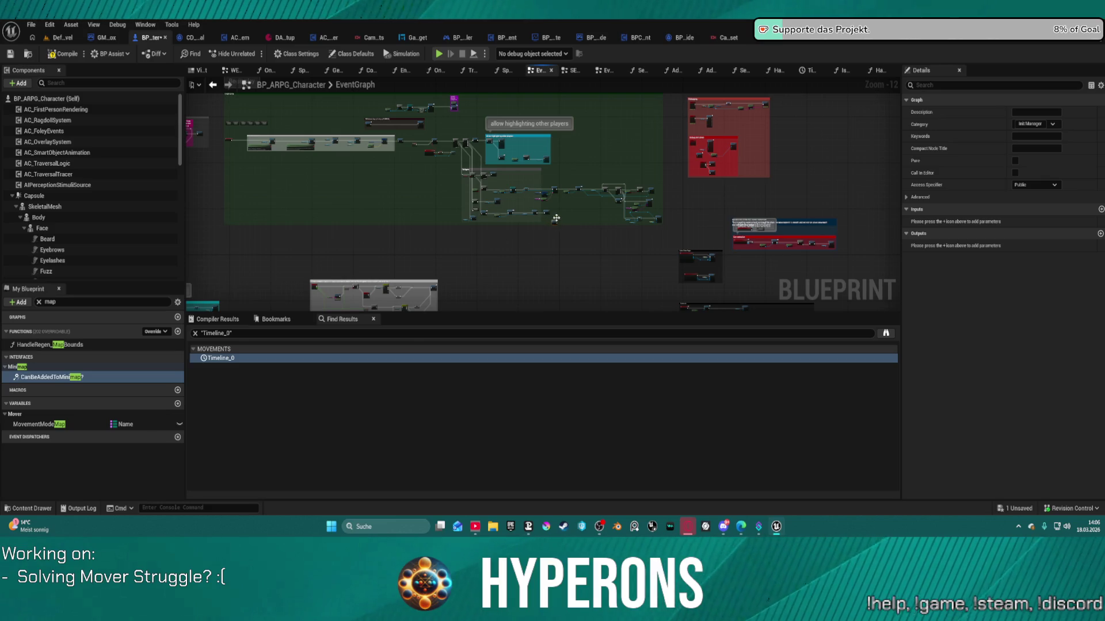
mouse_move(556, 218)
left_mouse_down()
mouse_move(461, 369)
mouse_move(437, 345)
mouse_move(485, 70)
left_mouse_up()
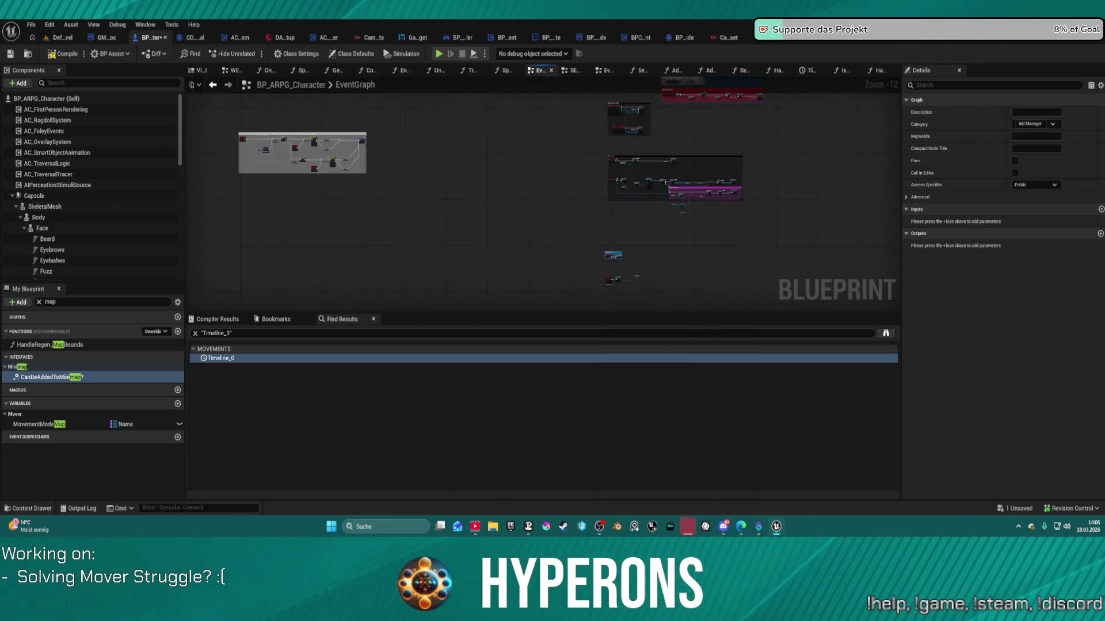
scroll(594, 188, "up", 6)
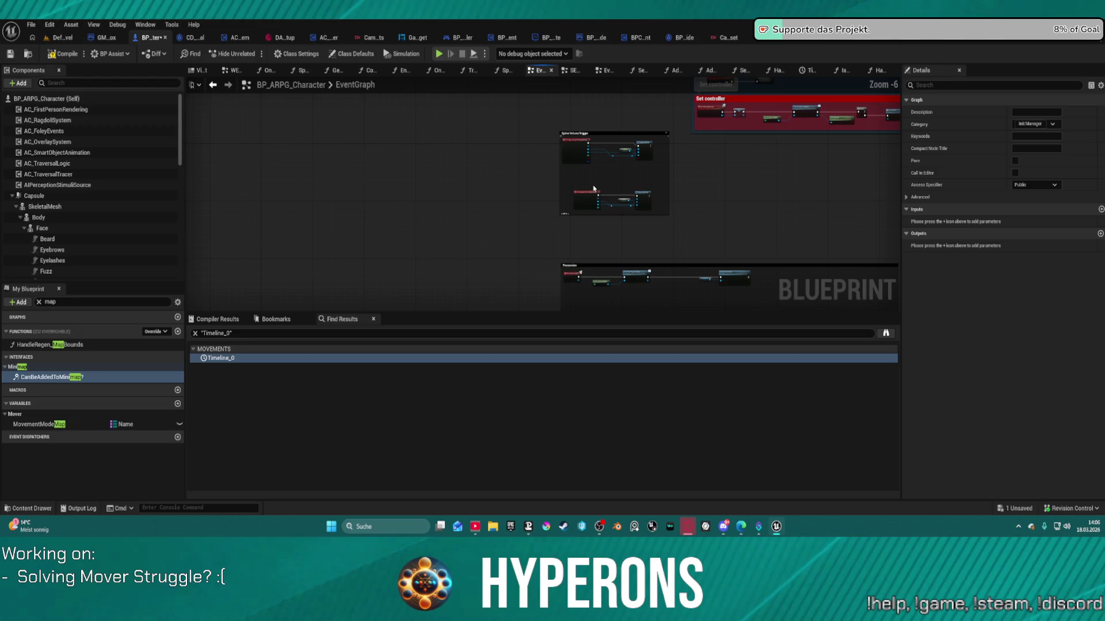
scroll(593, 188, "up", 3)
scroll(587, 172, "down", 2)
scroll(576, 139, "up", 1)
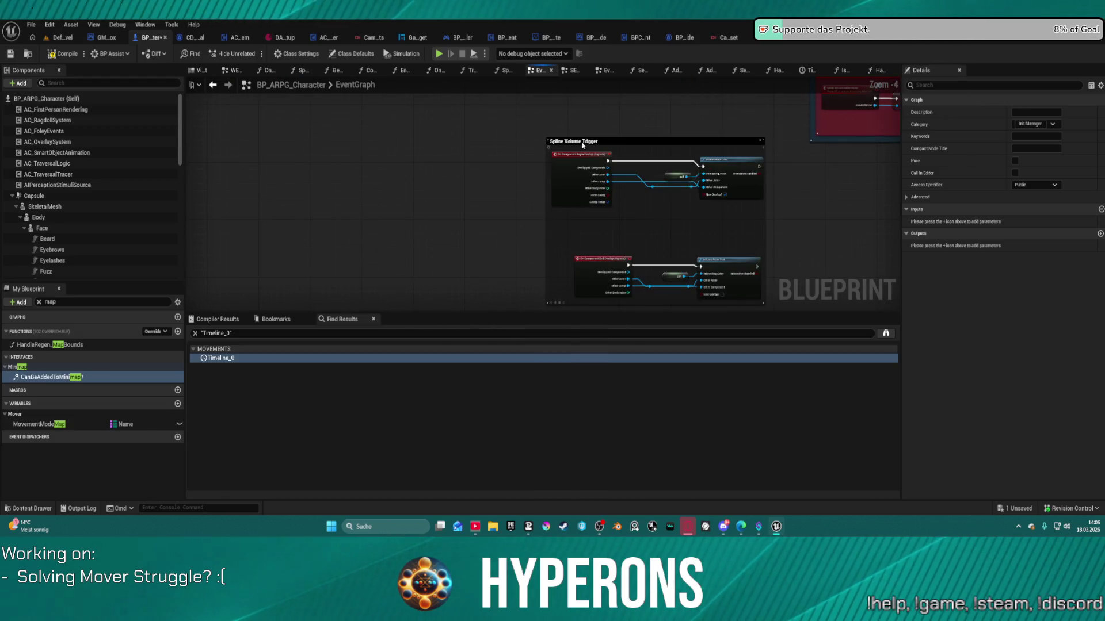
- Set the Spline Volume Trigger and Possession comments' font size to 36
left_click(583, 144)
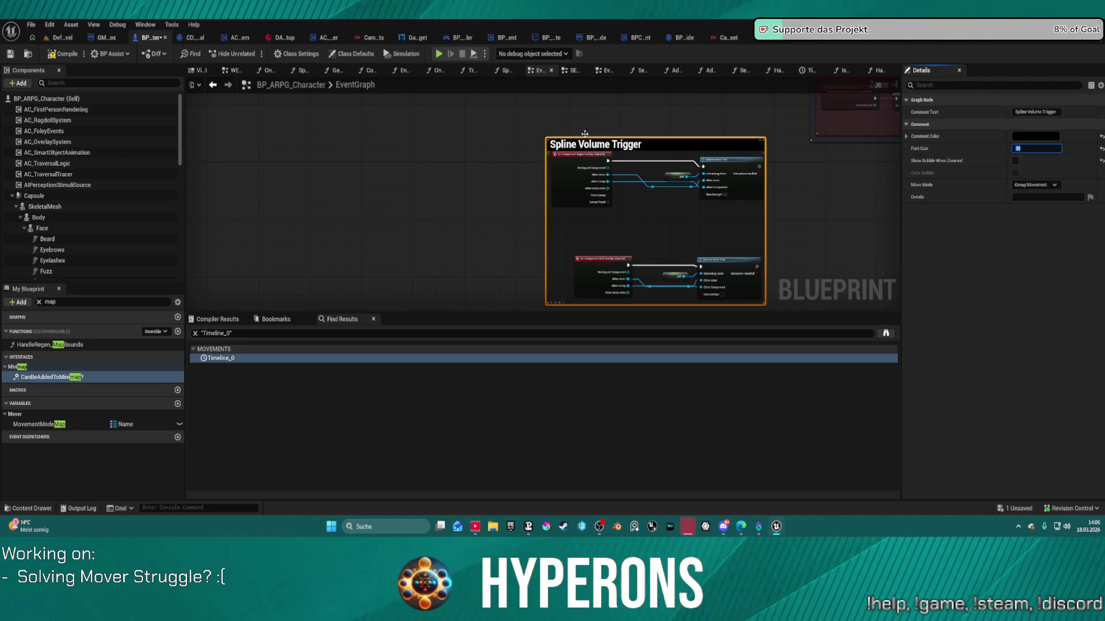
scroll(588, 144, "down", 4)
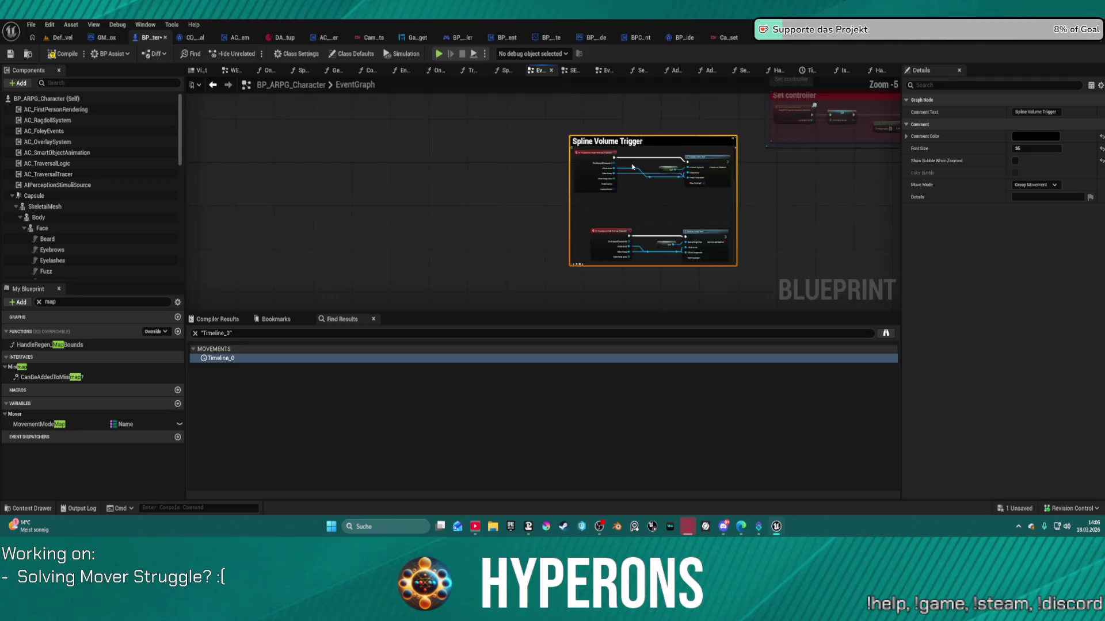
scroll(594, 191, "up", 3)
scroll(593, 190, "up", 1)
left_click(592, 169)
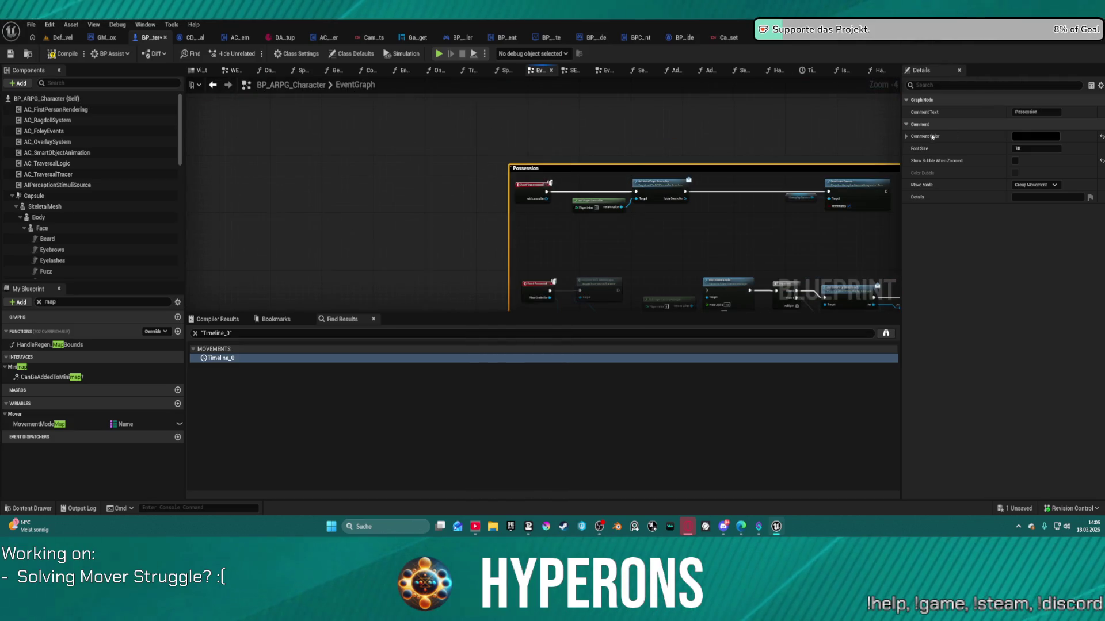
left_click(1032, 148)
type("36")
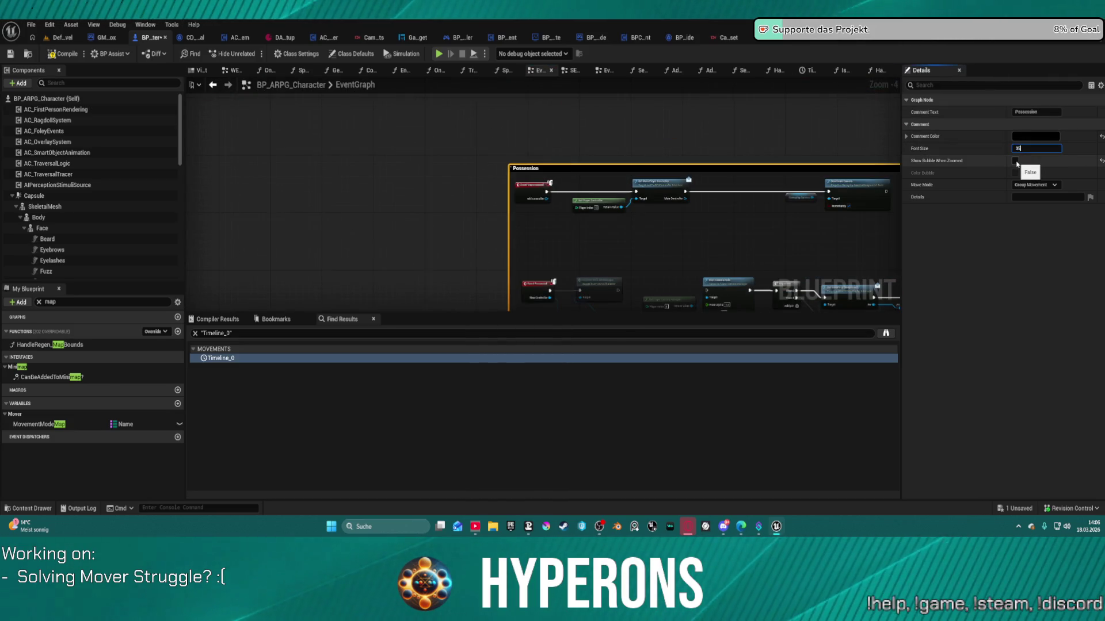
key("Return")
scroll(465, 179, "down", 1)
scroll(537, 225, "down", 5)
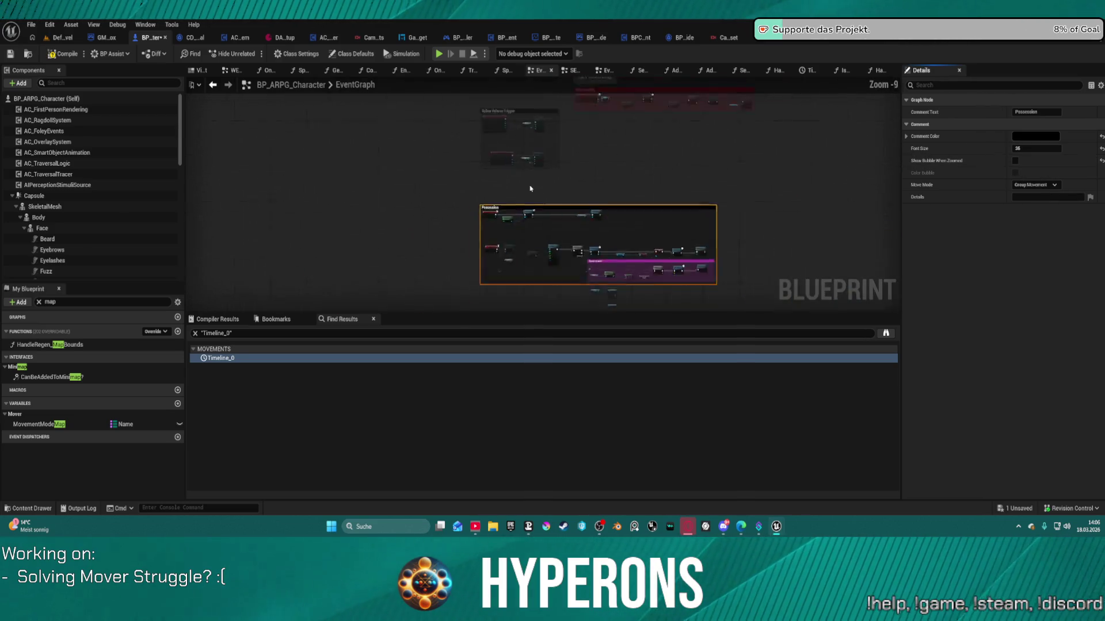
scroll(329, 243, "up", 10)
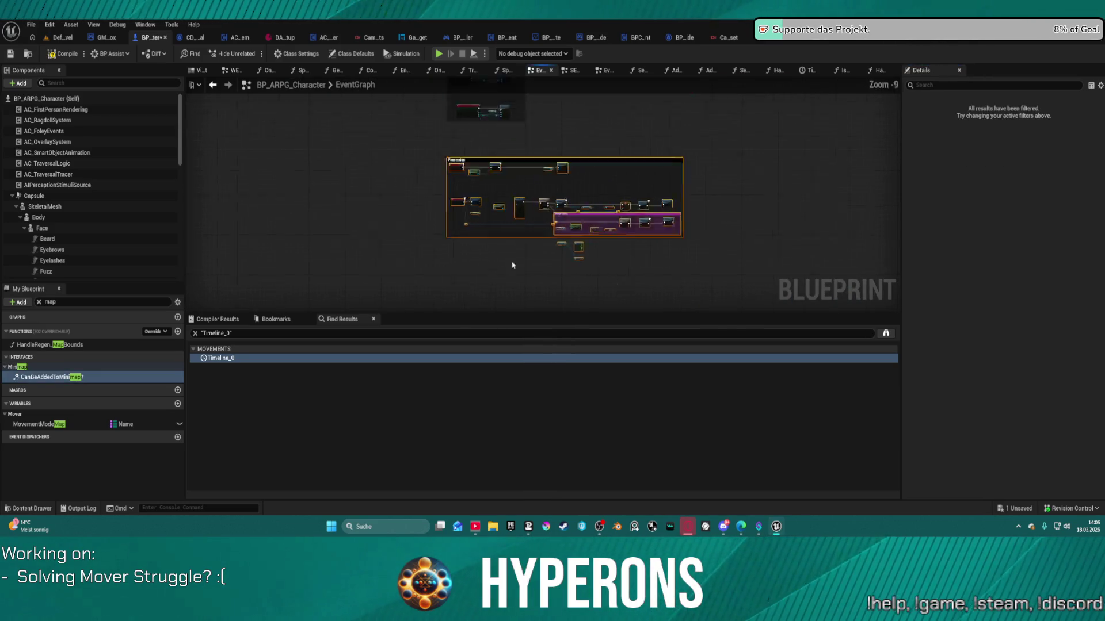
scroll(335, 227, "down", 12)
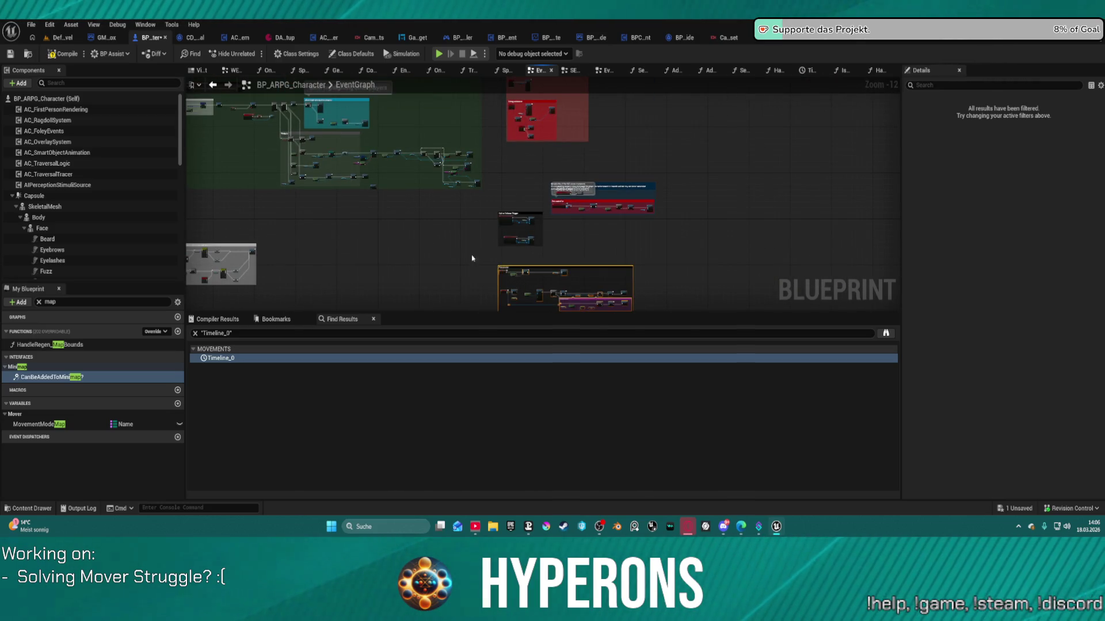
left_click_drag(472, 259, 614, 104)
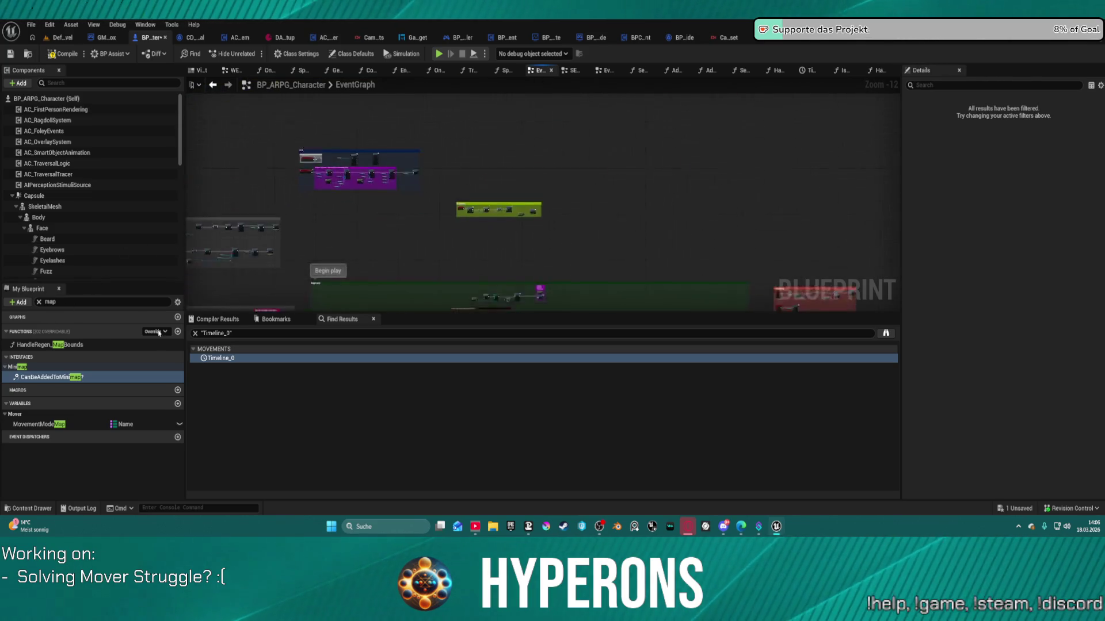
left_click_drag(318, 217, 384, 139)
left_click(384, 139)
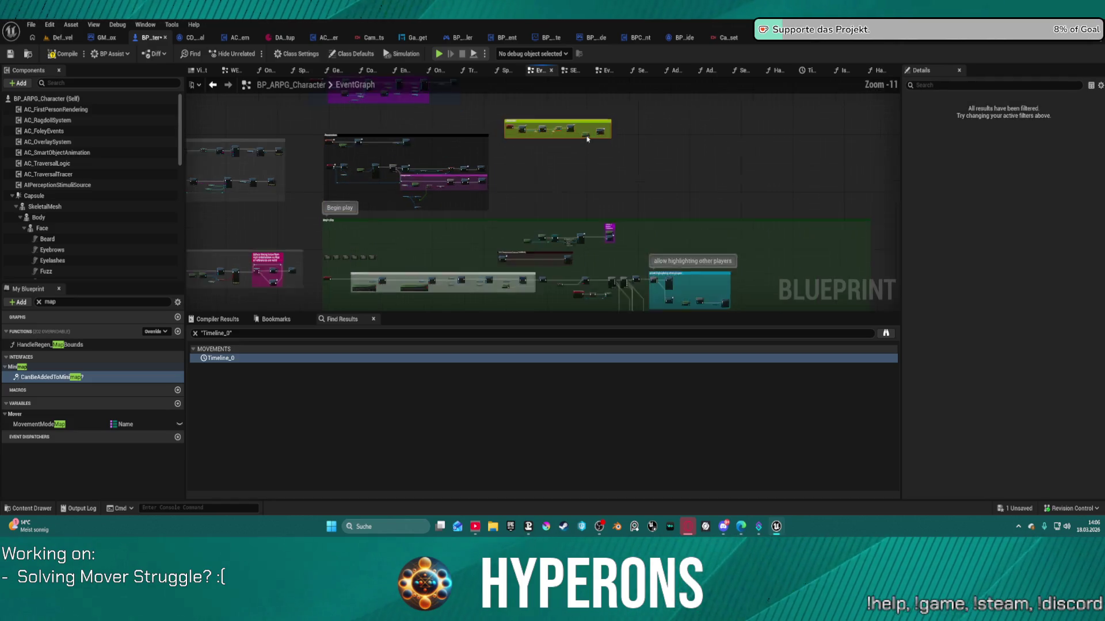
scroll(569, 135, "up", 10)
scroll(589, 196, "down", 5)
scroll(522, 132, "down", 4)
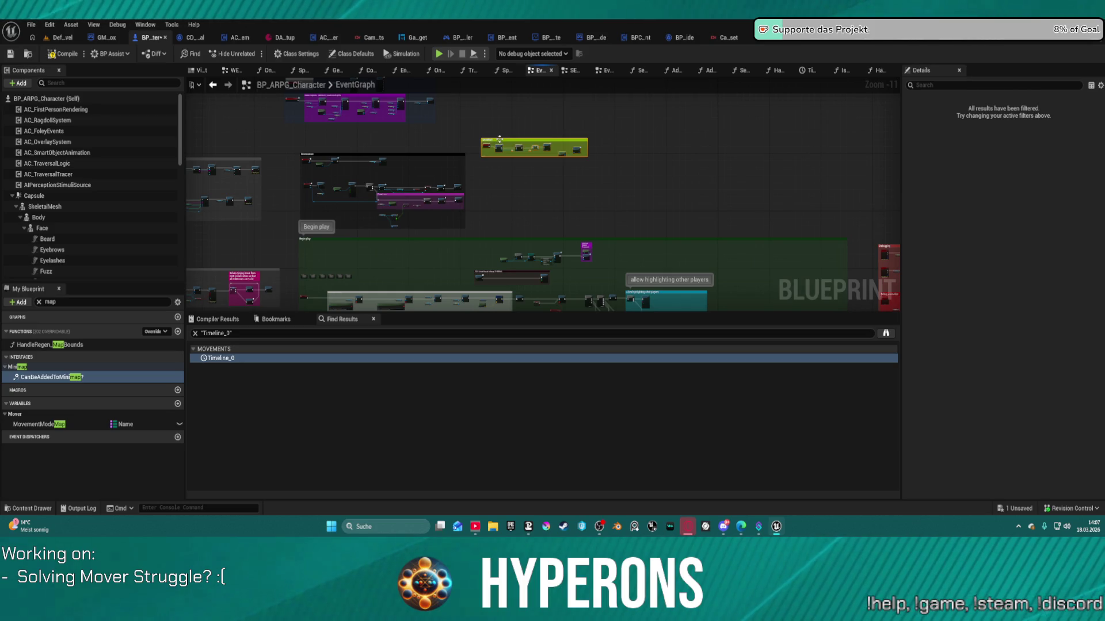
mouse_move(501, 317)
left_mouse_down()
mouse_move(483, 190)
mouse_move(469, 184)
mouse_move(462, 196)
mouse_move(778, 196)
left_mouse_up()
scroll(462, 196, "up", 5)
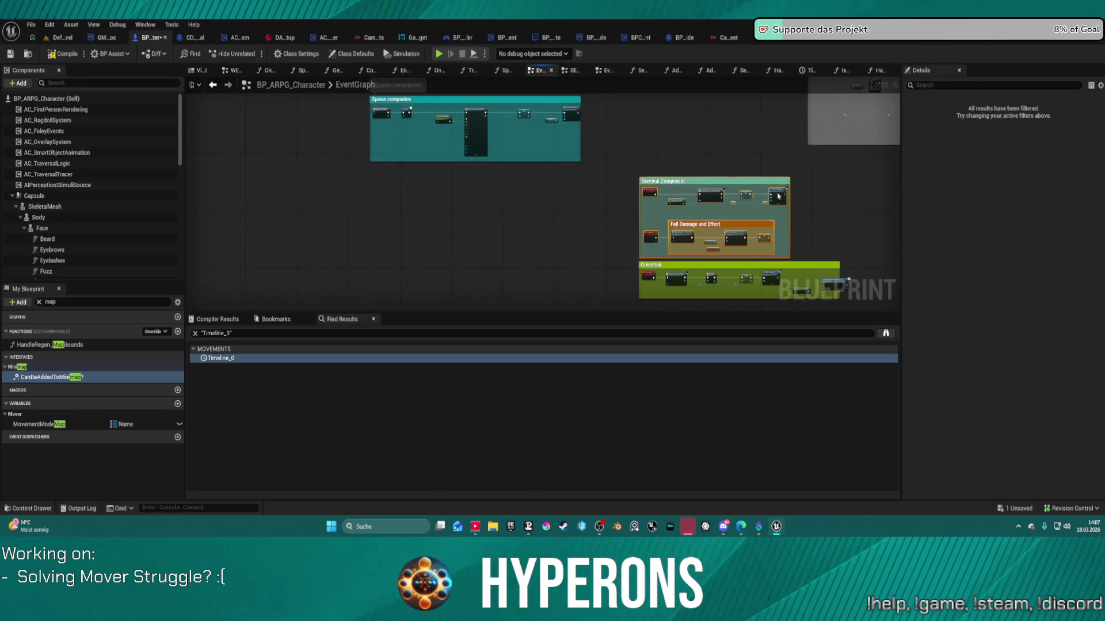
left_click_drag(704, 157, 645, 310)
left_click_drag(298, 185, 555, 277)
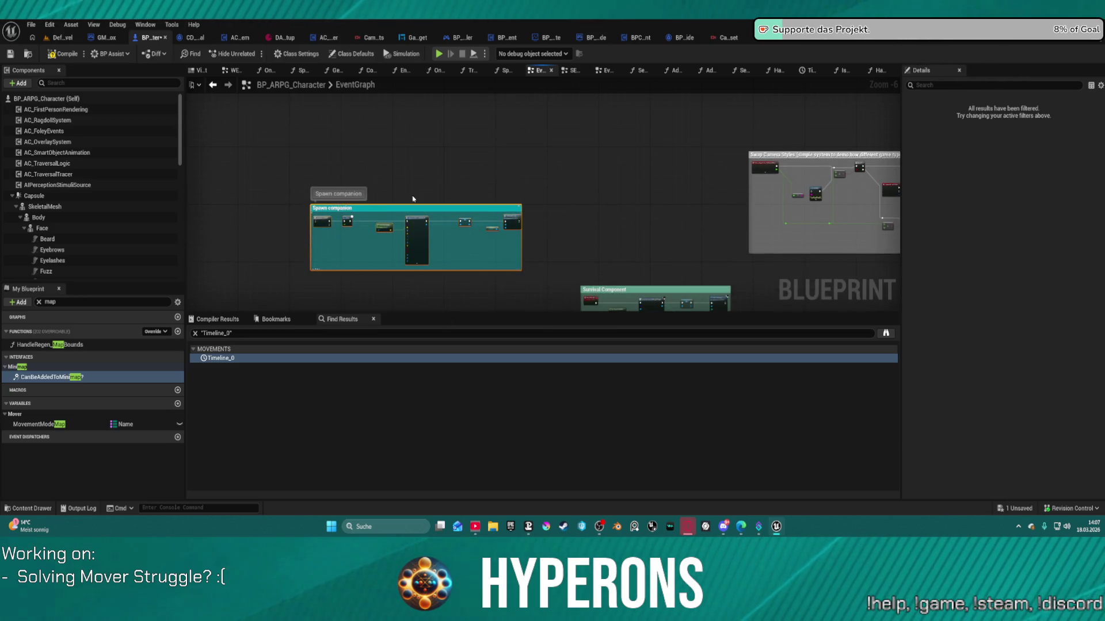
mouse_move(342, 204)
left_mouse_down()
mouse_move(894, 161)
mouse_move(895, 241)
mouse_move(746, 385)
mouse_move(690, 227)
mouse_move(702, 241)
left_mouse_up()
key("ctrl+z")
left_click_drag(547, 147, 809, 268)
left_click_drag(890, 289, 814, 259)
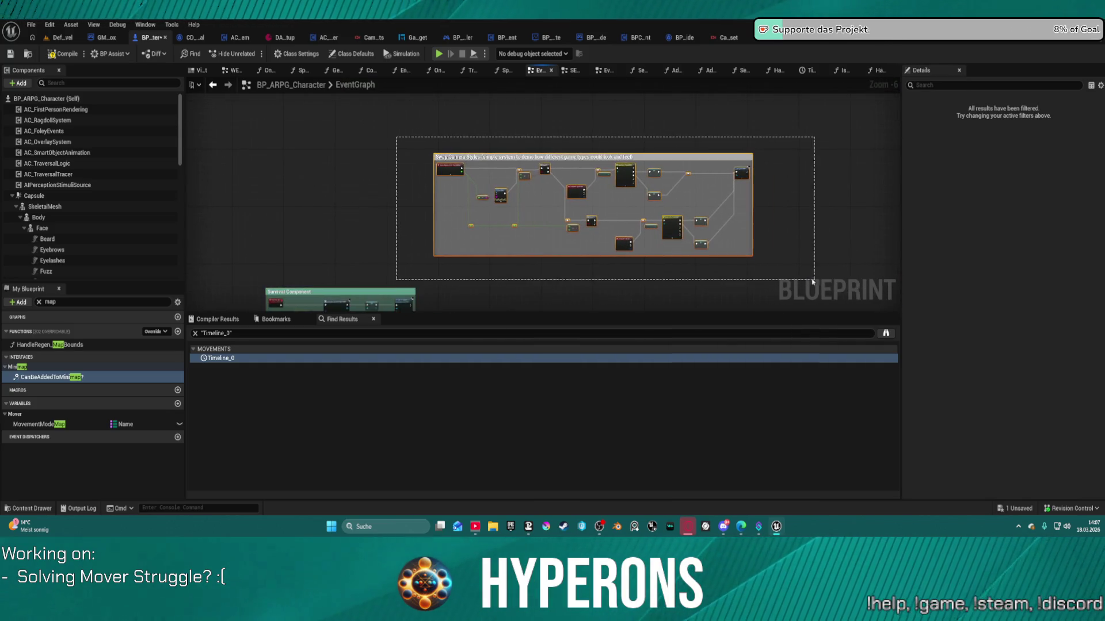
scroll(435, 175, "up", 5)
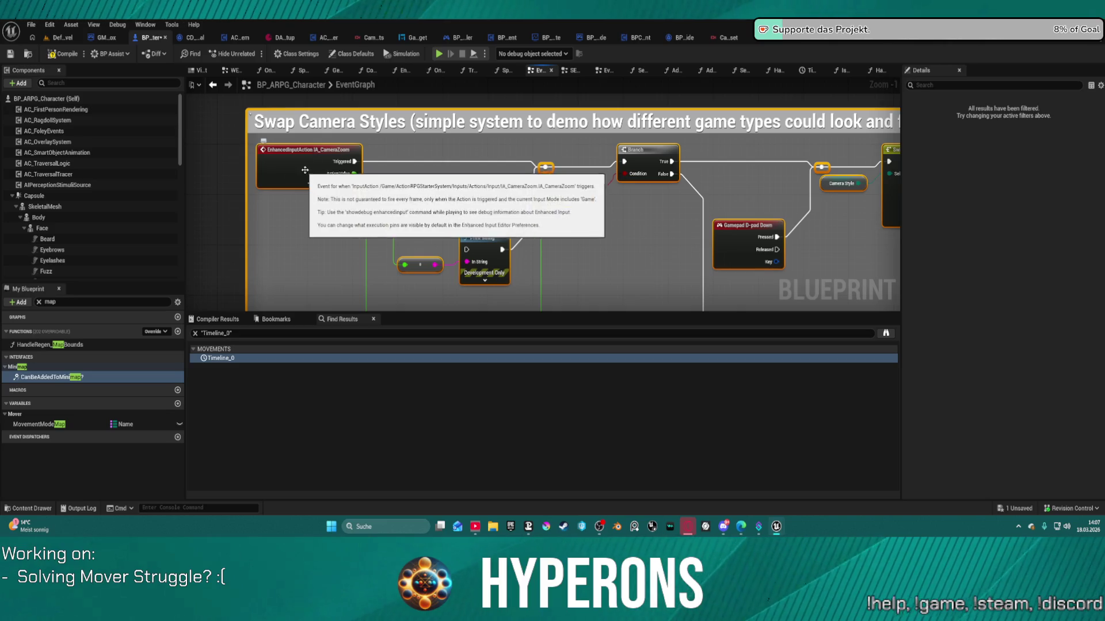
scroll(286, 164, "down", 3)
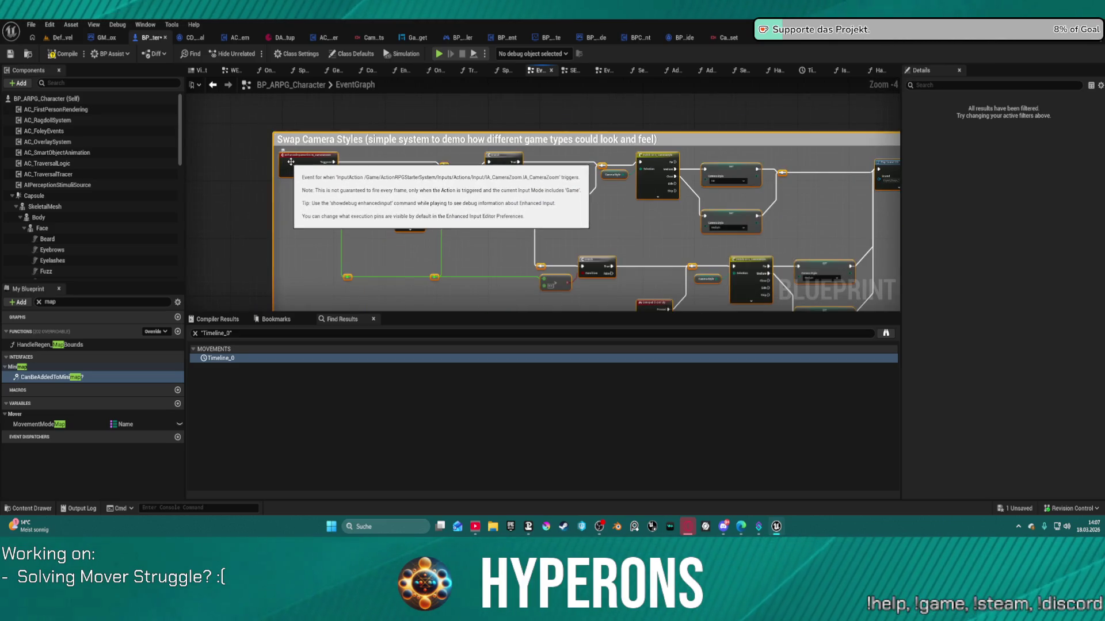
mouse_move(286, 163)
left_mouse_down()
mouse_move(238, 123)
mouse_move(449, 195)
mouse_move(346, 142)
left_mouse_up()
scroll(237, 123, "down", 6)
scroll(443, 151, "down", 1)
left_click_drag(444, 151, 524, 197)
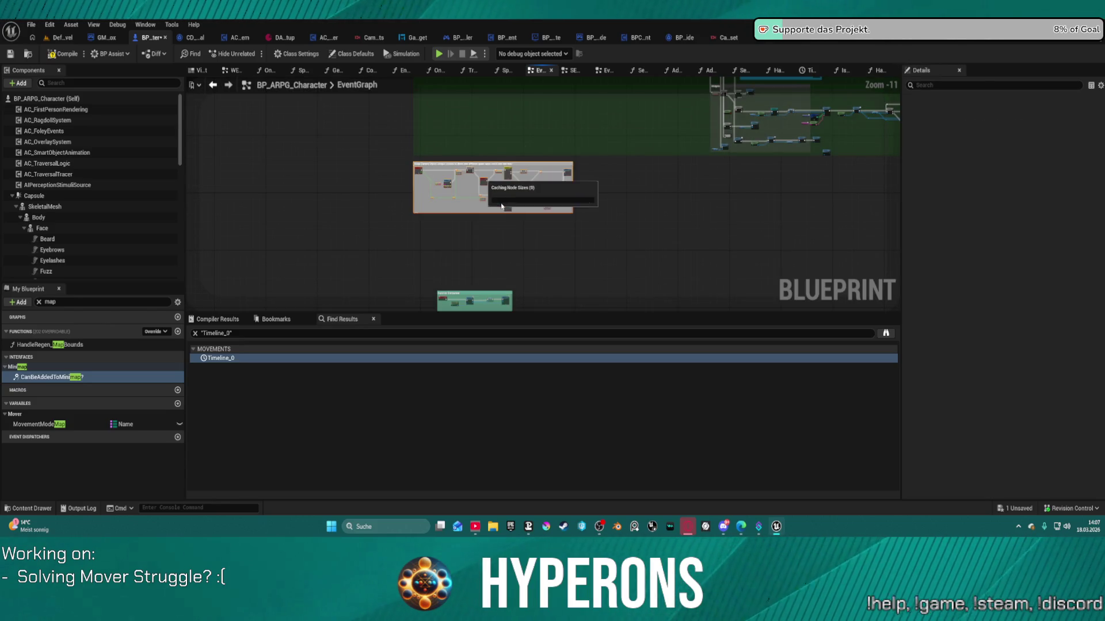
left_click_drag(570, 234, 469, 118)
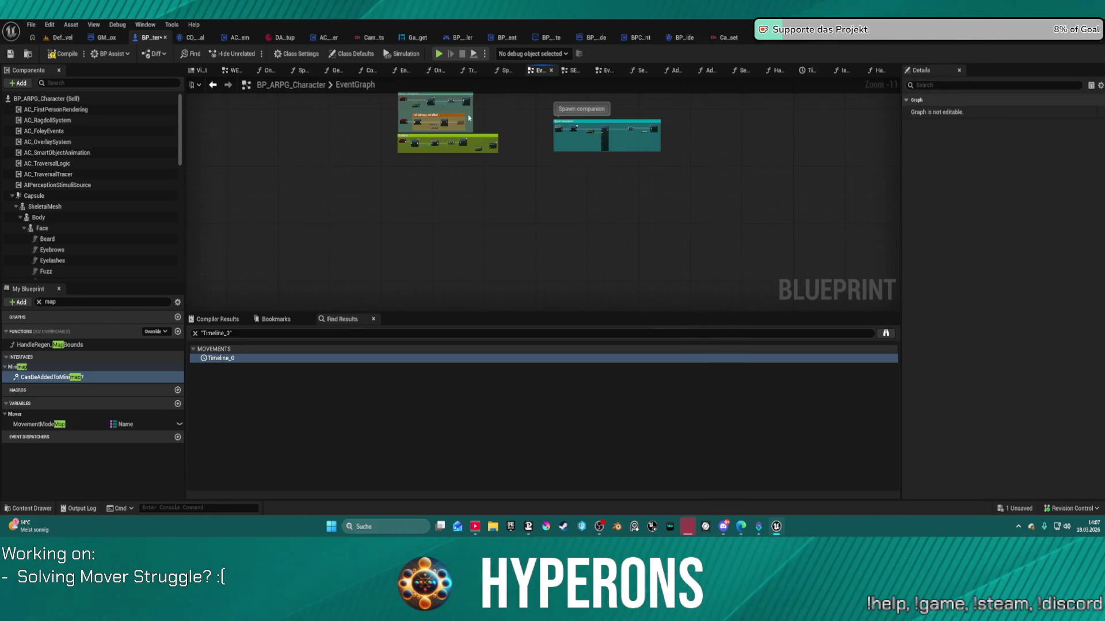
left_click(422, 107)
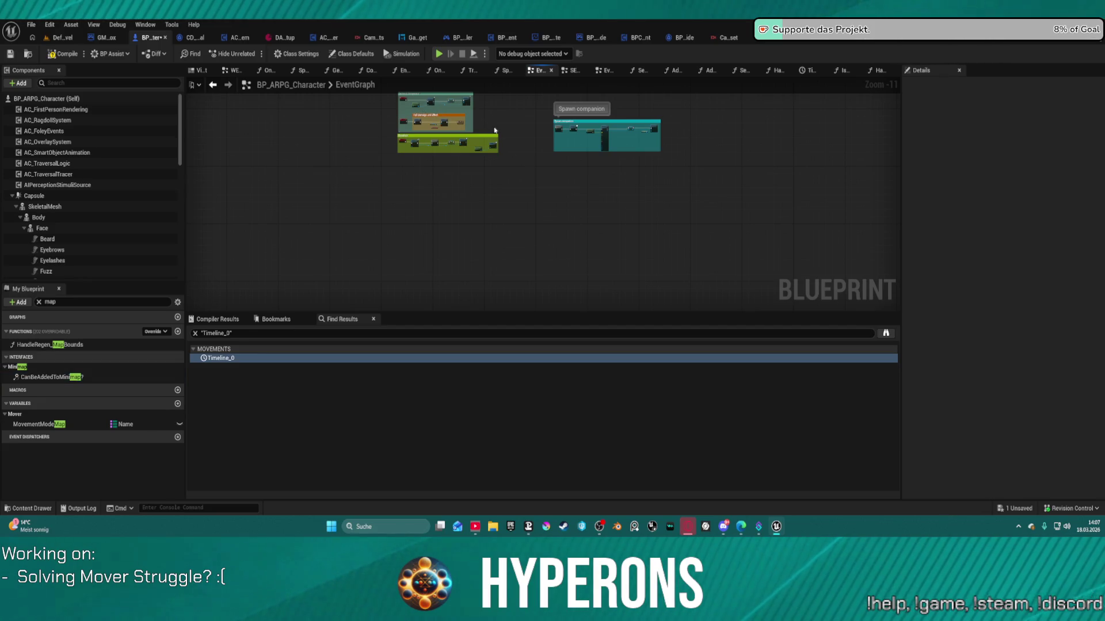
left_click_drag(521, 163, 549, 148)
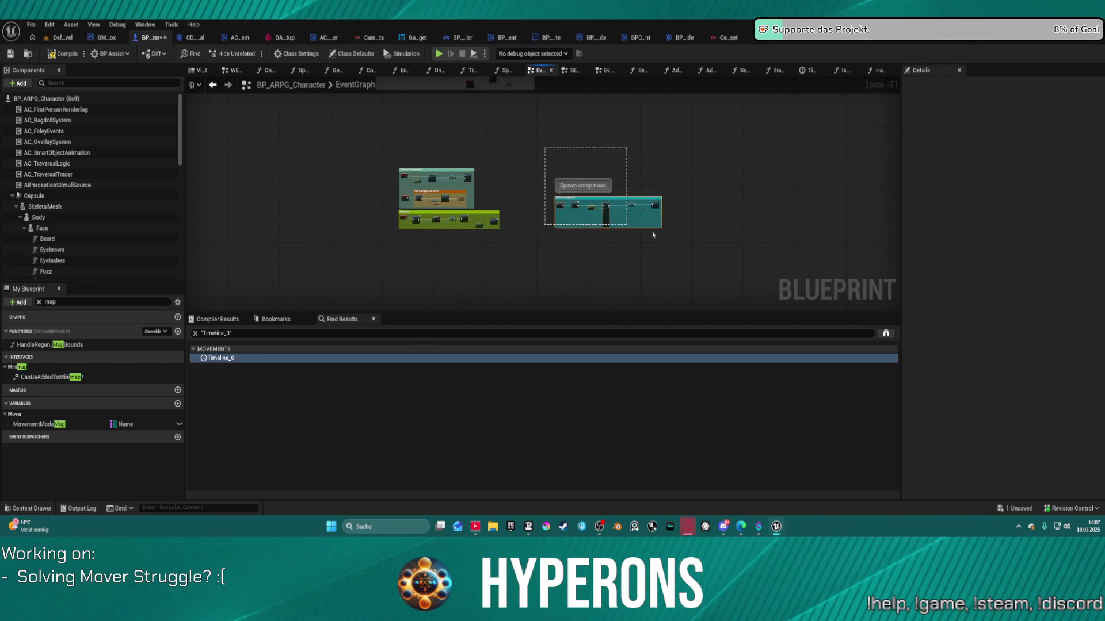
left_click_drag(788, 207, 545, 173)
scroll(671, 250, "up", 5)
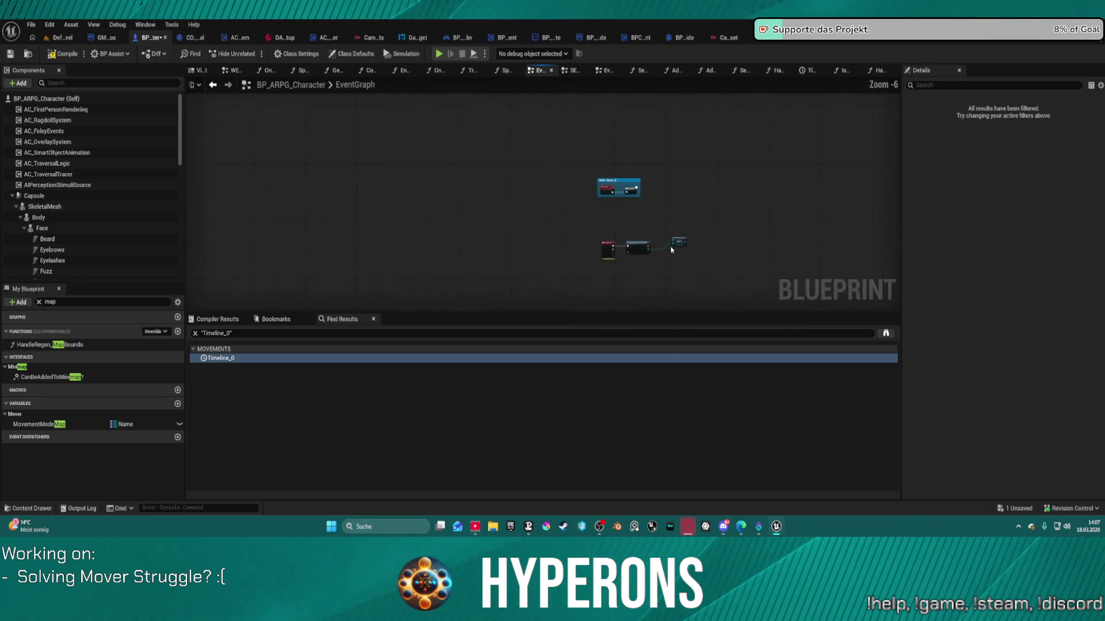
scroll(671, 250, "up", 6)
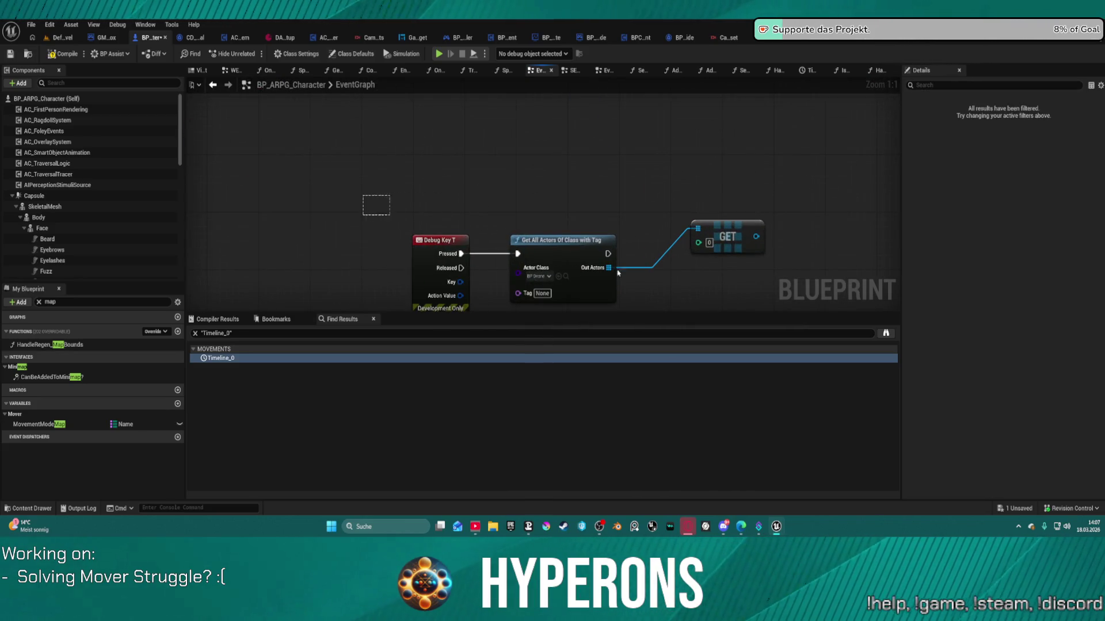
left_click_drag(619, 273, 768, 313)
key("Delete")
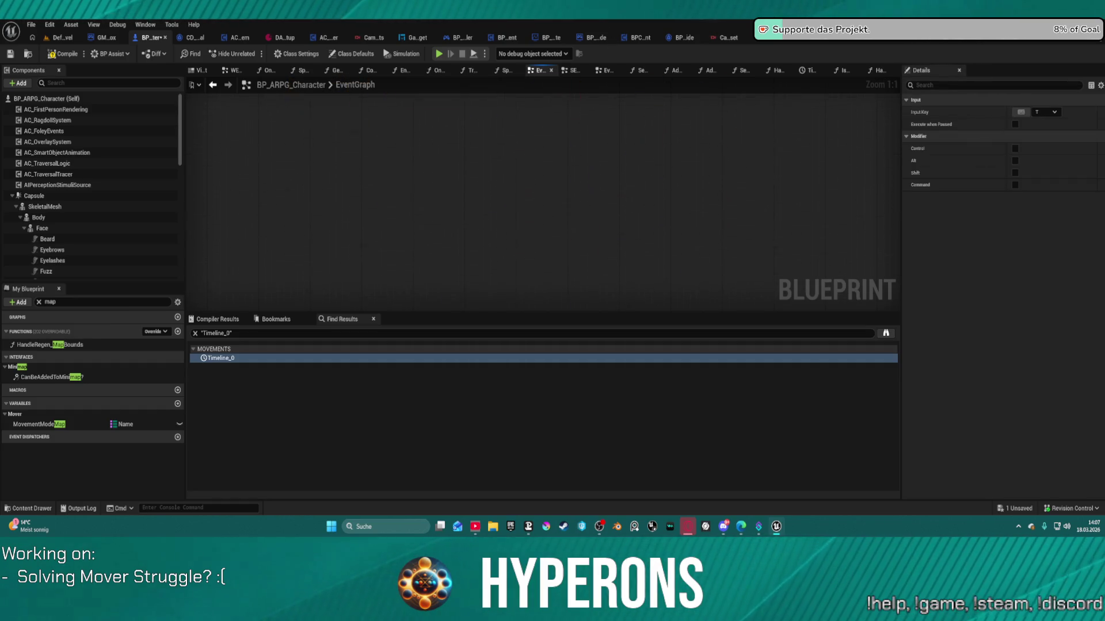
key("ctrl+z")
scroll(639, 230, "down", 6)
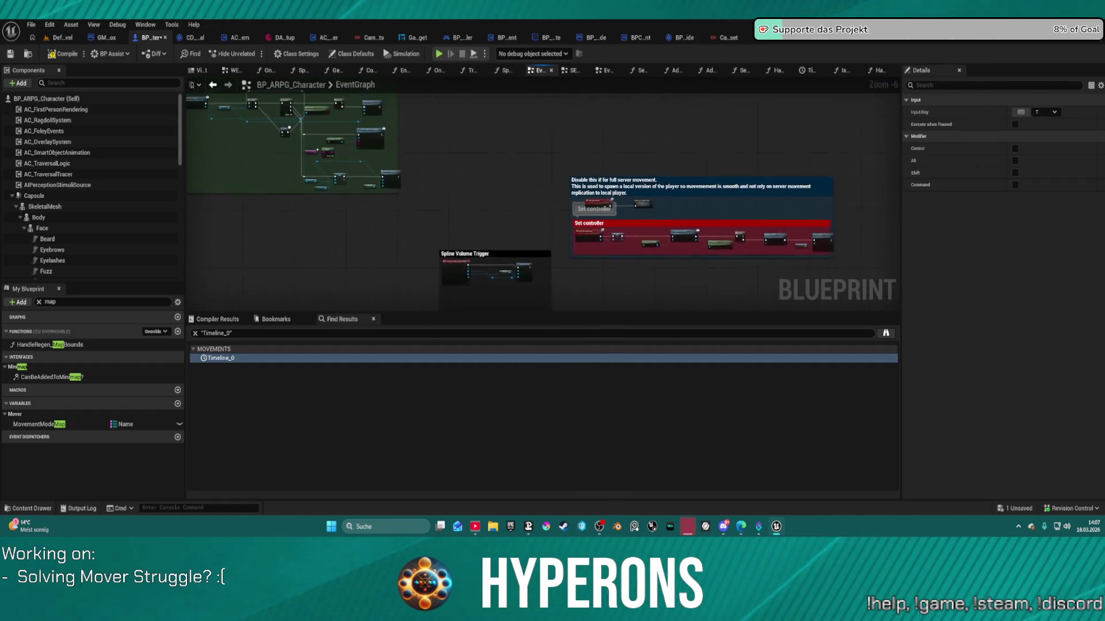
- Select the red Debugging comment group and frame it in the view
left_click_drag(575, 115, 411, 231)
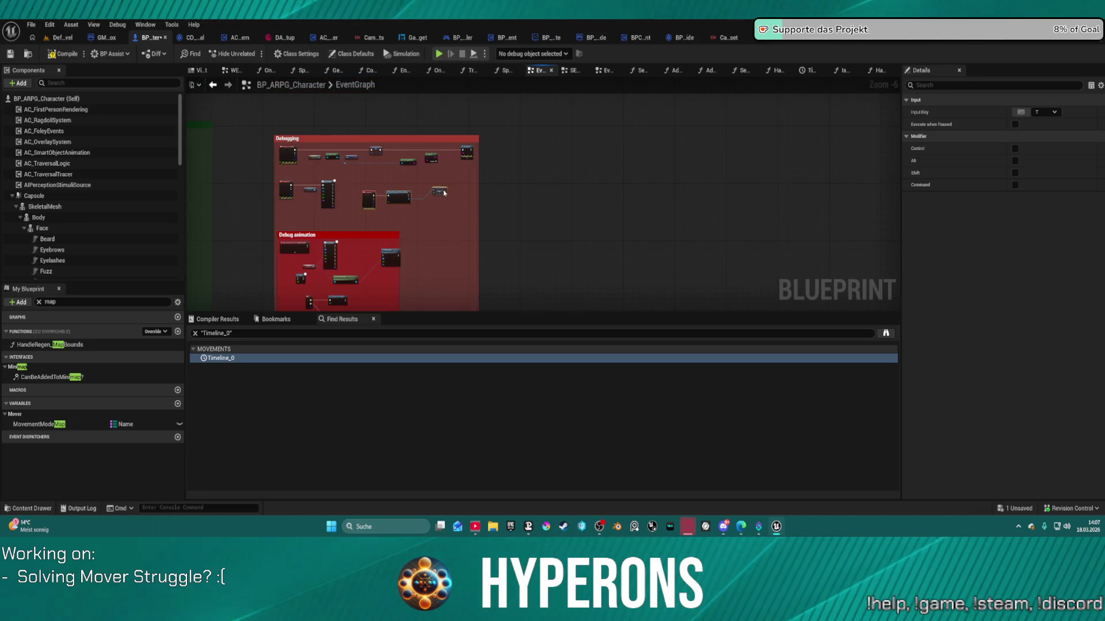
scroll(443, 193, "down", 6)
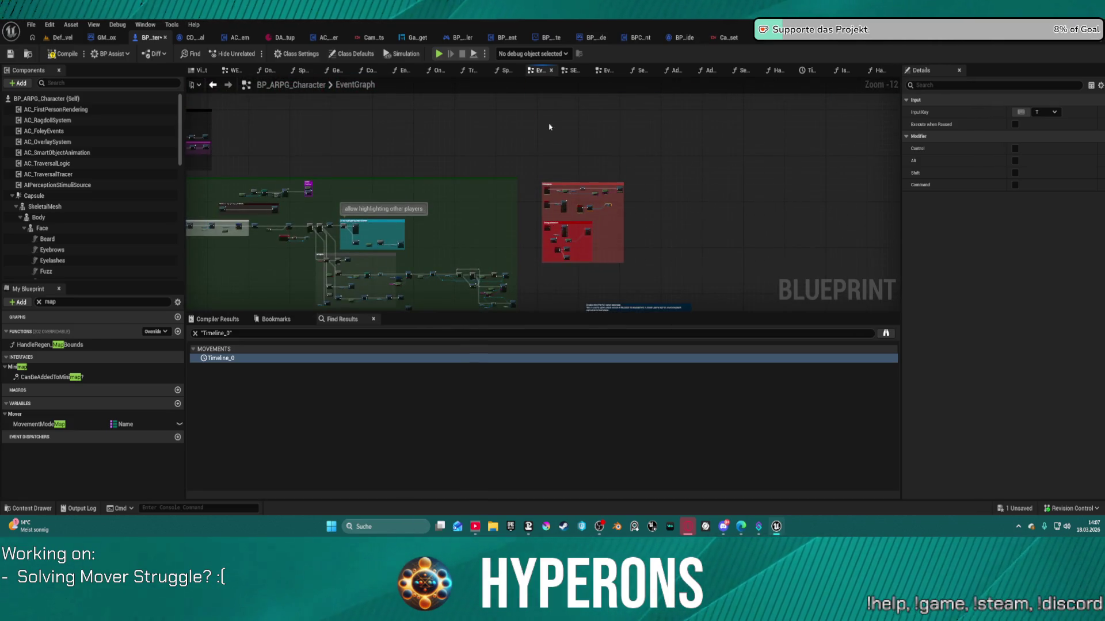
left_click(731, 304)
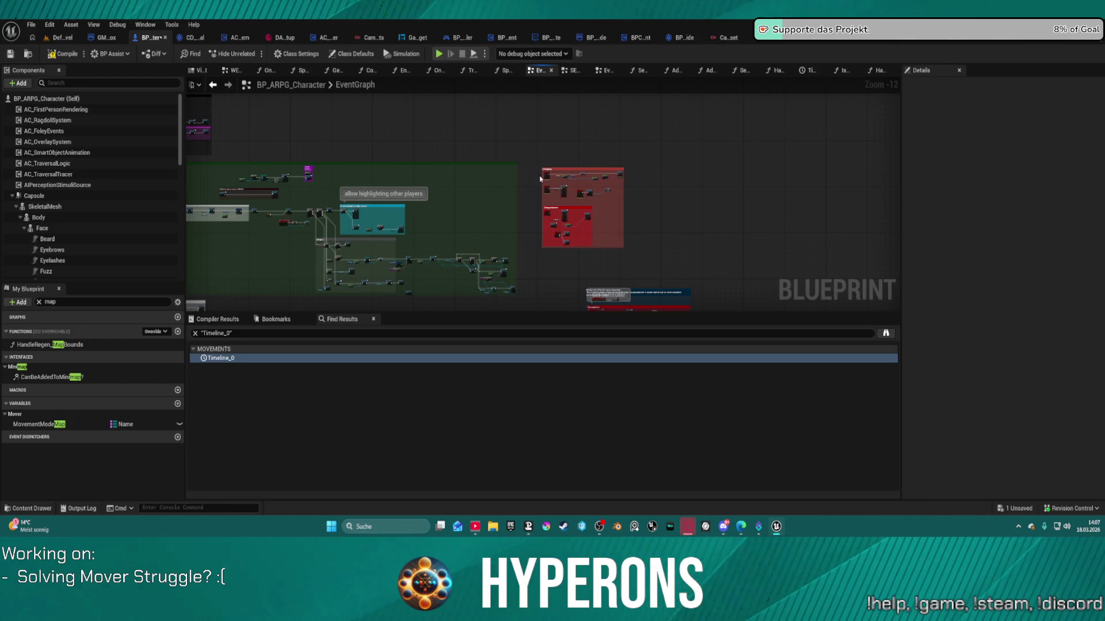
left_click_drag(676, 259, 676, 259)
key("f")
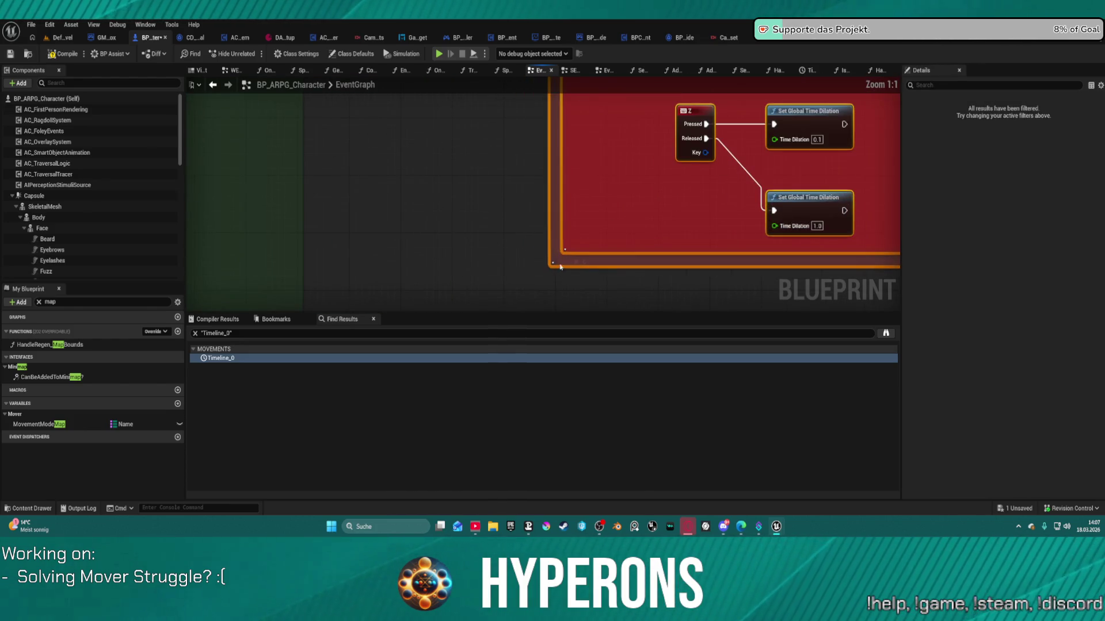
scroll(568, 267, "down", 8)
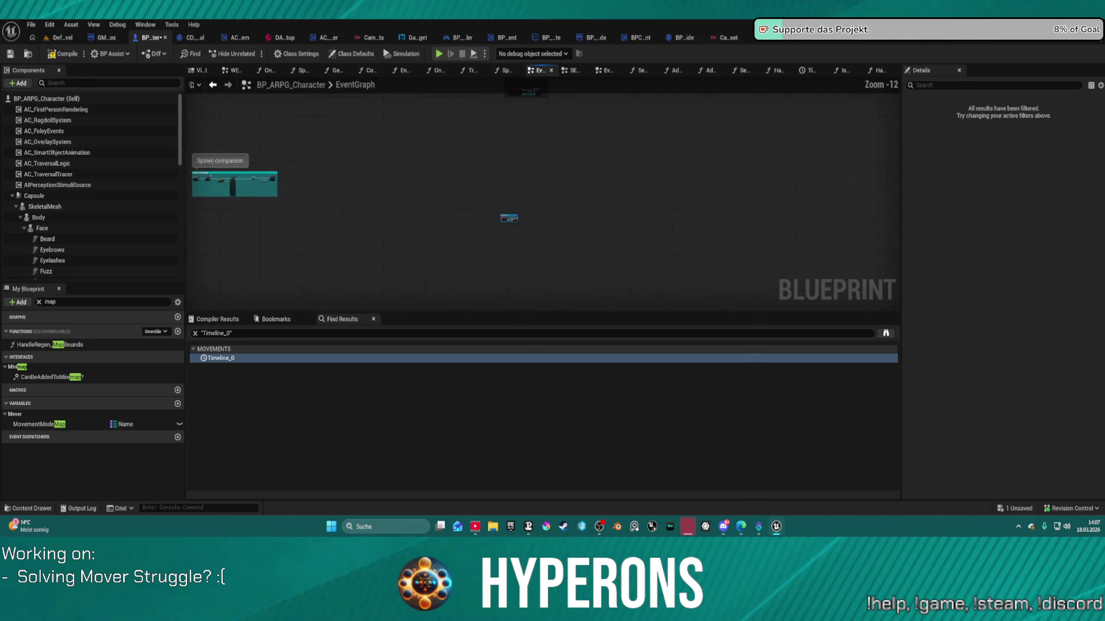
scroll(563, 226, "up", 4)
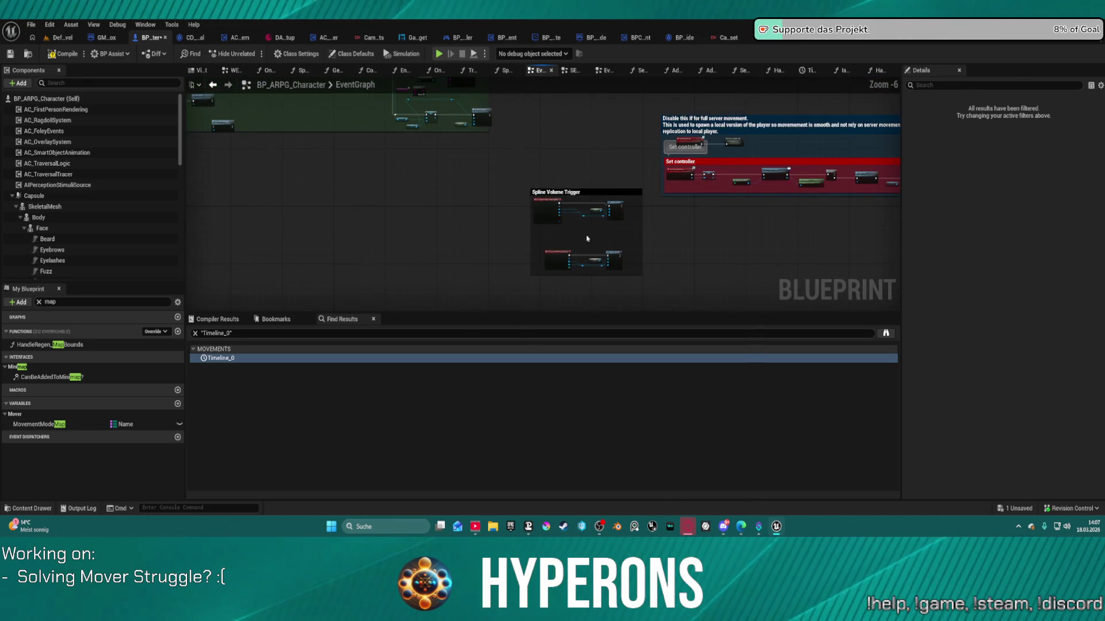
- Move the manager comment group with the HUD timing note down beside Begin play
left_click(618, 207)
mouse_move(618, 208)
left_mouse_down()
mouse_move(609, 85)
mouse_move(443, 133)
mouse_move(437, 282)
mouse_move(378, 199)
mouse_move(387, 194)
left_mouse_up()
scroll(552, 192, "down", 6)
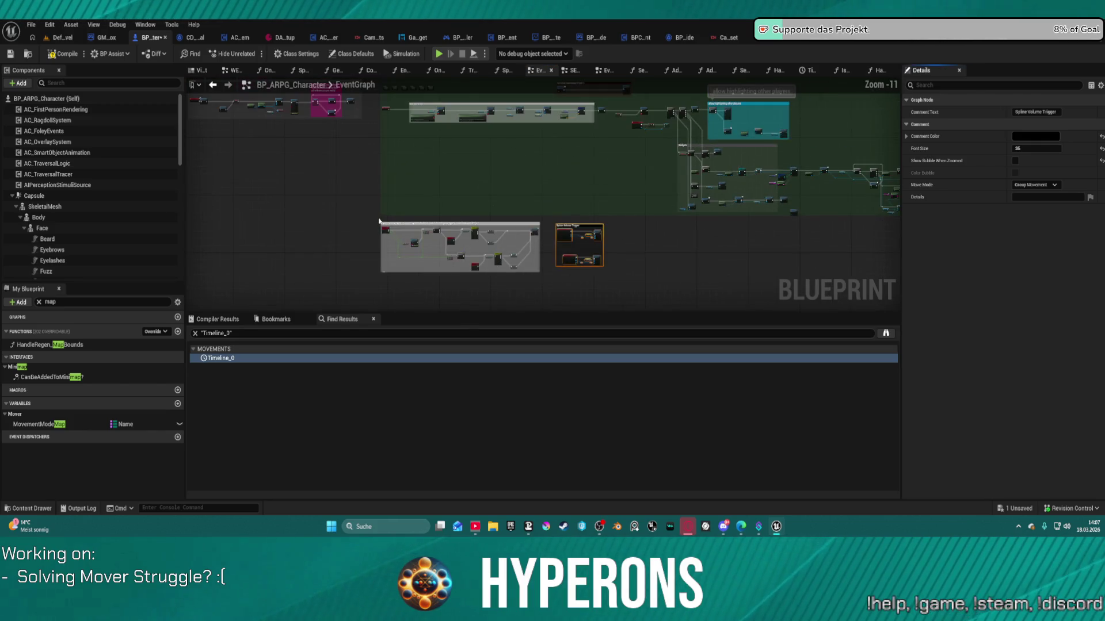
scroll(482, 194, "up", 7)
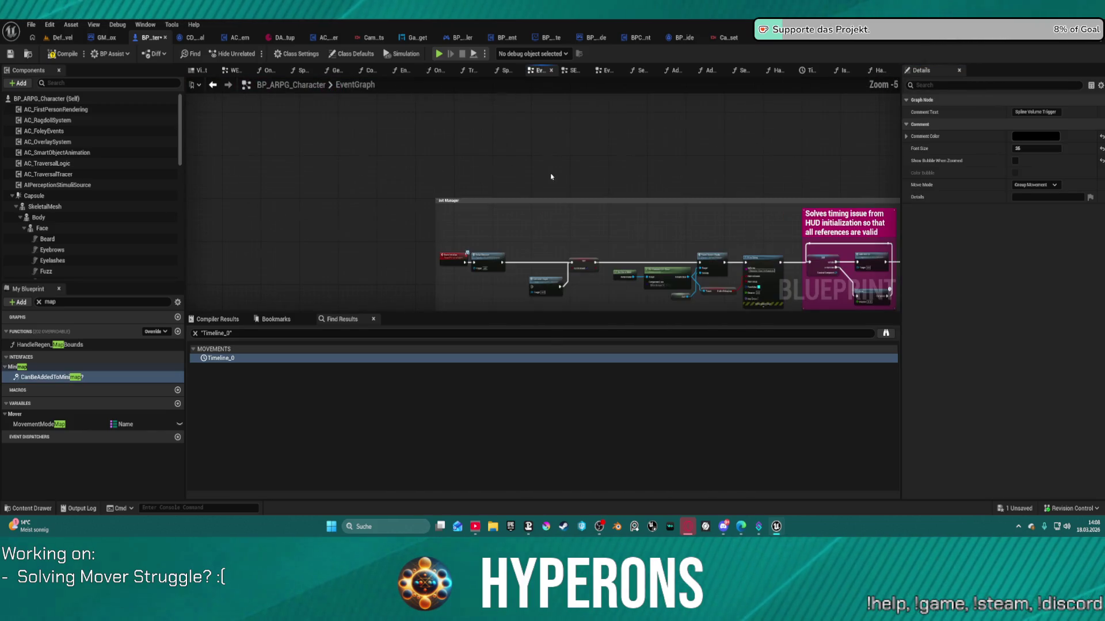
scroll(403, 175, "down", 1)
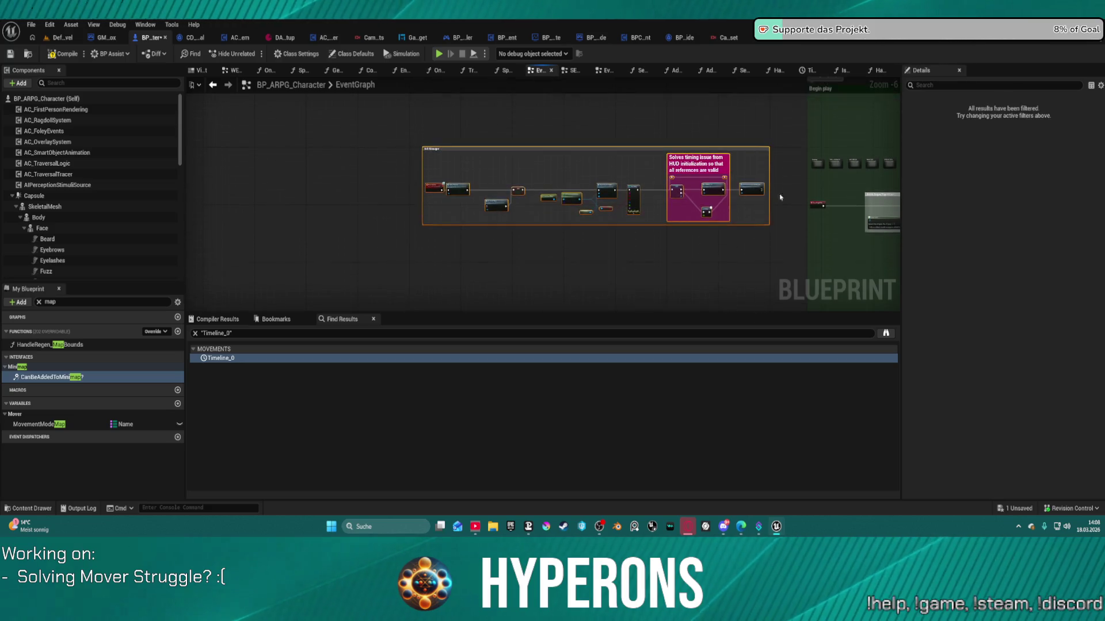
scroll(572, 251, "down", 6)
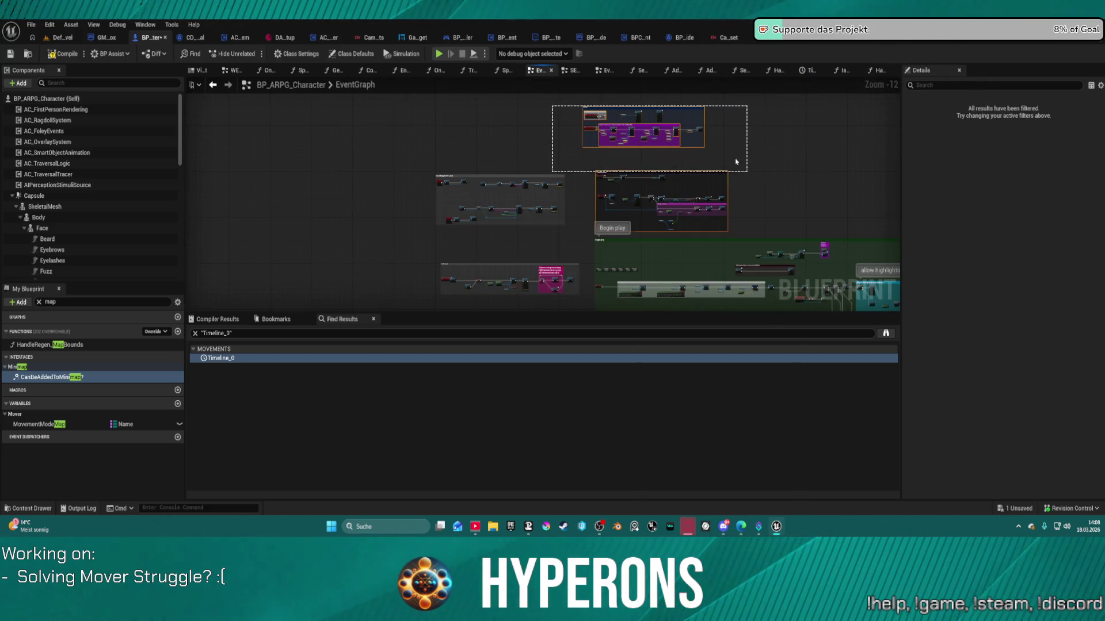
mouse_move(550, 204)
left_mouse_down()
mouse_move(529, 302)
mouse_move(530, 283)
left_mouse_up()
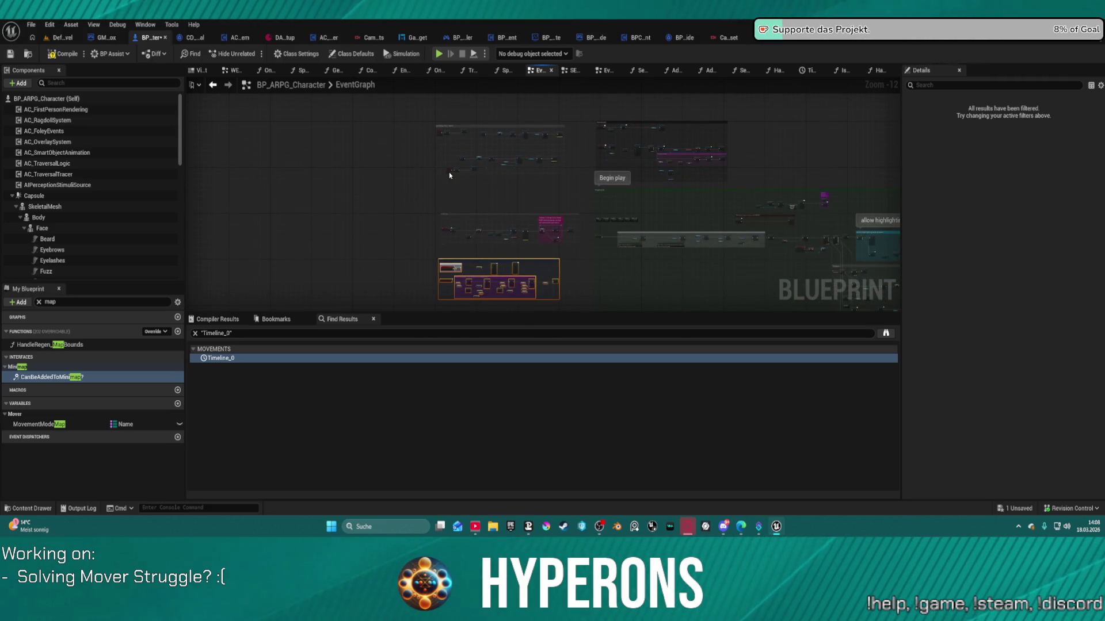
scroll(449, 171, "up", 5)
scroll(592, 144, "up", 2)
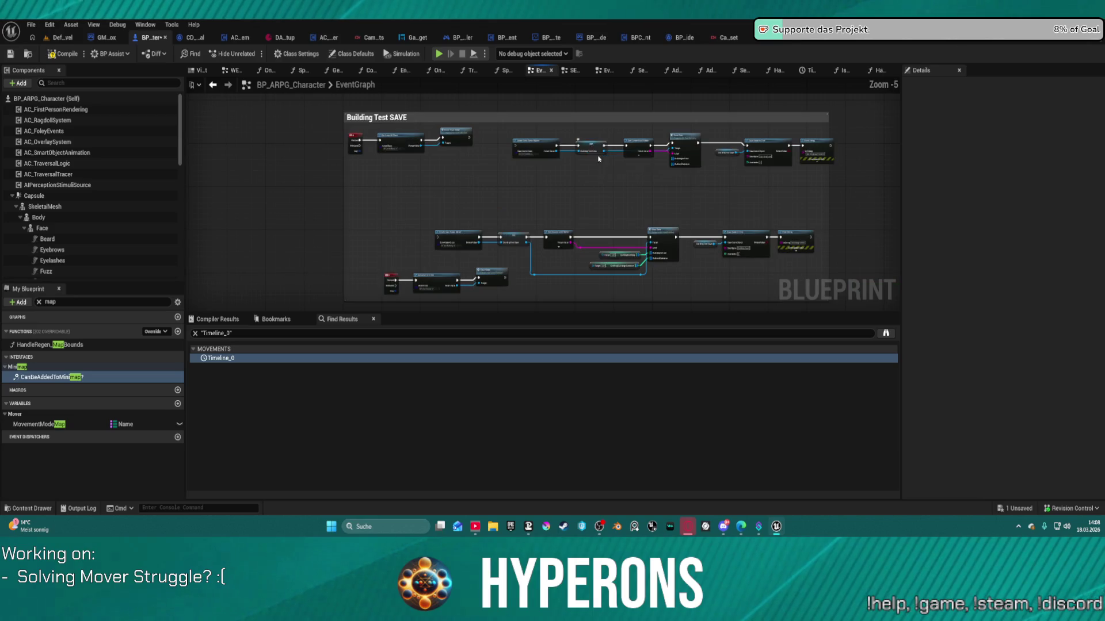
scroll(491, 155, "down", 3)
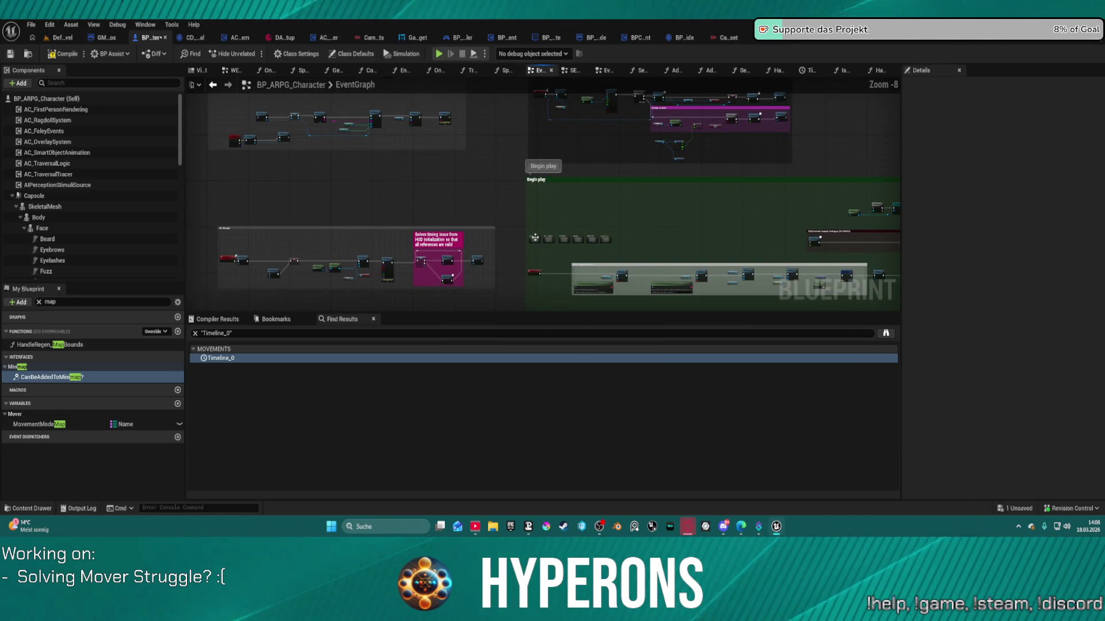
scroll(524, 240, "up", 3)
- Select the Begin play comment group and bring up its context actions
left_click(592, 184)
scroll(592, 185, "down", 4)
right_click(573, 247)
scroll(573, 247, "up", 10)
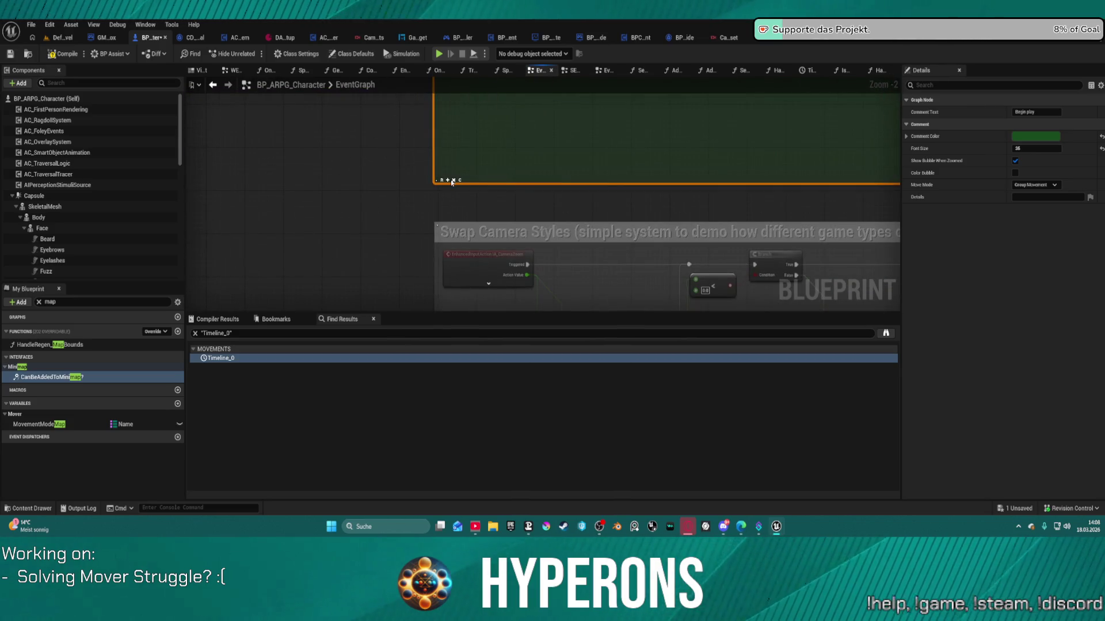
scroll(452, 182, "down", 10)
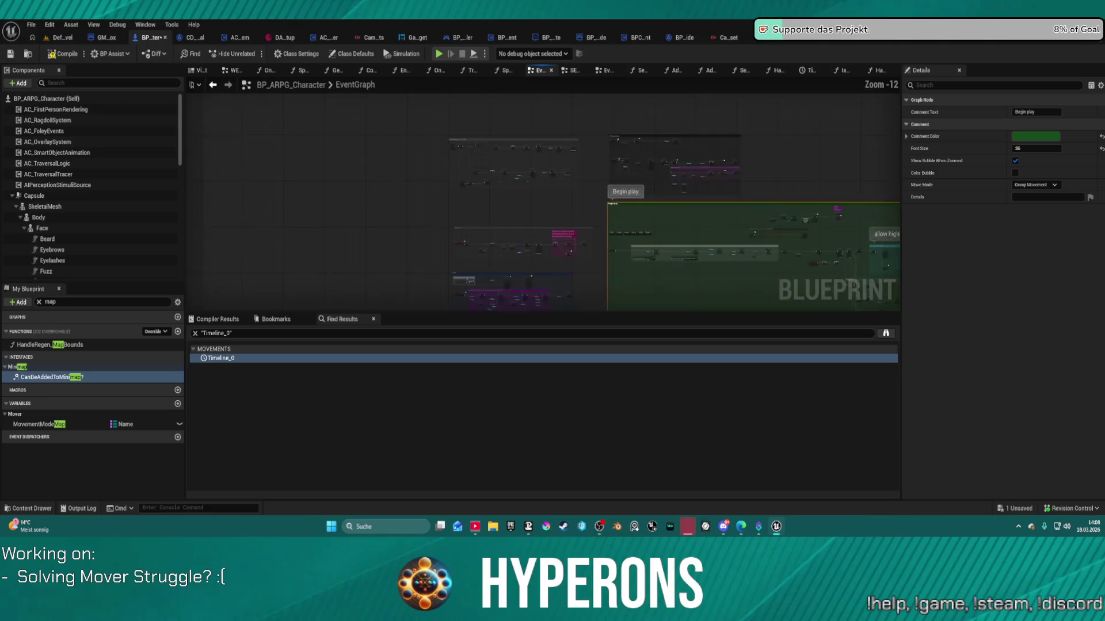
scroll(500, 107, "up", 7)
- Lower the collapsed Building node and nudge the Building Test SAVE nodes down-right
left_click(543, 132)
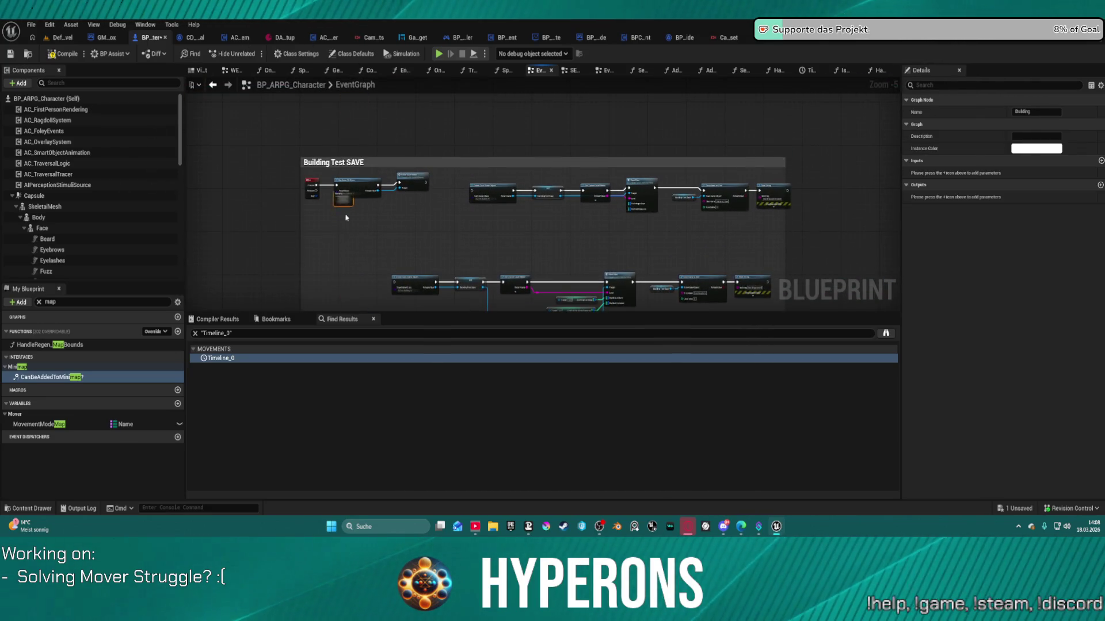
left_click_drag(346, 217, 347, 224)
left_click_drag(308, 175, 441, 208)
scroll(450, 224, "down", 2)
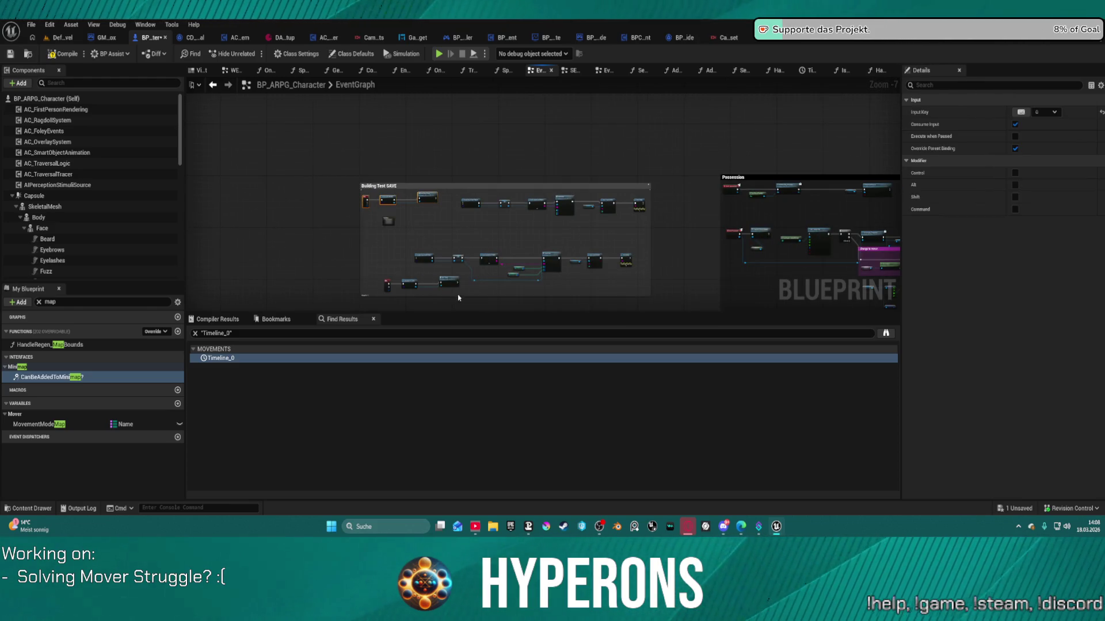
mouse_move(394, 293)
left_mouse_down()
mouse_move(403, 231)
mouse_move(367, 229)
left_mouse_up()
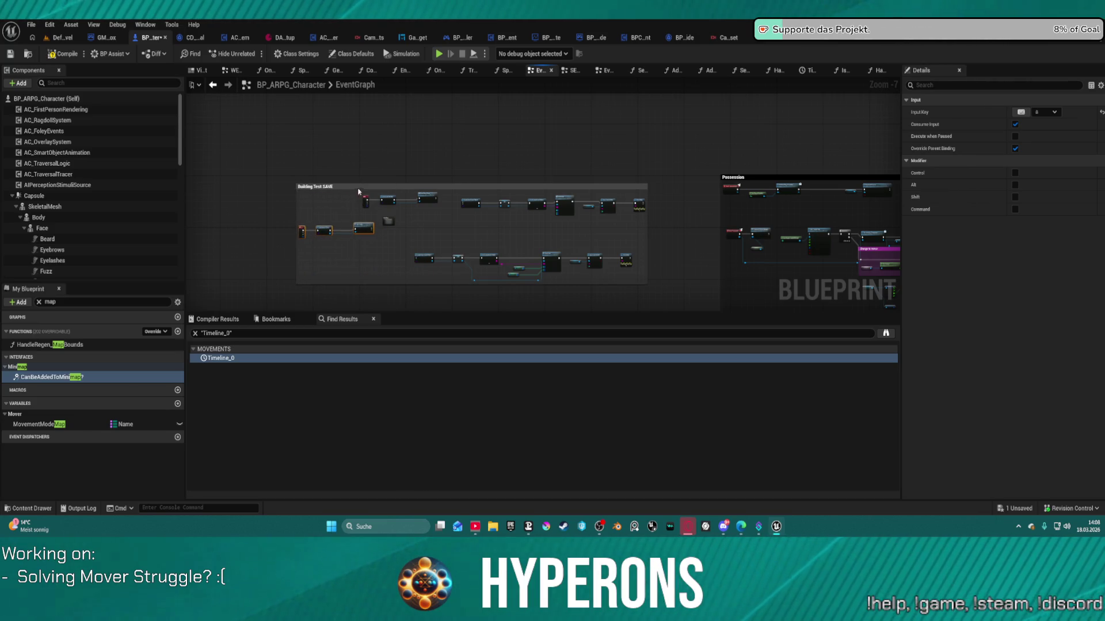
mouse_move(357, 189)
left_mouse_down()
mouse_move(394, 203)
mouse_move(377, 191)
mouse_move(334, 220)
mouse_move(437, 221)
mouse_move(394, 253)
left_mouse_up()
scroll(394, 253, "up", 6)
scroll(394, 253, "down", 2)
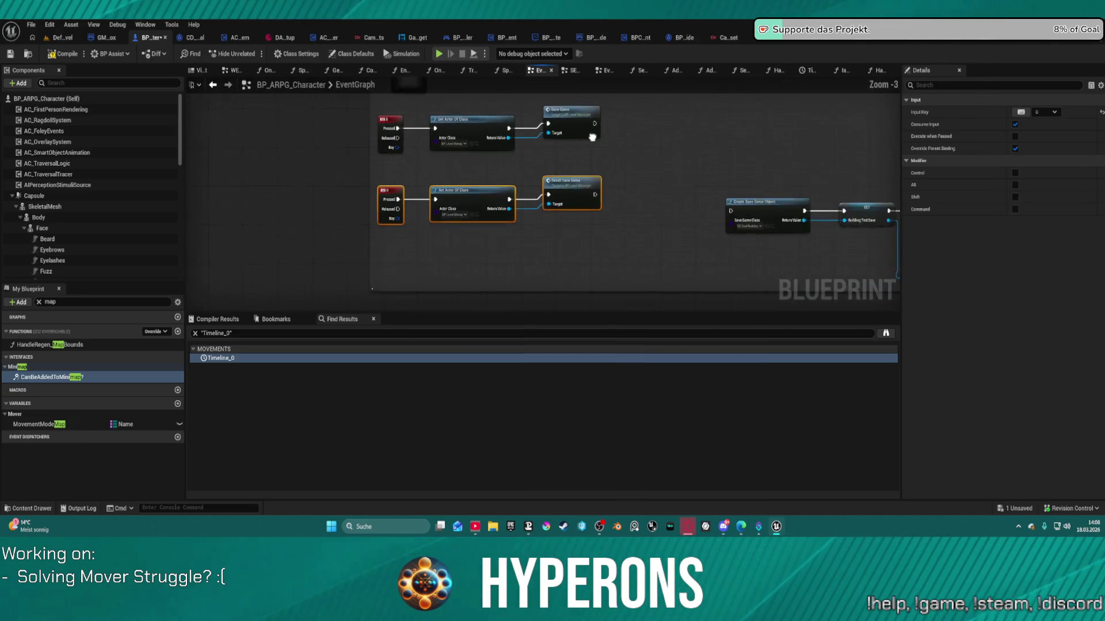
- Straighten the save node rows with Q, then select the group's right-hand nodes
mouse_move(371, 174)
left_mouse_down()
mouse_move(570, 115)
mouse_move(560, 247)
left_mouse_up()
key("q")
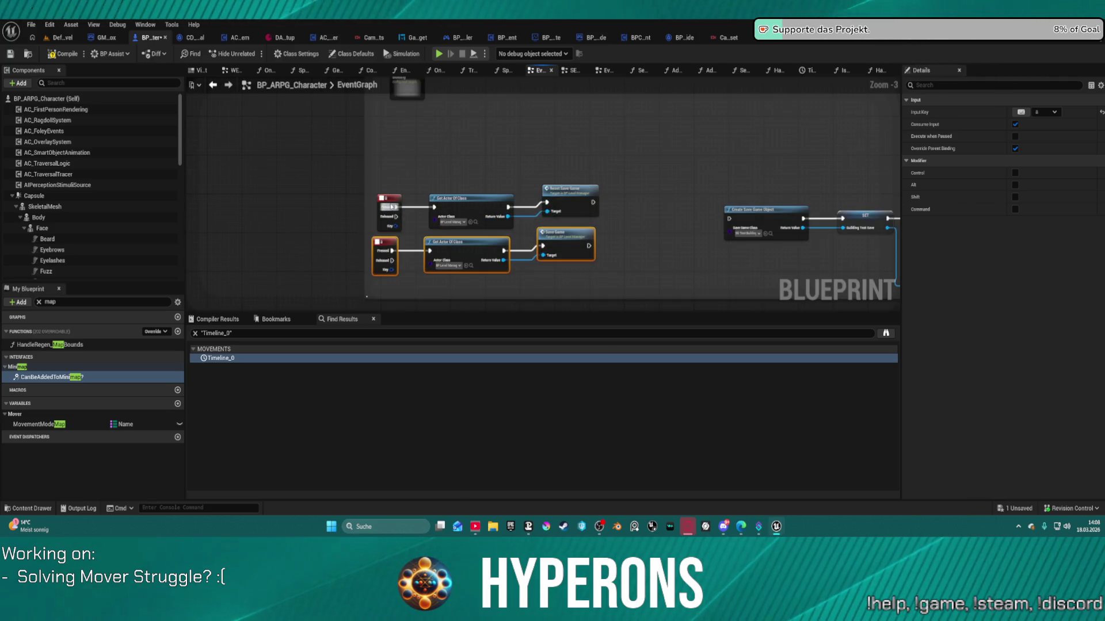
left_click(397, 207)
key("q")
scroll(481, 158, "down", 3)
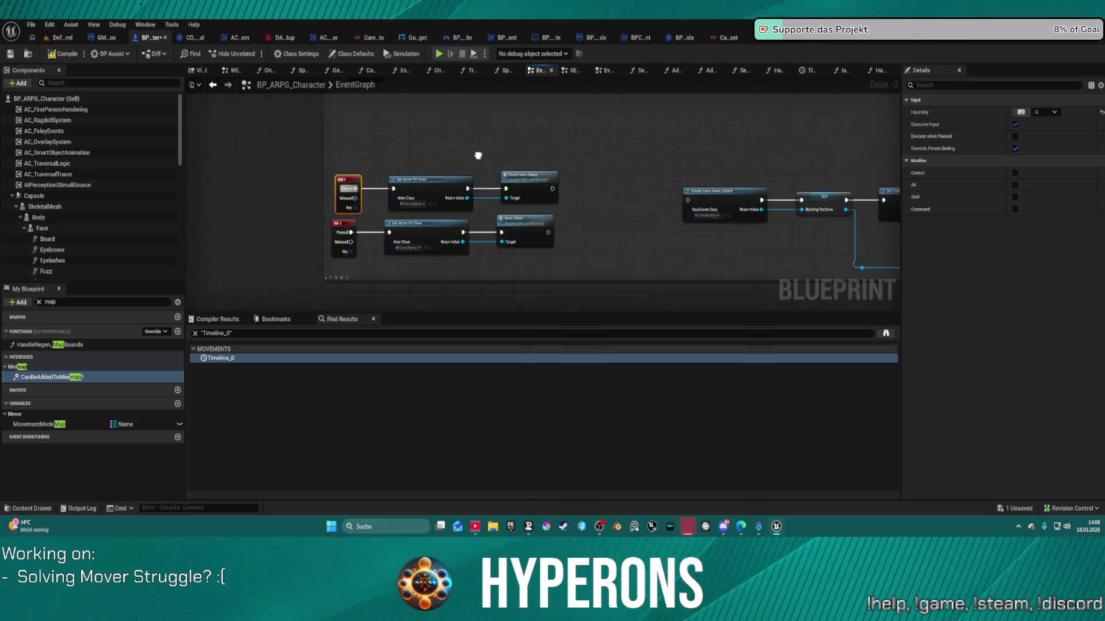
left_click_drag(384, 106, 501, 206)
scroll(405, 203, "up", 4)
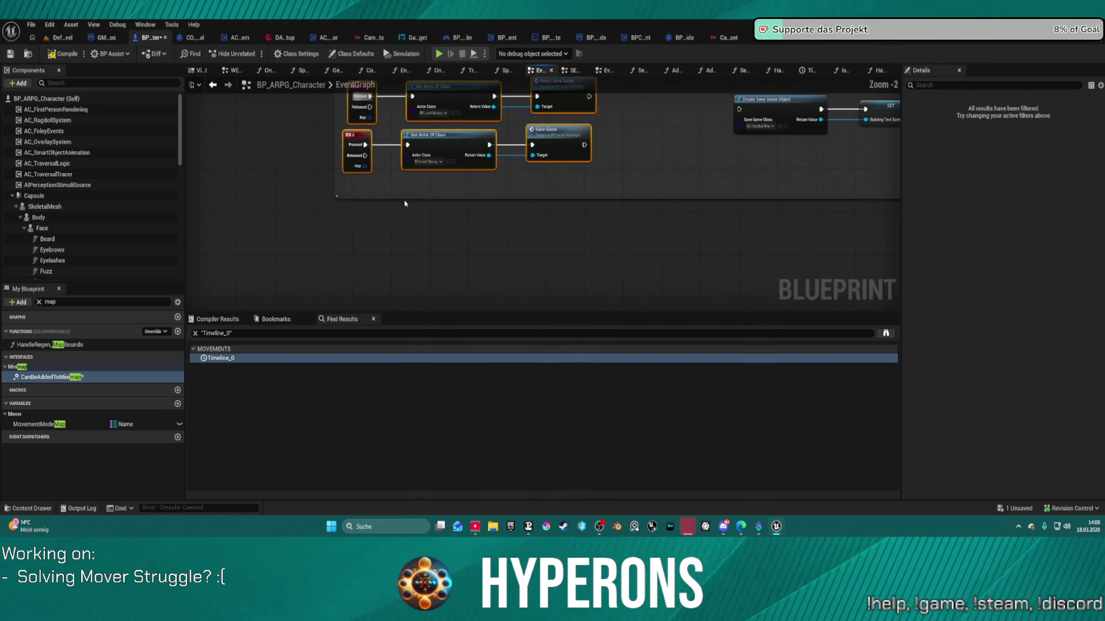
left_click(354, 196)
scroll(523, 211, "down", 4)
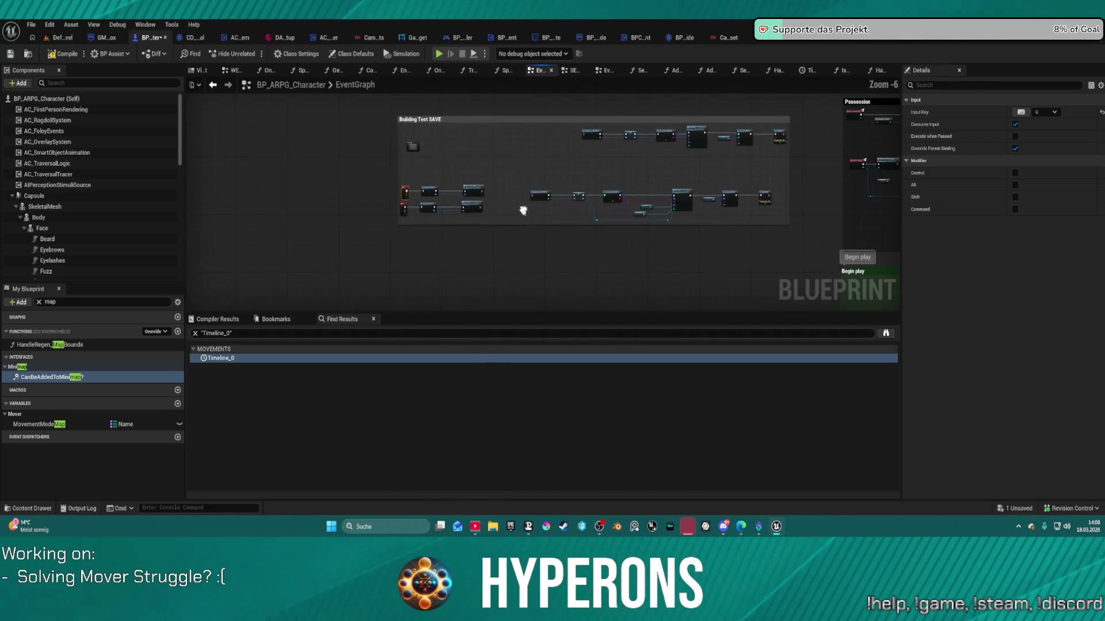
mouse_move(507, 138)
left_mouse_down()
mouse_move(734, 223)
mouse_move(784, 218)
left_mouse_up()
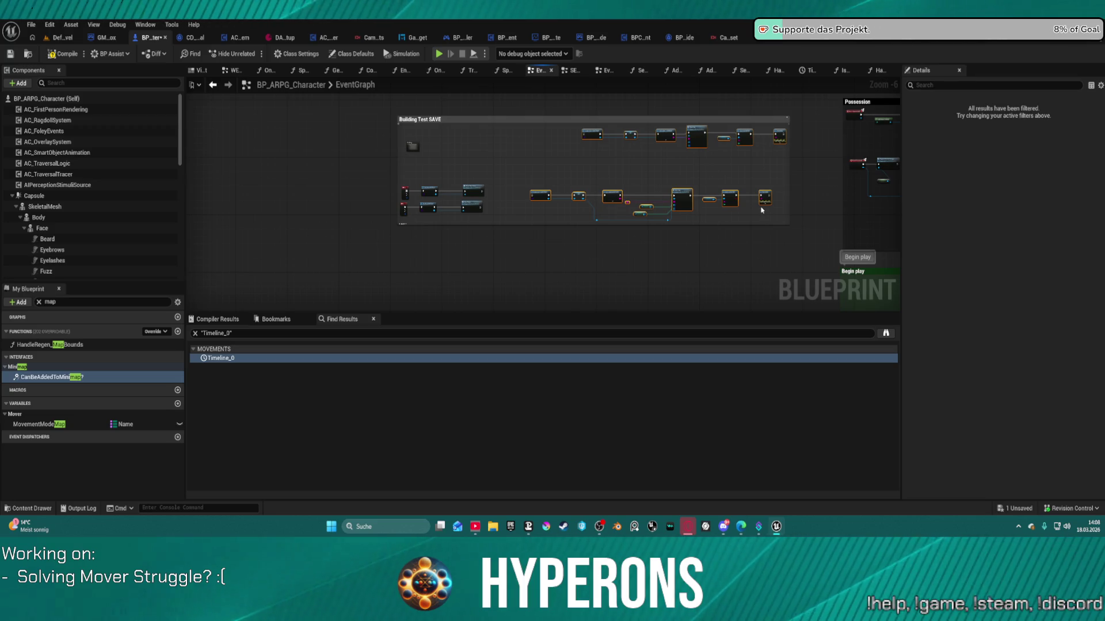
- Wrap the selected right-hand save/load nodes in a new nested comment, then deselect
key("c")
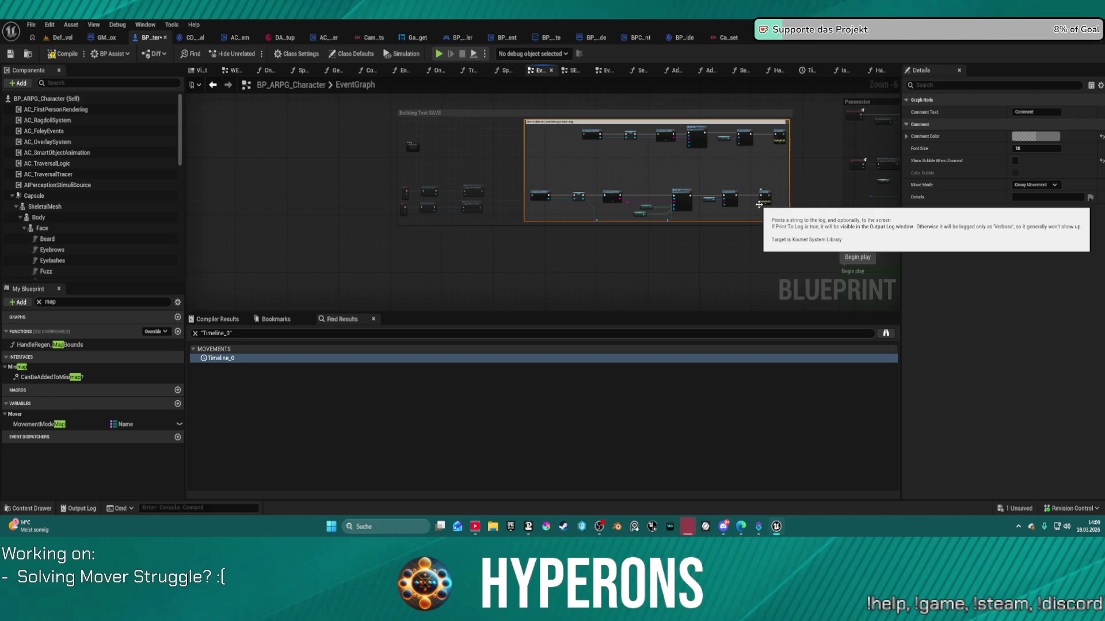
left_click(496, 144)
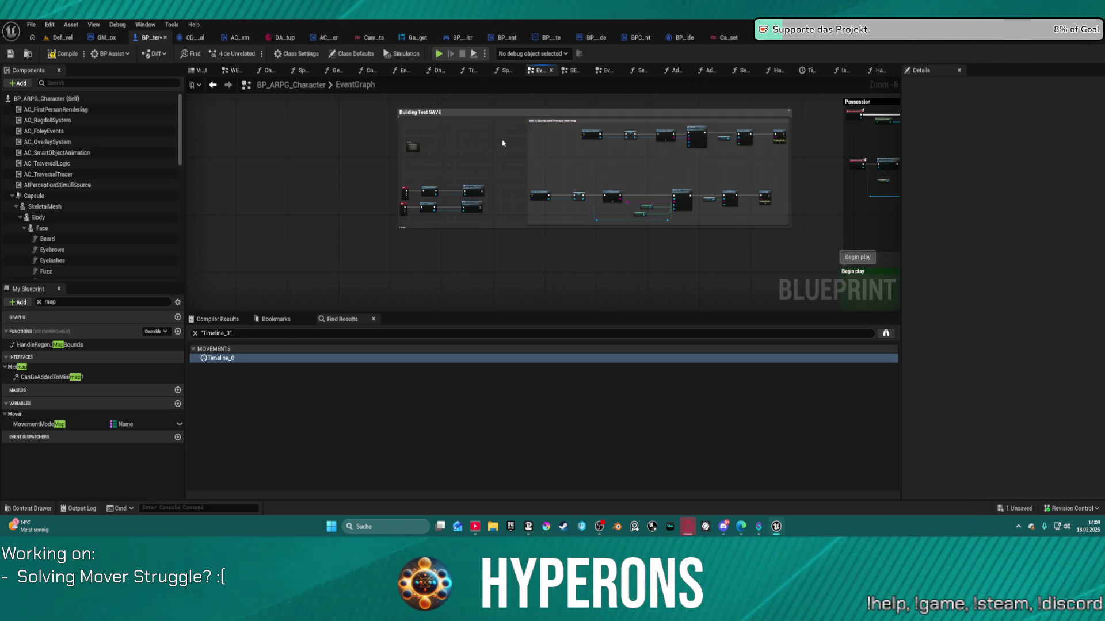
scroll(497, 144, "up", 1)
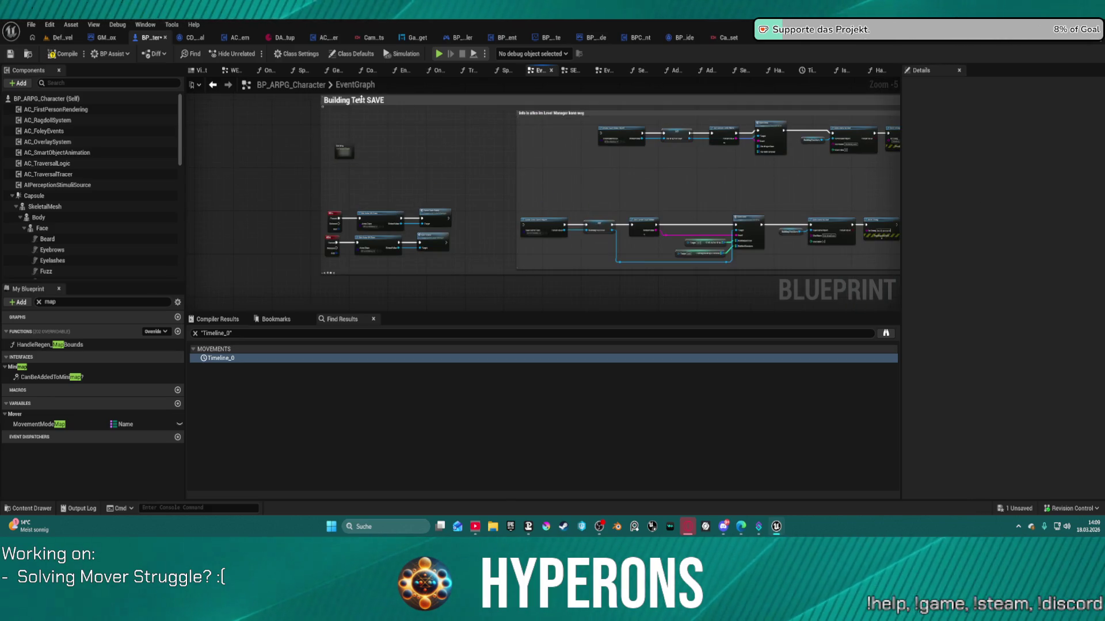
- Edit the outer comment's title from 'Building Test SAVE' to 'Building Mode incl. SAVE'
left_click(392, 103)
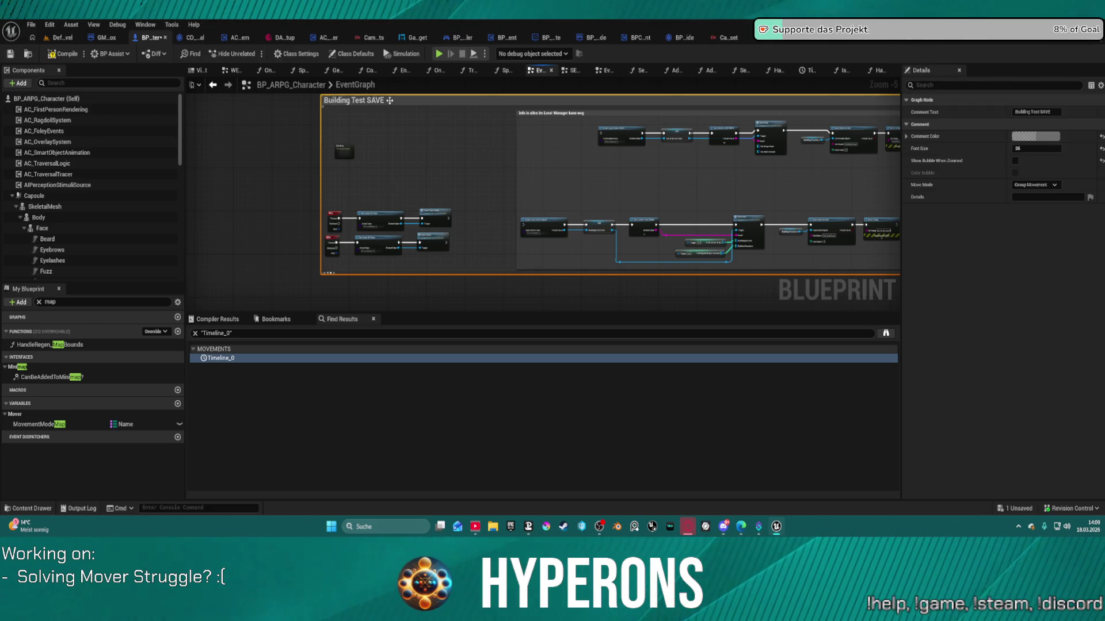
double_click(390, 102)
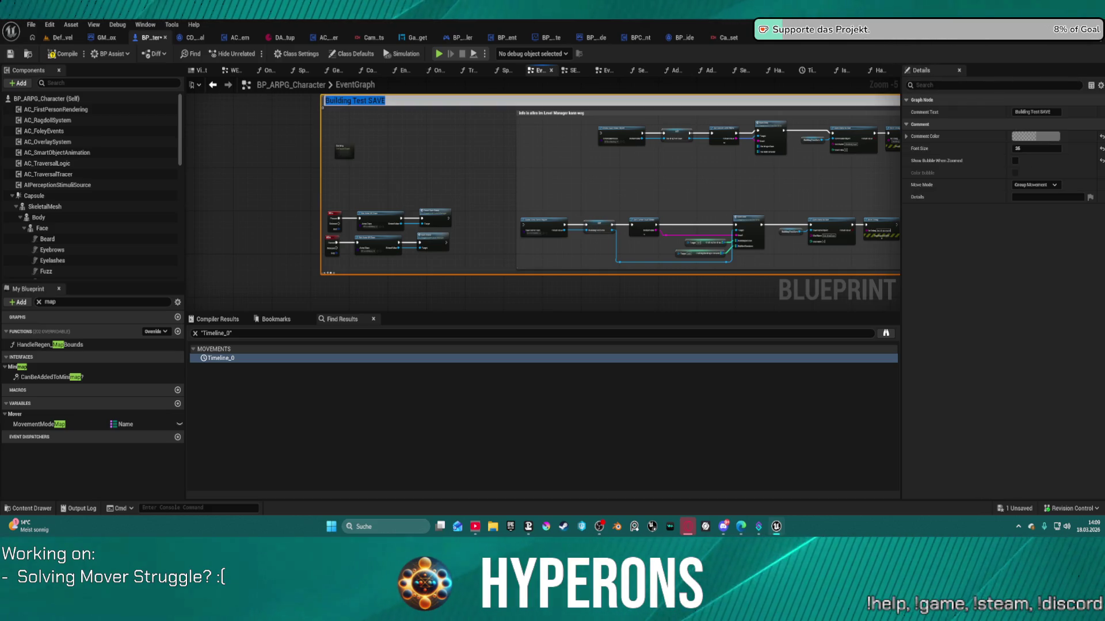
left_click(357, 98)
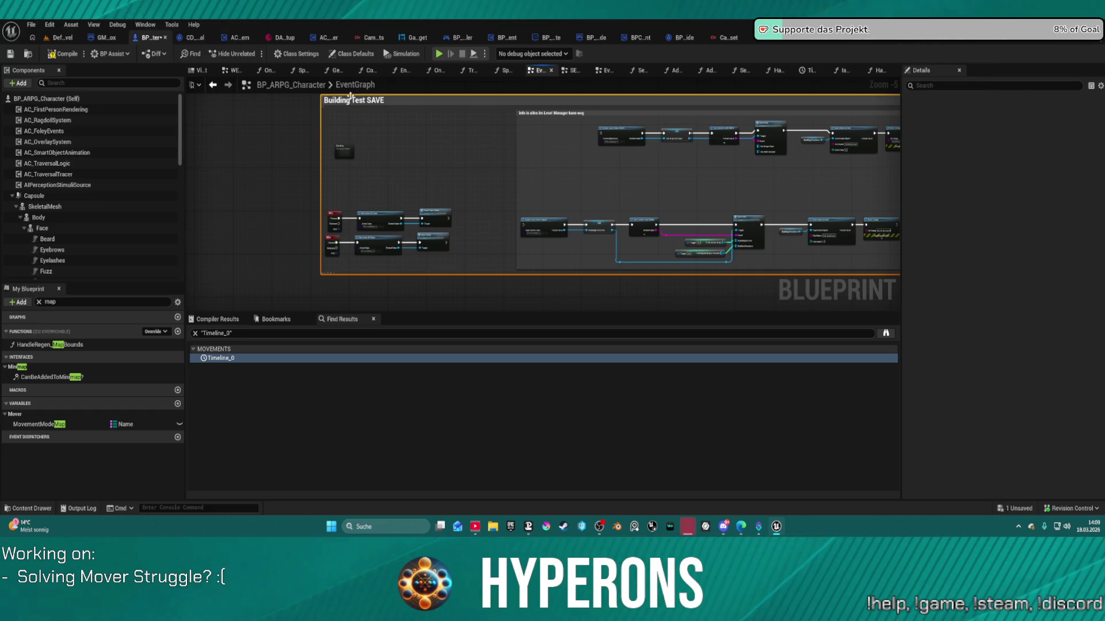
double_click(360, 100)
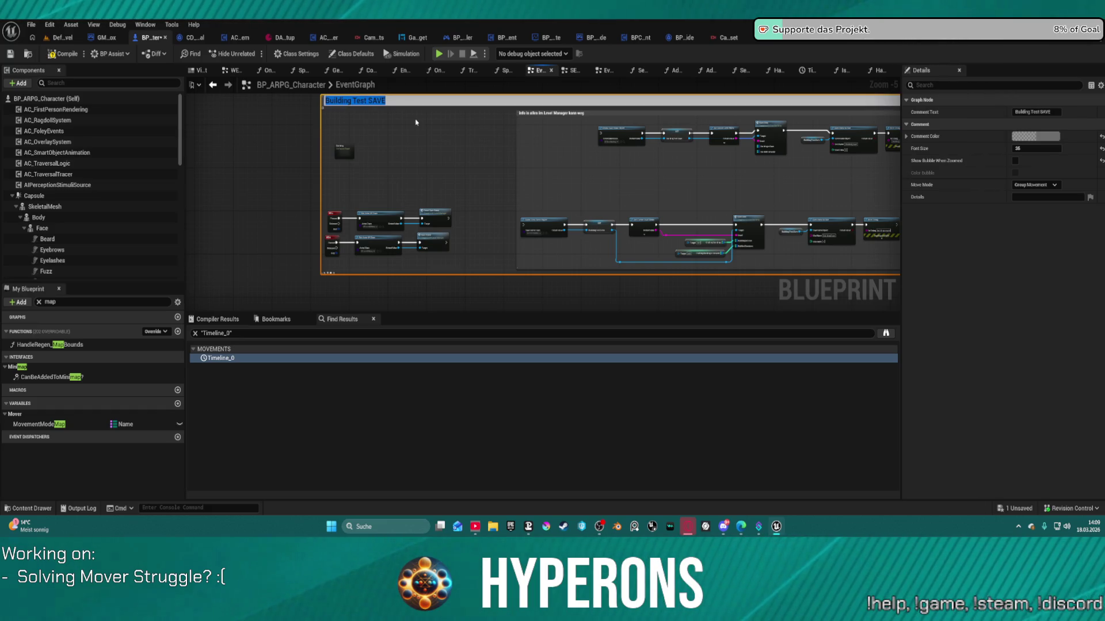
key("End")
key("Left")
key("Left")
key("Left")
key("BackSpace")
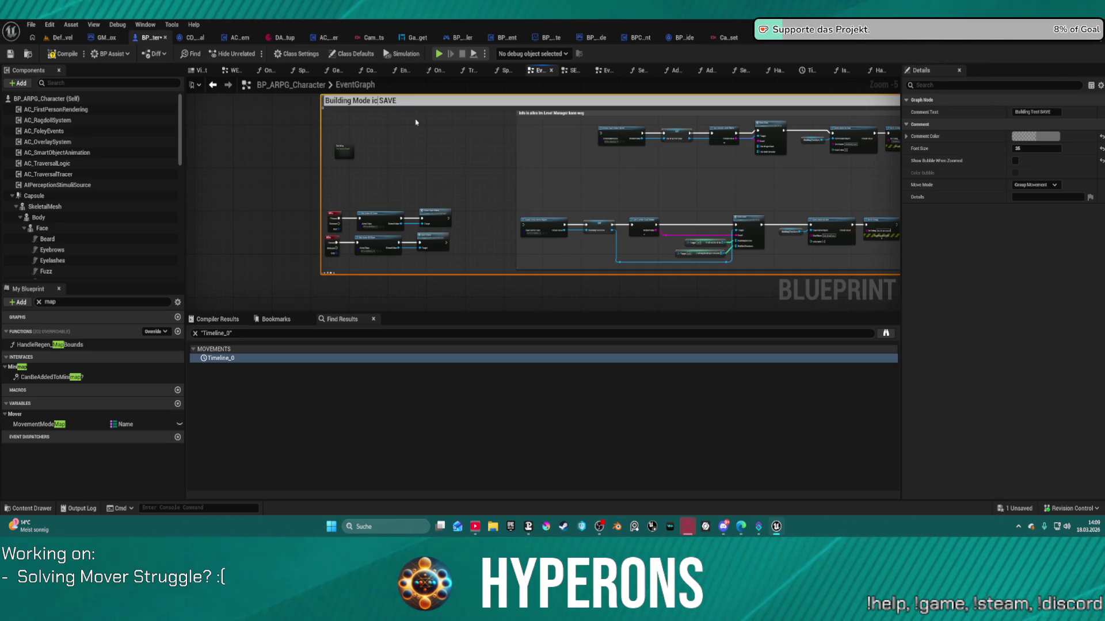
key("BackSpace")
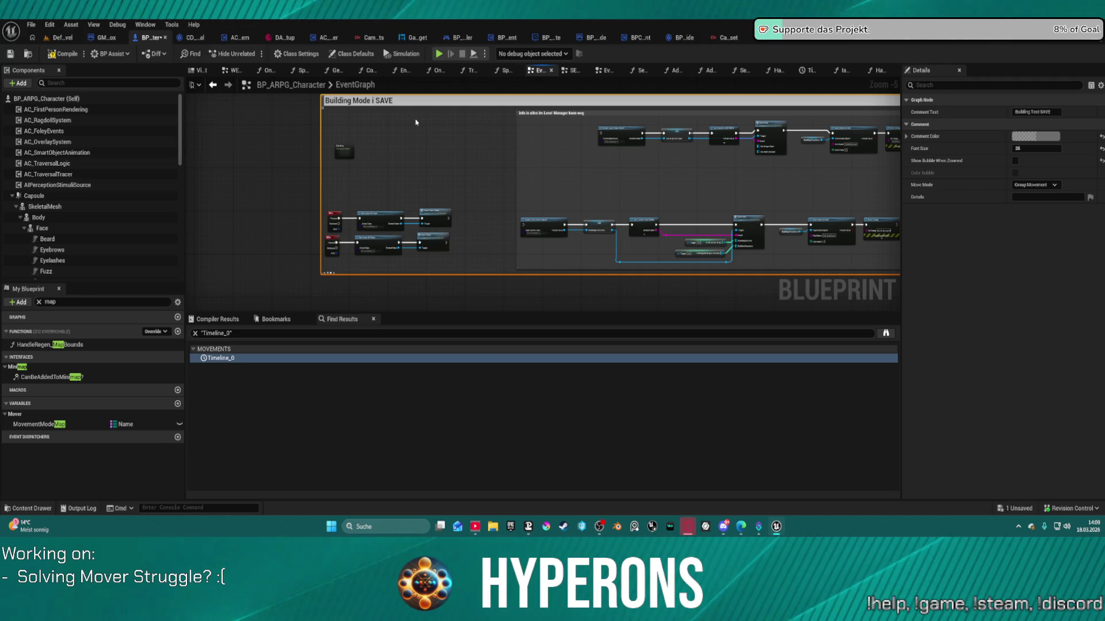
type("ncl.")
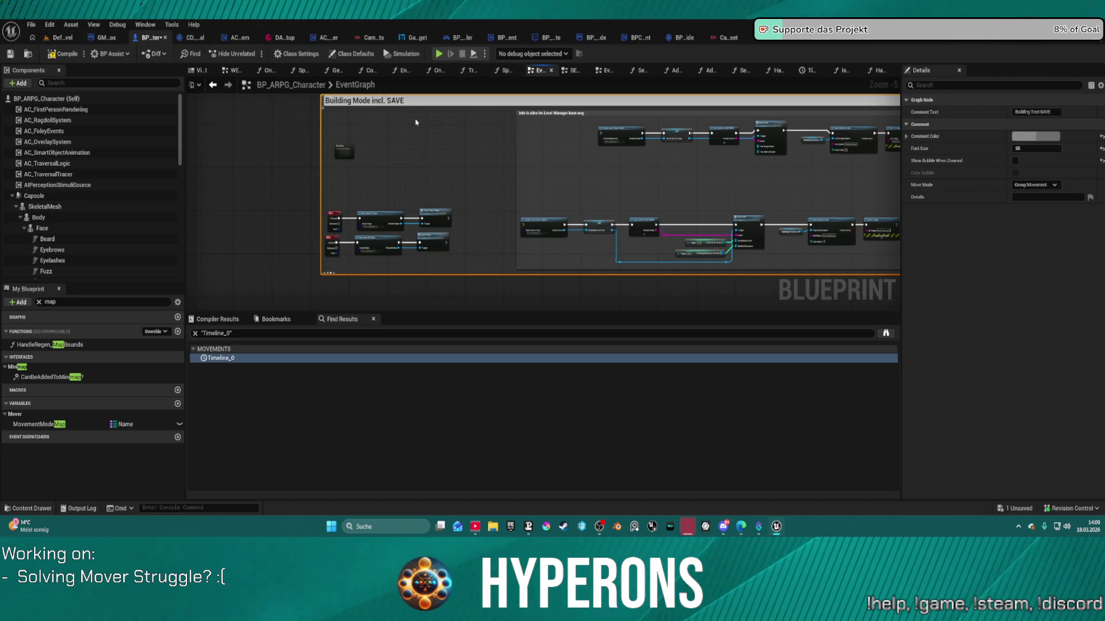
scroll(498, 133, "down", 4)
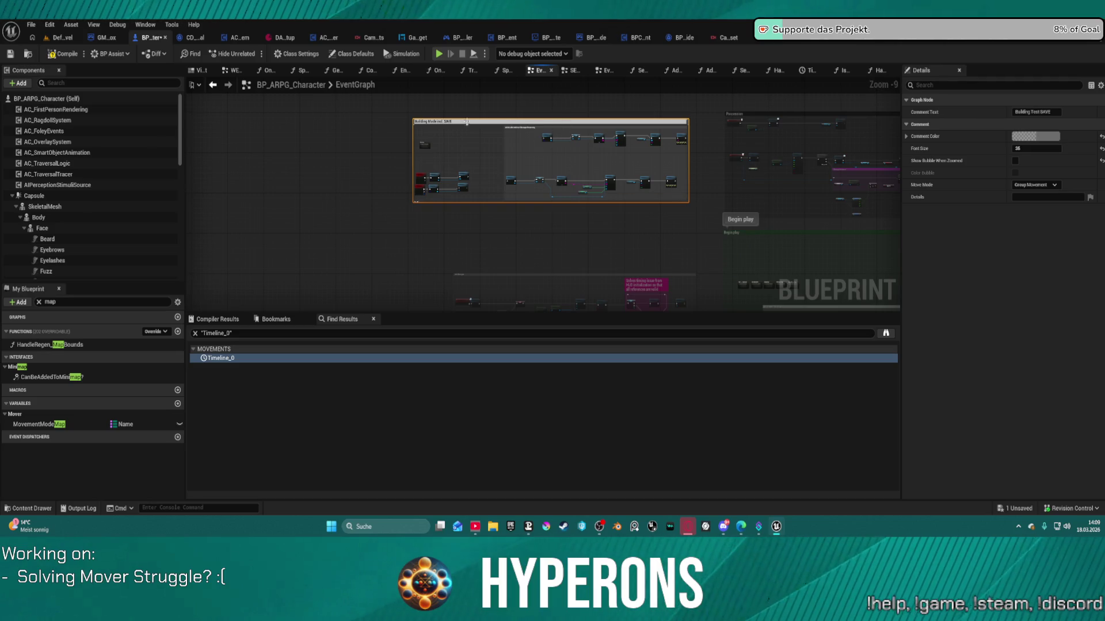
- Move the Building Mode incl. SAVE comment lower-left and select its area
left_click(553, 124)
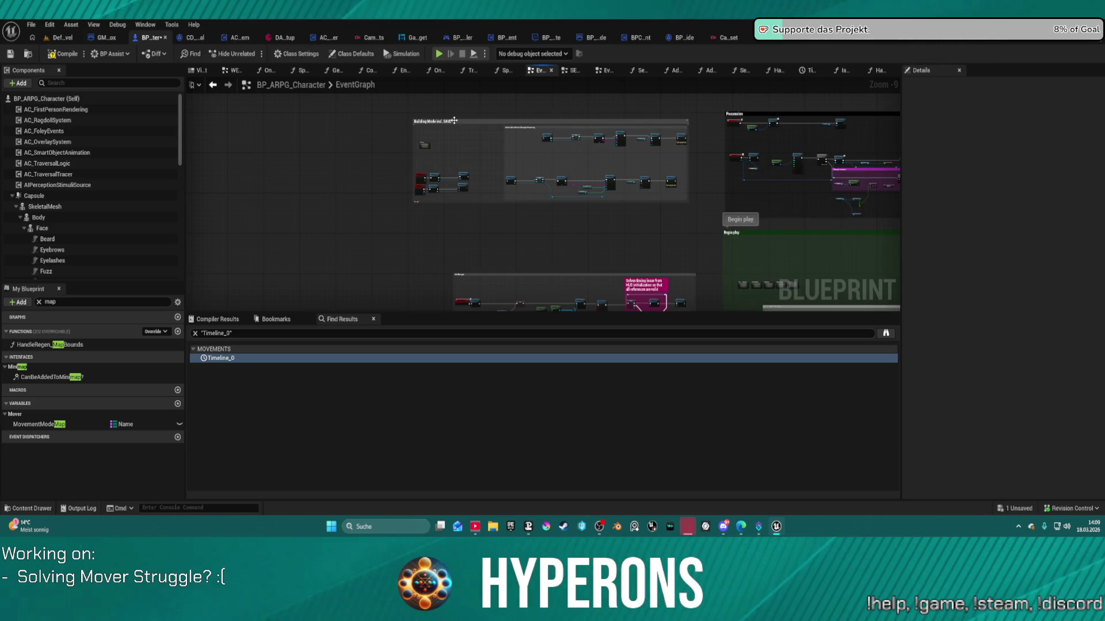
mouse_move(454, 121)
left_mouse_down()
mouse_move(490, 110)
mouse_move(473, 293)
mouse_move(400, 95)
mouse_move(451, 146)
left_mouse_up()
mouse_move(376, 137)
left_mouse_down()
mouse_move(641, 234)
mouse_move(703, 238)
left_mouse_up()
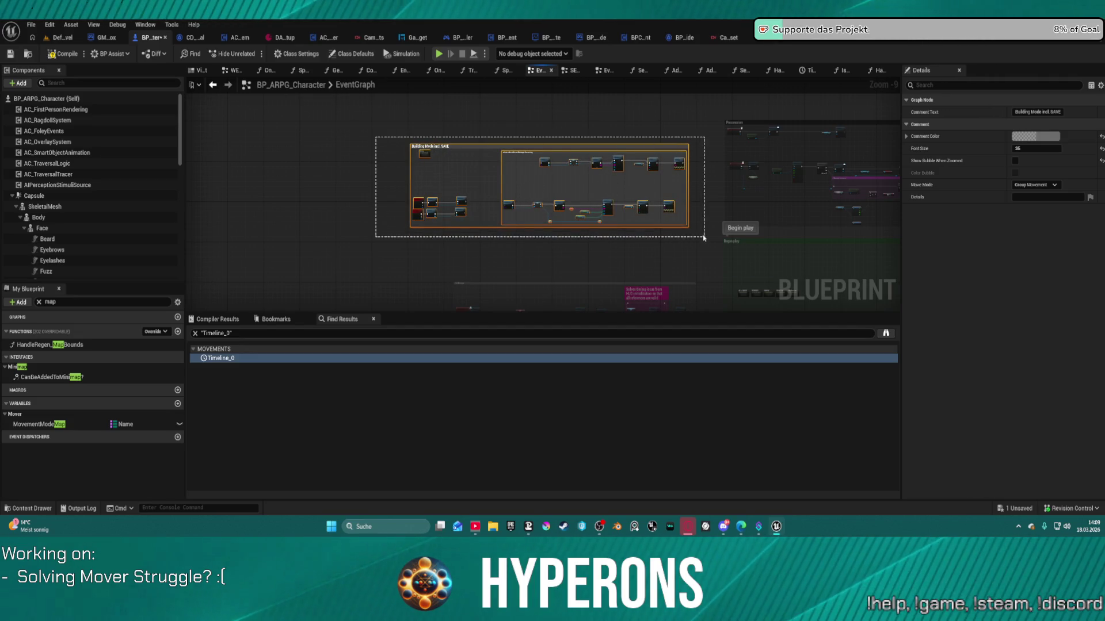
scroll(408, 207, "up", 3)
scroll(418, 237, "up", 1)
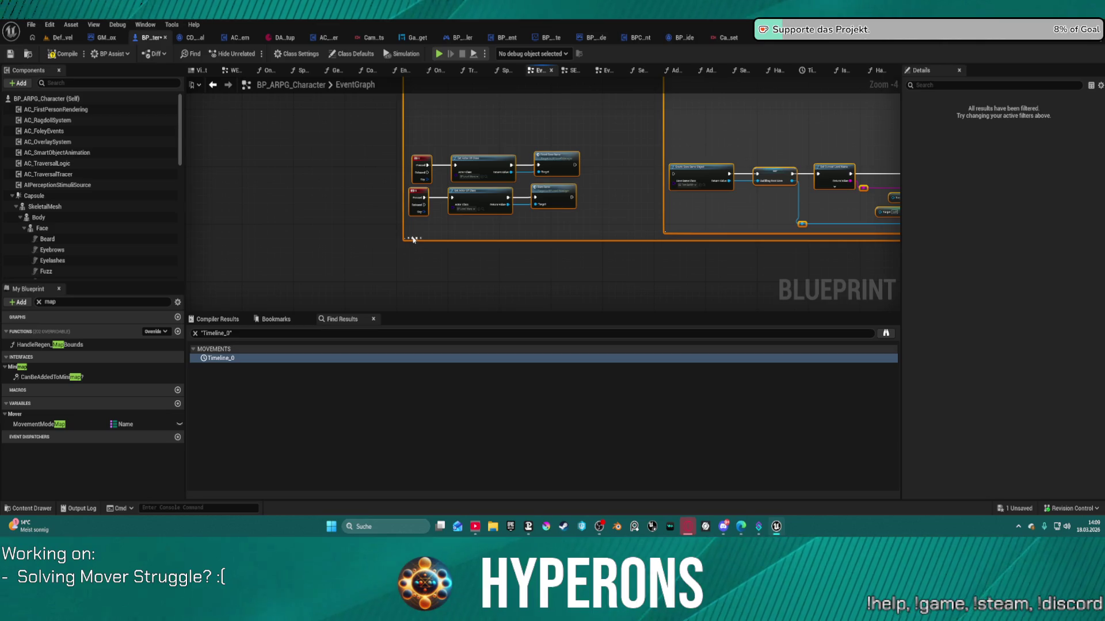
scroll(433, 193, "down", 2)
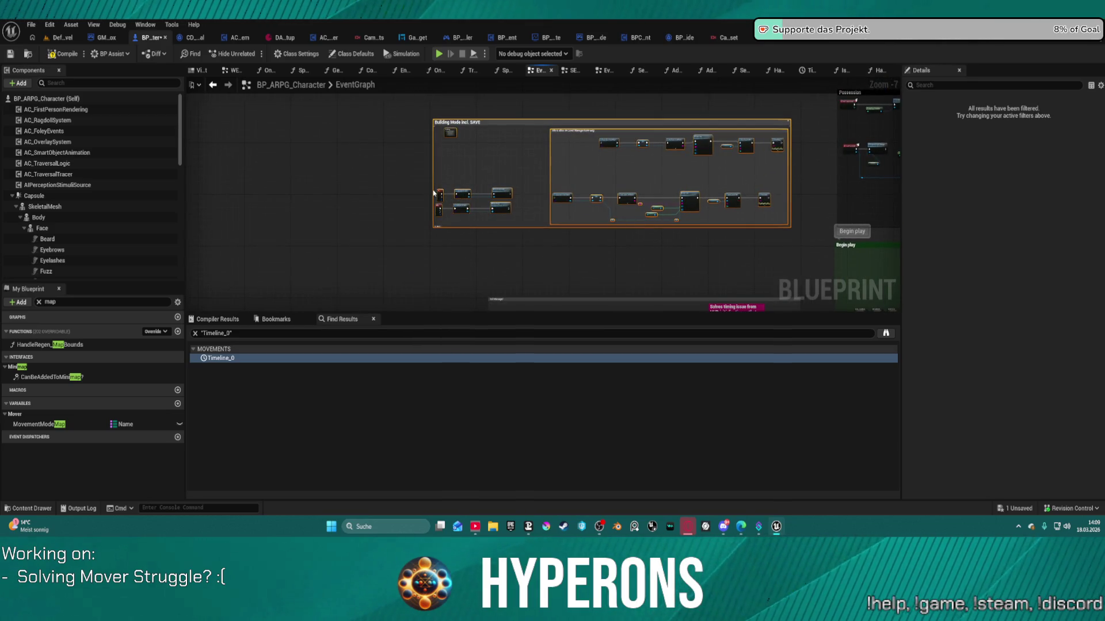
- Straighten the inner nodes from the input event node with Q, then move the group upper right
left_click(442, 212)
left_click(438, 200)
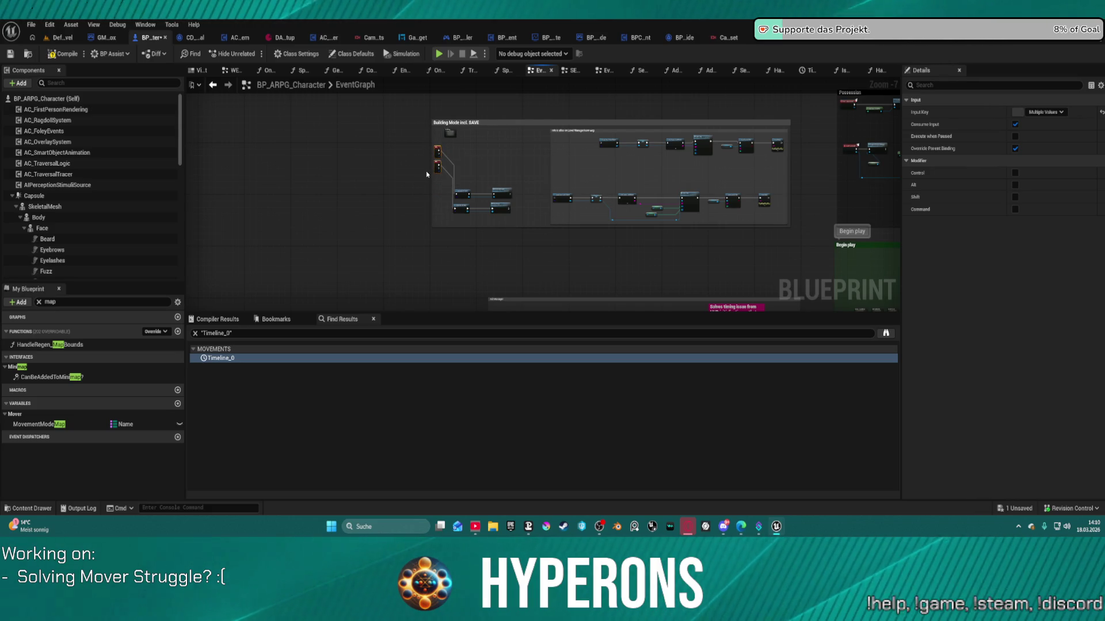
key("q")
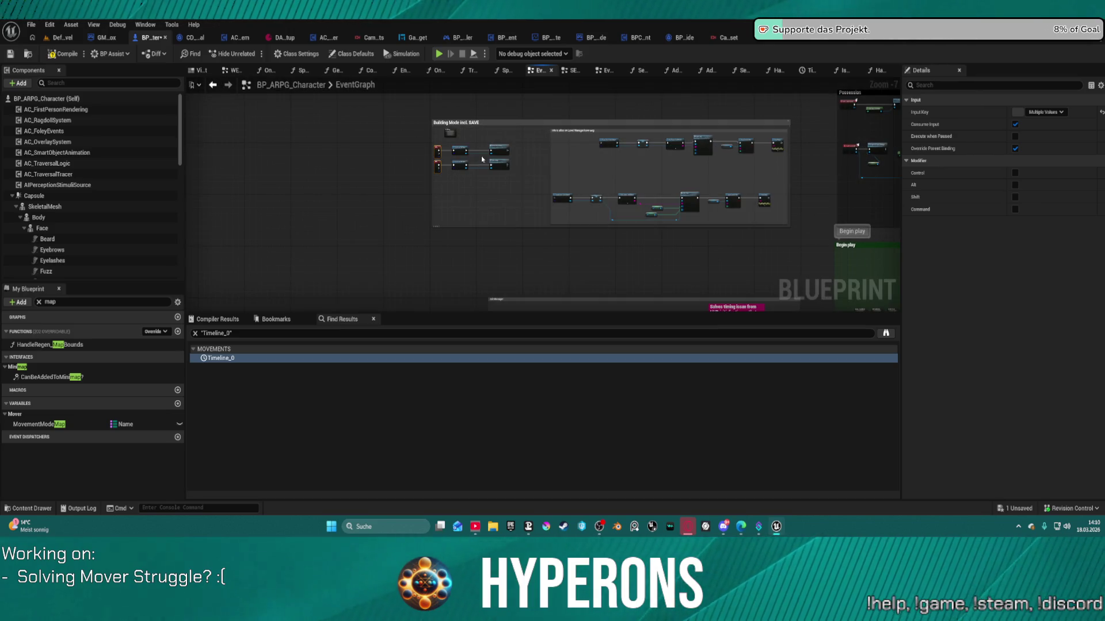
left_click_drag(414, 112, 799, 246)
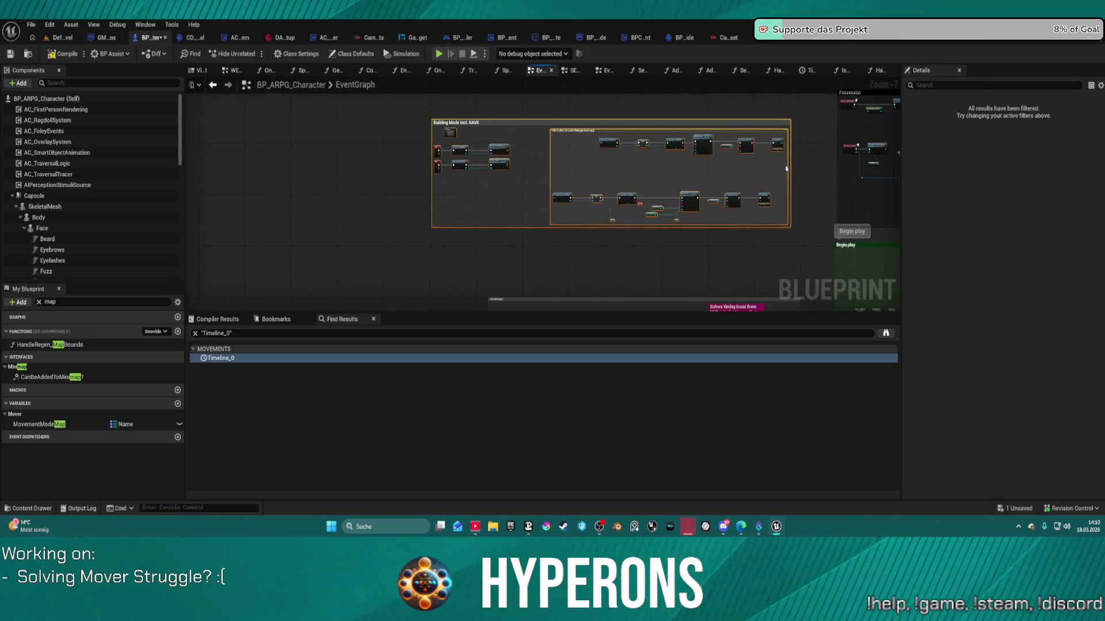
mouse_move(778, 140)
left_mouse_down()
mouse_move(733, 439)
mouse_move(1006, 295)
mouse_move(943, 150)
mouse_move(747, 276)
mouse_move(587, 244)
mouse_move(648, 244)
left_mouse_up()
- Move the red comment beside the upper-left nodes
scroll(648, 244, "down", 5)
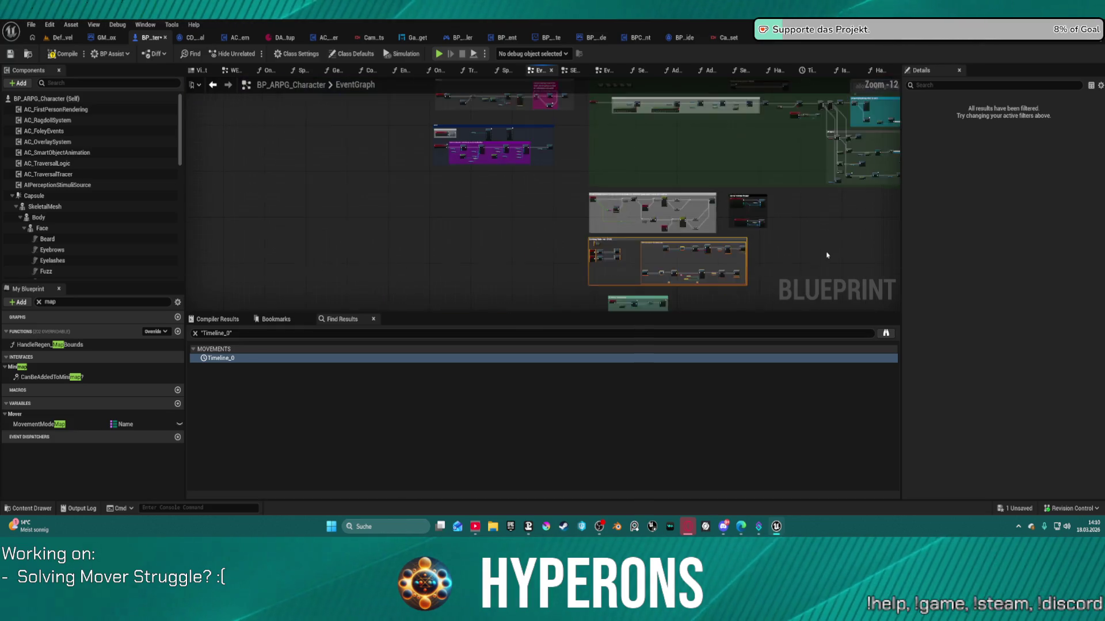
mouse_move(486, 176)
left_mouse_down()
mouse_move(499, 175)
mouse_move(439, 207)
left_mouse_up()
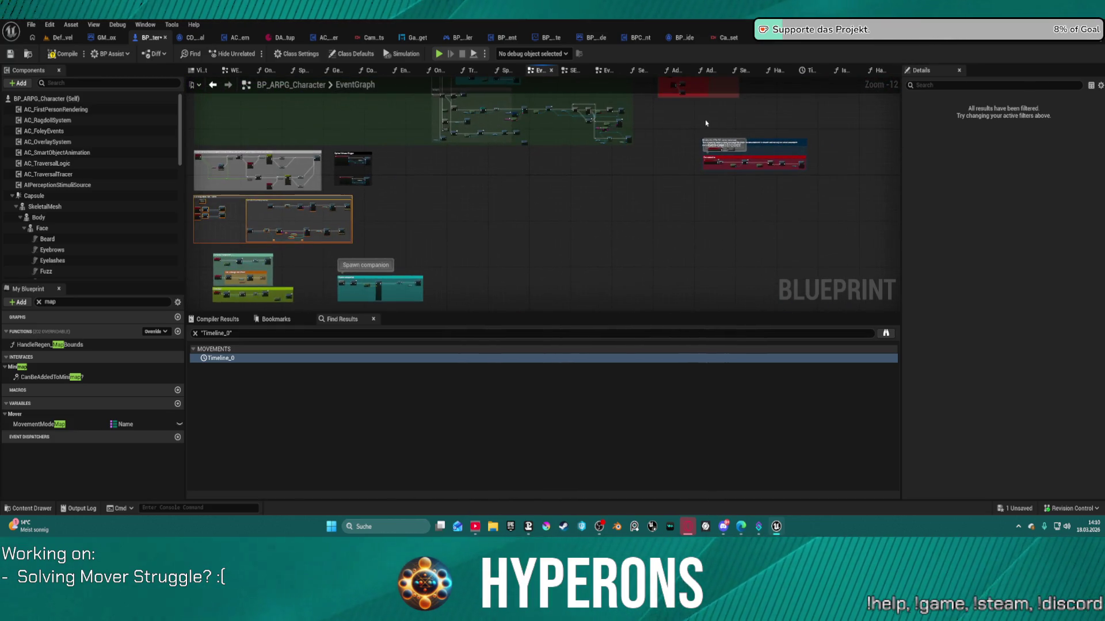
left_click_drag(682, 130, 833, 185)
mouse_move(720, 147)
left_mouse_down()
mouse_move(428, 176)
mouse_move(408, 165)
left_mouse_up()
scroll(590, 196, "up", 10)
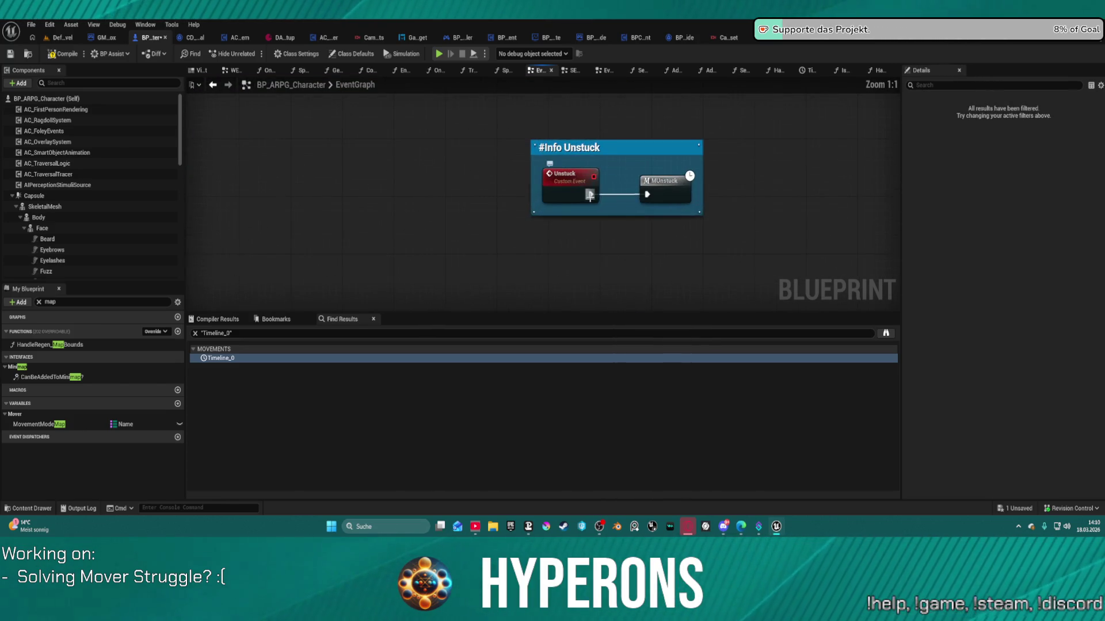
- Set the #Info Unstuck comment's title font size and retitle it 'Unstuck Macro'
left_click(578, 150)
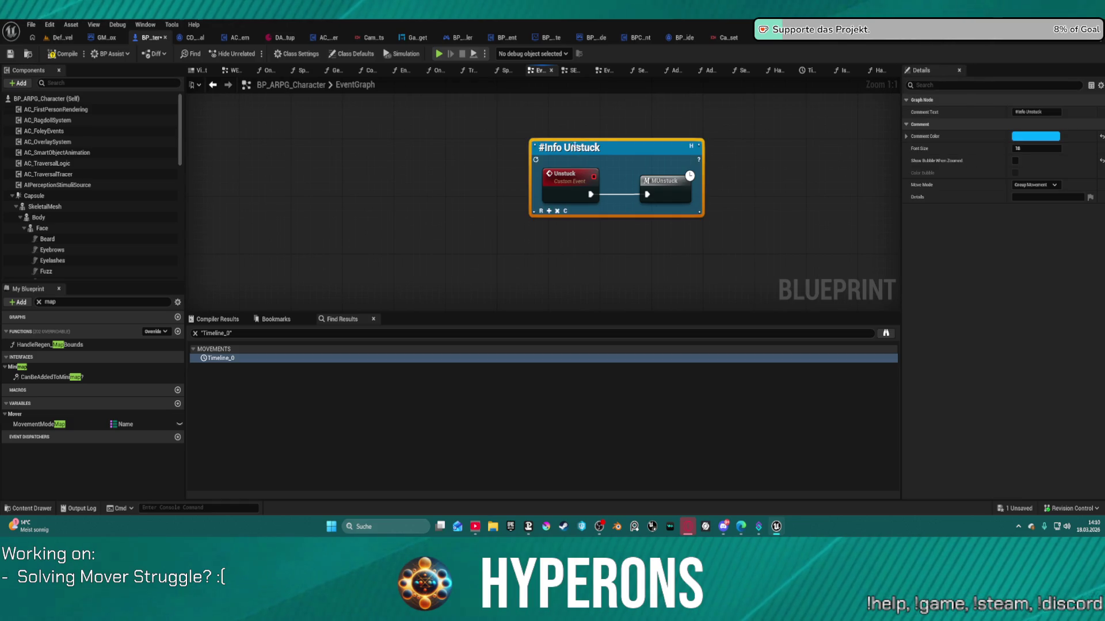
left_click(1019, 148)
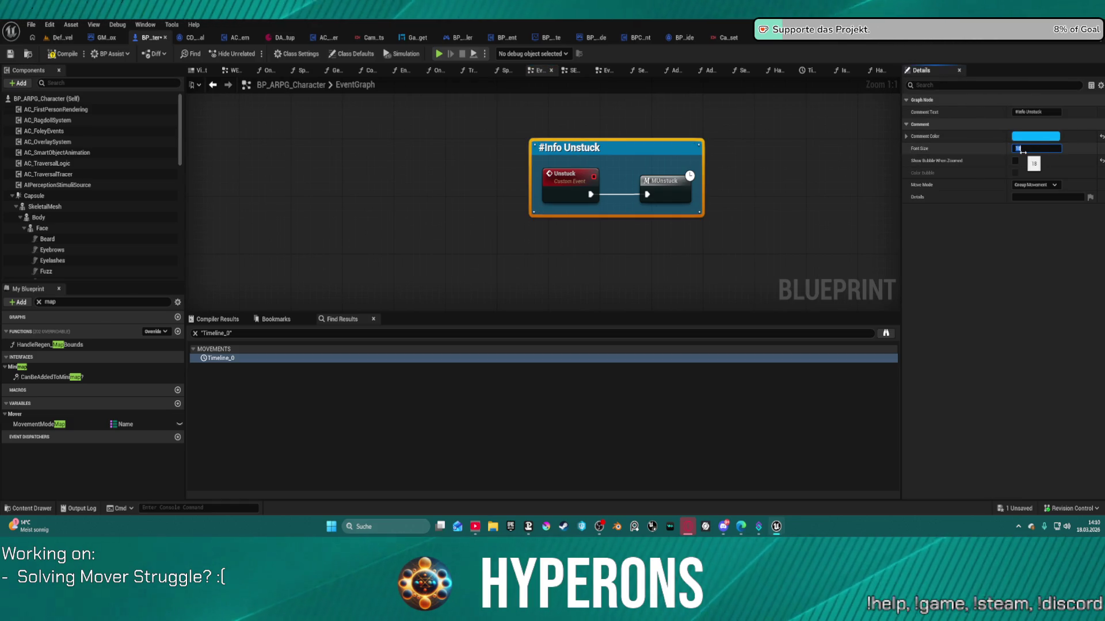
type("35")
key("Return")
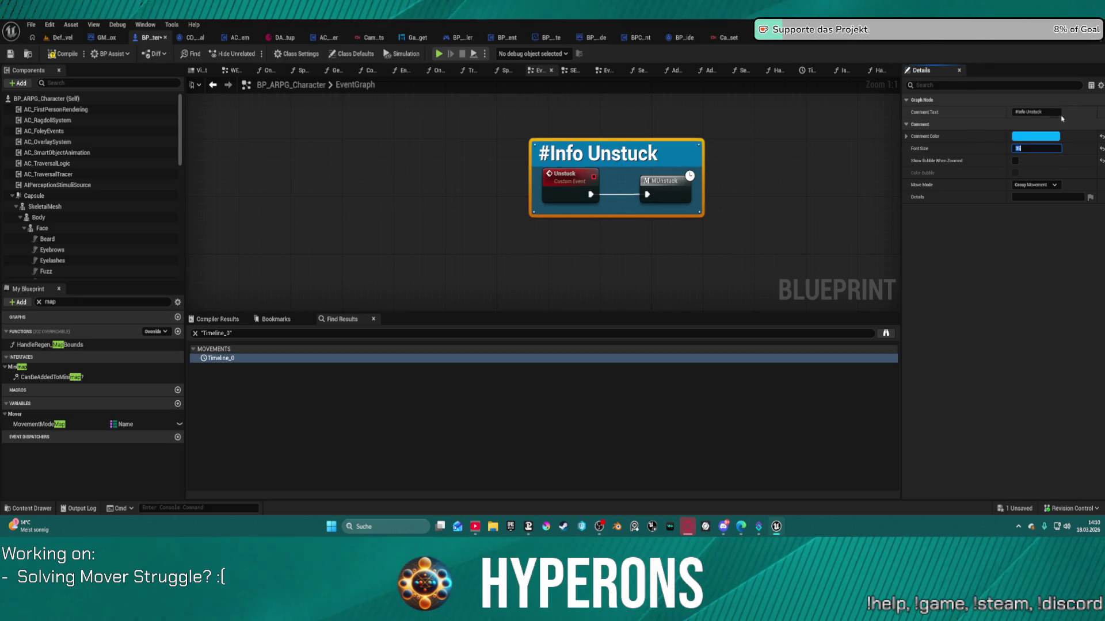
left_click(1026, 112)
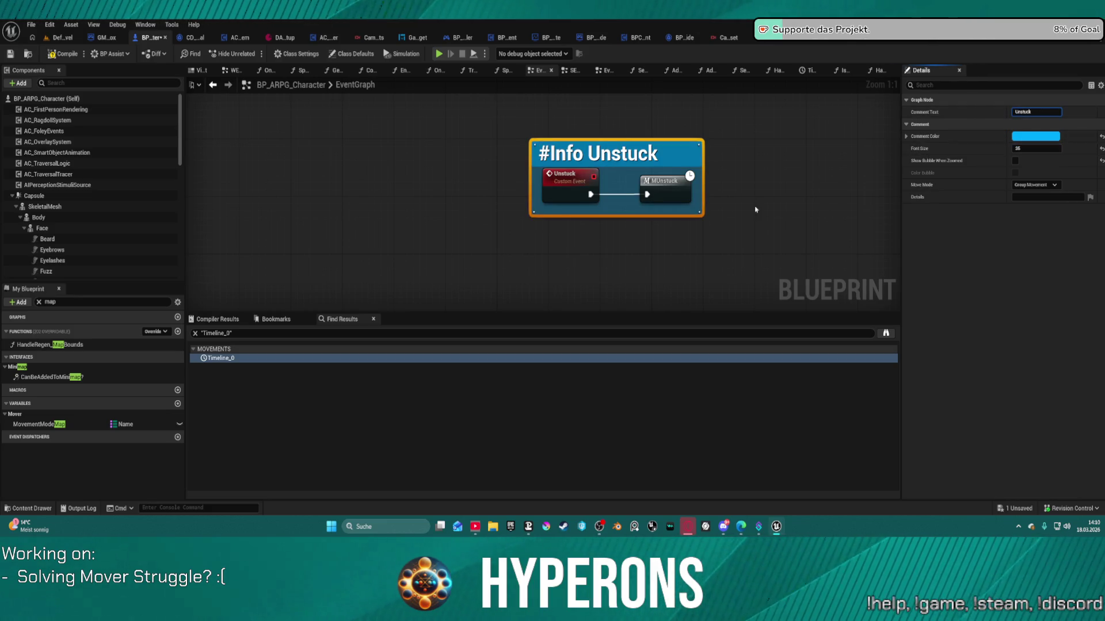
key("BackSpace")
key("BackSpace")
key("BackSpace")
type("Func")
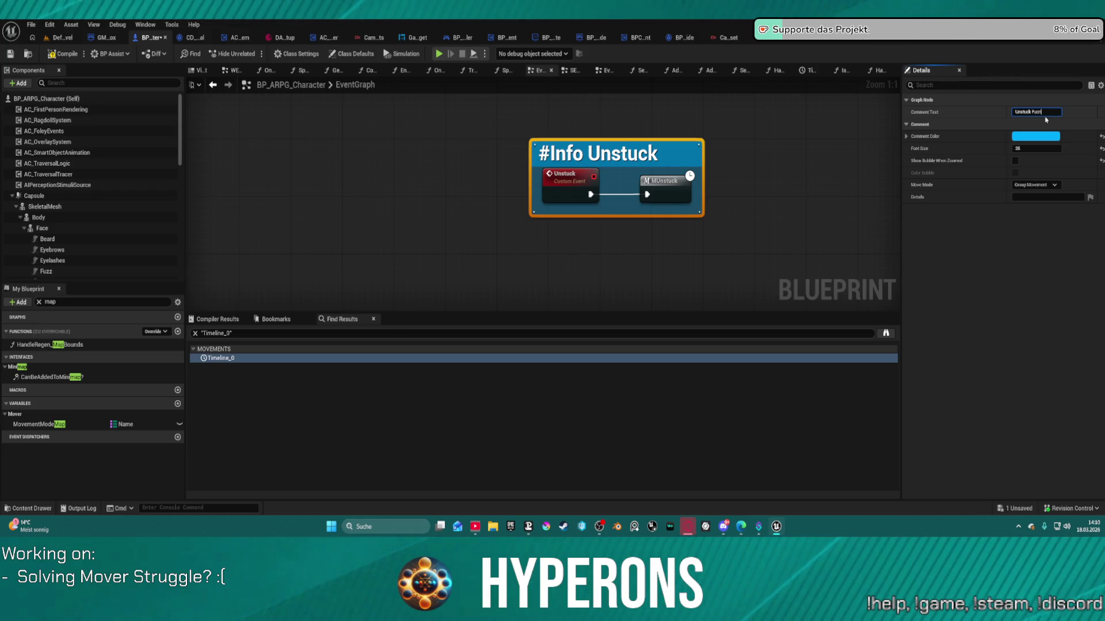
type("t")
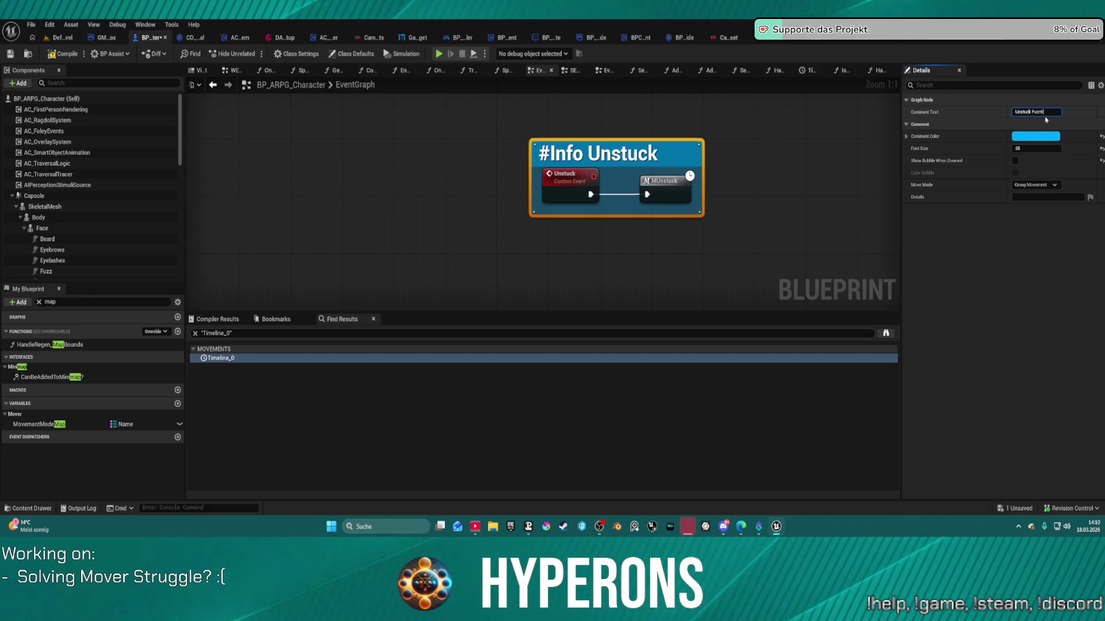
type("uck Macro")
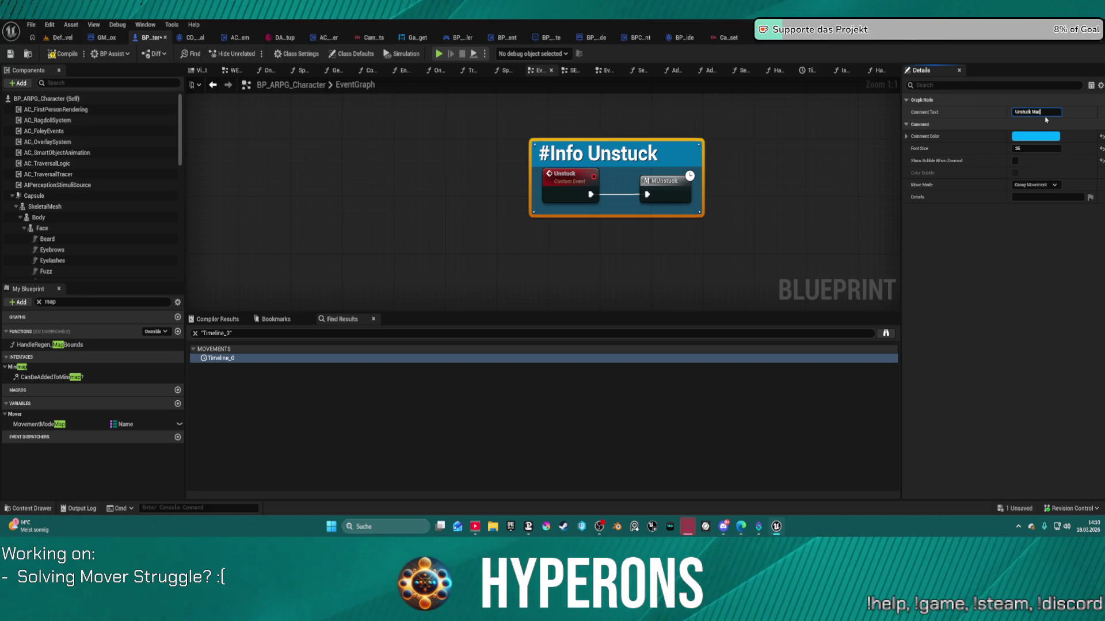
key("Return")
scroll(498, 240, "down", 5)
- Move the Unstuck Macro comment beside the other comment groups
scroll(498, 240, "down", 7)
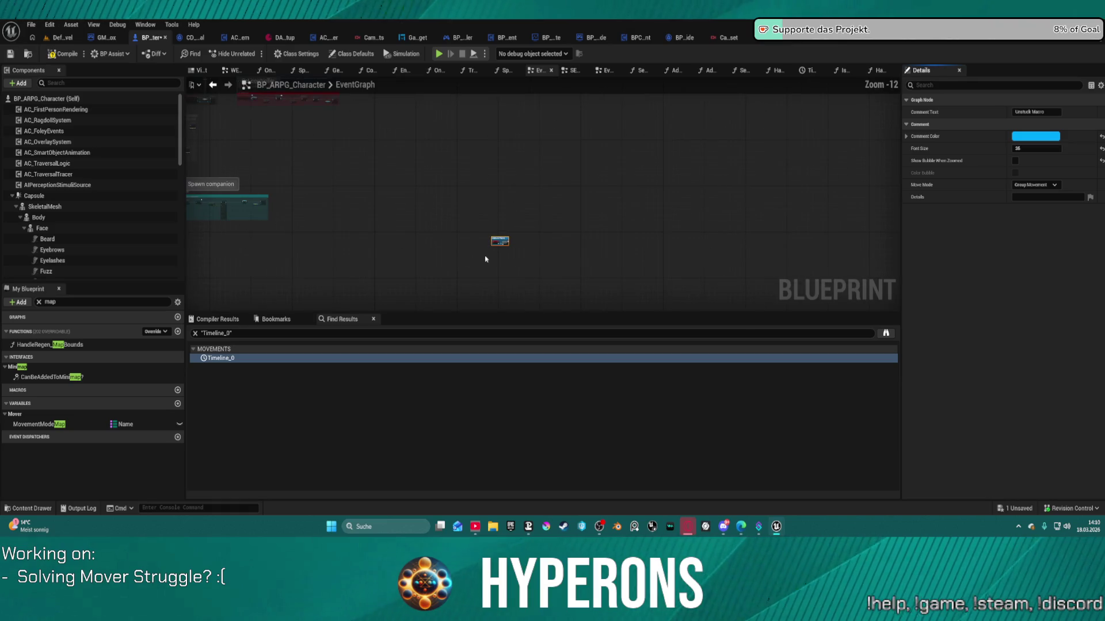
mouse_move(489, 253)
left_mouse_down()
mouse_move(769, 257)
mouse_move(515, 151)
mouse_move(497, 133)
mouse_move(413, 187)
mouse_move(308, 185)
left_mouse_up()
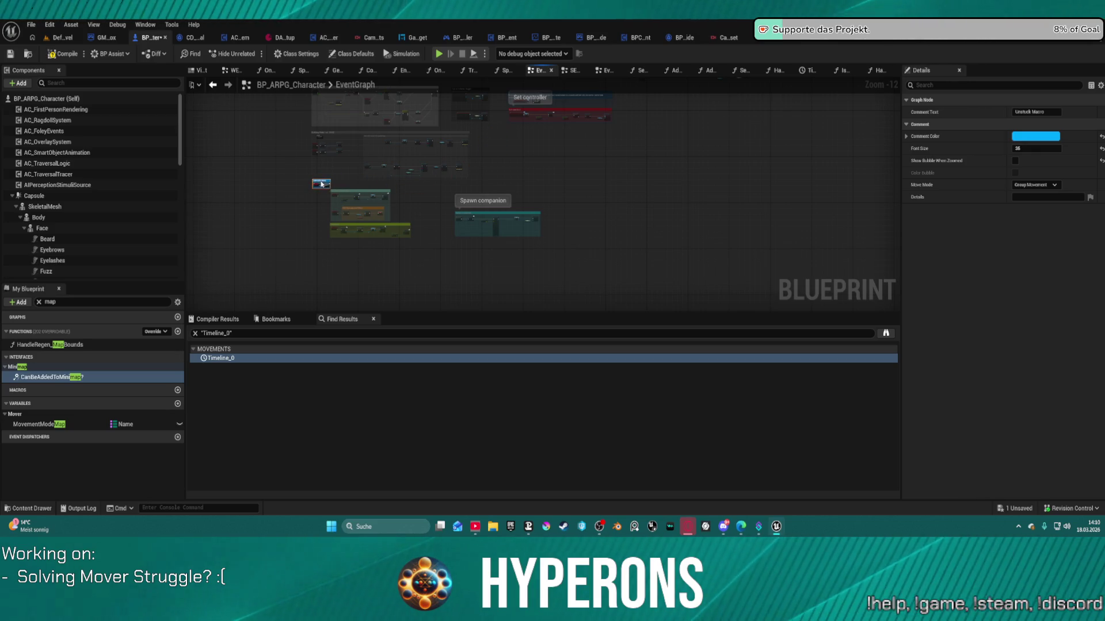
scroll(360, 206, "up", 3)
mouse_move(491, 294)
left_mouse_down()
mouse_move(308, 210)
mouse_move(301, 172)
mouse_move(341, 167)
mouse_move(301, 171)
mouse_move(388, 172)
mouse_move(329, 175)
left_mouse_up()
- Shift Survival Component and the green group left, and move the Spawn companion group up
left_click(386, 217)
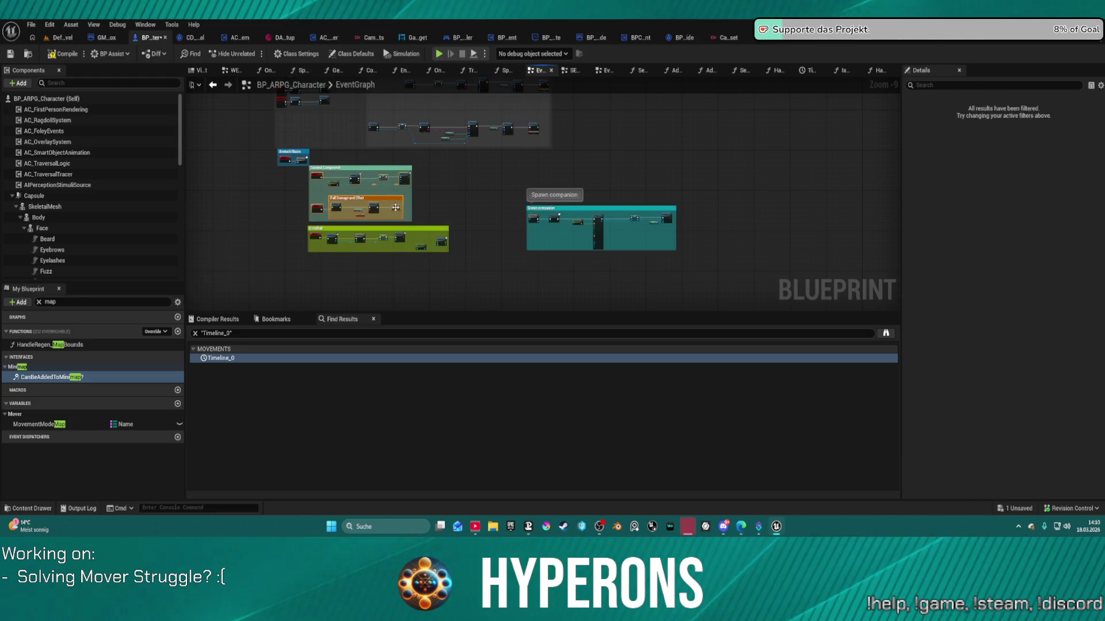
left_click_drag(385, 216, 354, 218)
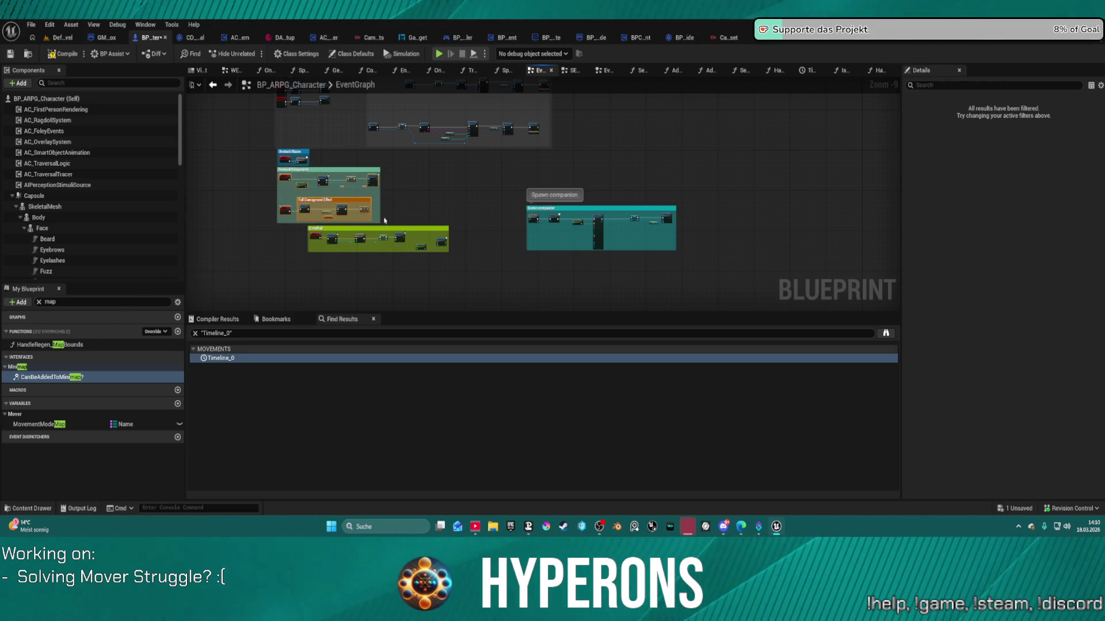
mouse_move(402, 266)
left_mouse_down()
mouse_move(308, 224)
mouse_move(315, 232)
mouse_move(298, 231)
left_mouse_up()
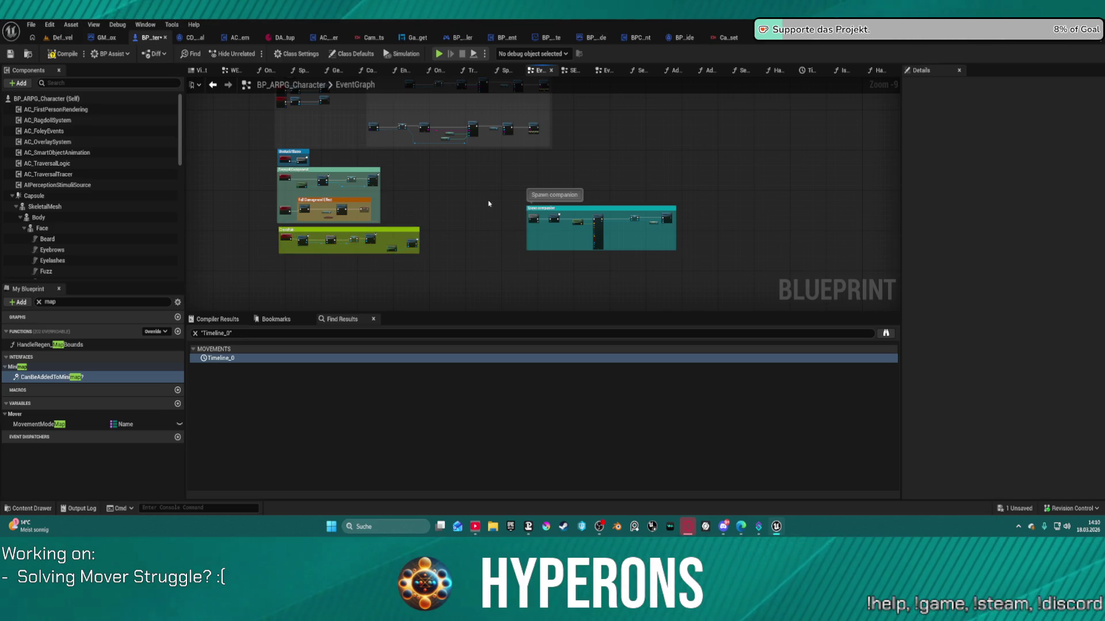
left_click_drag(486, 191, 707, 256)
mouse_move(575, 208)
left_mouse_down()
mouse_move(575, 86)
mouse_move(472, 219)
mouse_move(282, 377)
mouse_move(305, 202)
mouse_move(335, 215)
left_mouse_up()
- Wrap the three key T input nodes in the Debugging group in a trial comment, then delete it
scroll(616, 173, "down", 3)
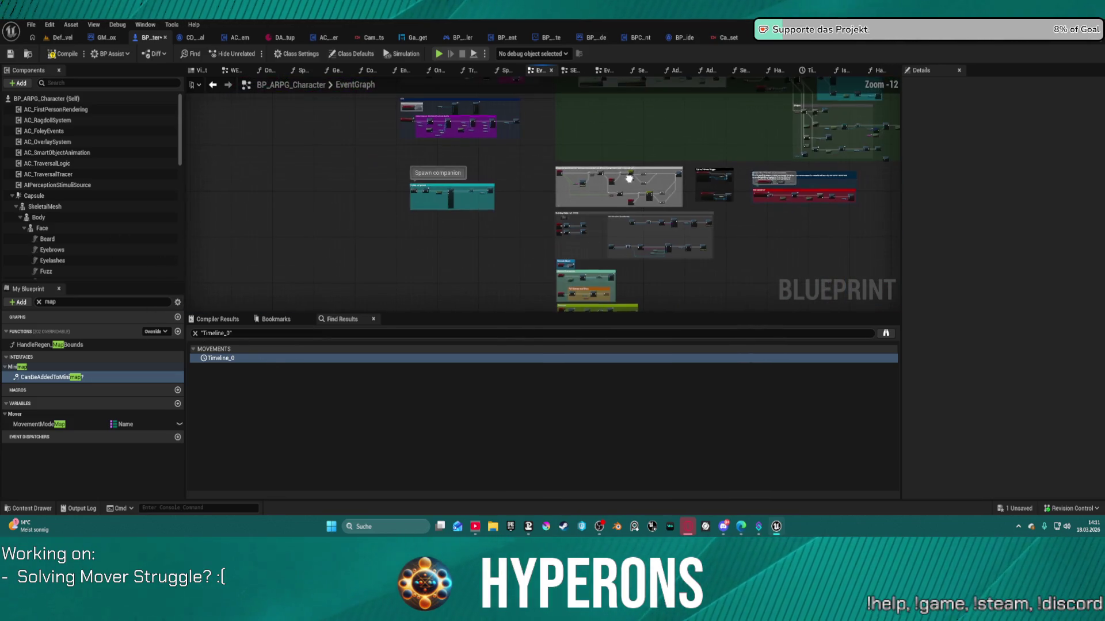
left_click_drag(816, 164, 584, 242)
scroll(626, 178, "up", 7)
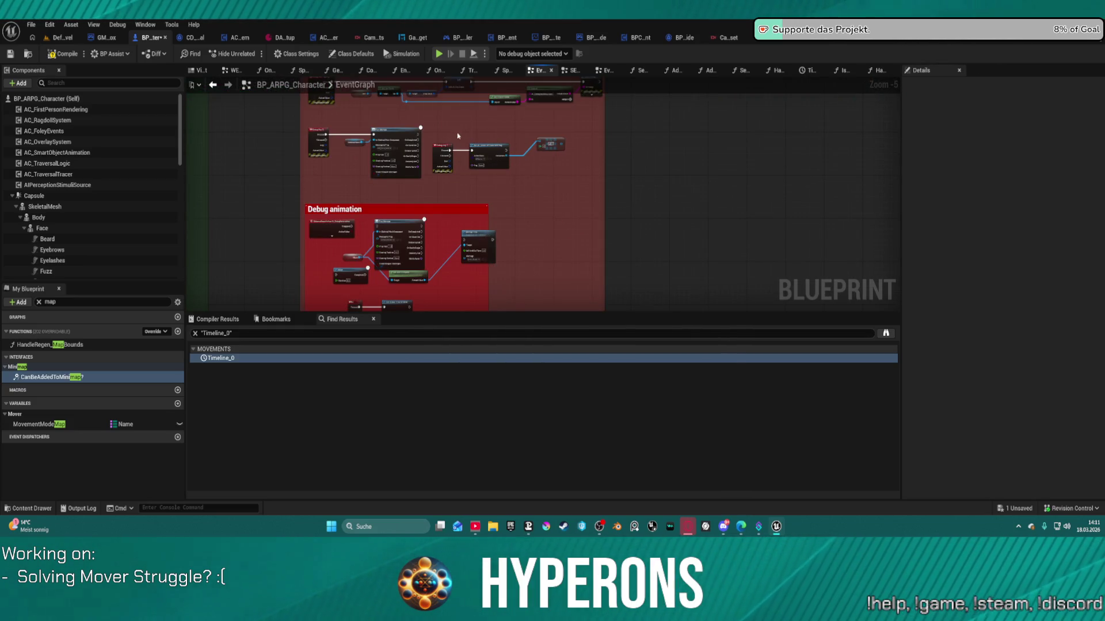
left_click_drag(429, 134, 569, 162)
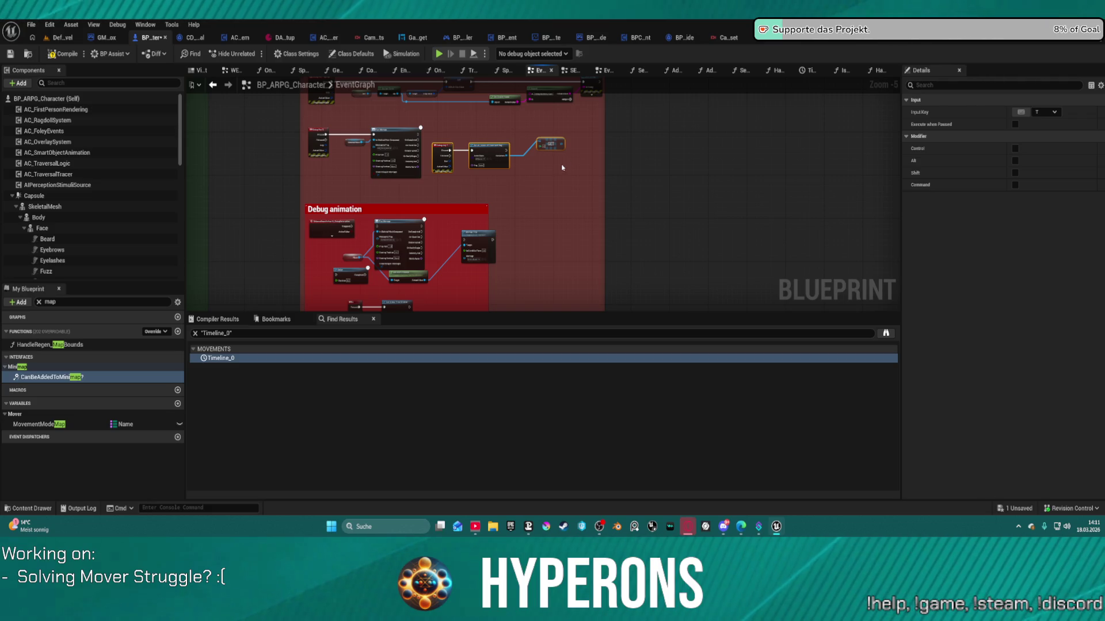
key("c")
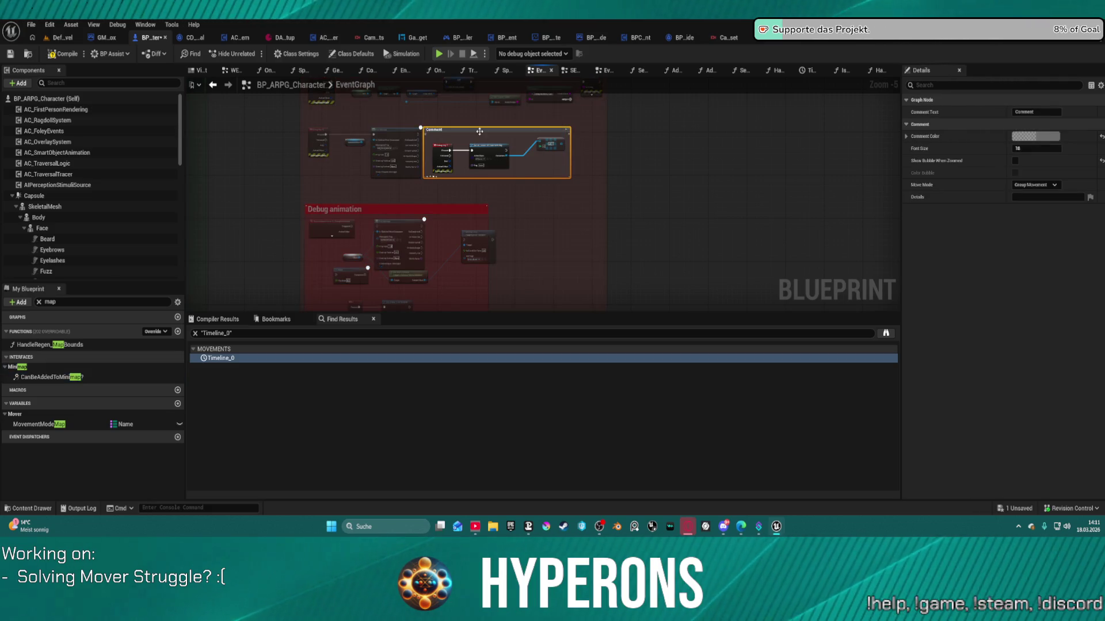
left_click_drag(479, 131, 517, 133)
key("Delete")
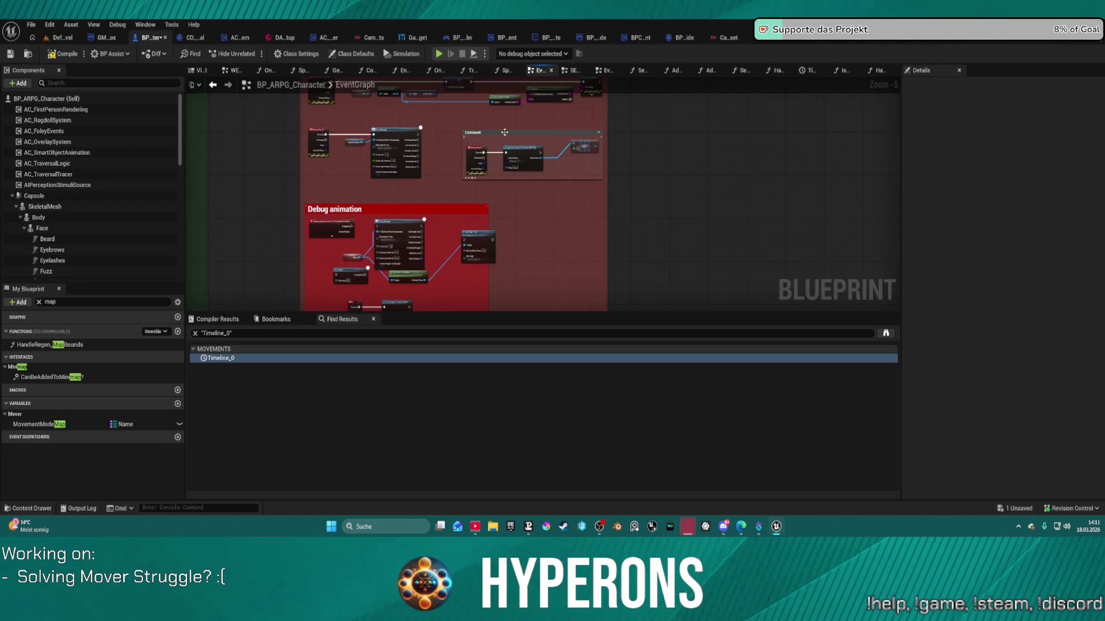
key("ctrl+z")
key("Delete")
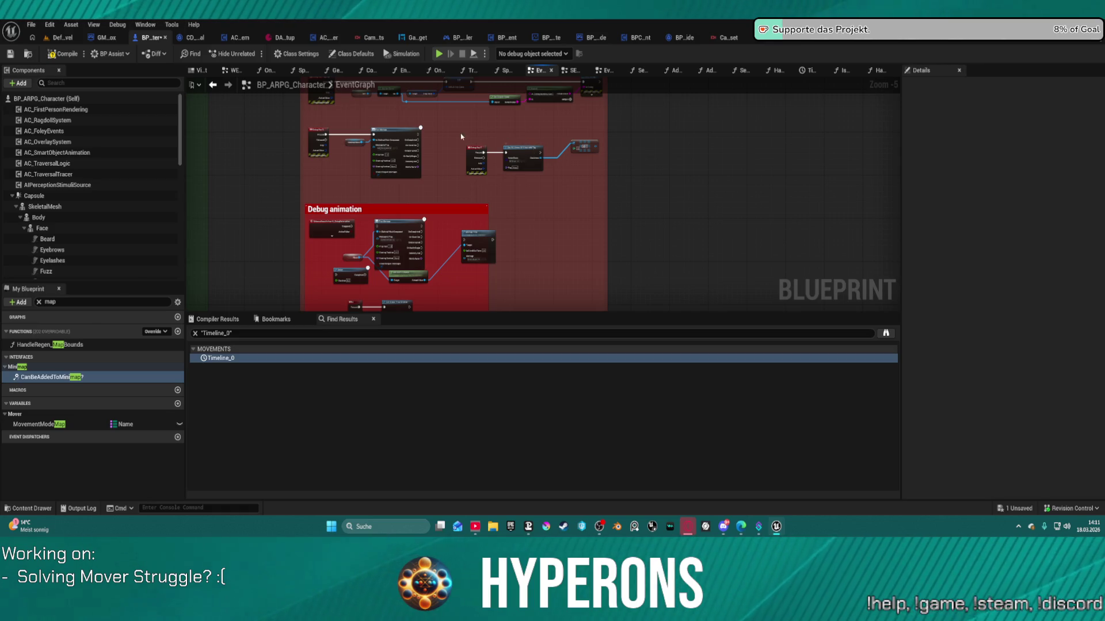
- Tuck the Debug animation node closer, then wrap the three key input nodes in a new comment
scroll(498, 152, "down", 3)
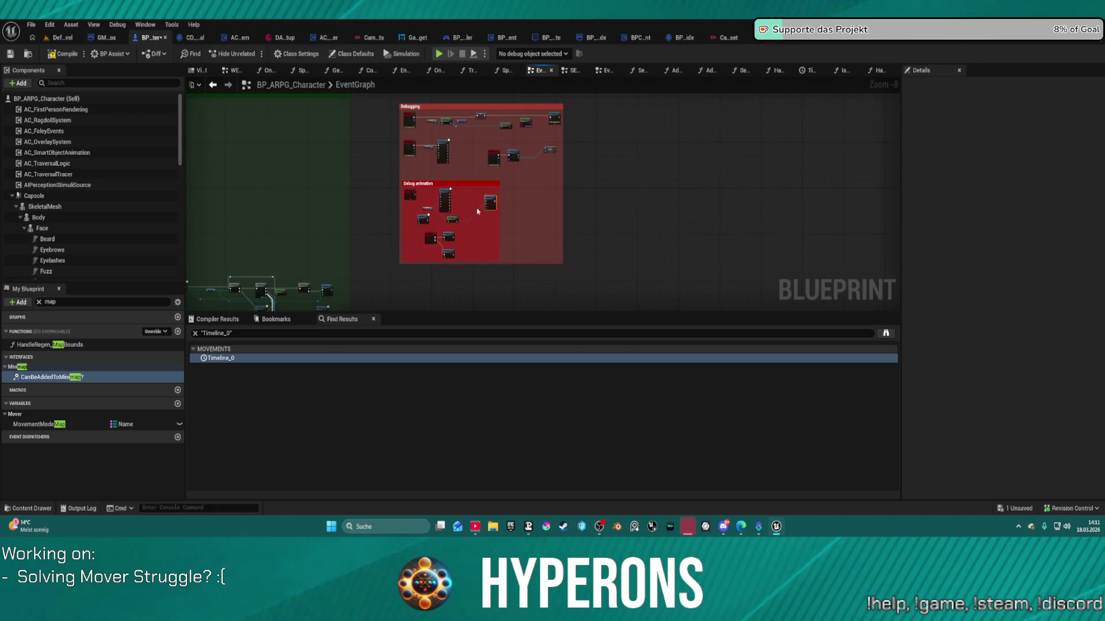
left_click_drag(490, 197, 471, 215)
left_click_drag(486, 146, 551, 167)
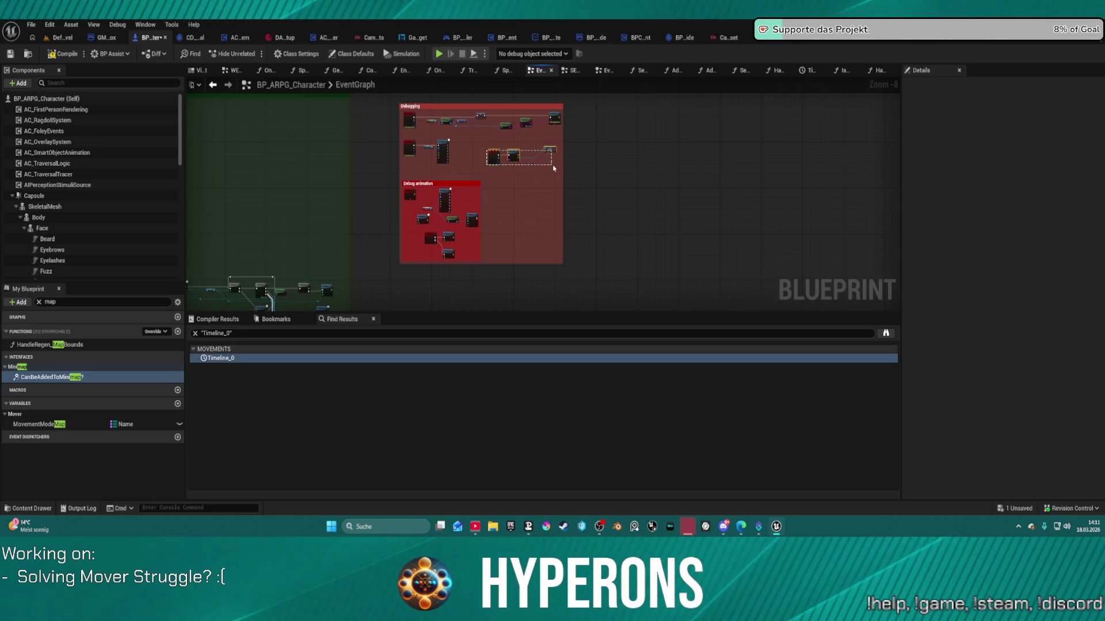
key("c")
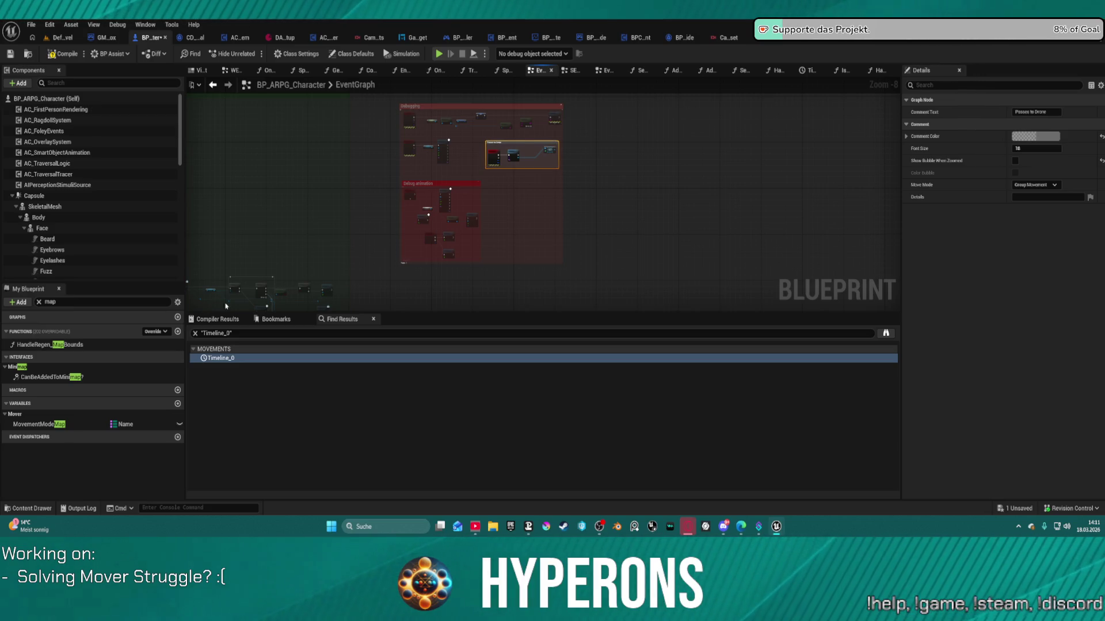
scroll(226, 306, "down", 4)
left_click(339, 319)
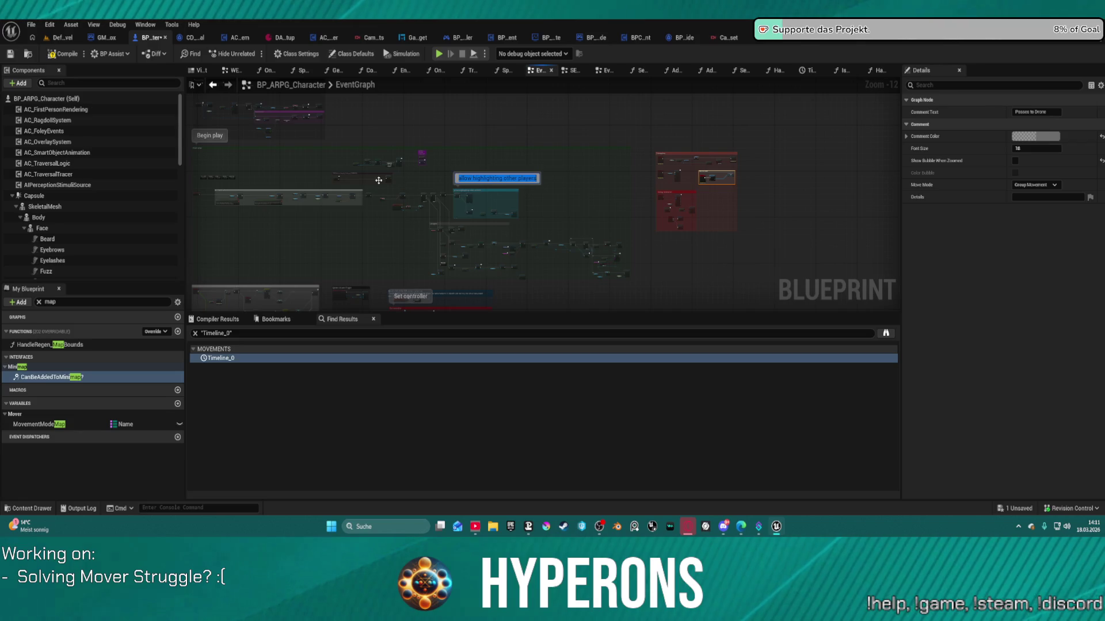
- Wire Init Manager's exec output directly to Sequence in the Possession nodes
left_click(378, 180)
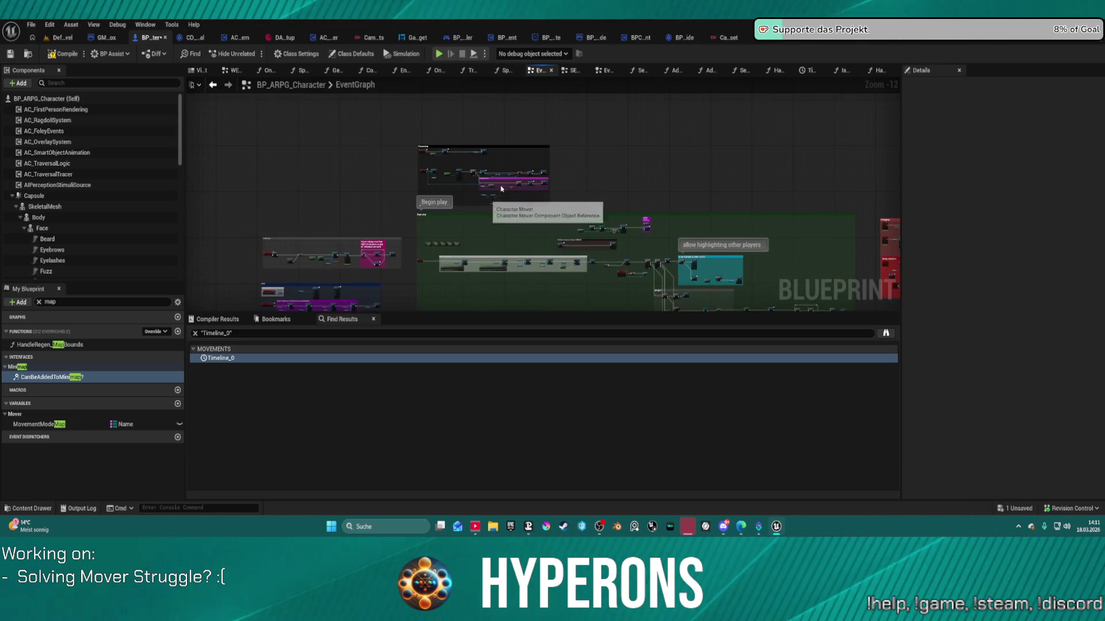
scroll(501, 188, "up", 9)
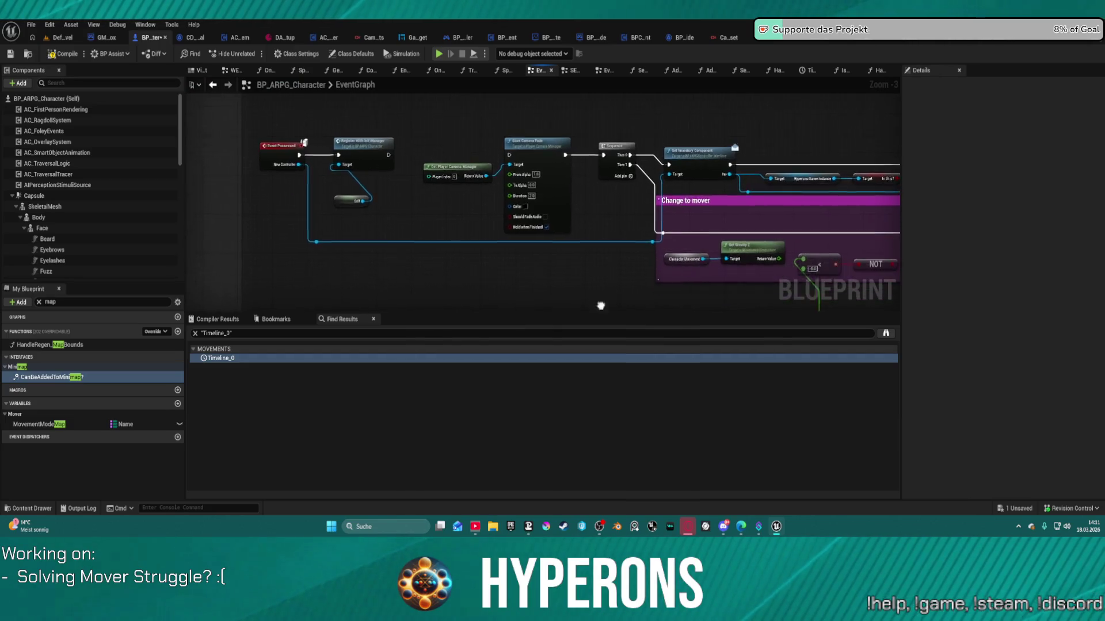
scroll(554, 271, "down", 4)
scroll(570, 264, "up", 5)
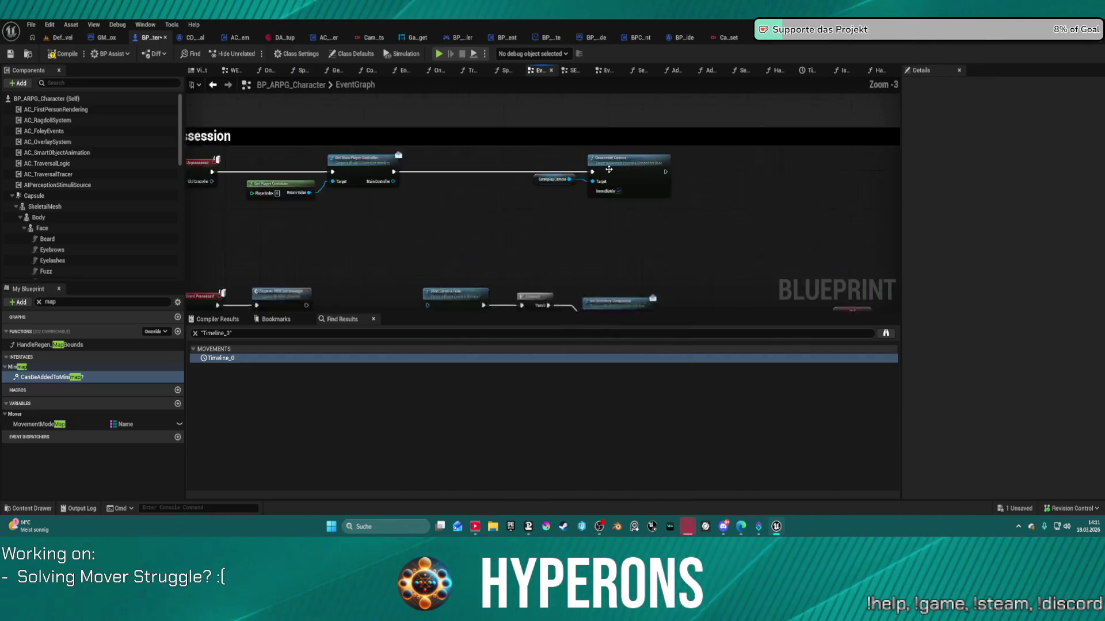
scroll(552, 207, "down", 5)
scroll(478, 169, "up", 3)
mouse_move(477, 168)
left_mouse_down()
mouse_move(506, 129)
mouse_move(493, 129)
left_mouse_up()
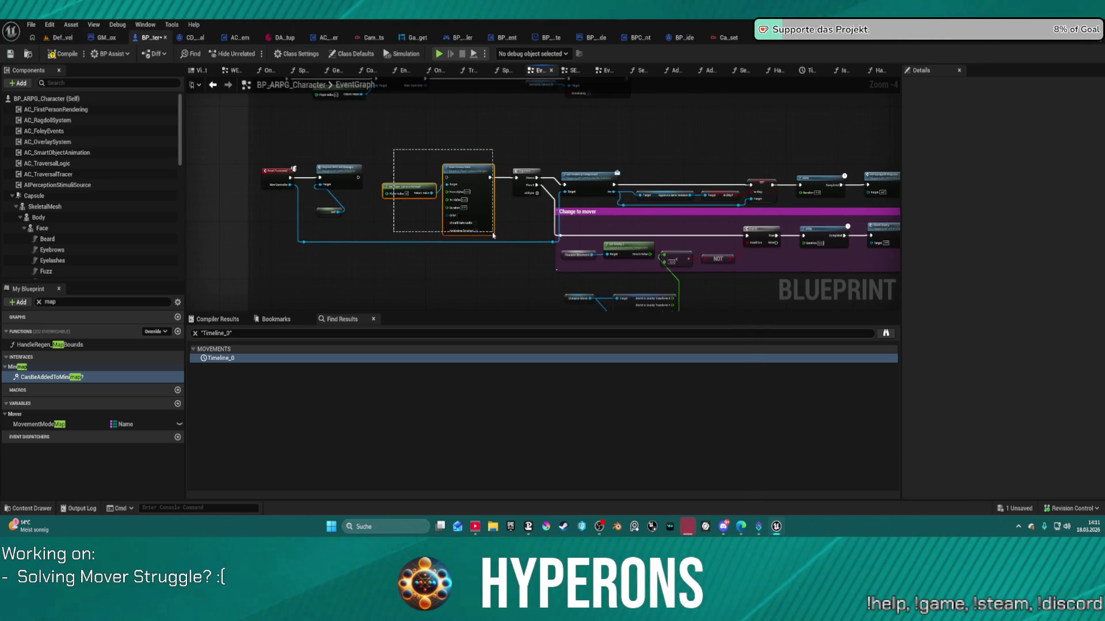
scroll(488, 196, "up", 4)
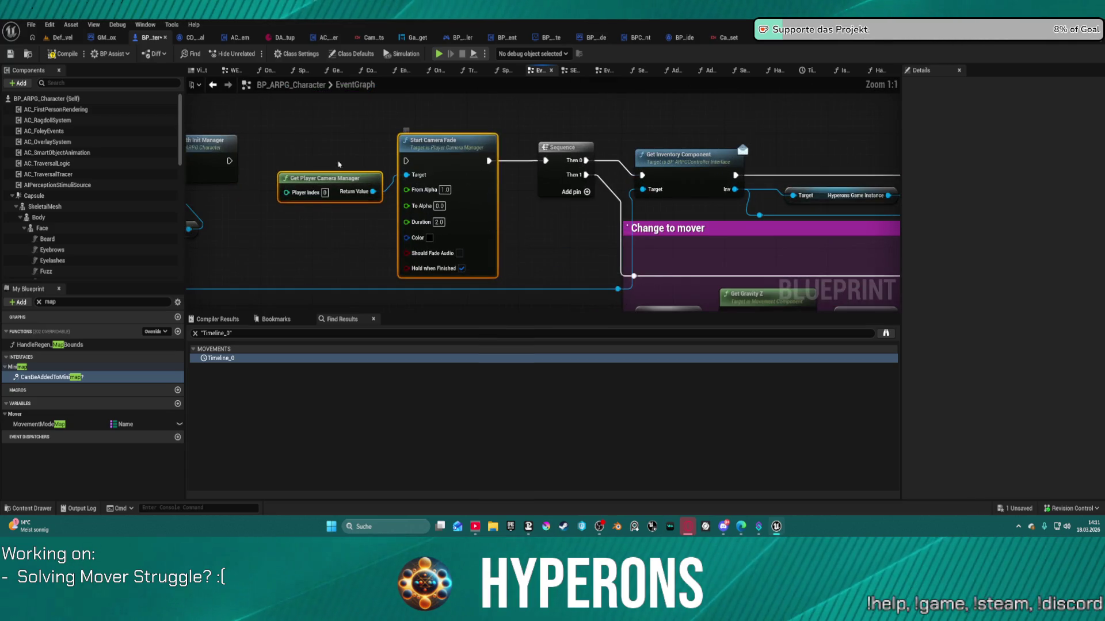
left_click_drag(229, 161, 546, 166)
- Delete the Start Camera Fade and Get Player Camera Manager nodes
left_click_drag(343, 132, 503, 277)
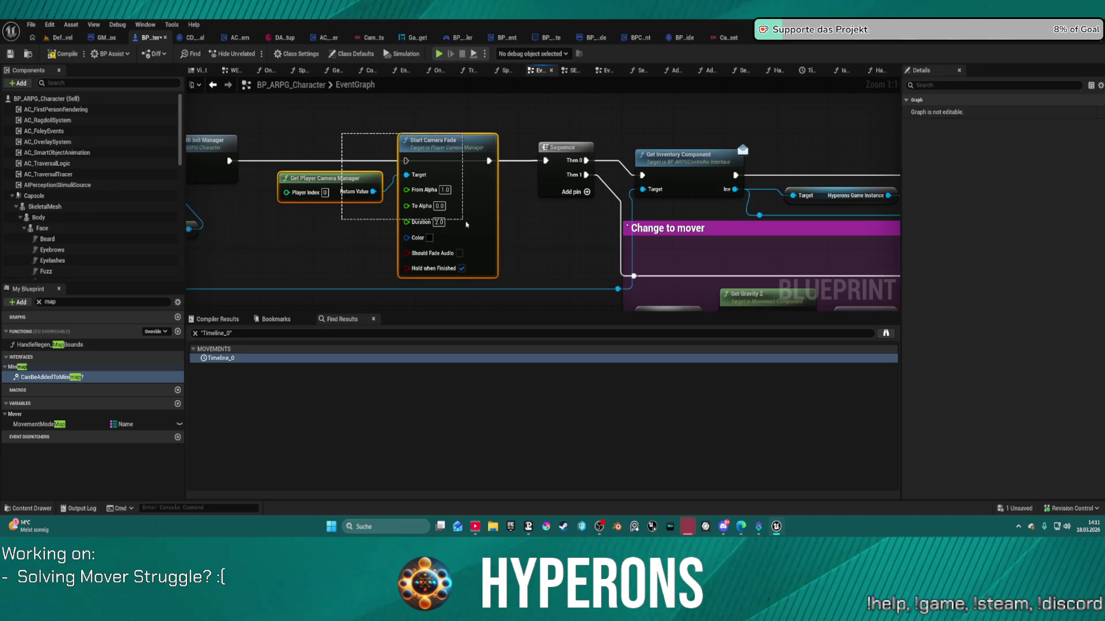
key("Delete")
scroll(519, 232, "down", 3)
mouse_move(519, 232)
left_mouse_down()
mouse_move(402, 167)
mouse_move(273, 169)
left_mouse_up()
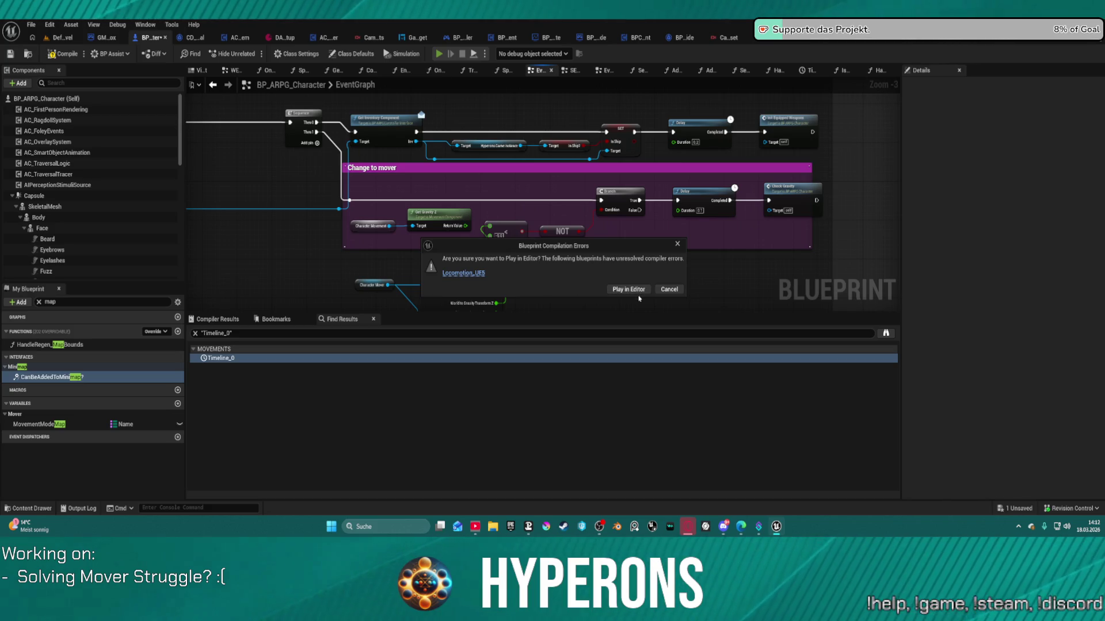
- Play in Editor despite compile errors, run forward with W, slide with C, then leave the preview
left_click(639, 293)
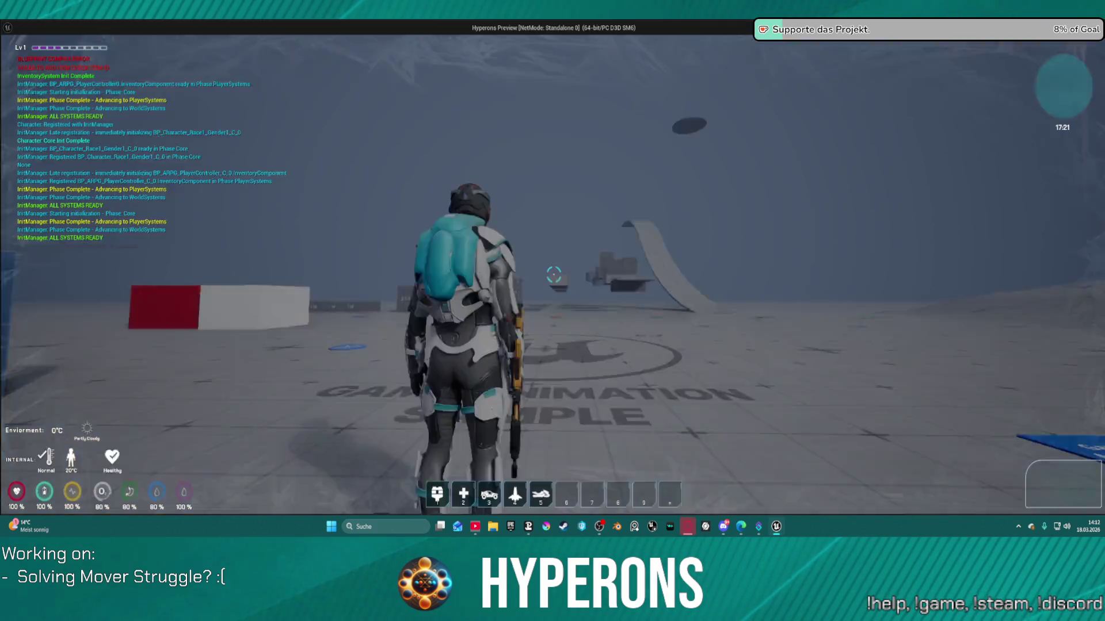
key("w")
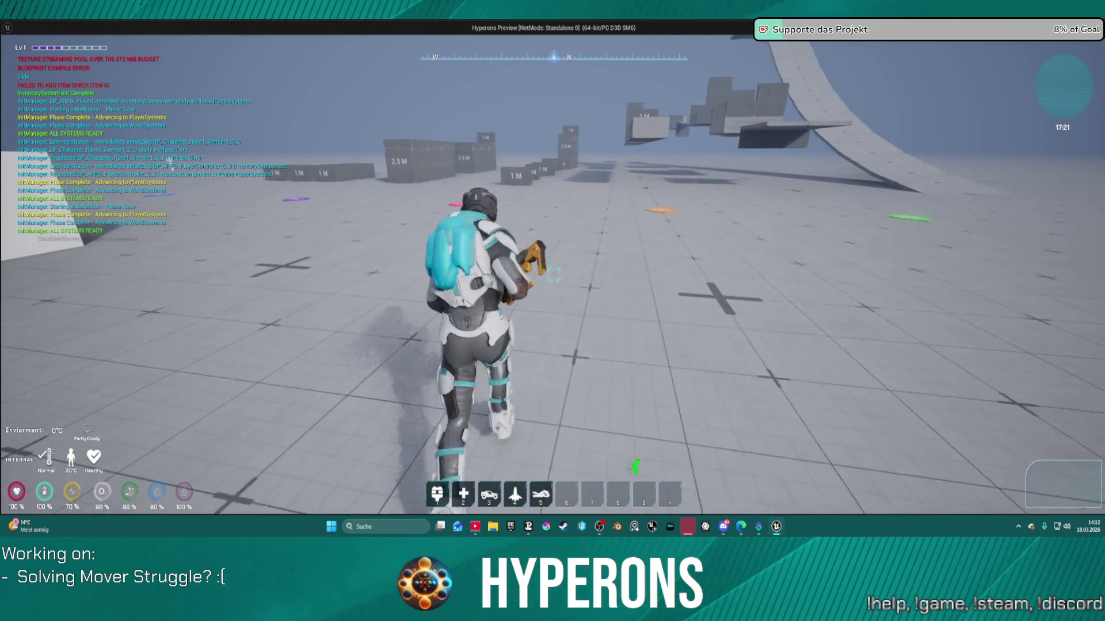
key("c")
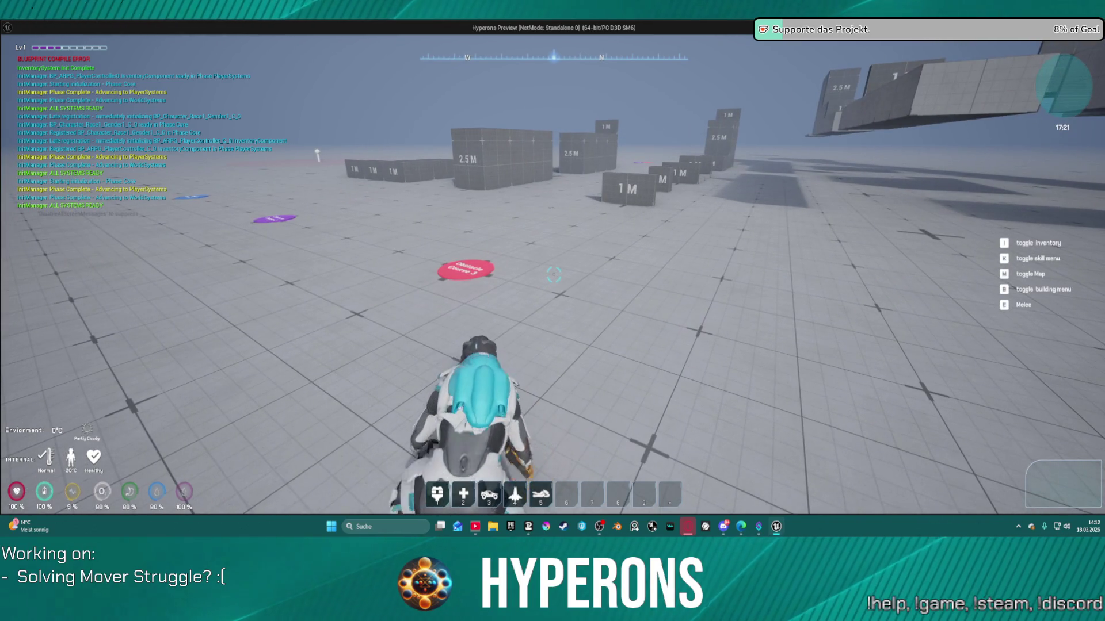
key("alt+Tab")
- Stop the play session and inspect the SkeletalMesh_FP and SkeletalMesh component properties
key("Escape")
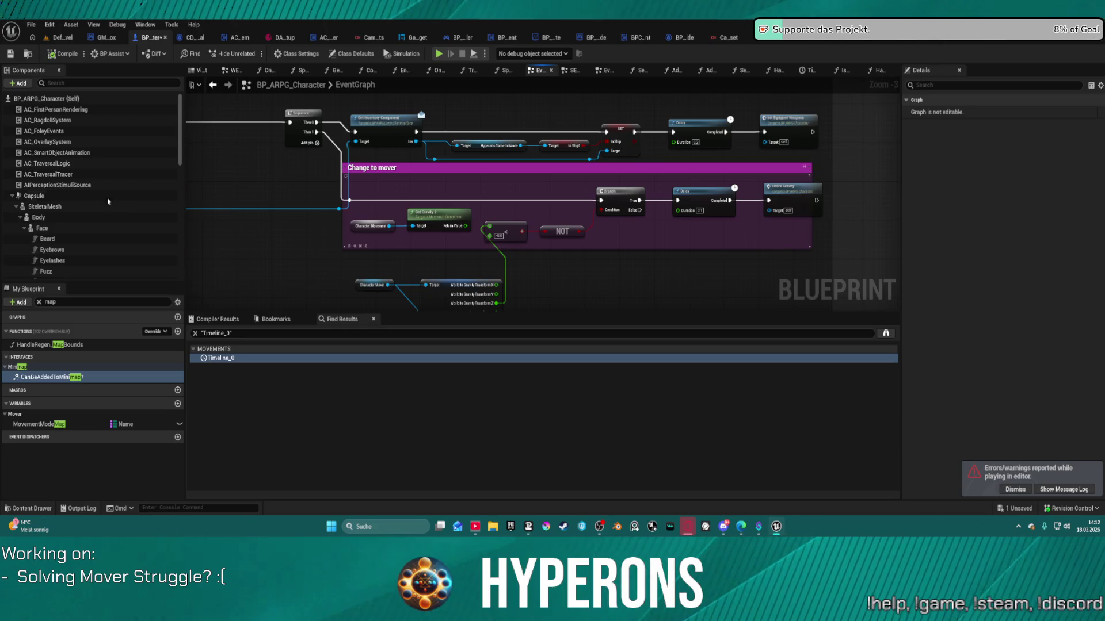
scroll(75, 212, "down", 5)
scroll(75, 212, "up", 1)
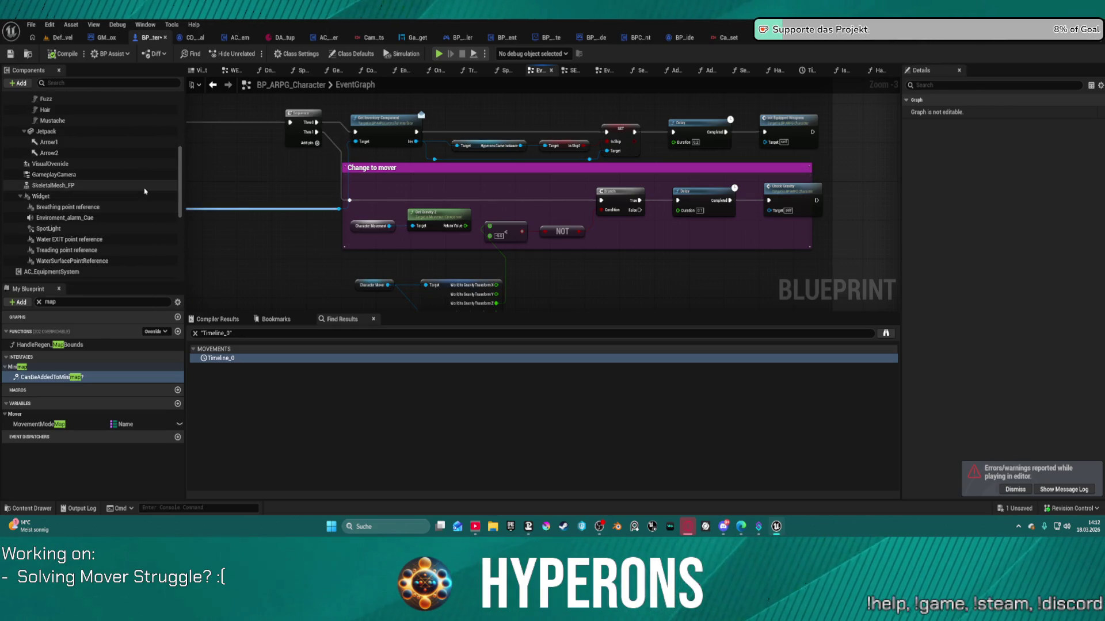
left_click(128, 187)
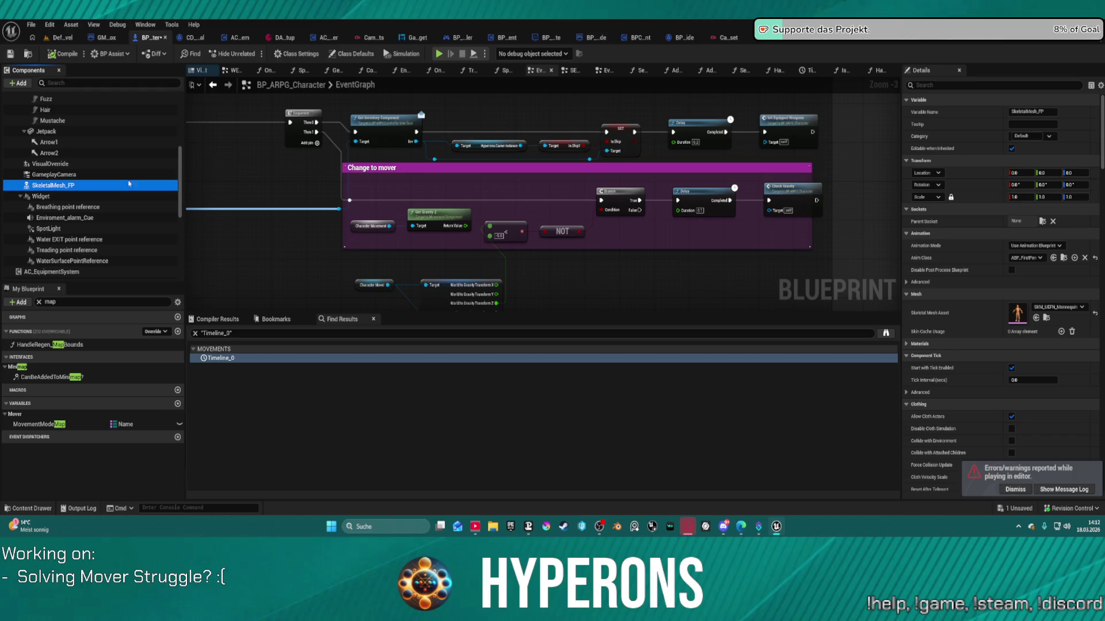
scroll(101, 185, "up", 3)
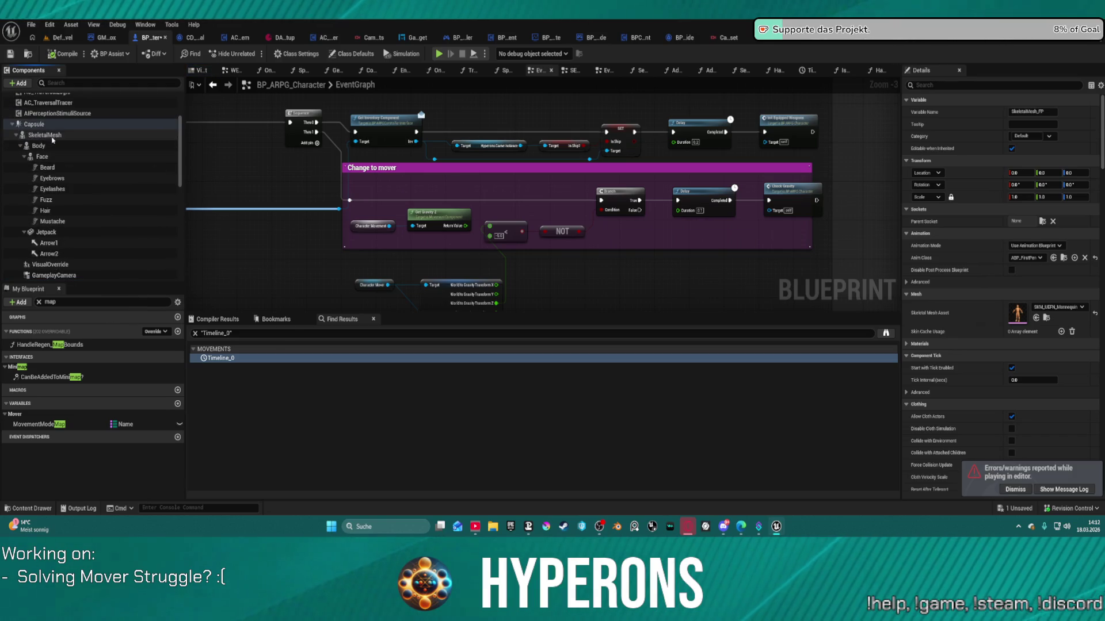
left_click(106, 137)
scroll(109, 116, "up", 2)
- Show BP_ARPG_Character (Self) class defaults and scroll down to the Turn Rate setting
left_click(108, 99)
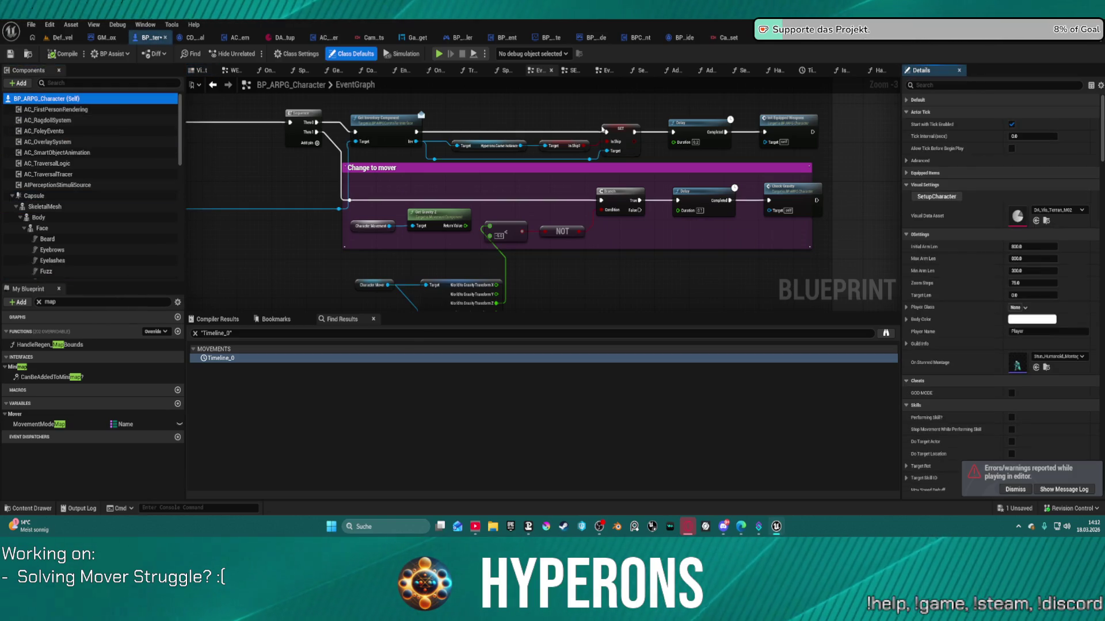
scroll(1006, 201, "down", 8)
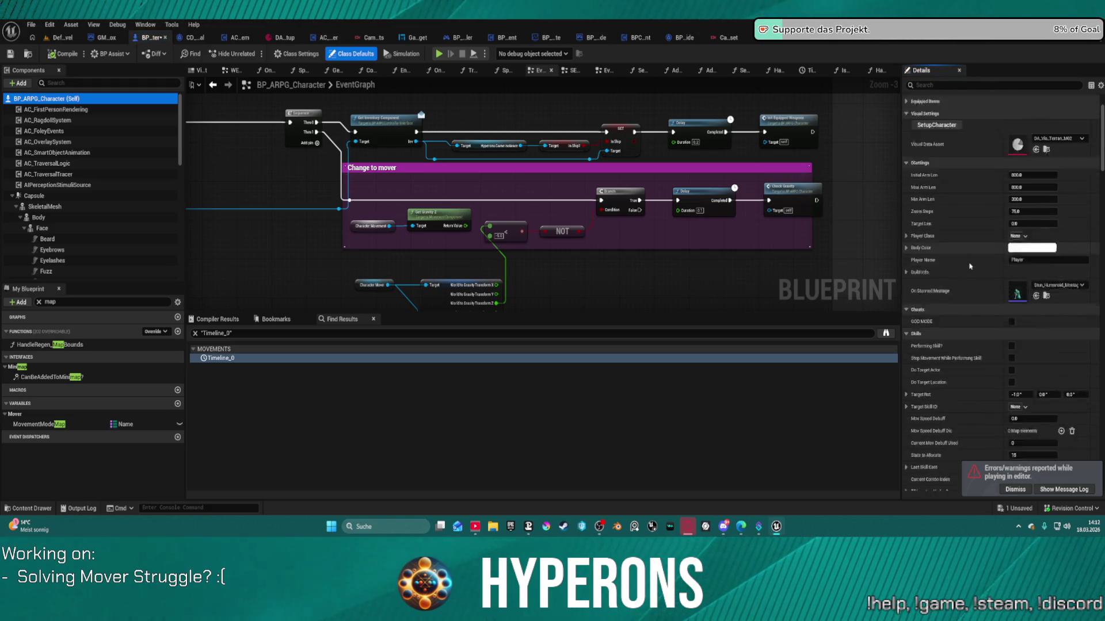
scroll(970, 266, "down", 15)
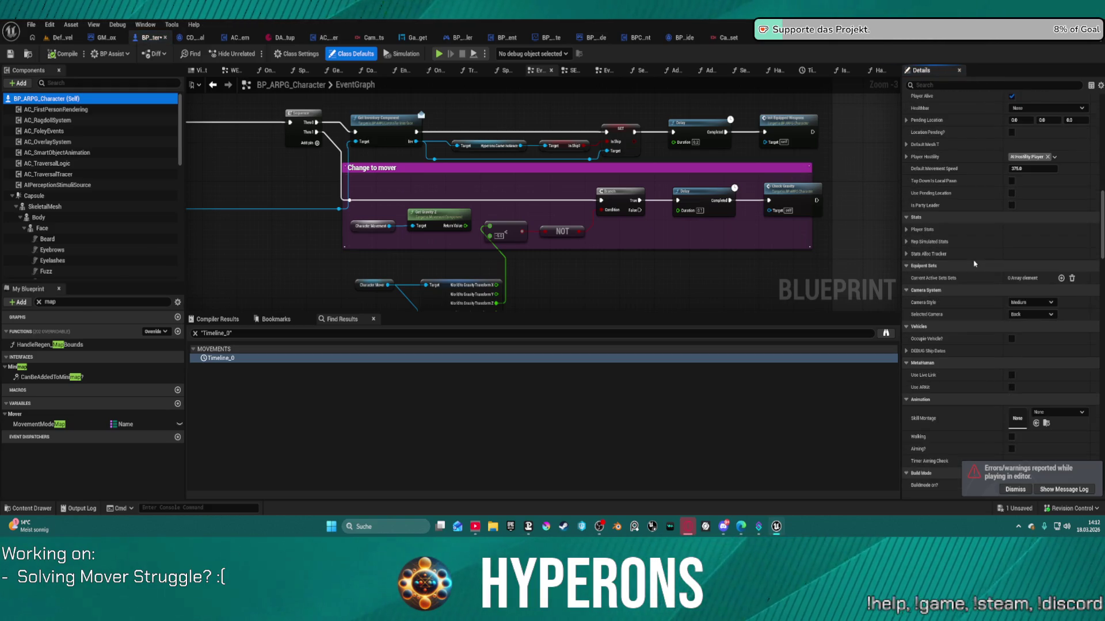
scroll(974, 263, "down", 15)
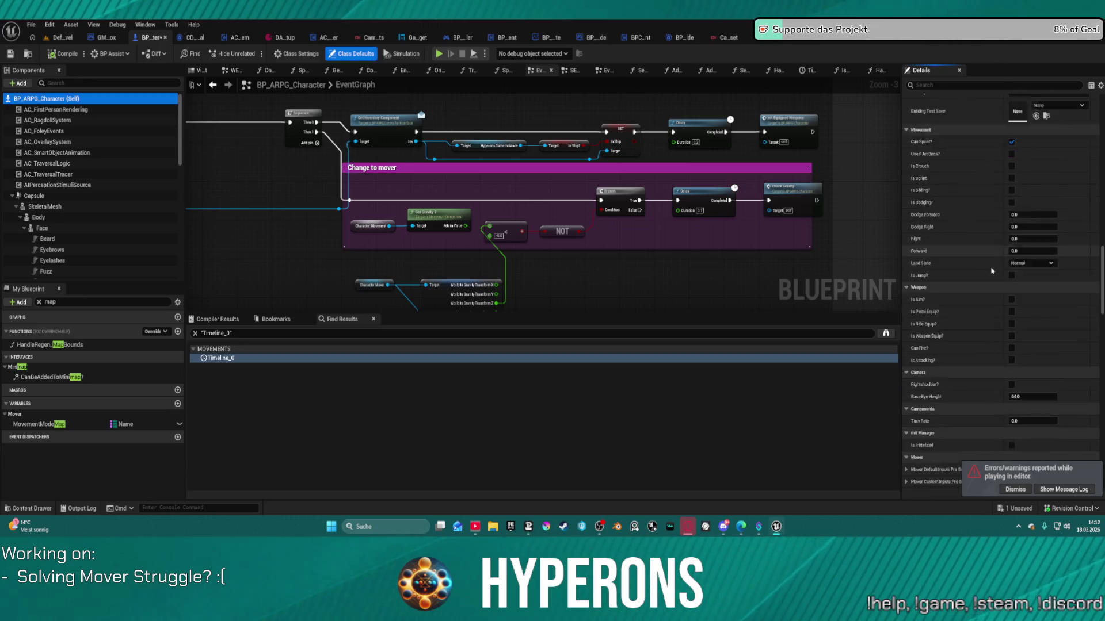
scroll(985, 224, "down", 5)
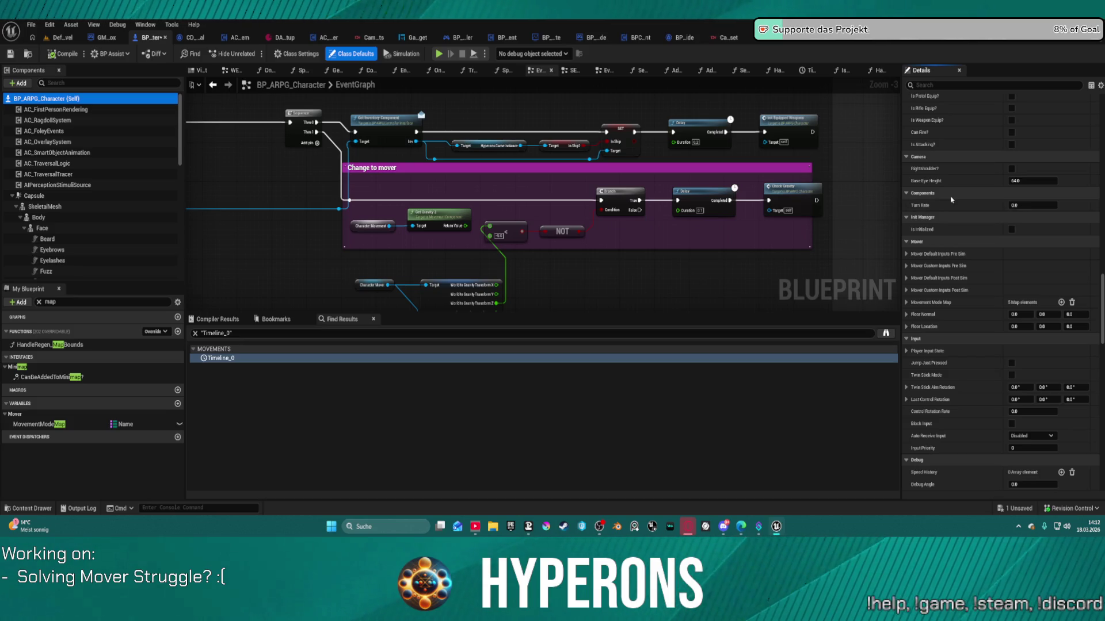
left_click(935, 195)
left_click(905, 194)
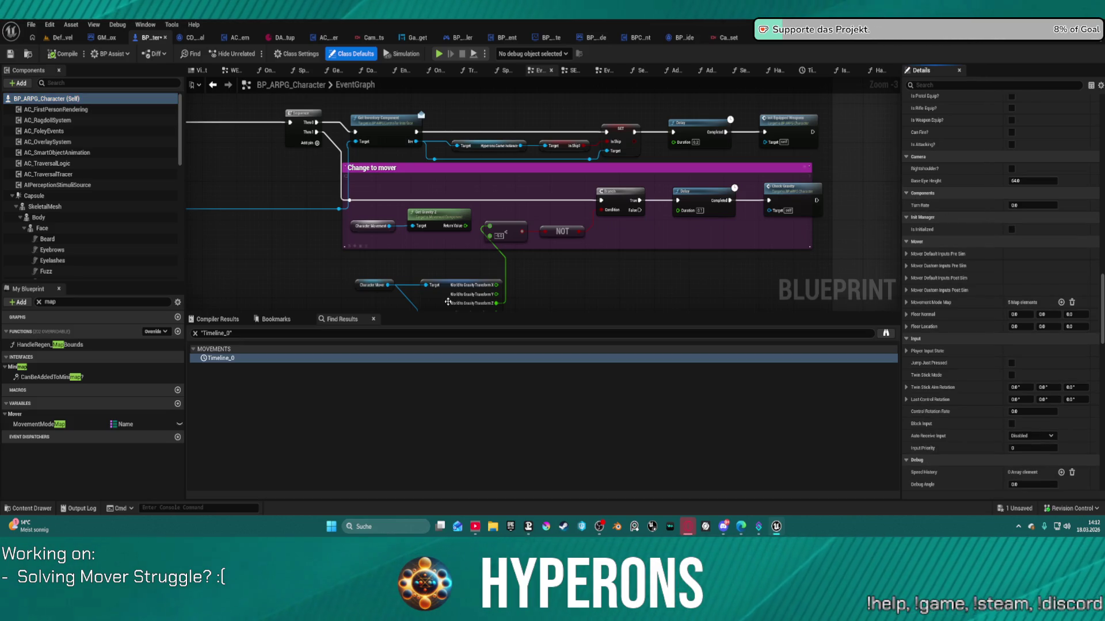
- Search 'turnrate' in Find Results and navigate to the Set TurnRate node near the Camera group
left_click(195, 334)
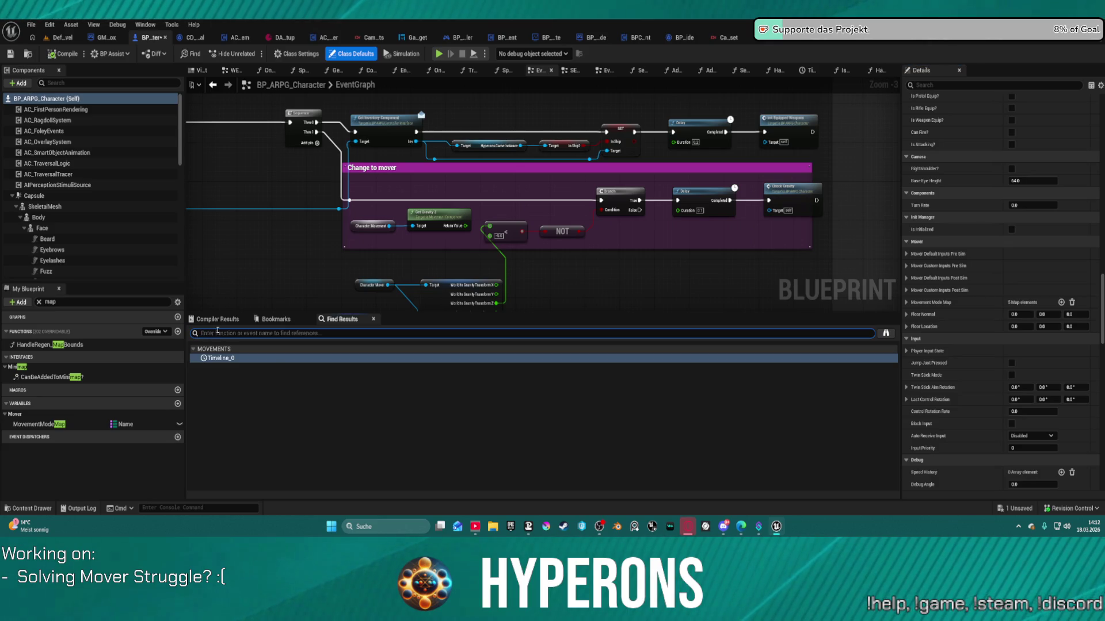
type("turnrate")
key("Return")
left_click(223, 367)
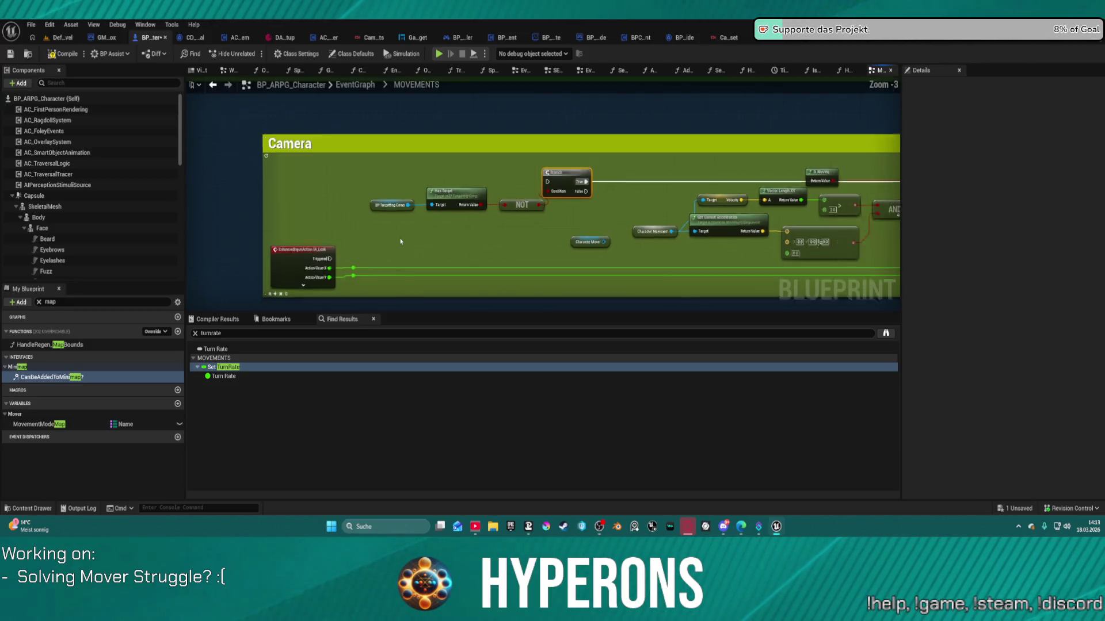
scroll(367, 264, "down", 10)
left_click_drag(704, 290, 687, 343)
scroll(723, 143, "up", 8)
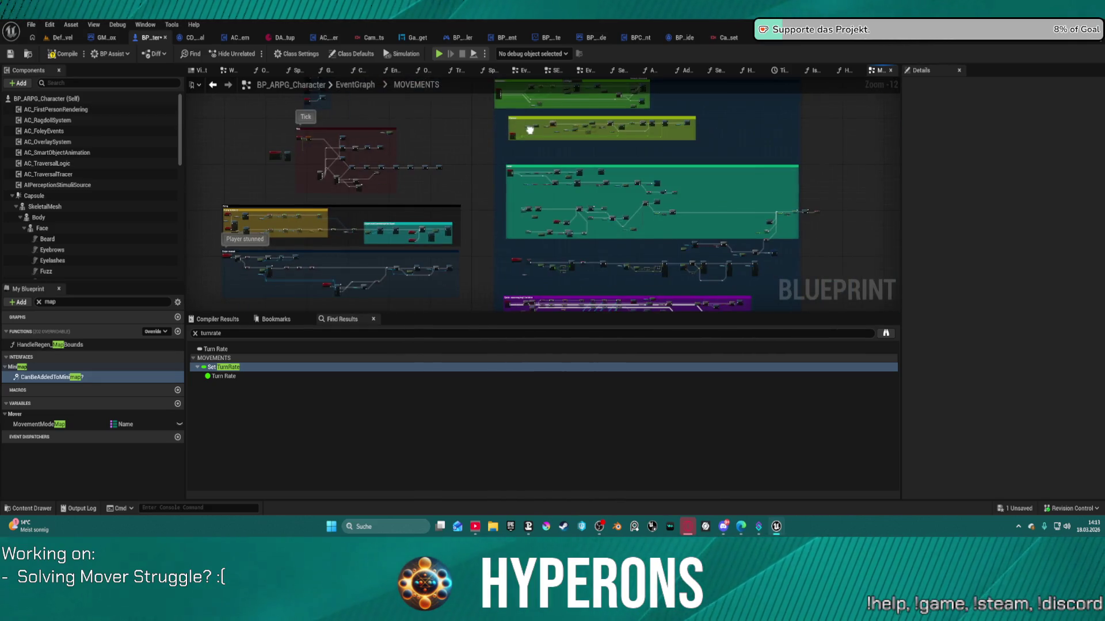
left_click_drag(669, 139, 1062, 151)
left_click_drag(575, 259, 581, 245)
scroll(835, 179, "down", 3)
mouse_move(834, 178)
left_mouse_down()
mouse_move(779, 177)
mouse_move(658, 108)
mouse_move(682, 127)
mouse_move(656, 188)
left_mouse_up()
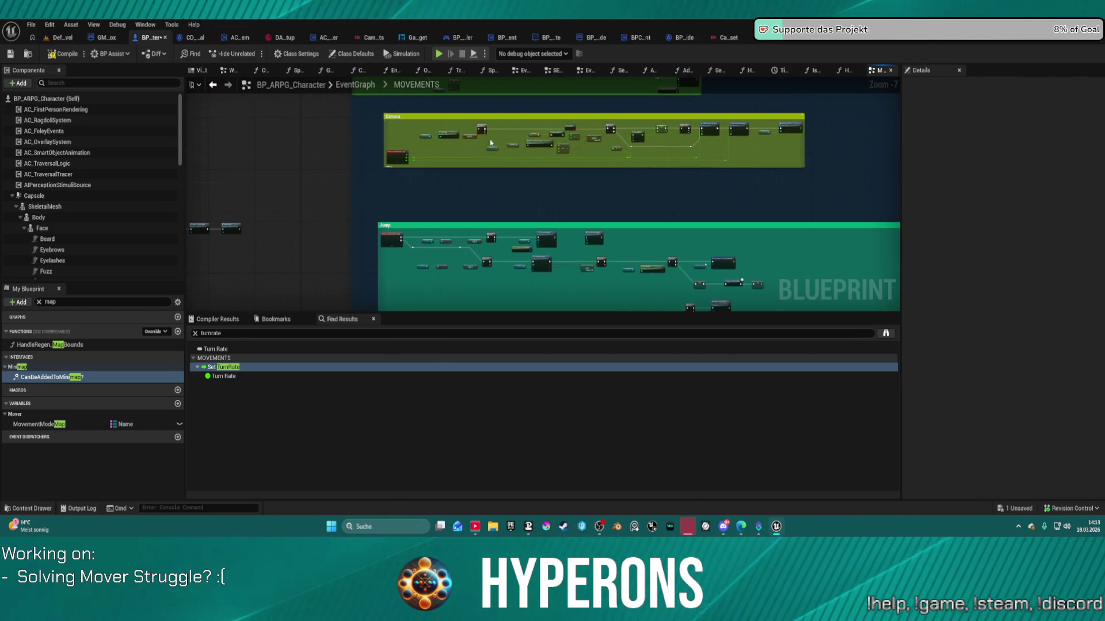
- Move the red node left in the Camera group, reconnect its wire, compile, and start play
left_click(572, 161)
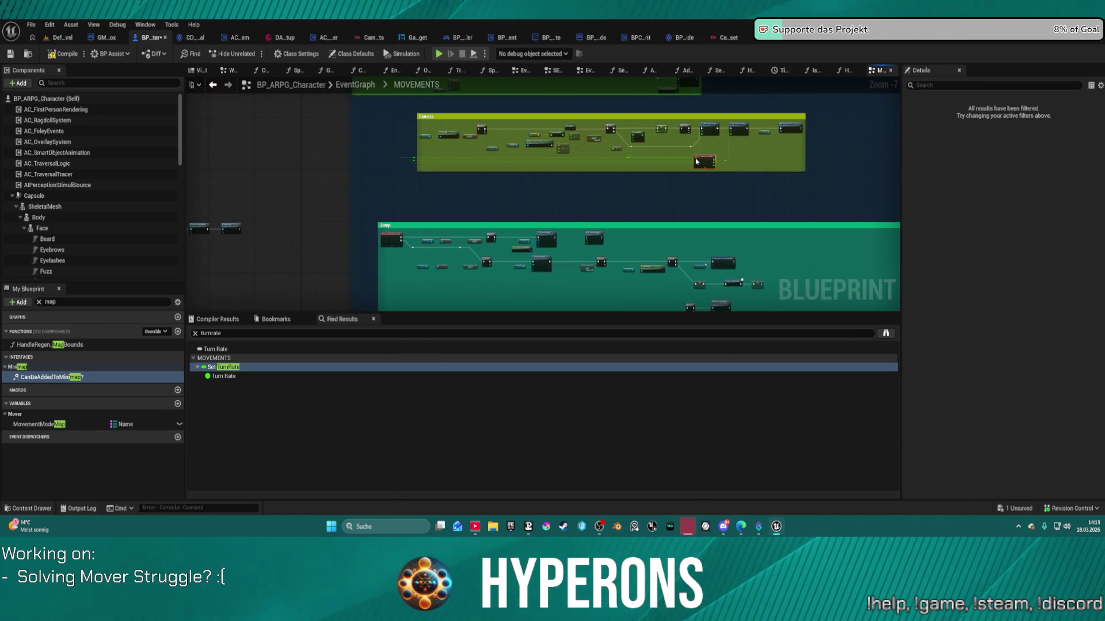
scroll(666, 164, "up", 3)
mouse_move(628, 173)
left_mouse_down()
mouse_move(560, 177)
mouse_move(606, 109)
left_mouse_up()
left_click(605, 160)
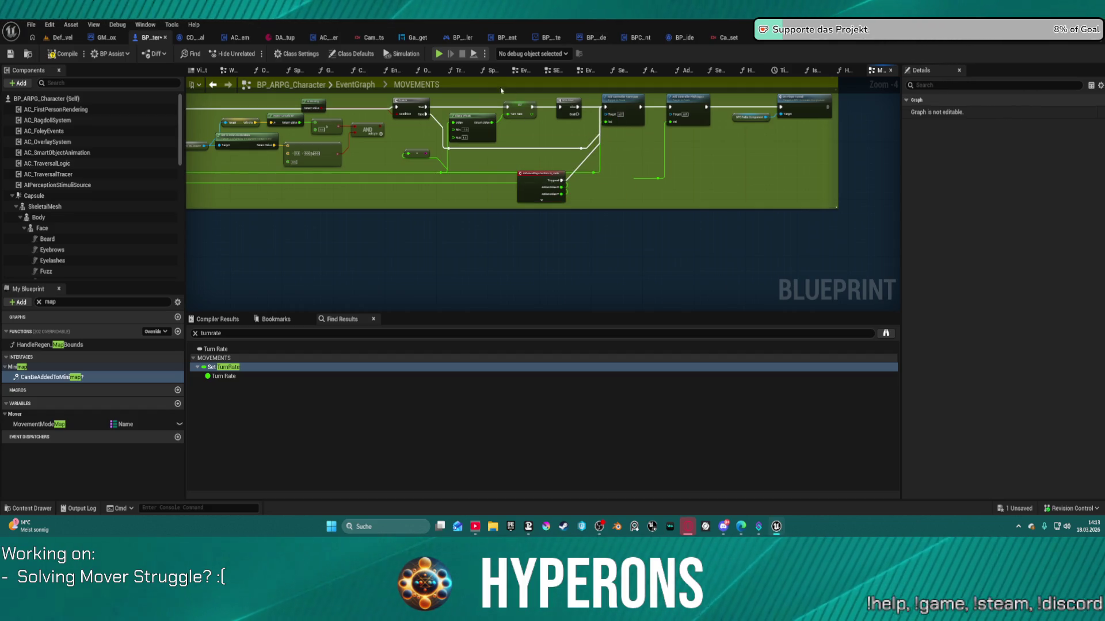
key("F7")
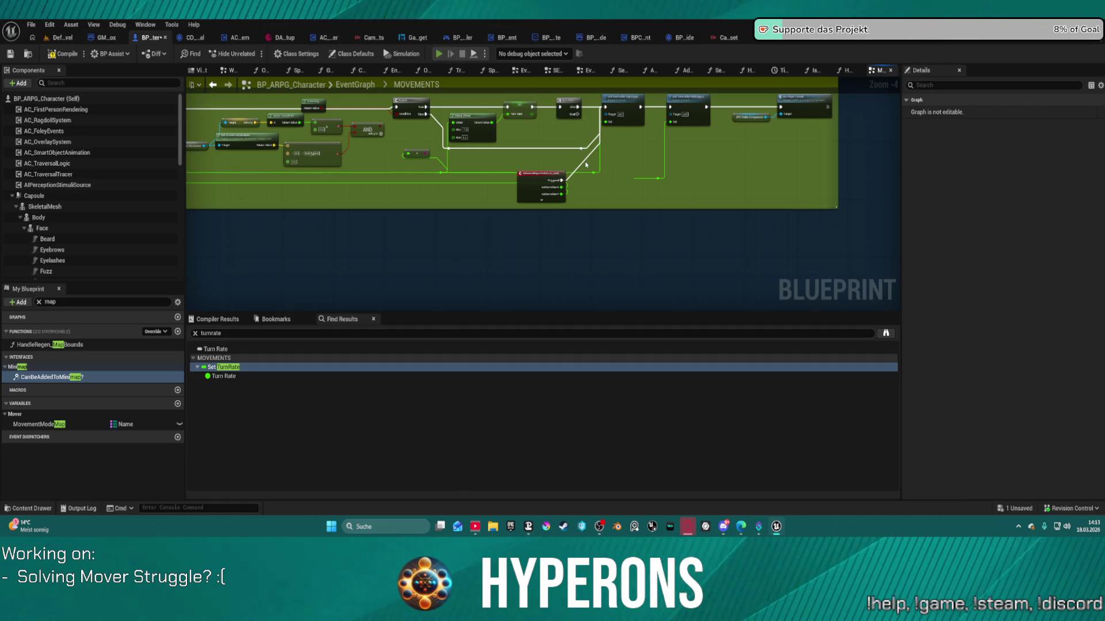
key("alt+p")
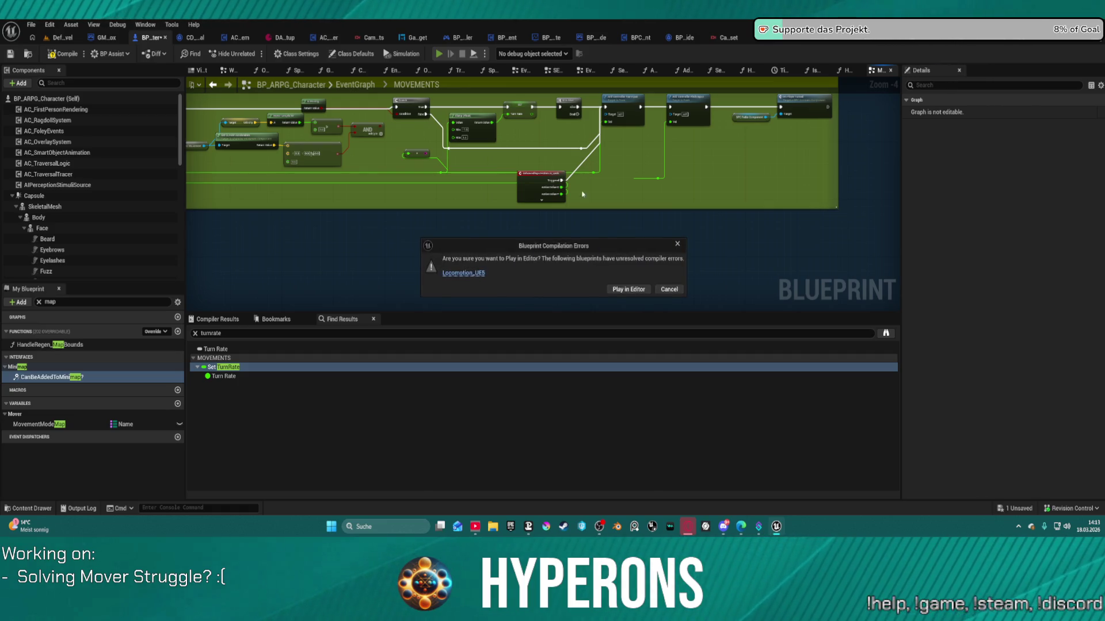
- Run a brief Play-in-Editor test despite the compile errors, then stop it
left_click(626, 291)
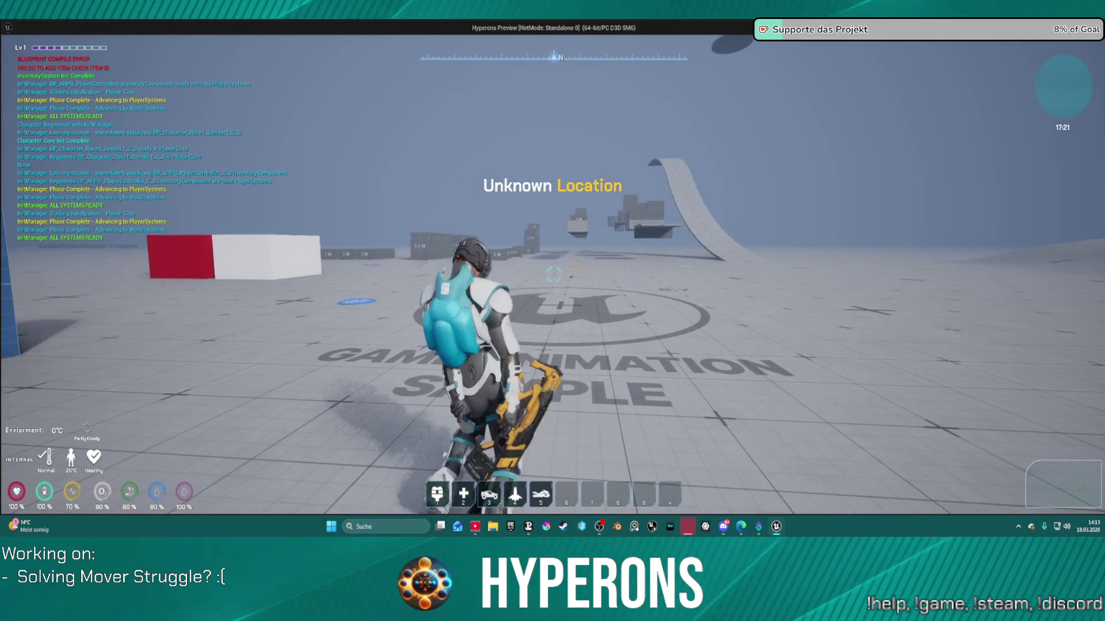
key("alt+Tab")
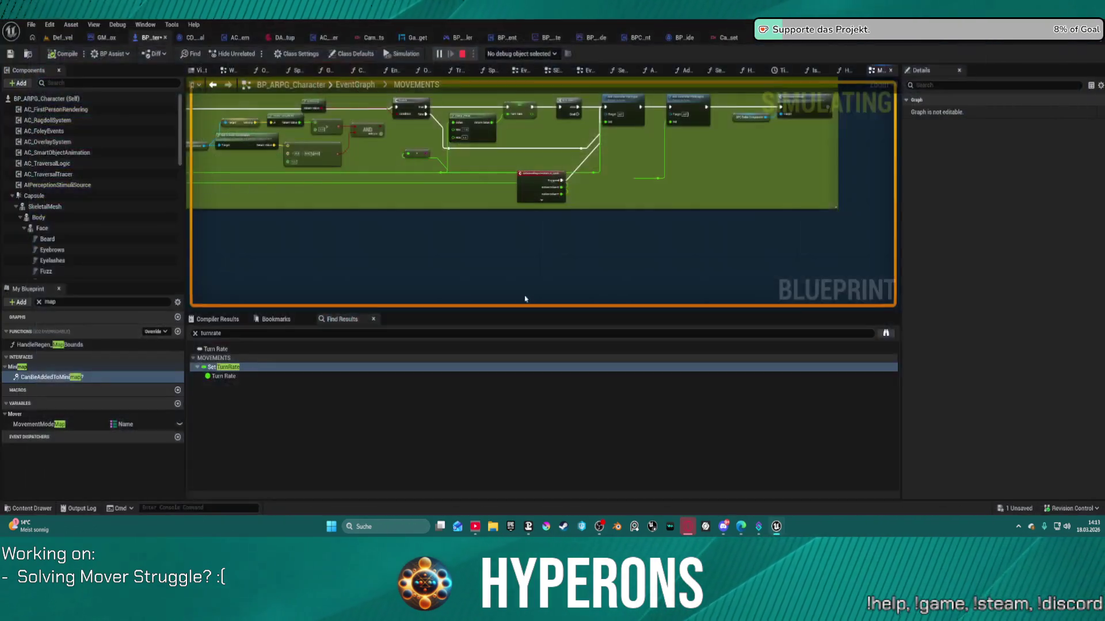
key("Escape")
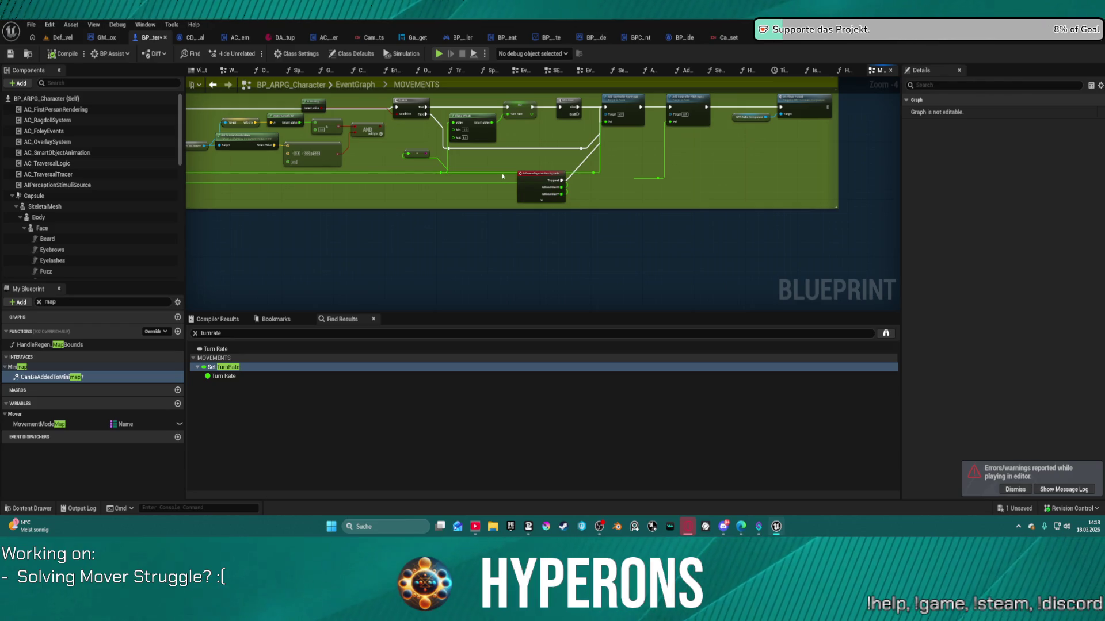
- Follow the Camera group's node chain and open BPC_CompassComponent's On Player Turned event
mouse_move(503, 176)
left_mouse_down()
mouse_move(618, 268)
mouse_move(669, 245)
left_mouse_up()
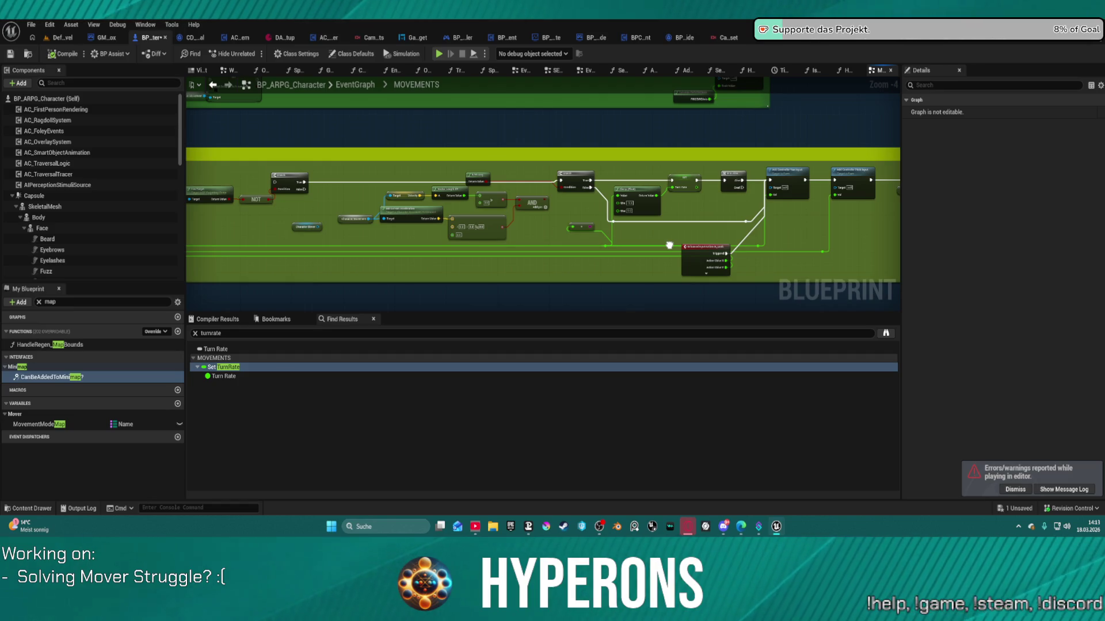
left_click_drag(669, 245, 552, 229)
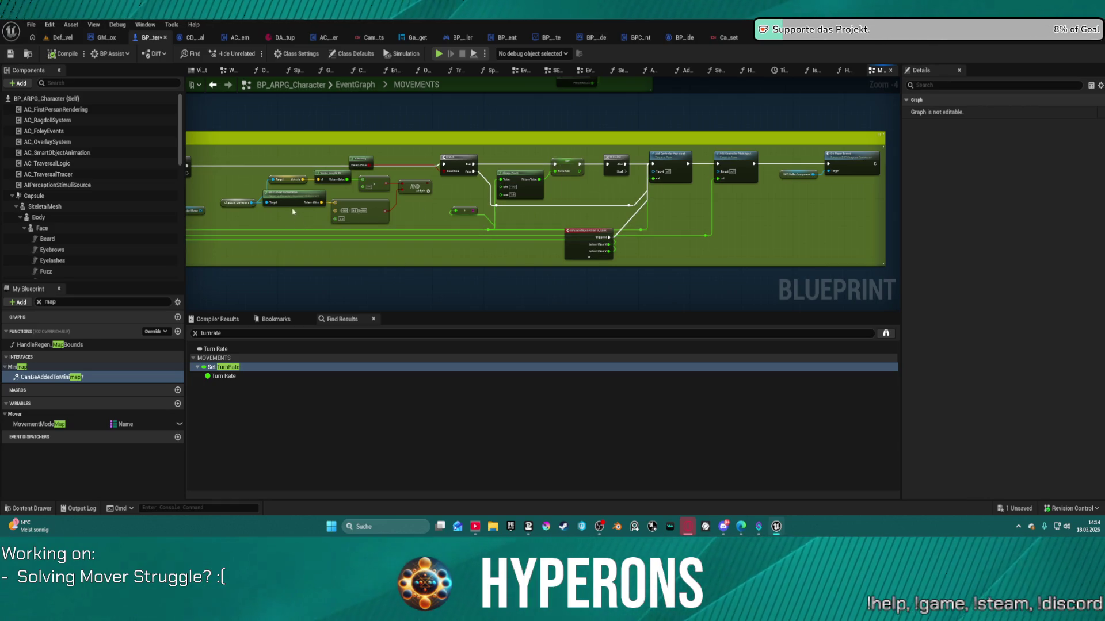
left_click_drag(823, 218, 686, 240)
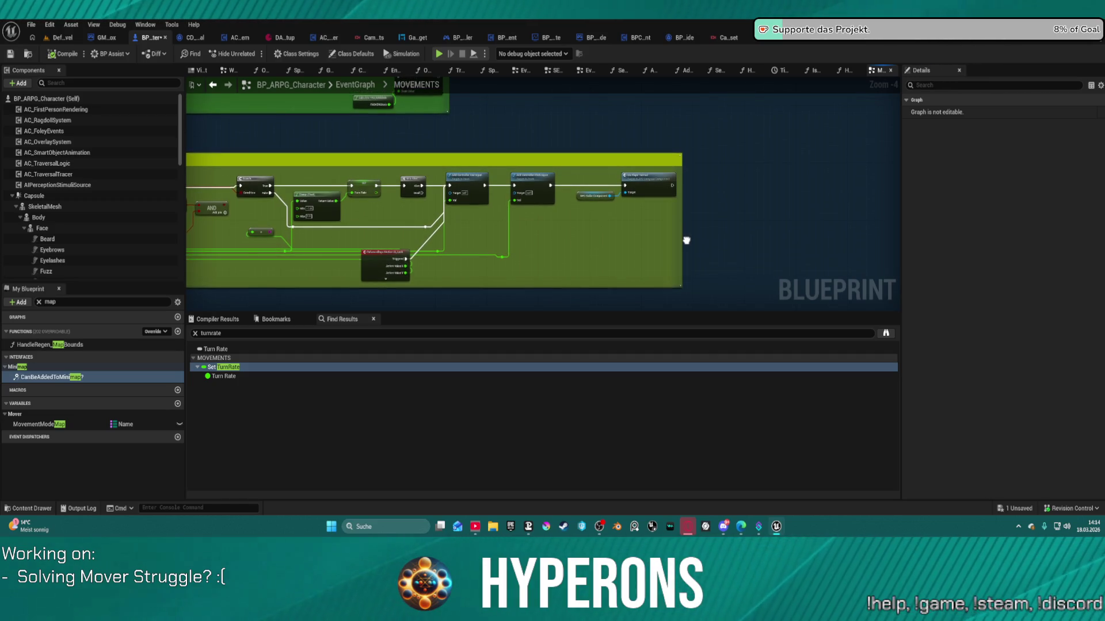
left_click(635, 188)
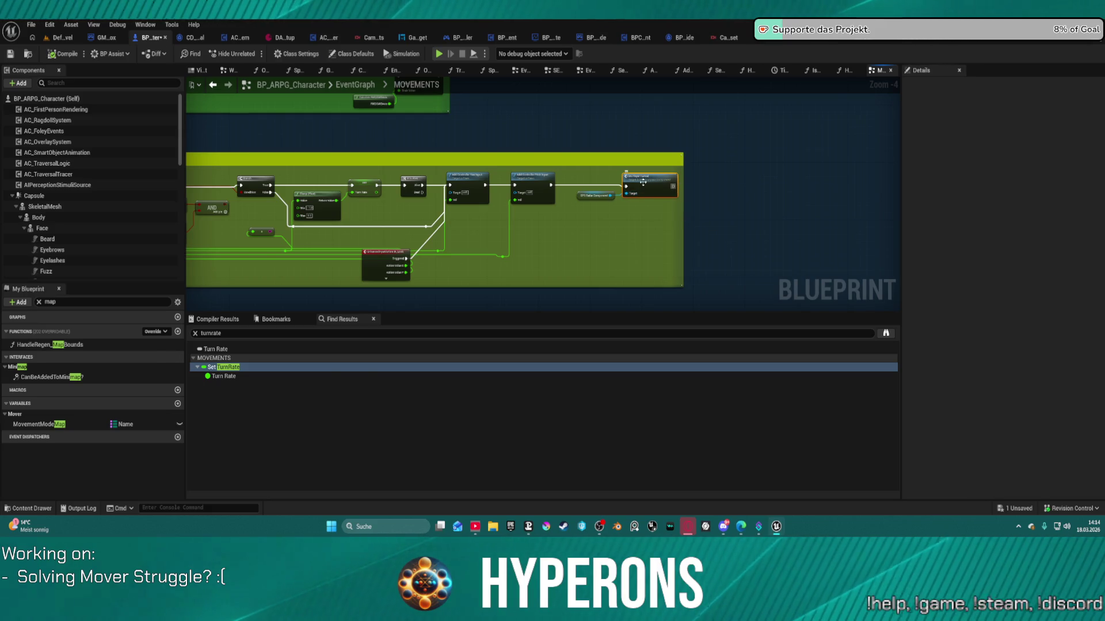
double_click(643, 182)
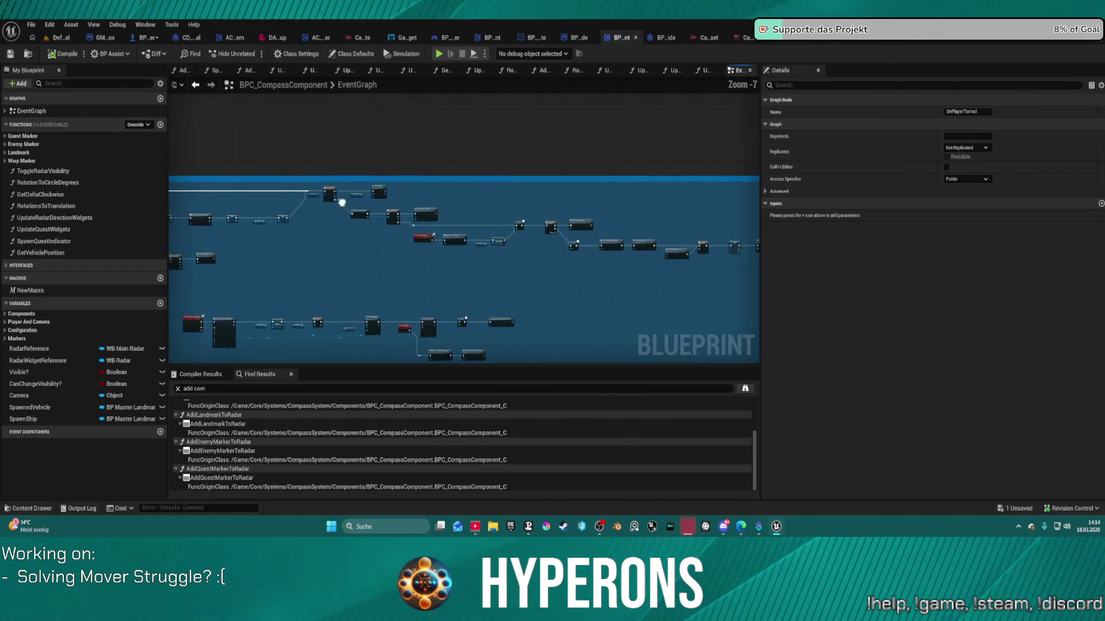
- Disconnect InitializeRadar's exec wire from the GET node in the Initialize group
scroll(342, 203, "up", 5)
left_click_drag(643, 216, 82, 225)
left_click_drag(230, 259, 731, 276)
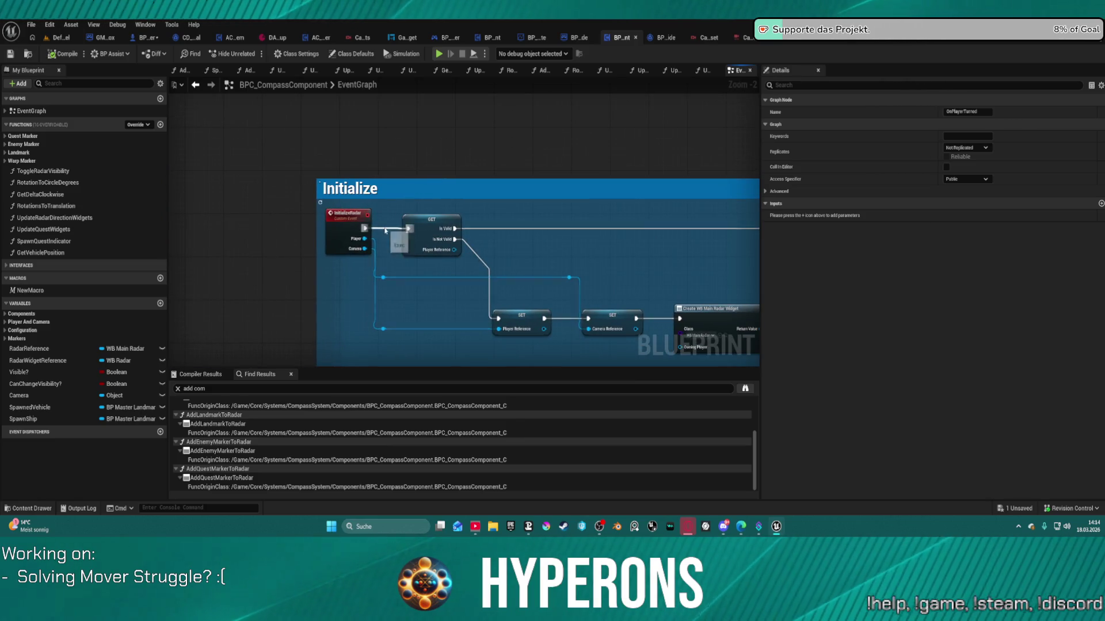
left_click(384, 229, "alt")
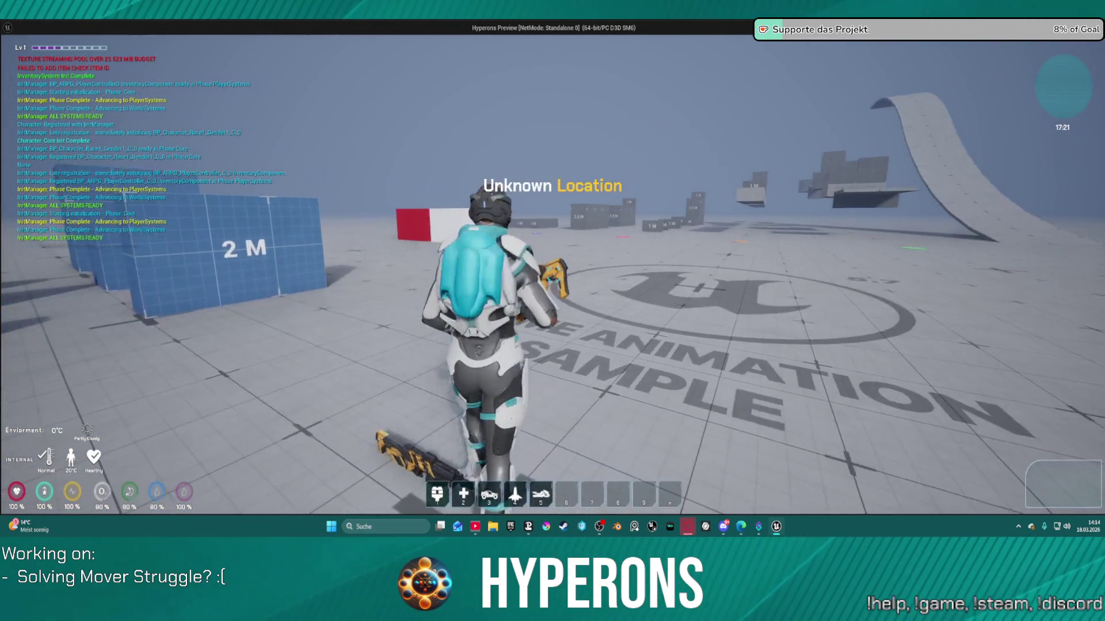
- Run a quick play test, then close the BPC_CompassComponent blueprint
key("a")
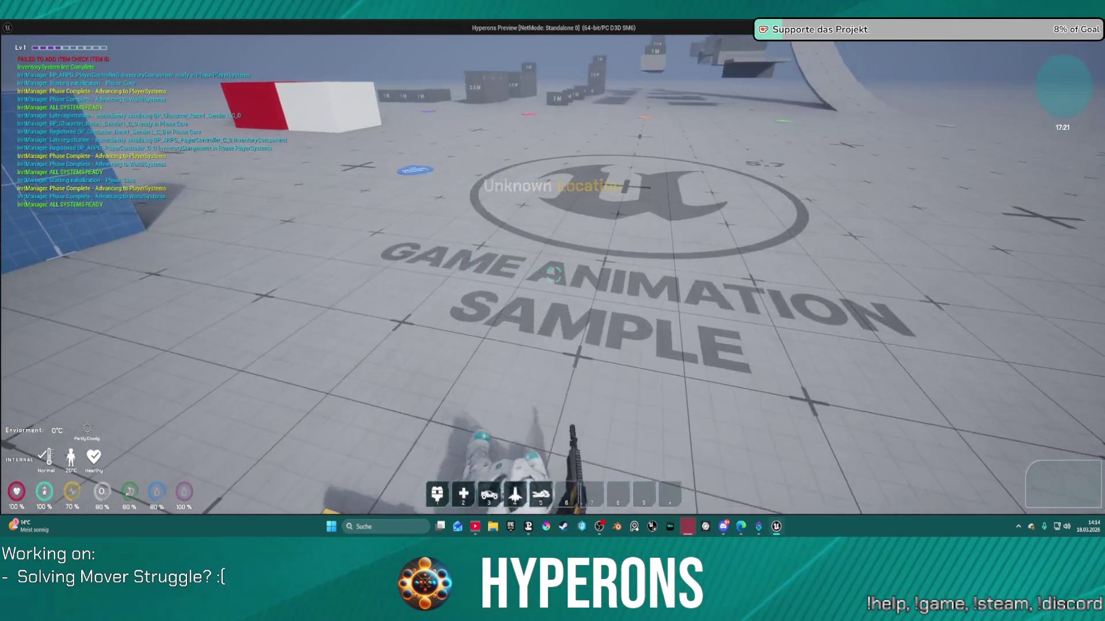
key("Escape")
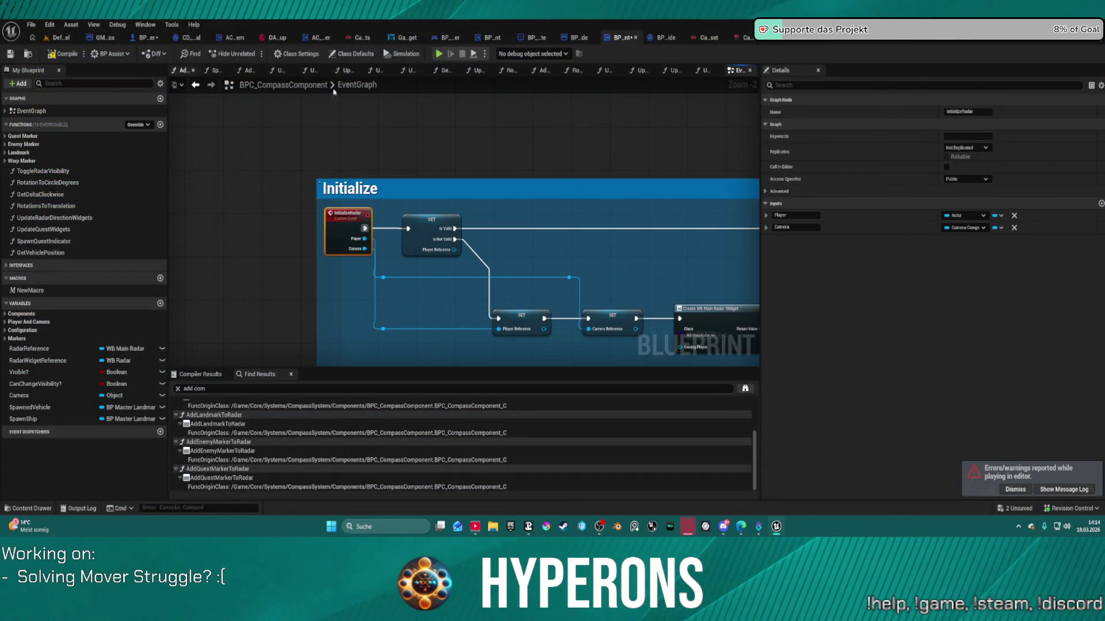
middle_click(622, 39)
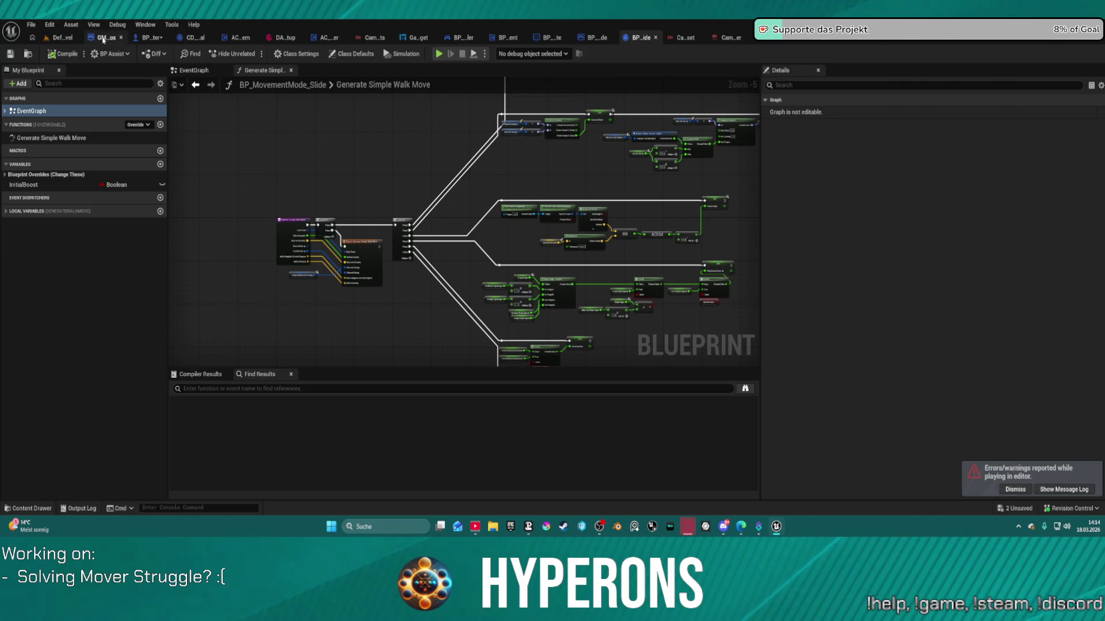
- Return to BP_ARPG_Character and survey the Movement, Targetting and CLIENT_UpdateMovSpeed comments
left_click(133, 40)
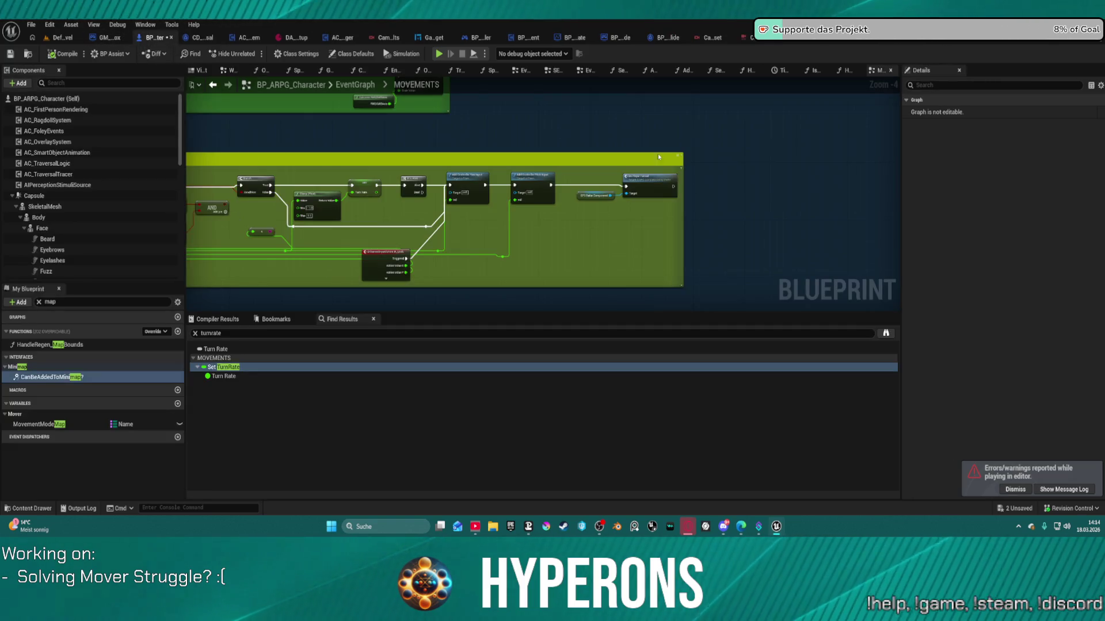
mouse_move(477, 171)
left_mouse_down()
mouse_move(656, 164)
mouse_move(440, 132)
mouse_move(345, 98)
mouse_move(242, 98)
left_mouse_up()
left_click_drag(520, 111, 566, 226)
scroll(624, 108, "up", 5)
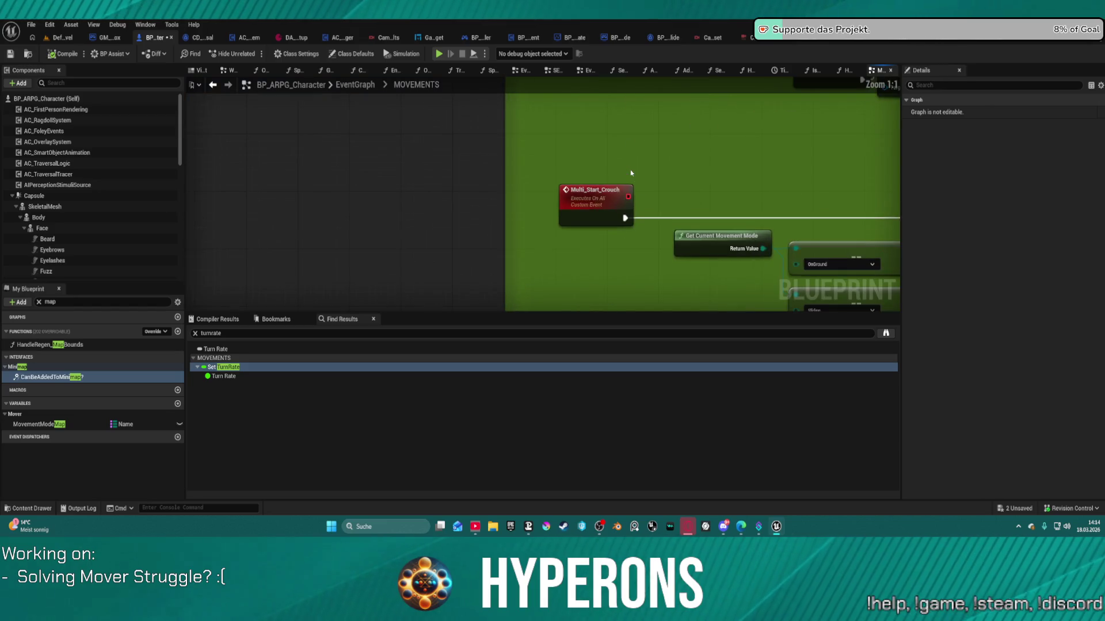
scroll(630, 170, "down", 5)
mouse_move(420, 197)
left_mouse_down()
mouse_move(708, 155)
mouse_move(716, 208)
left_mouse_up()
scroll(419, 174, "up", 7)
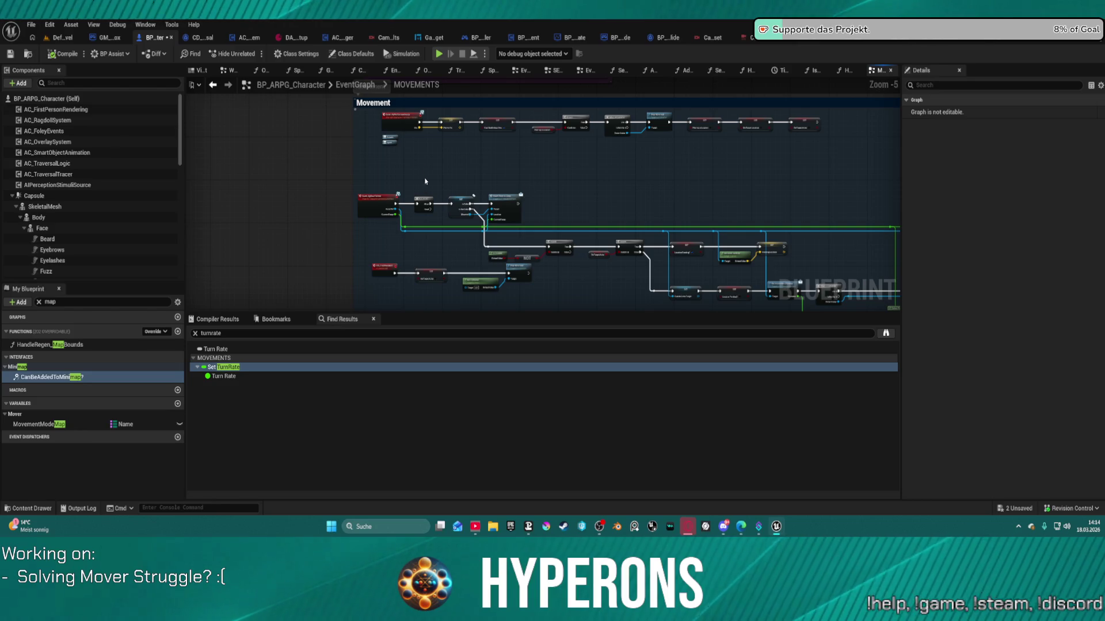
left_click_drag(425, 182, 434, 241)
scroll(435, 170, "up", 5)
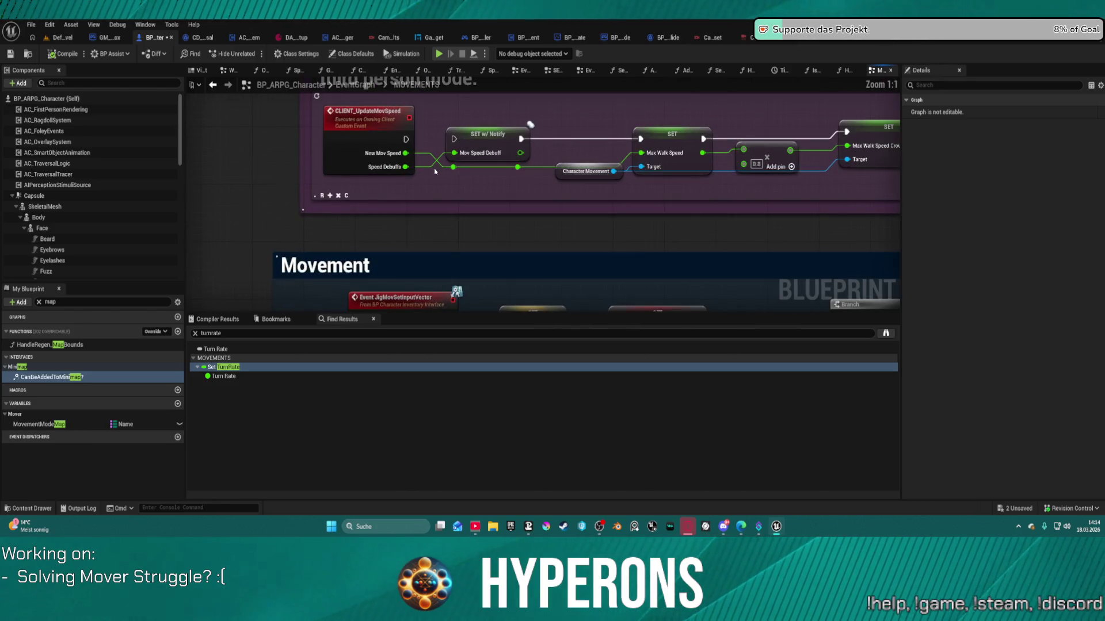
left_click_drag(434, 170, 398, 259)
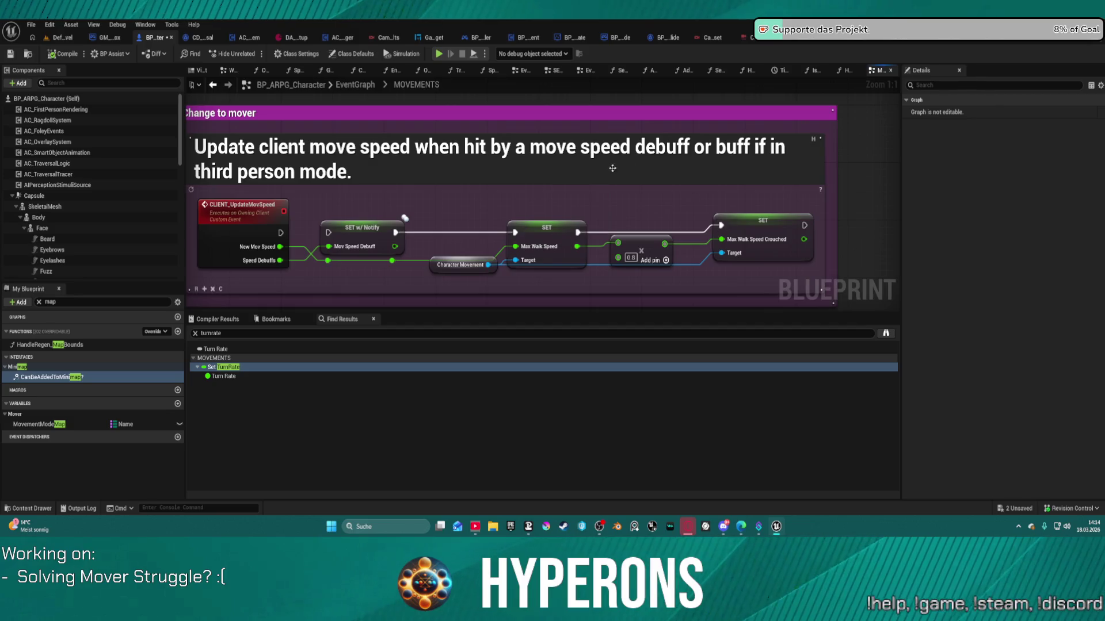
scroll(612, 168, "down", 5)
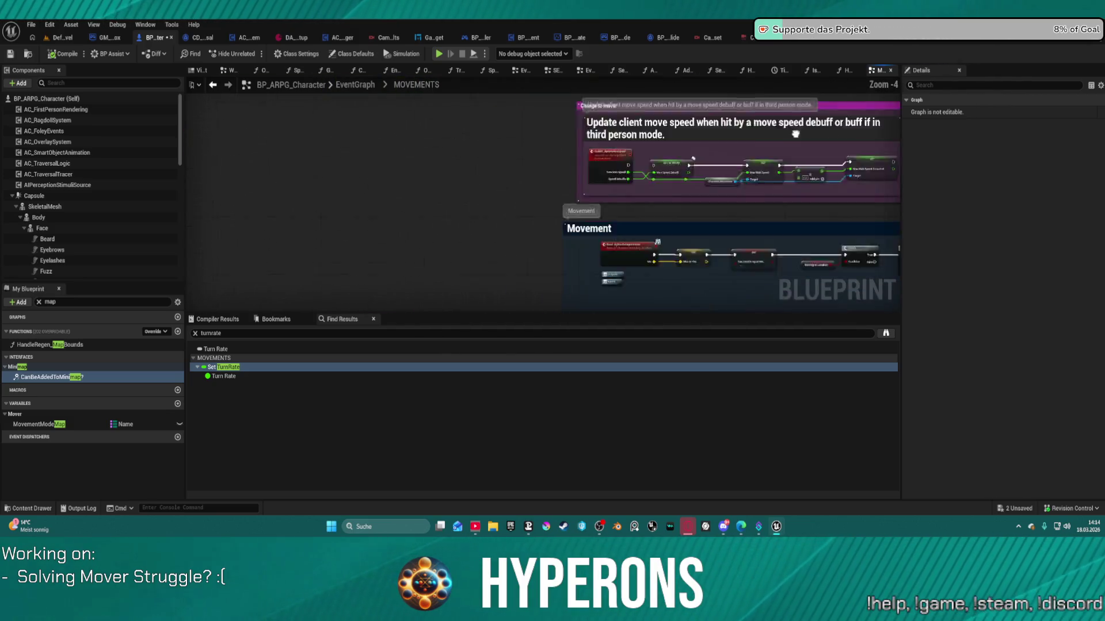
scroll(795, 134, "down", 1)
- Select the Remove Old Camera system comment group and delete it with its nodes
left_click_drag(795, 134, 553, 133)
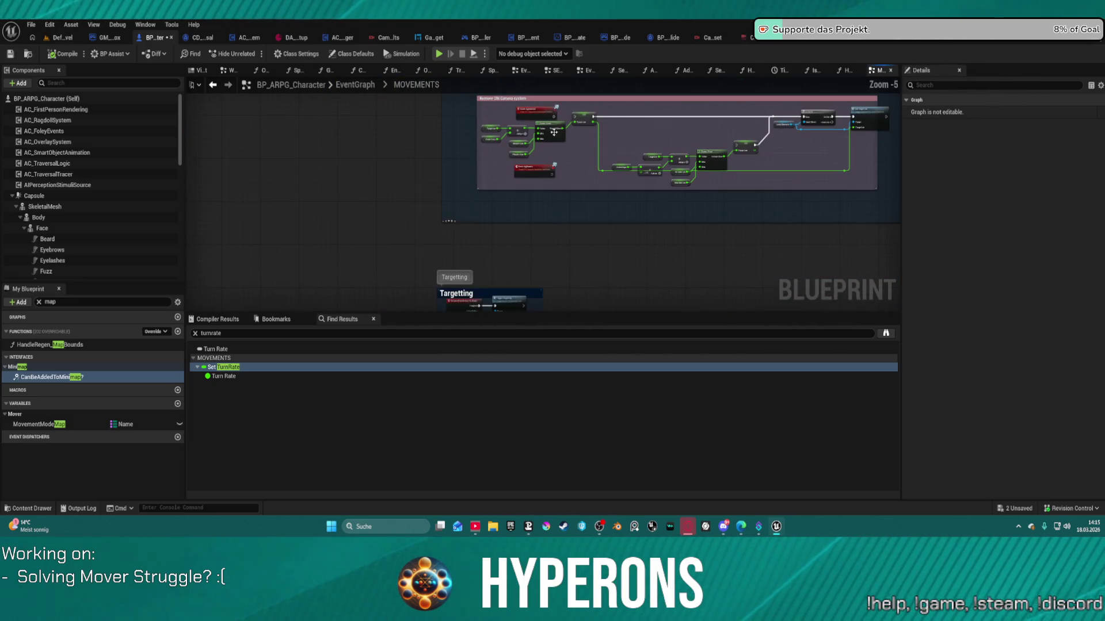
scroll(569, 175, "up", 4)
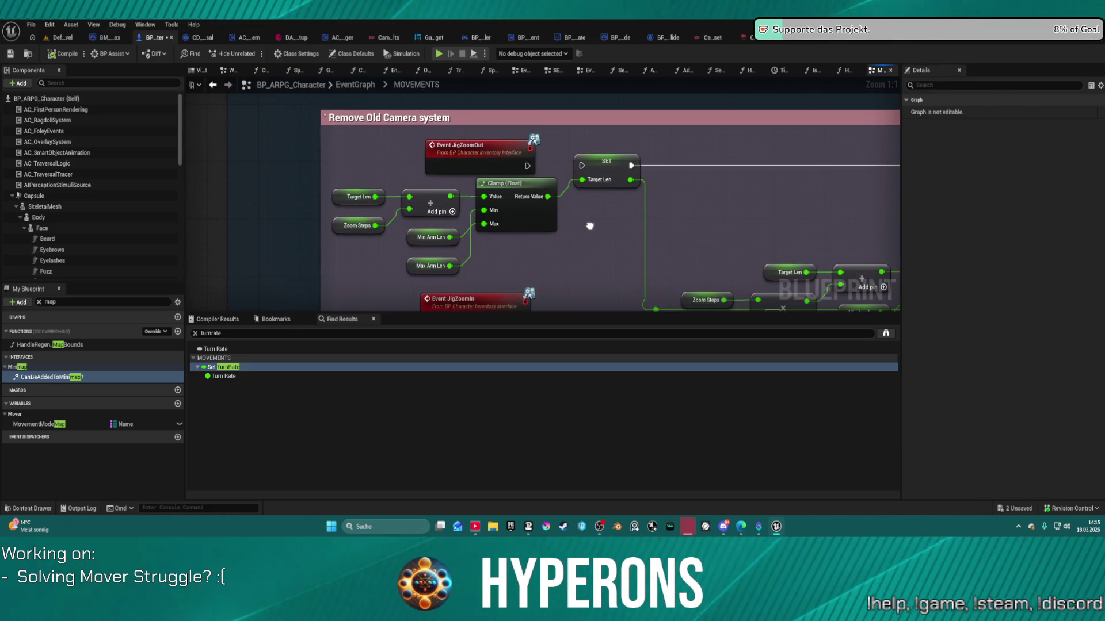
scroll(590, 226, "down", 7)
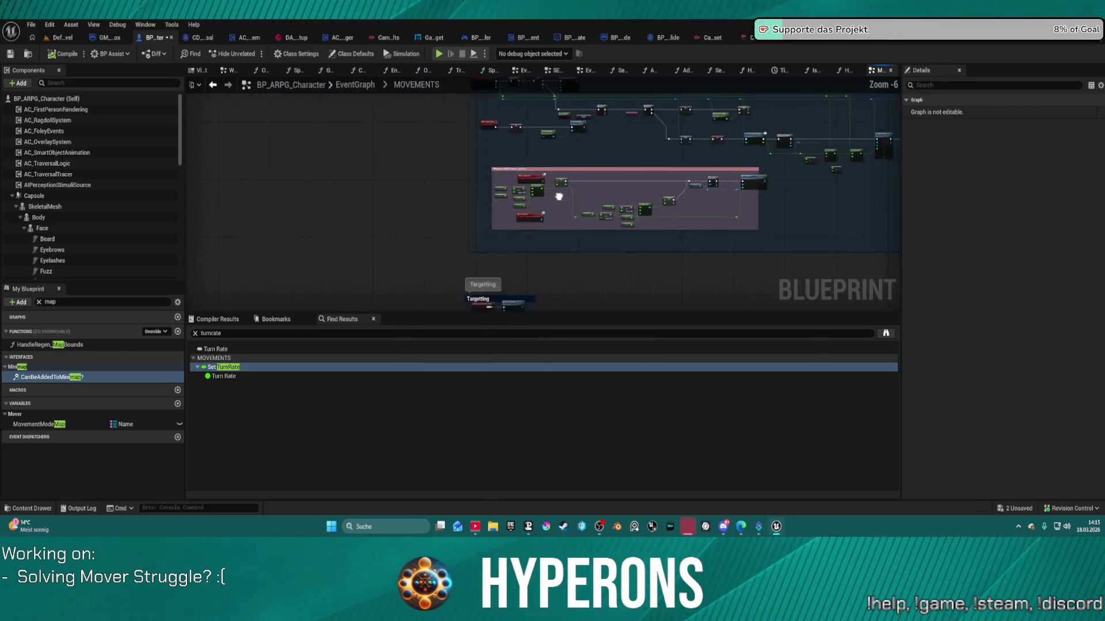
mouse_move(410, 146)
left_mouse_down()
mouse_move(637, 217)
mouse_move(698, 219)
left_mouse_up()
key("Delete")
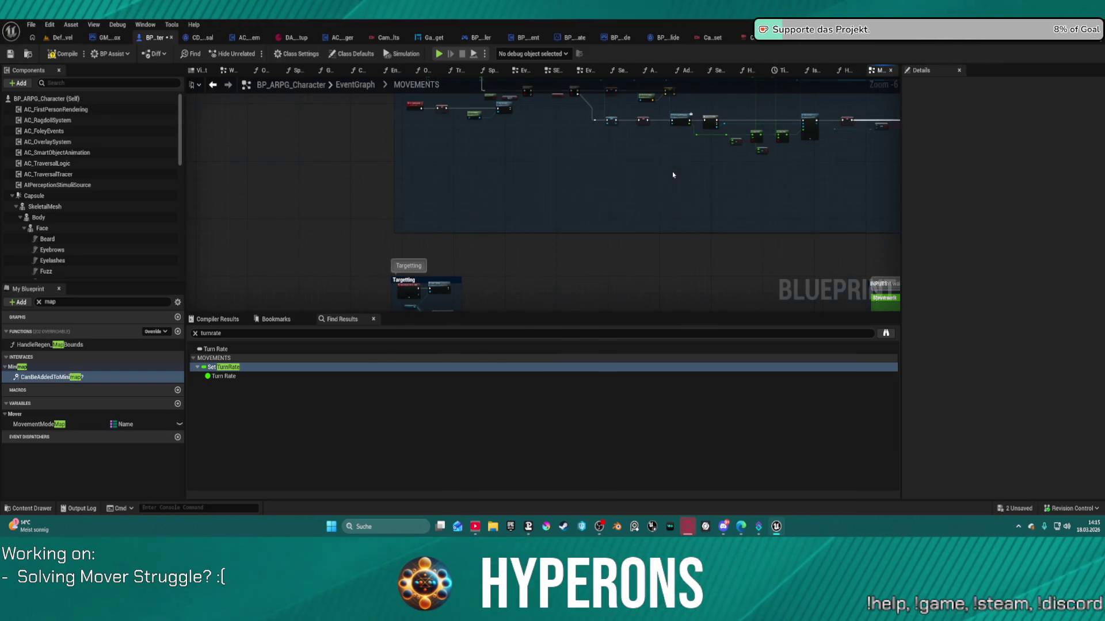
scroll(672, 172, "down", 2)
scroll(513, 153, "up", 5)
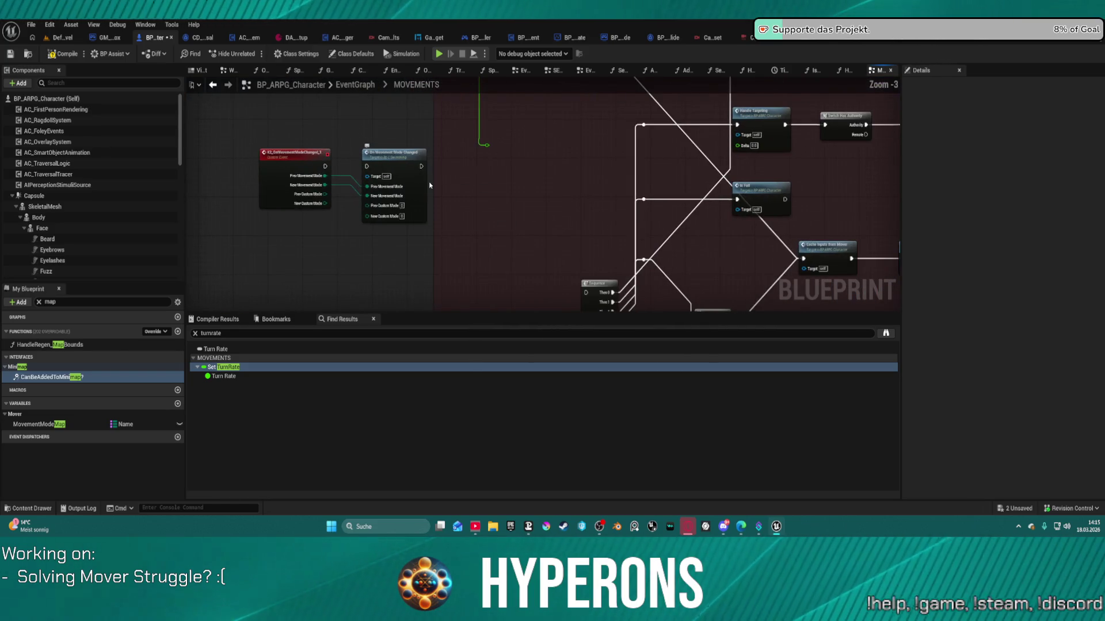
- Nudge the Print String node in the Flying in Zero-G group slightly lower
mouse_move(471, 183)
left_mouse_down()
mouse_move(499, 285)
mouse_move(399, 225)
left_mouse_up()
left_click_drag(337, 200, 337, 200)
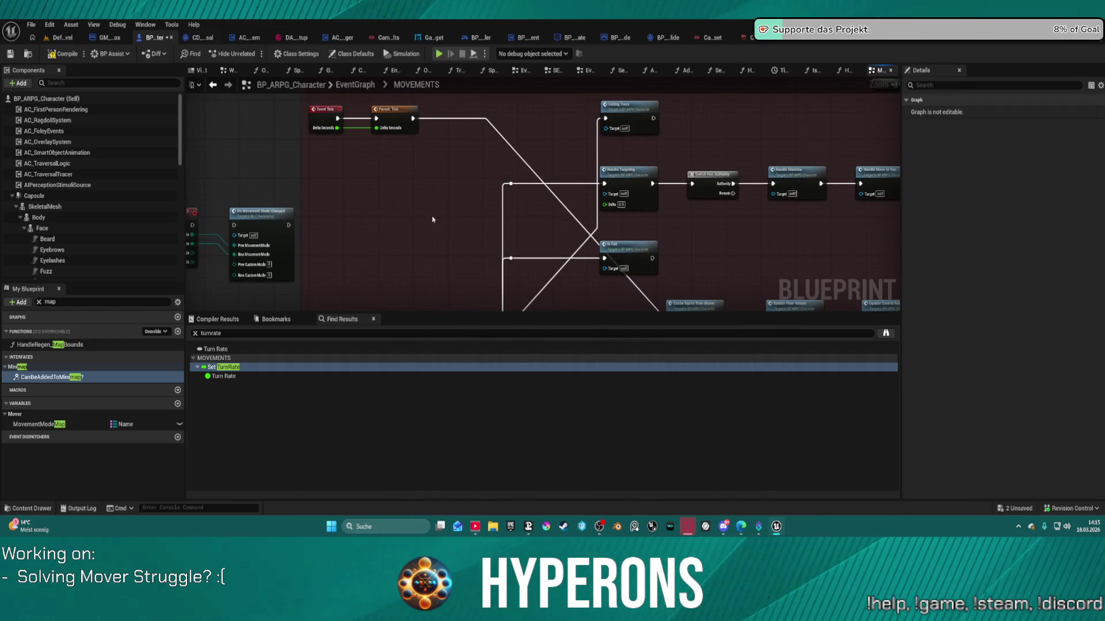
left_click_drag(533, 259, 325, 138)
left_click_drag(567, 245, 523, 362)
left_click_drag(489, 231, 550, 185)
mouse_move(609, 311)
left_mouse_down()
mouse_move(690, 168)
mouse_move(690, 122)
mouse_move(667, 141)
mouse_move(642, 135)
mouse_move(655, 110)
left_mouse_up()
scroll(637, 166, "down", 5)
scroll(637, 166, "down", 1)
scroll(405, 170, "up", 5)
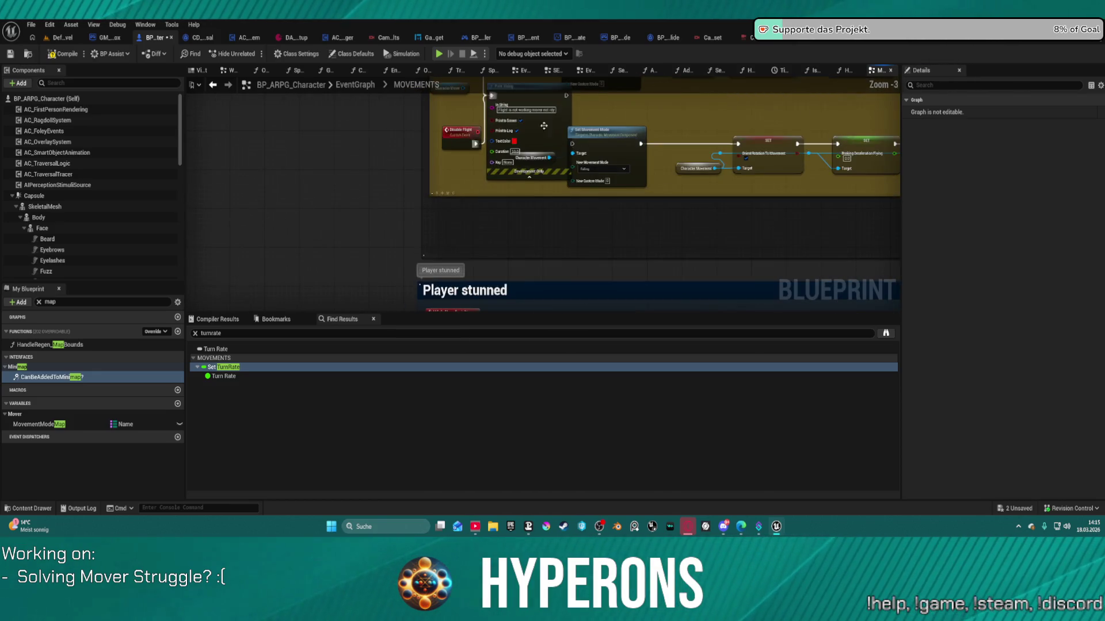
mouse_move(486, 181)
left_mouse_down()
mouse_move(506, 193)
mouse_move(481, 202)
mouse_move(494, 198)
left_mouse_up()
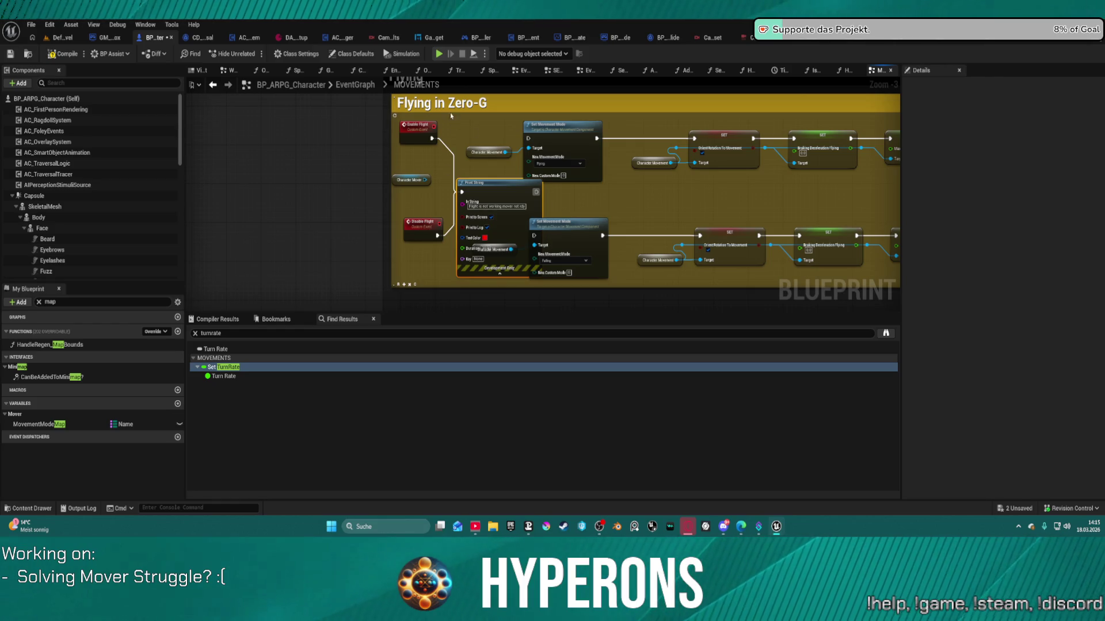
- Move up to the Player stunned group and select the SET Player Stunned node
left_click_drag(576, 189, 519, 134)
left_click(555, 258)
left_click_drag(556, 259, 630, 182)
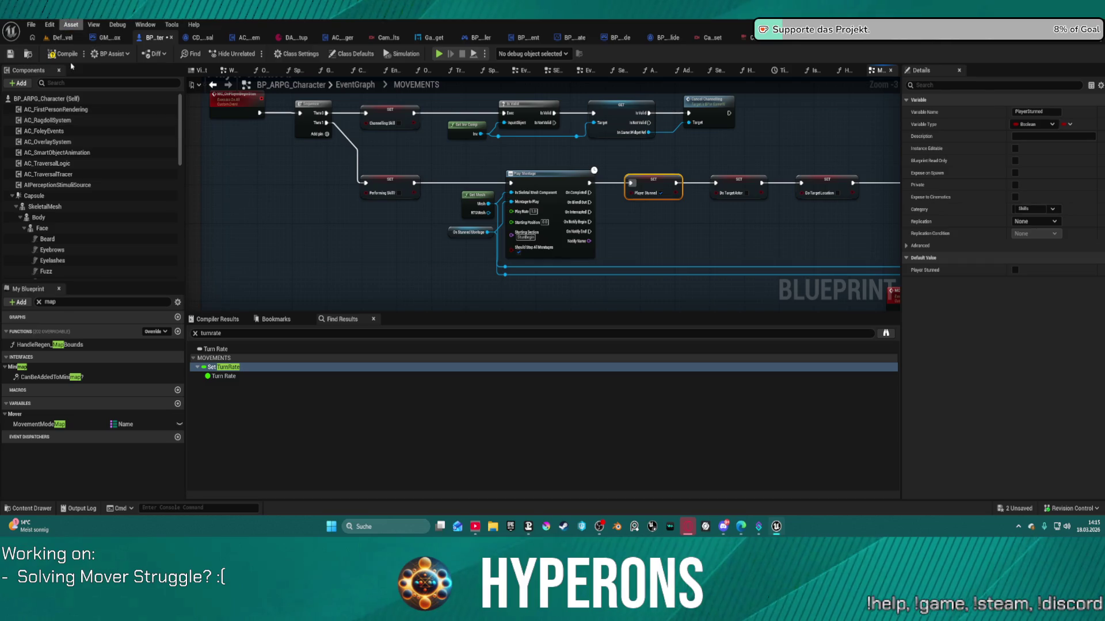
- Save the character Blueprint and open Map_Lobby0 from the level editor's Recent Levels
left_click(31, 24)
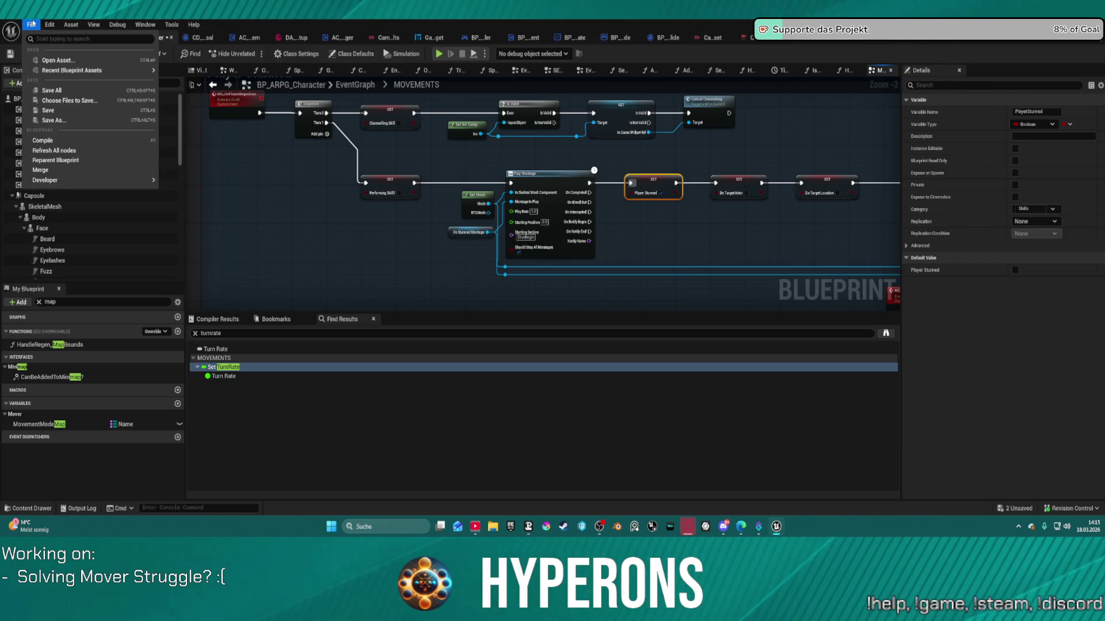
left_click(28, 27)
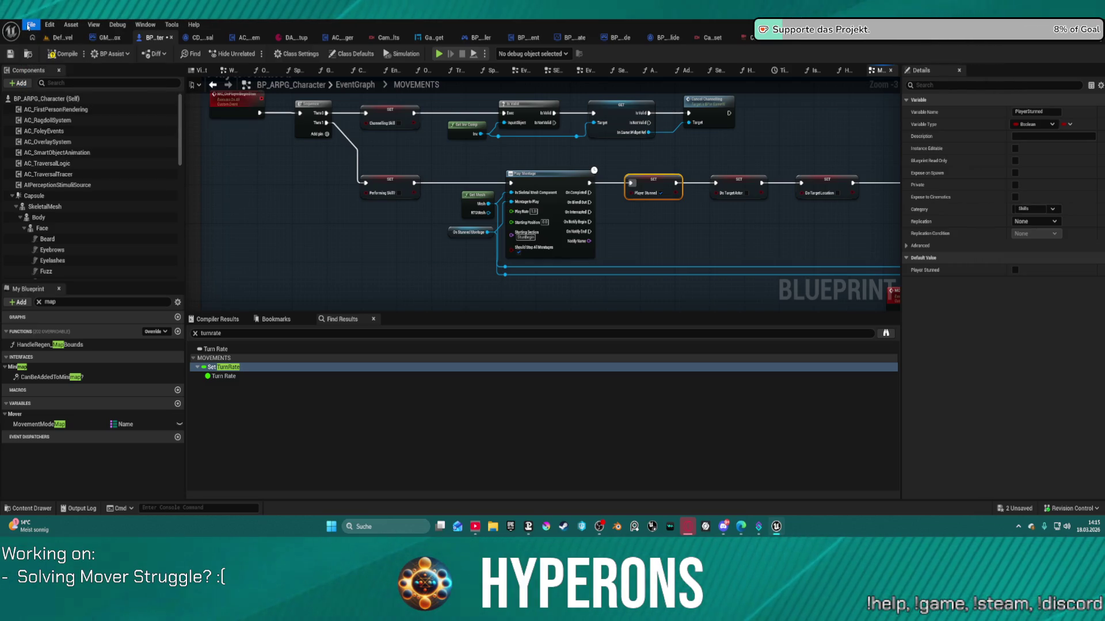
left_click(54, 38)
left_click(31, 24)
mouse_move(114, 90)
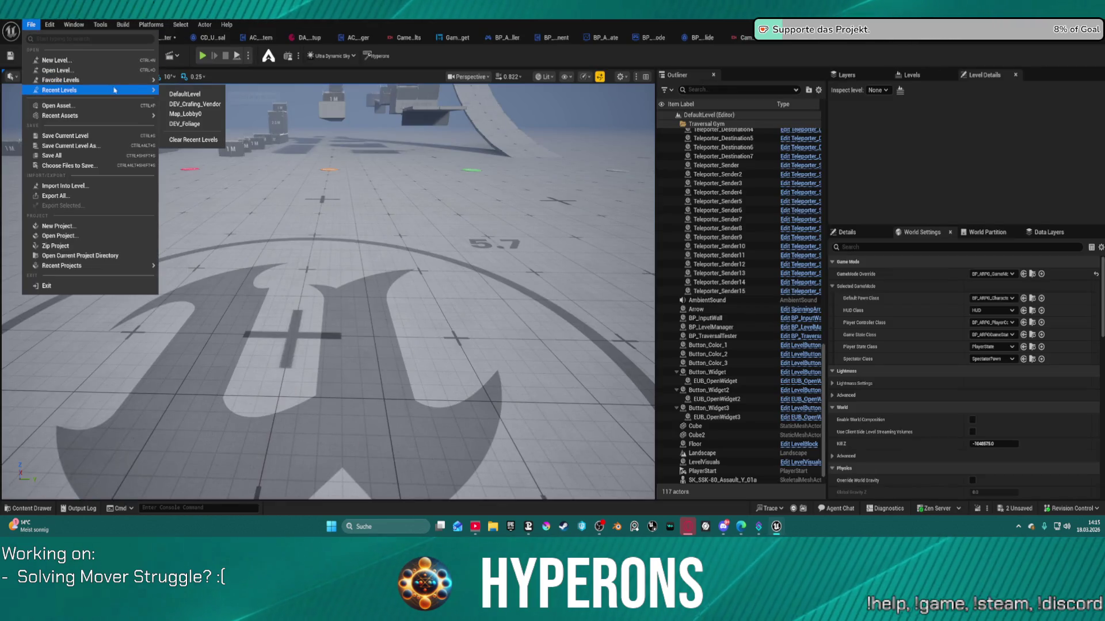
left_click(201, 114)
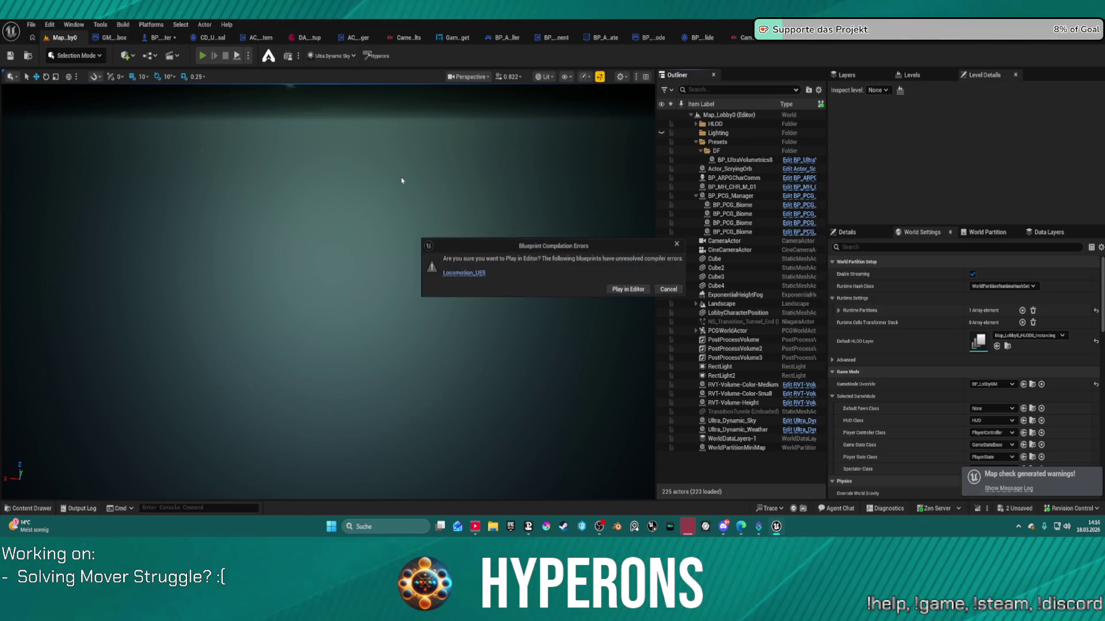
- Play Map_Lobby0 despite compile errors and start a new game with the second saved character
left_click(643, 290)
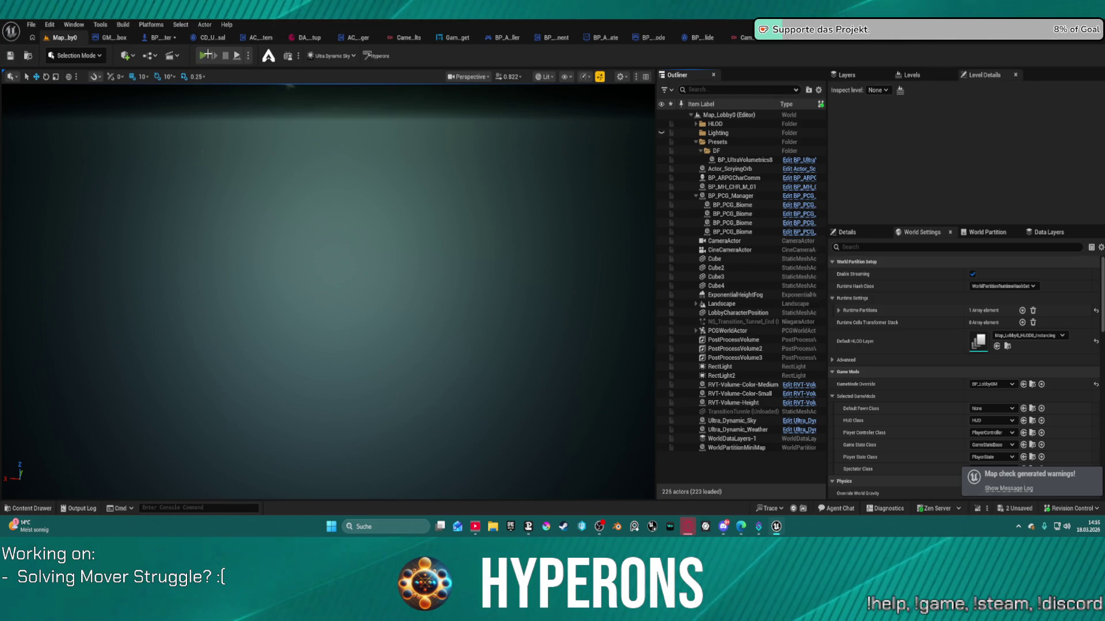
left_click(207, 56)
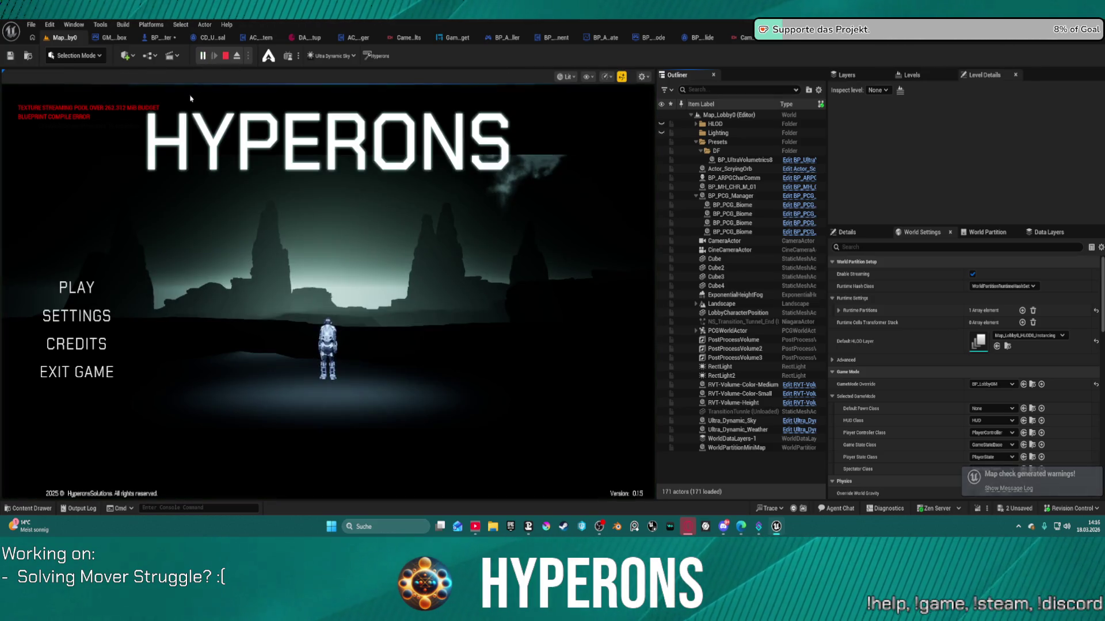
left_click(76, 287)
left_click(215, 298)
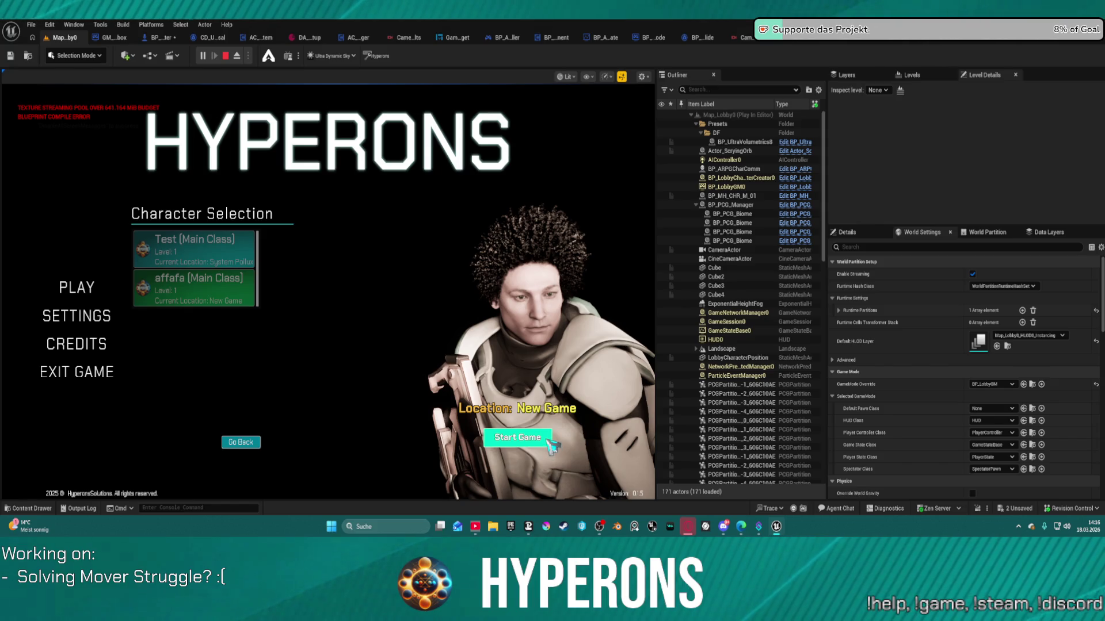
left_click(547, 441)
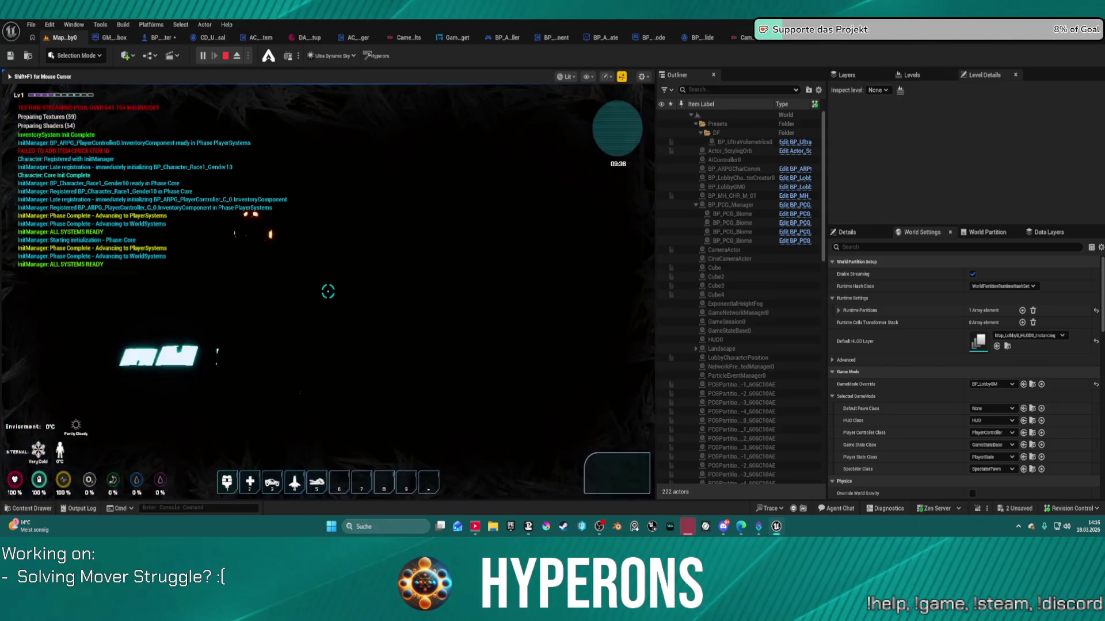
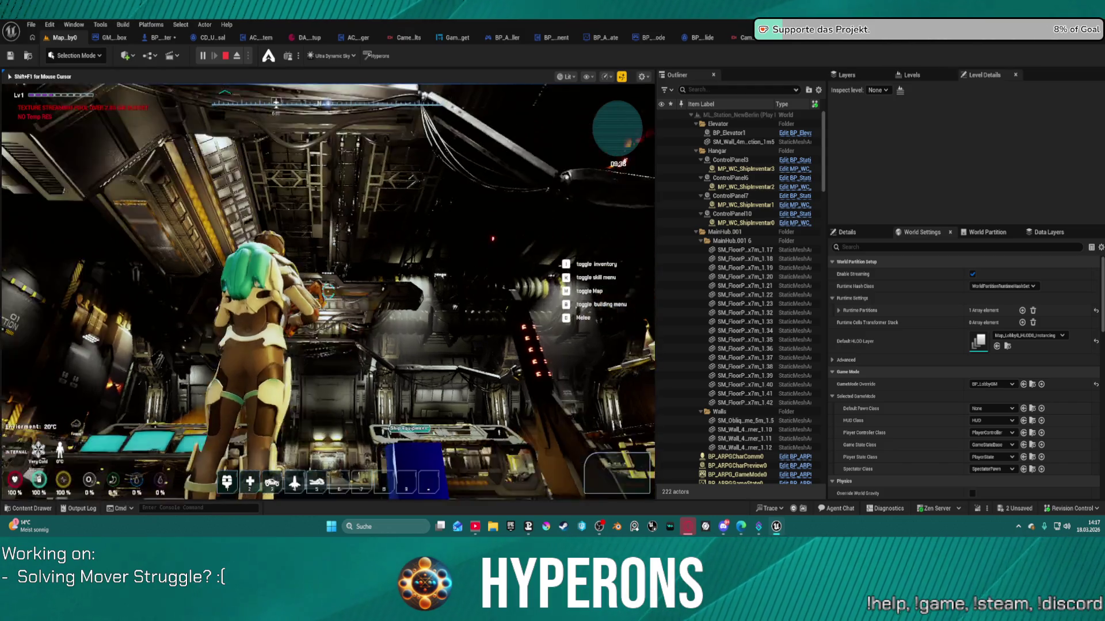
- Circle the character around the blue cube with WASD and E to test its turning, then walk up to it
key("s")
key("a")
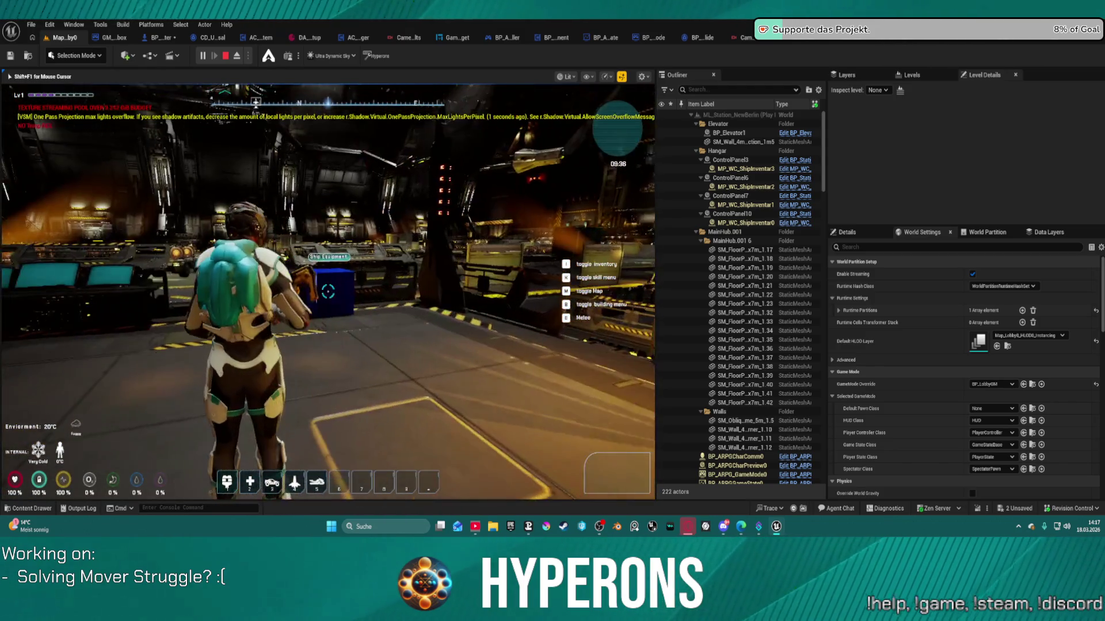
key("d")
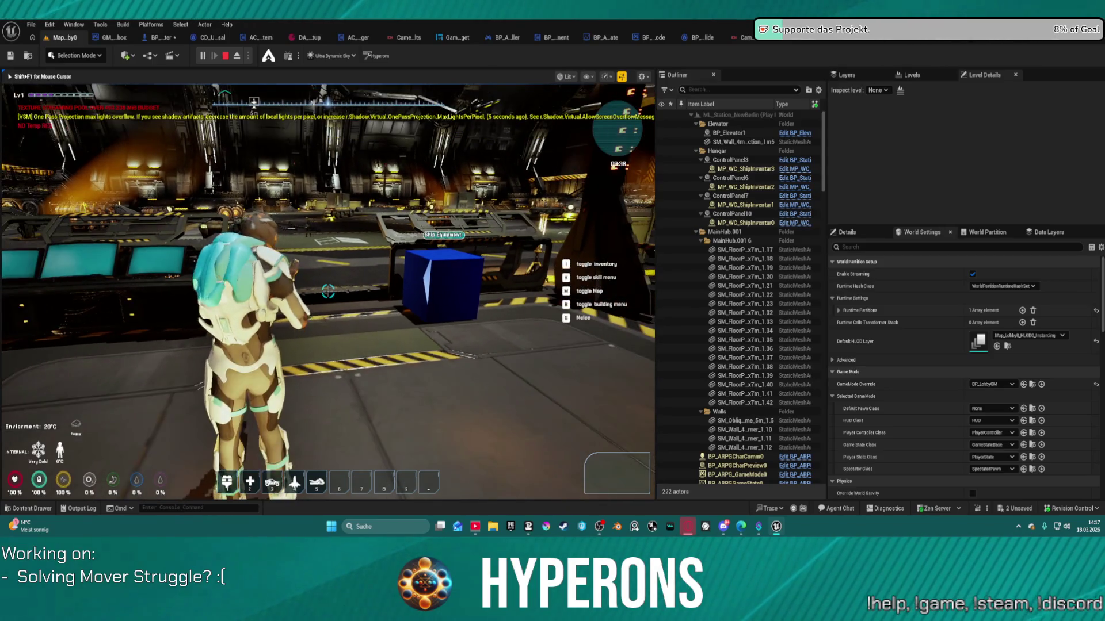
key("s")
key("e")
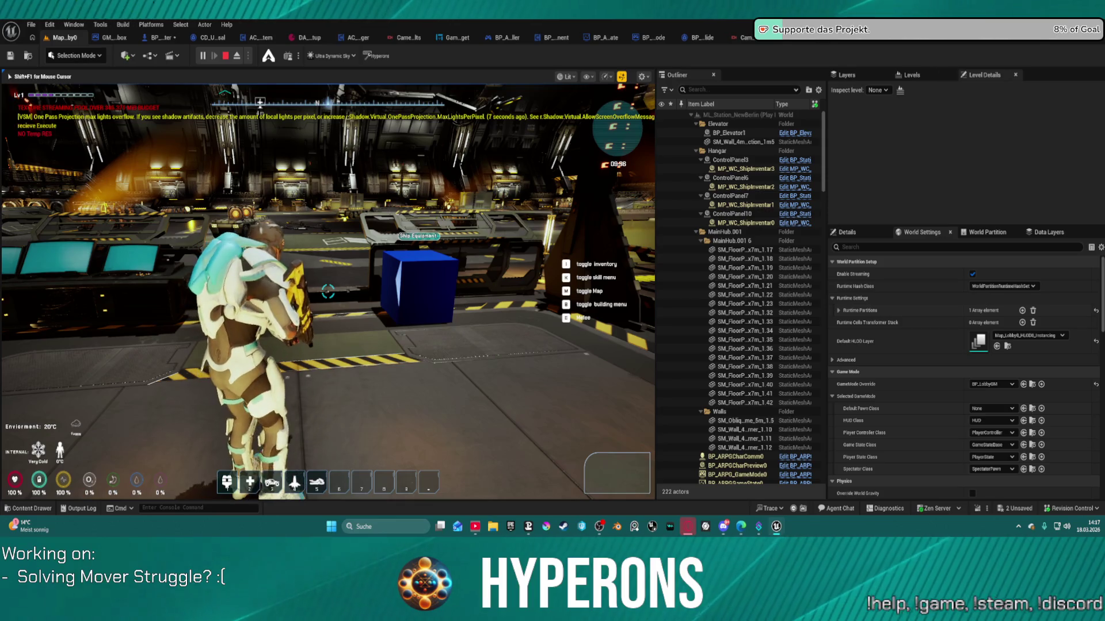
key("w")
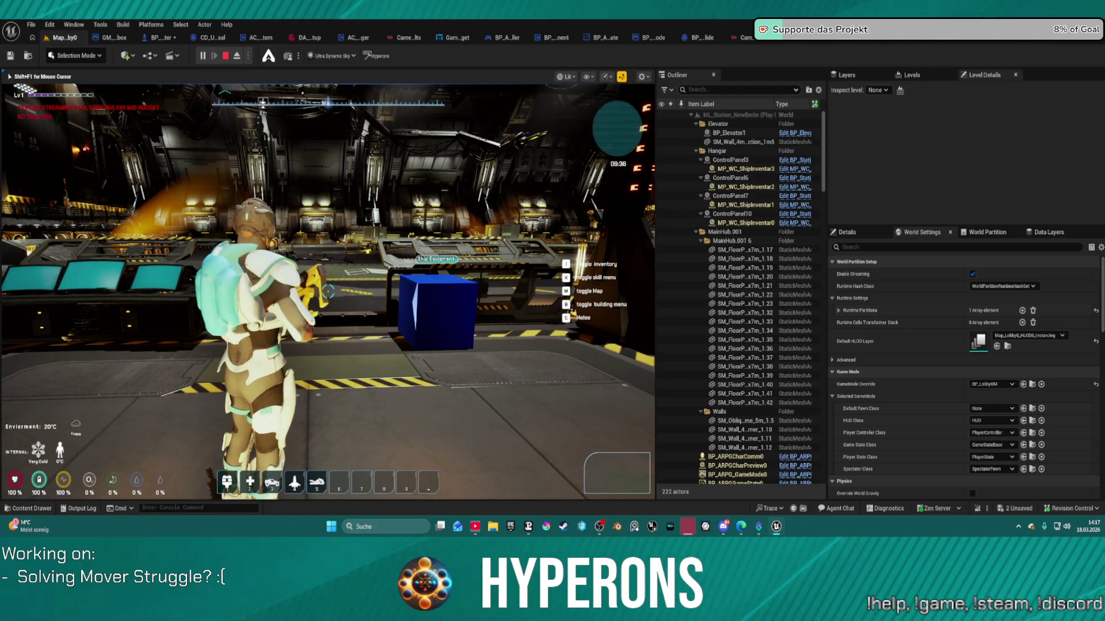
key("super")
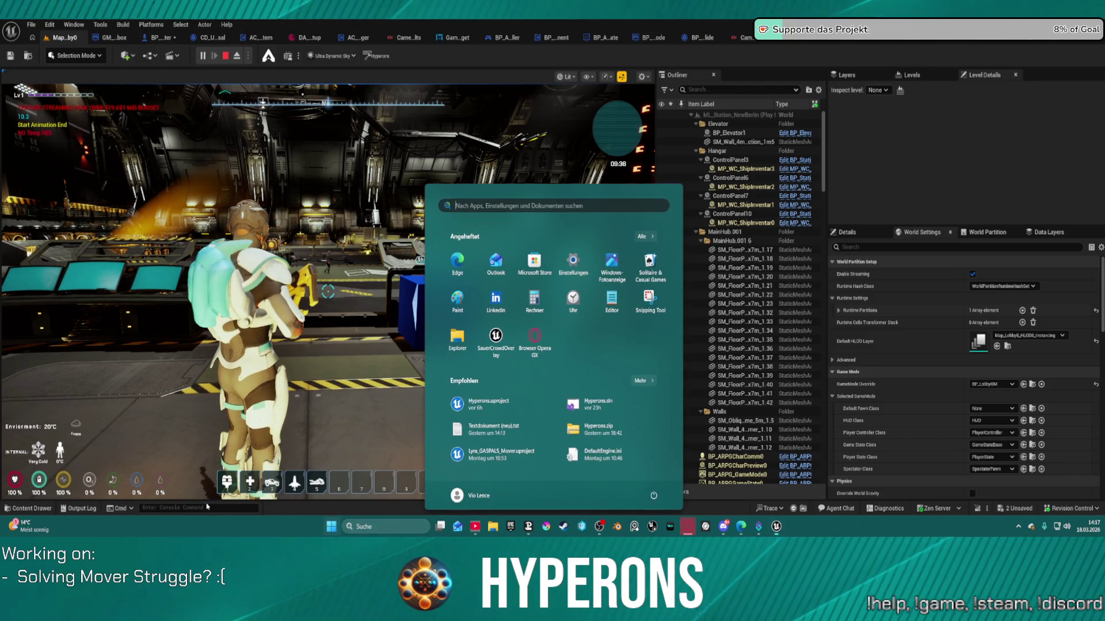
- Rerun DDCvar.DrawCharacterDebugShapes 1 from the console history
left_click(207, 507)
key("Up")
key("Up")
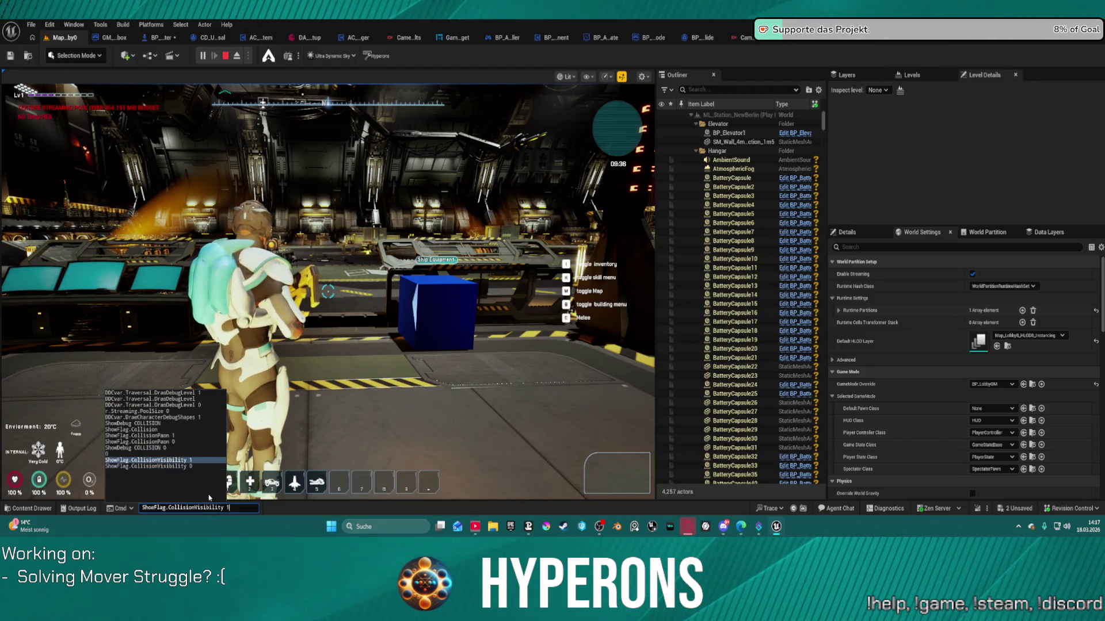
key("Up")
key("Up")
key("Up")
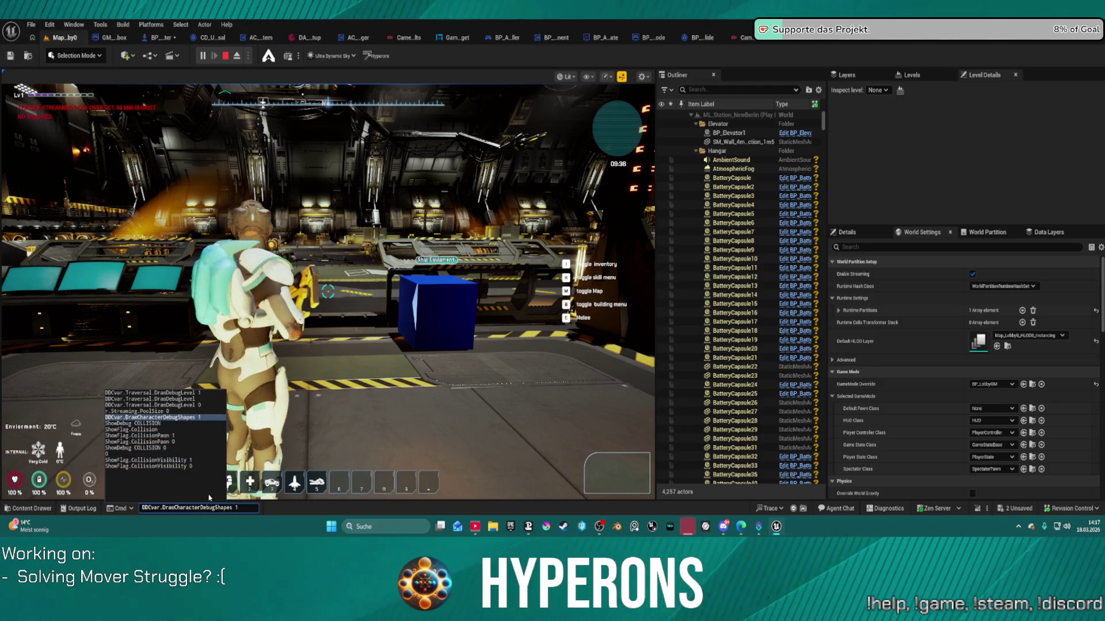
key("Return")
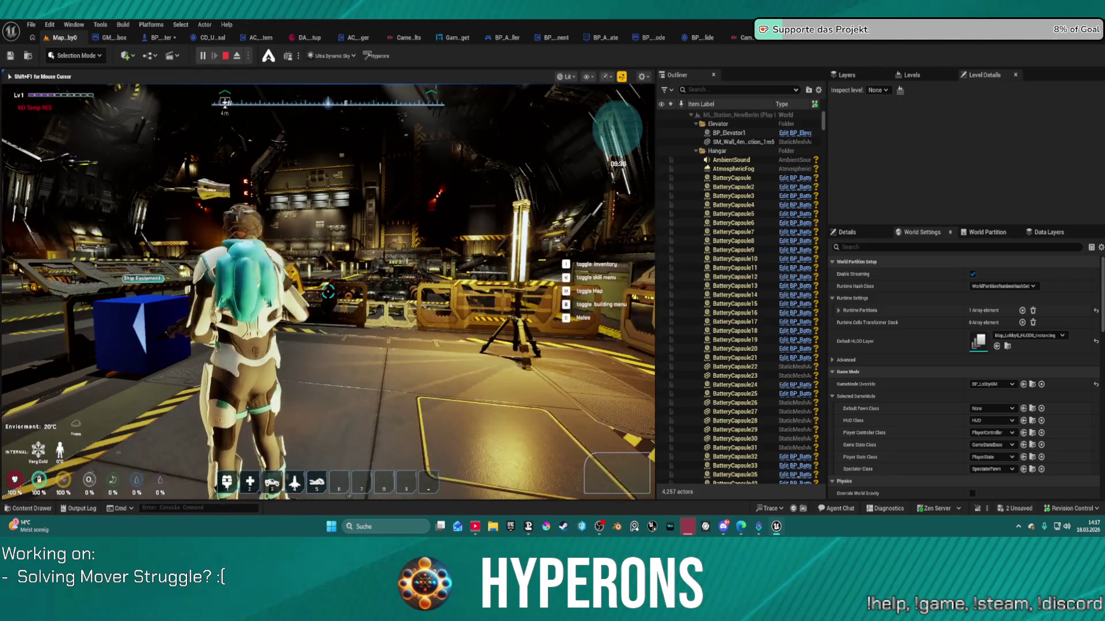
- Run the character past the cube and across the hangar floor up to the vehicles
key("w")
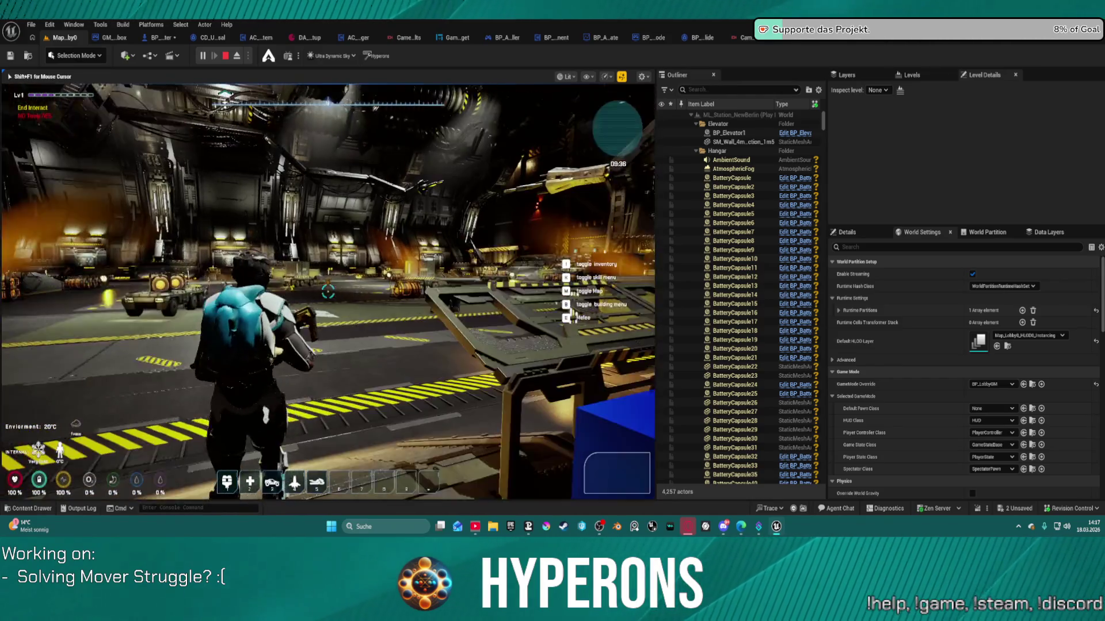
key("w")
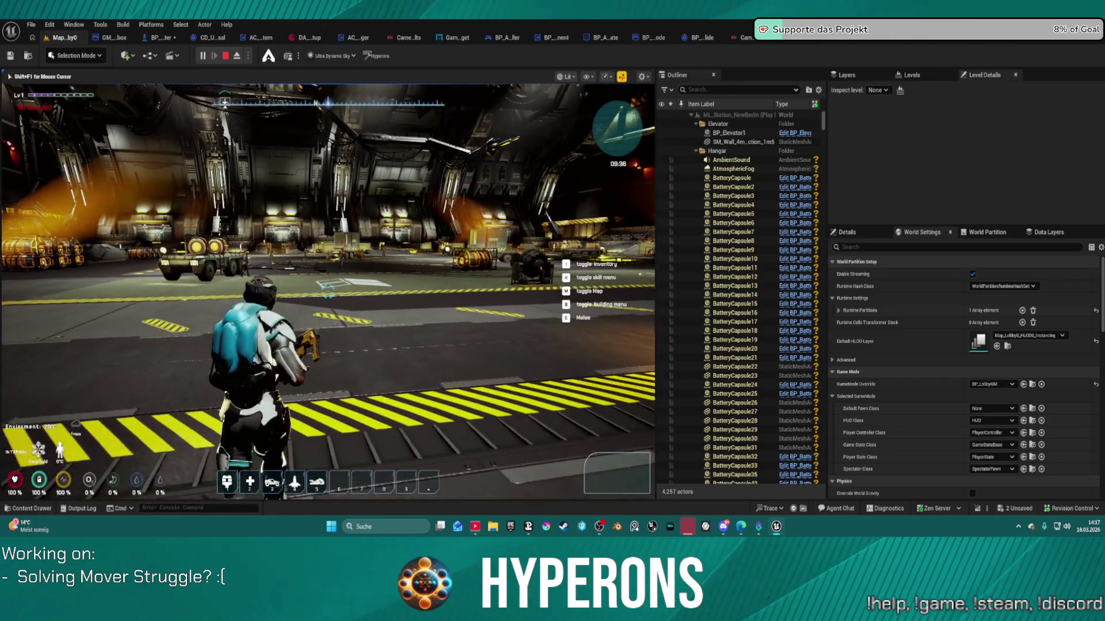
key("w")
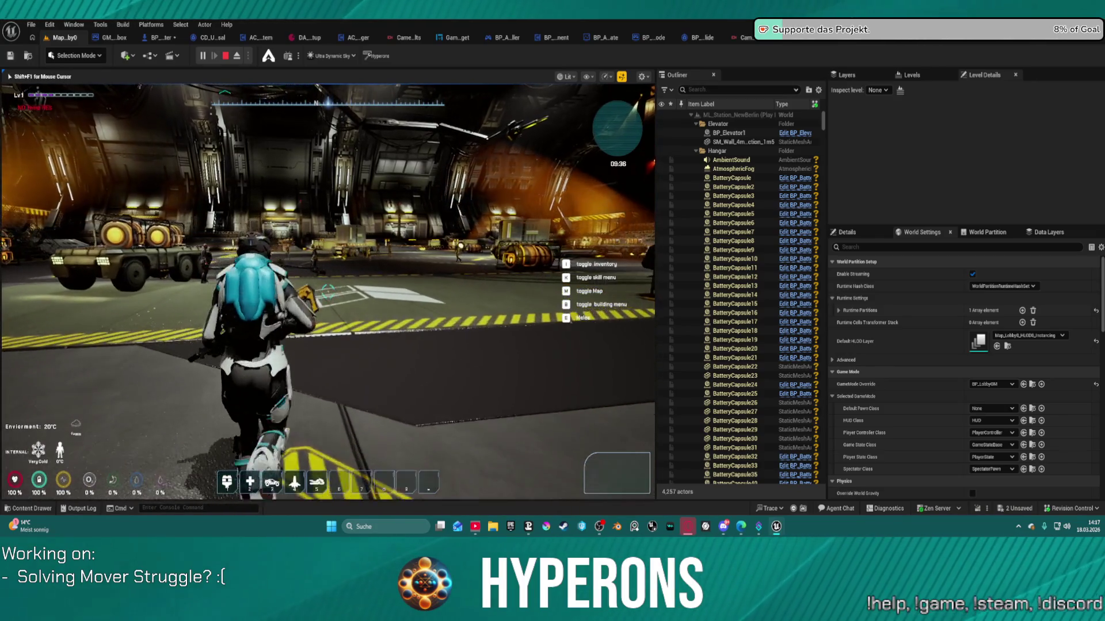
key("w")
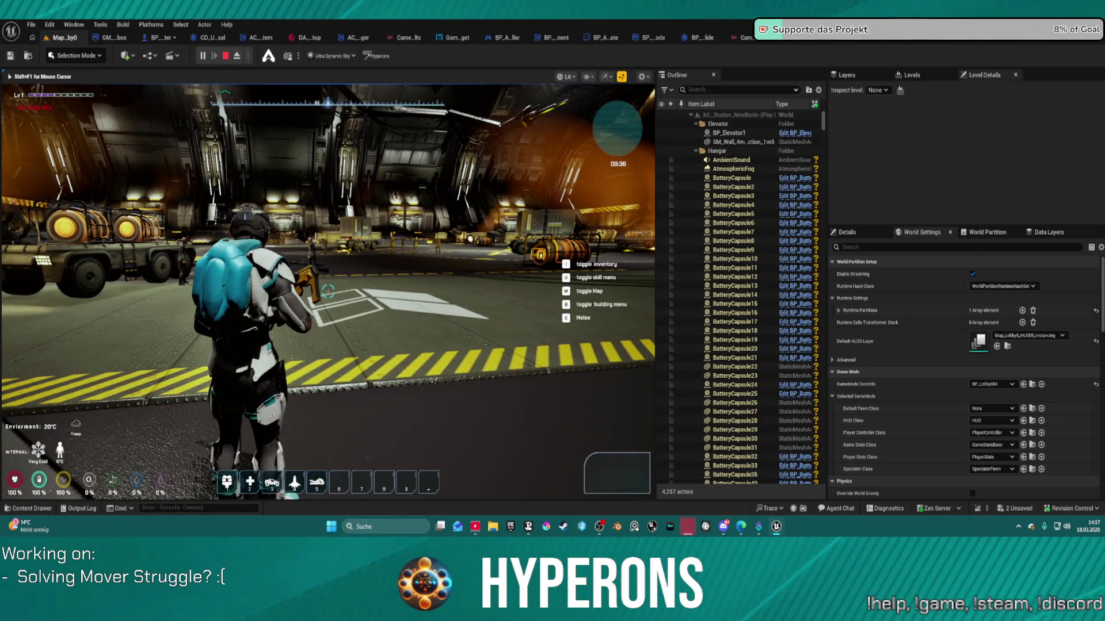
key("w")
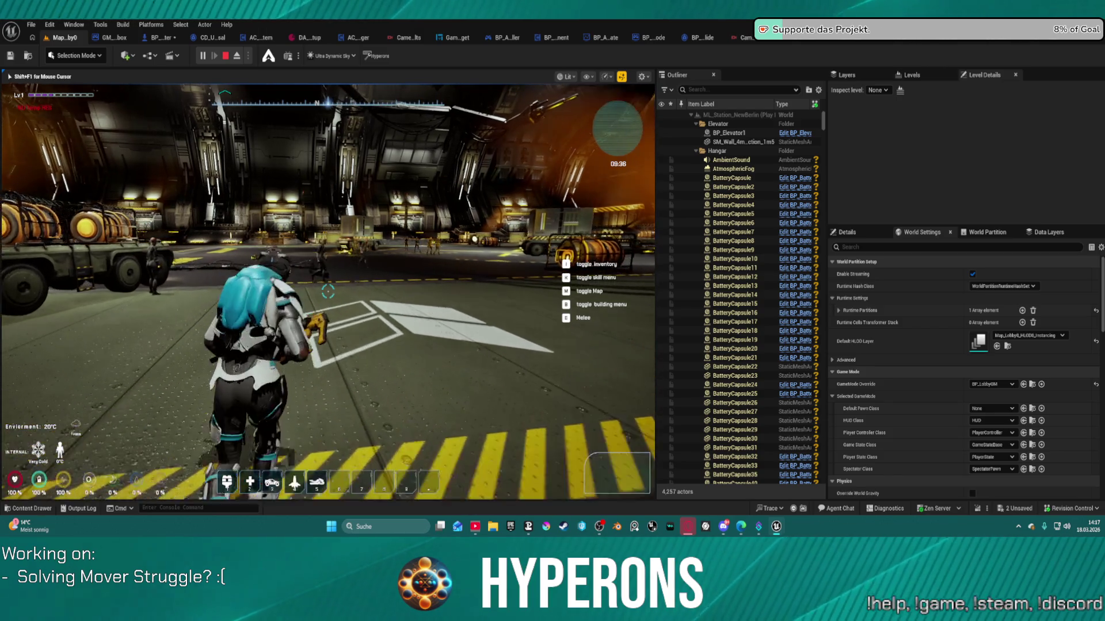
key("w")
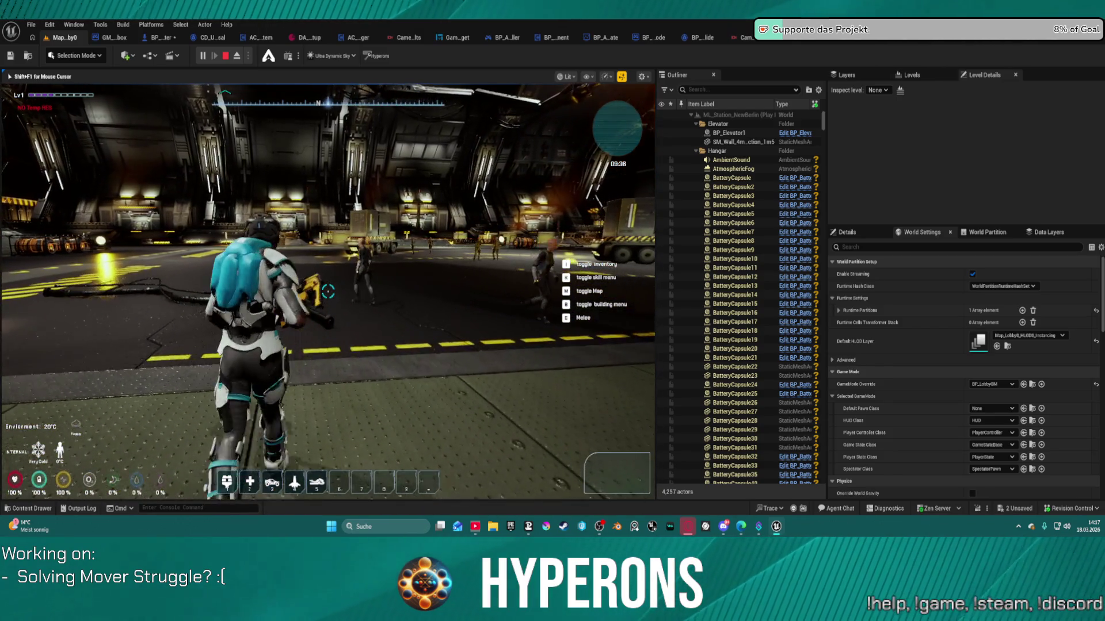
key("w")
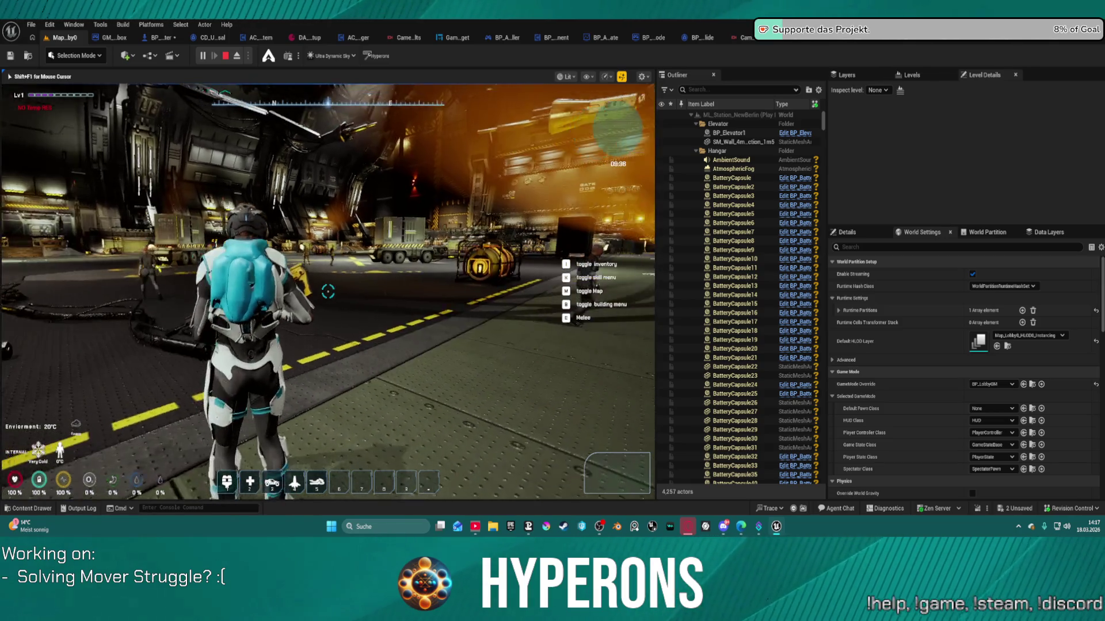
key("w")
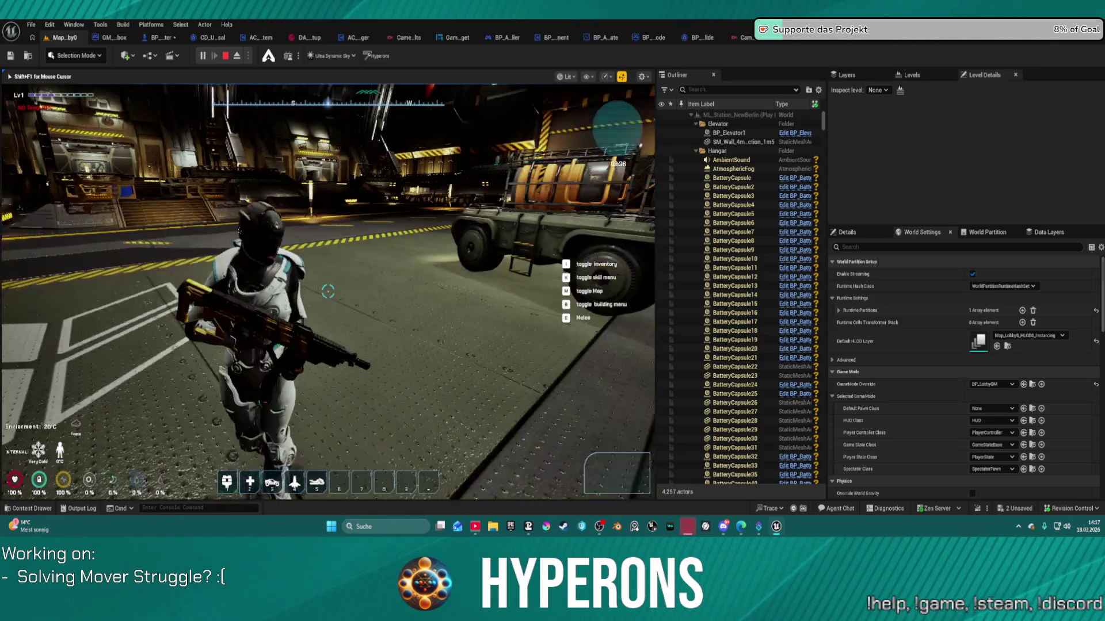
key("w")
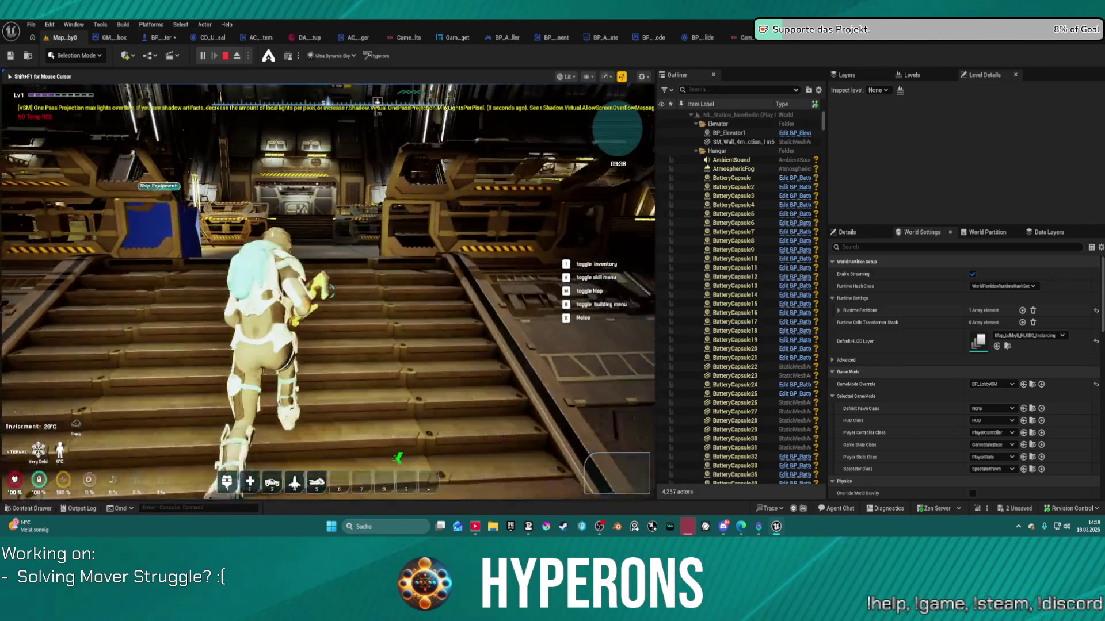
- Take the character toward the hangar door, up the stairs and along the walkway, then stop play
key("w")
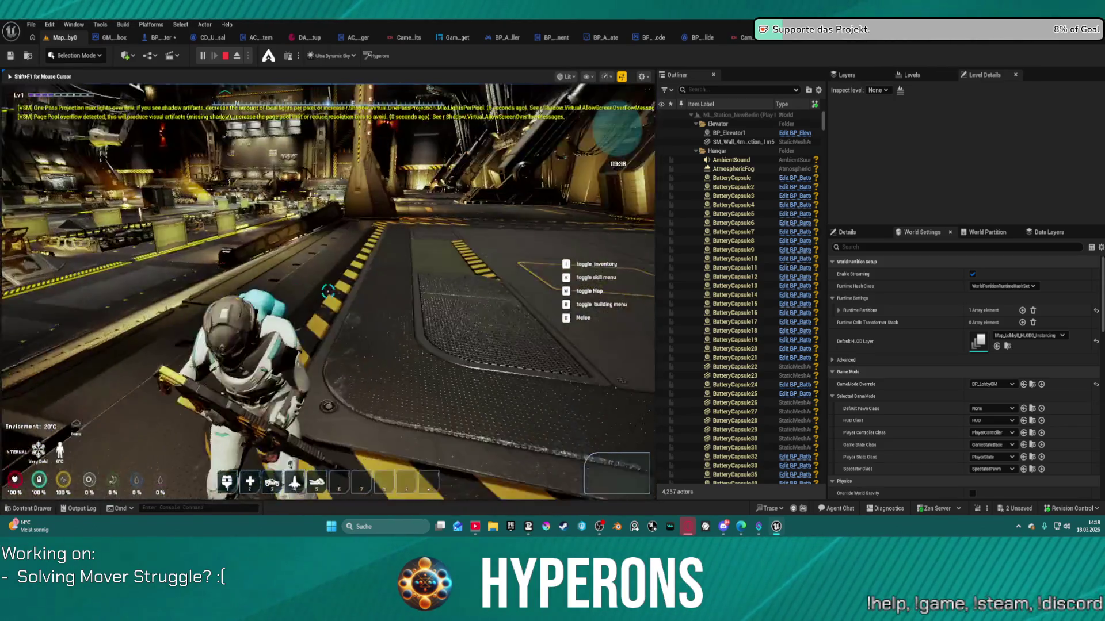
key("w")
key("w")
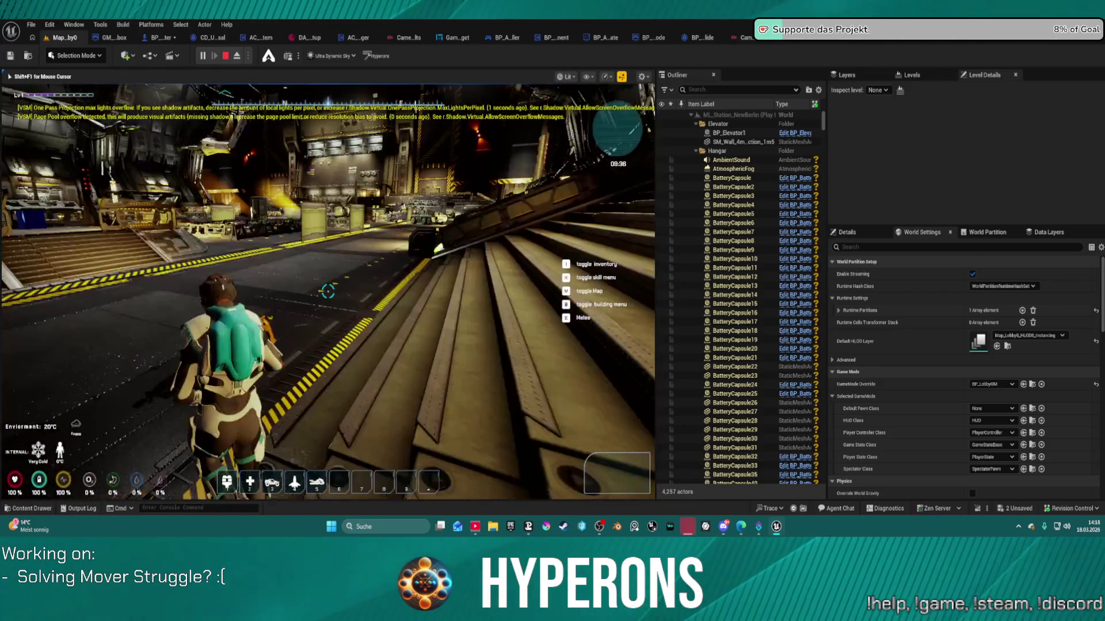
key("w")
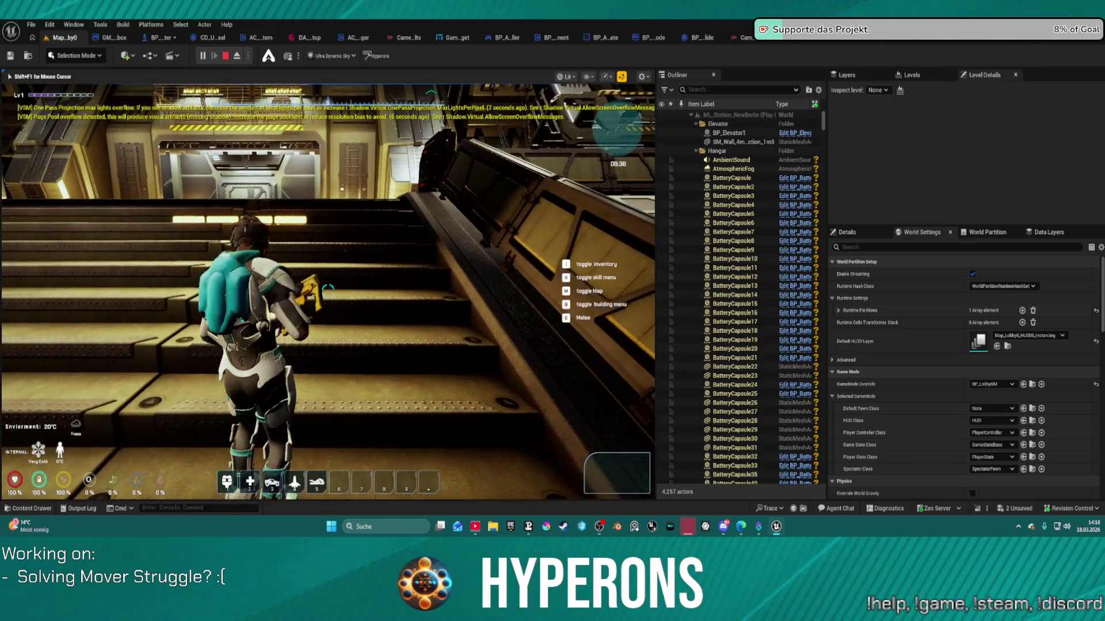
key("w")
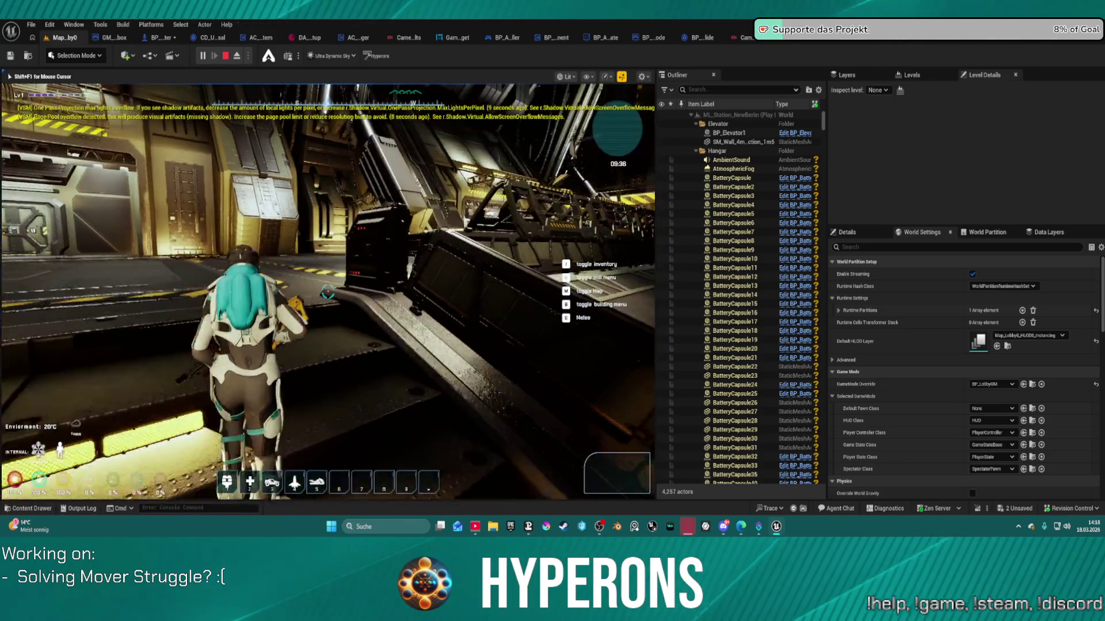
key("w")
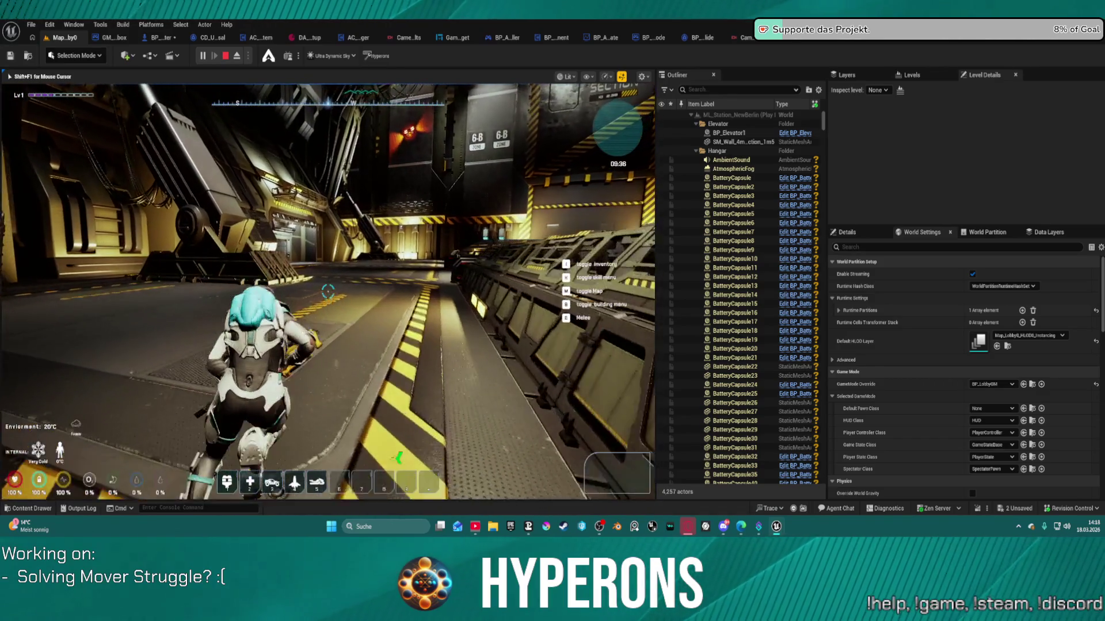
key("w")
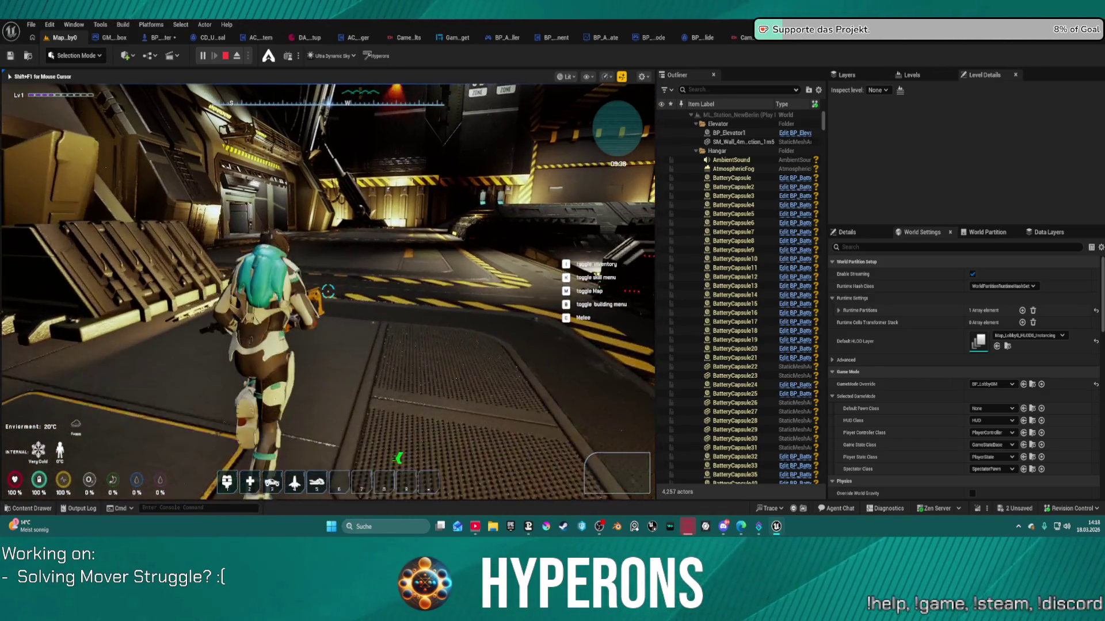
key("Escape")
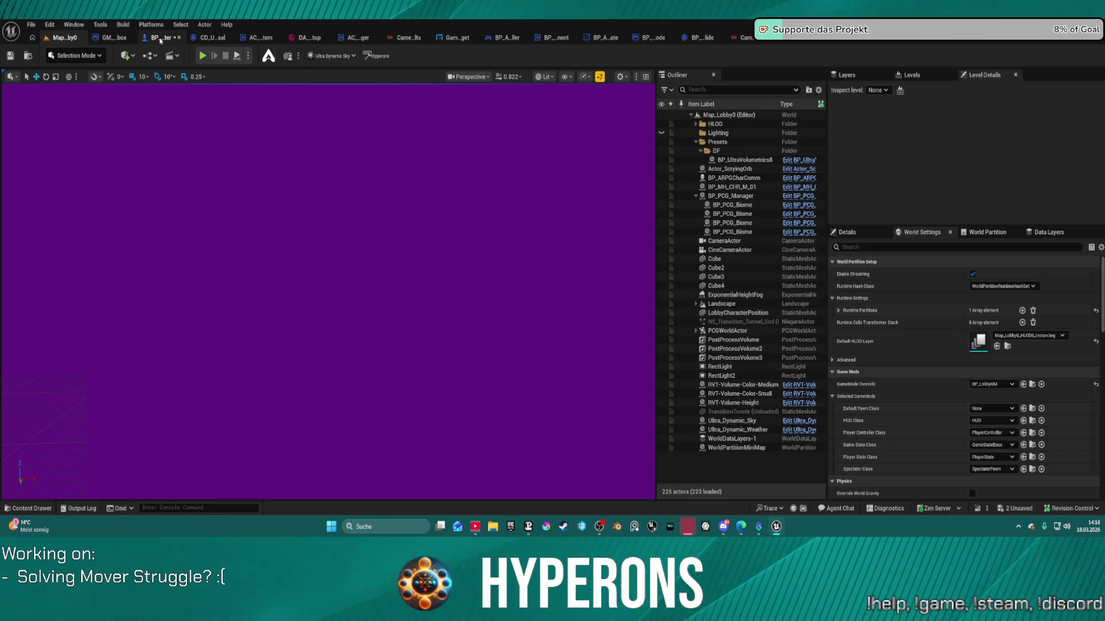
- Navigate the BP_ARPG_Character graph past the Targetting and Sprint groups to the IA_Move SET and Calculate nodes
left_click(160, 38)
scroll(473, 227, "down", 5)
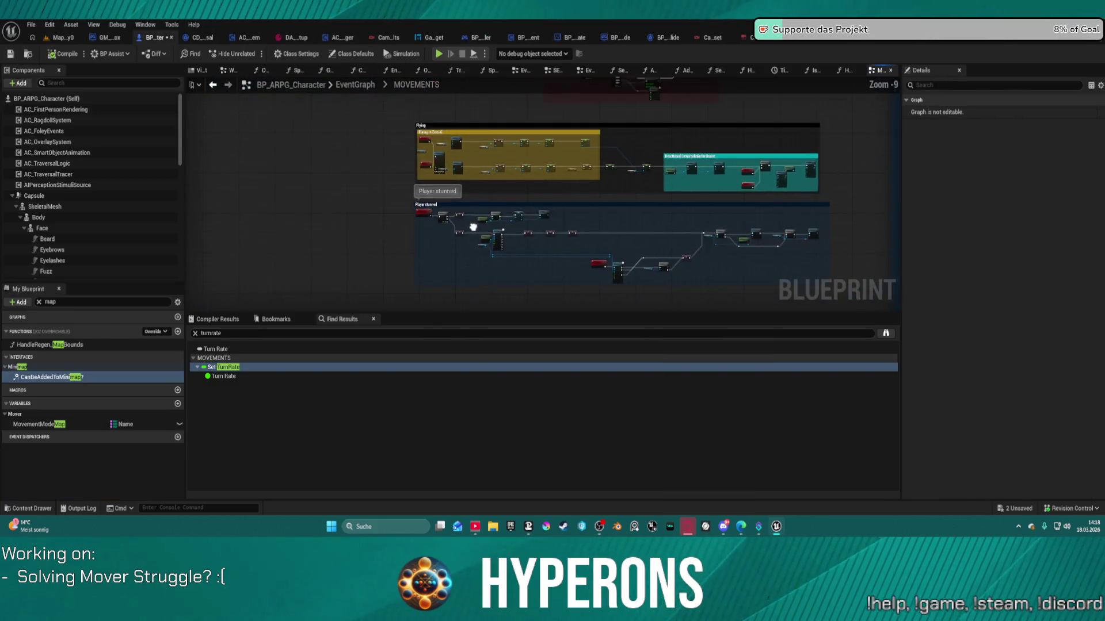
left_click_drag(473, 227, 461, 141)
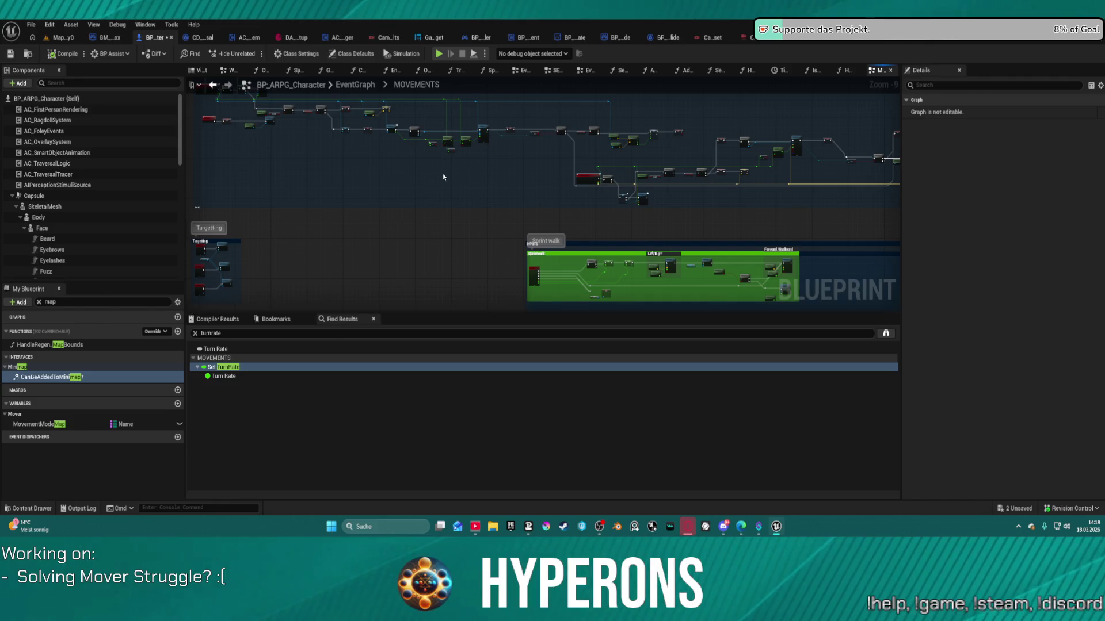
left_click_drag(443, 177, 563, 258)
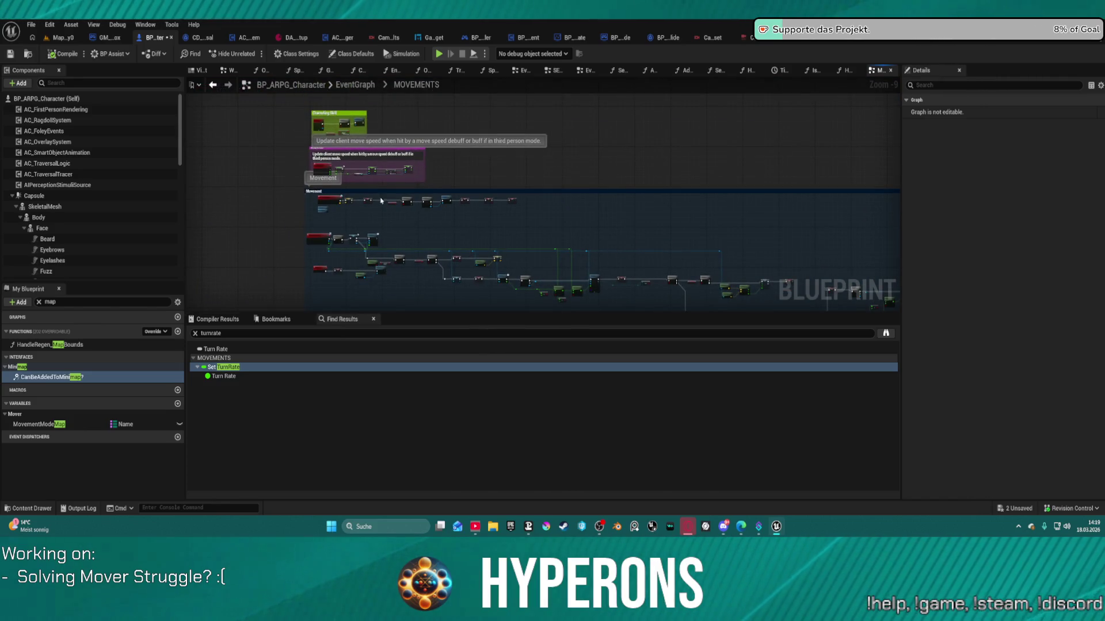
scroll(381, 200, "up", 5)
scroll(373, 219, "down", 3)
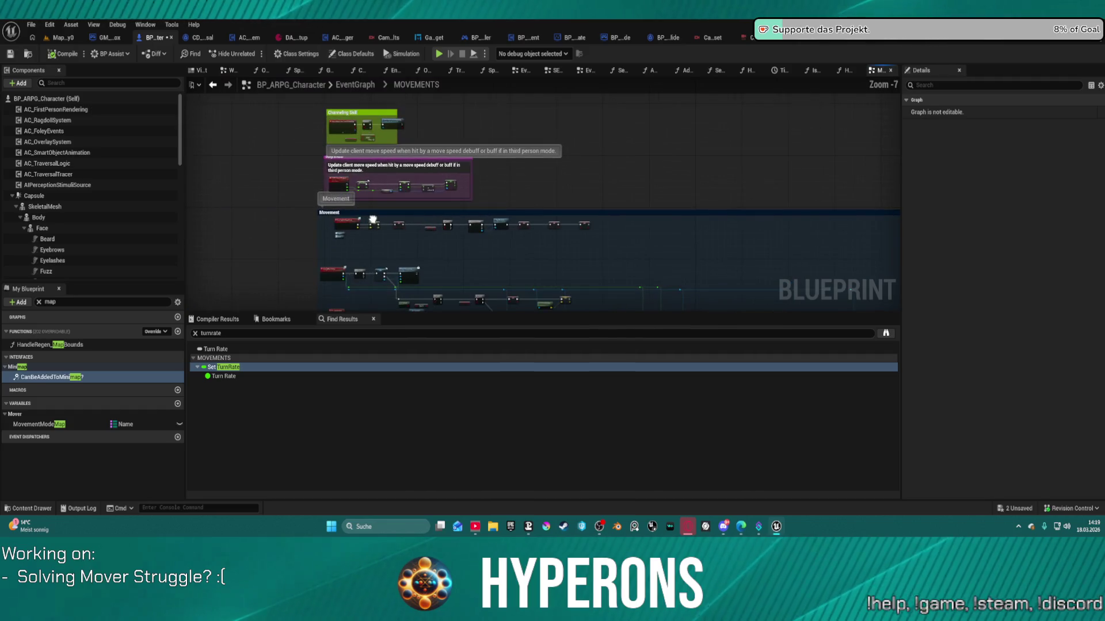
left_click_drag(373, 220, 366, 86)
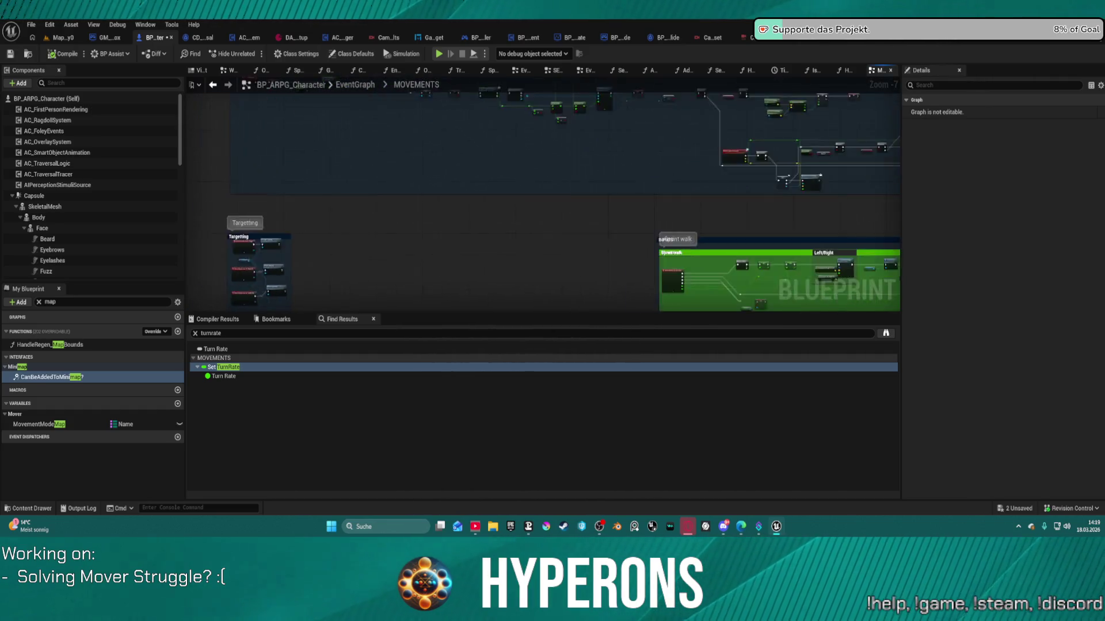
mouse_move(659, 239)
left_mouse_down()
mouse_move(535, 105)
mouse_move(345, 125)
left_mouse_up()
scroll(581, 211, "up", 7)
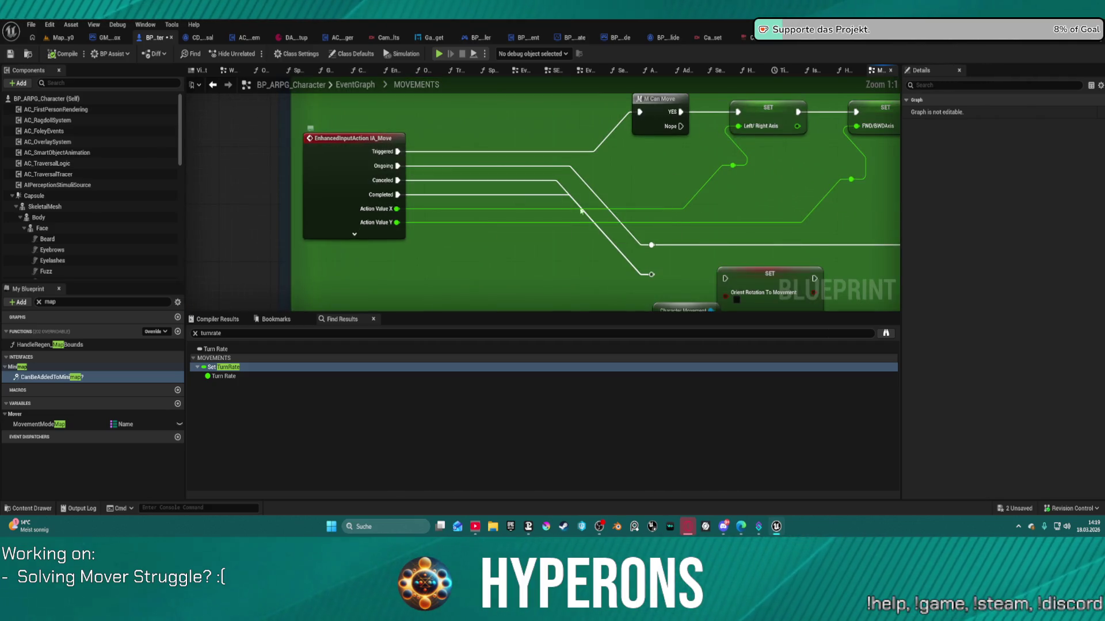
scroll(581, 211, "down", 1)
mouse_move(582, 211)
left_mouse_down()
mouse_move(470, 187)
mouse_move(427, 162)
left_mouse_up()
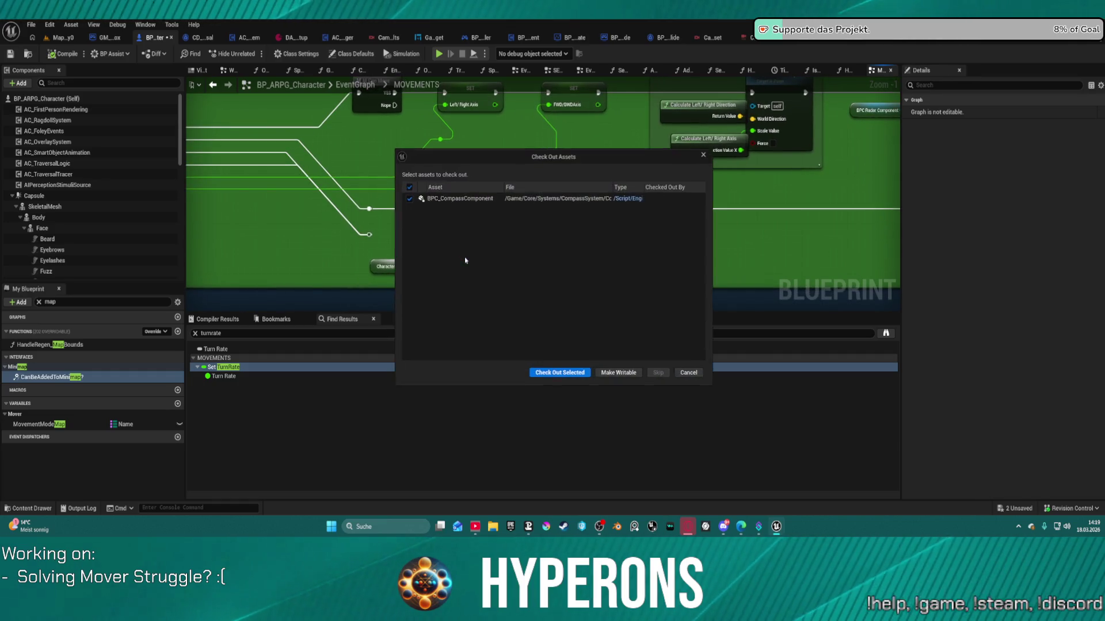
- Dismiss the check-out prompt and delete the SET Orient Rotation To Movement and Character Movement nodes
left_click(680, 374)
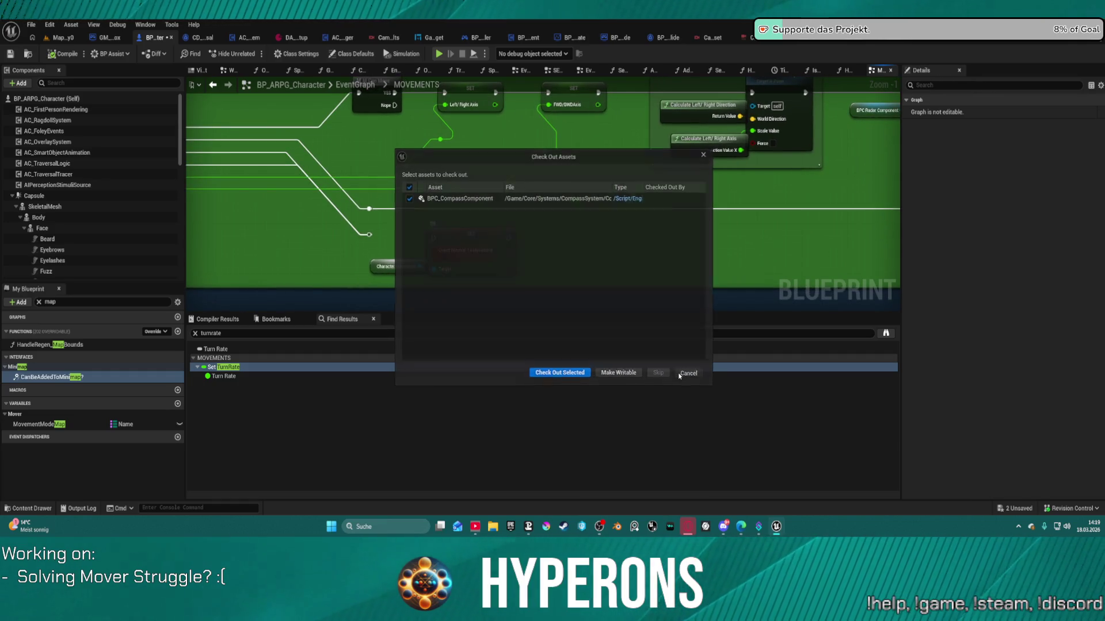
left_click_drag(422, 231, 516, 276)
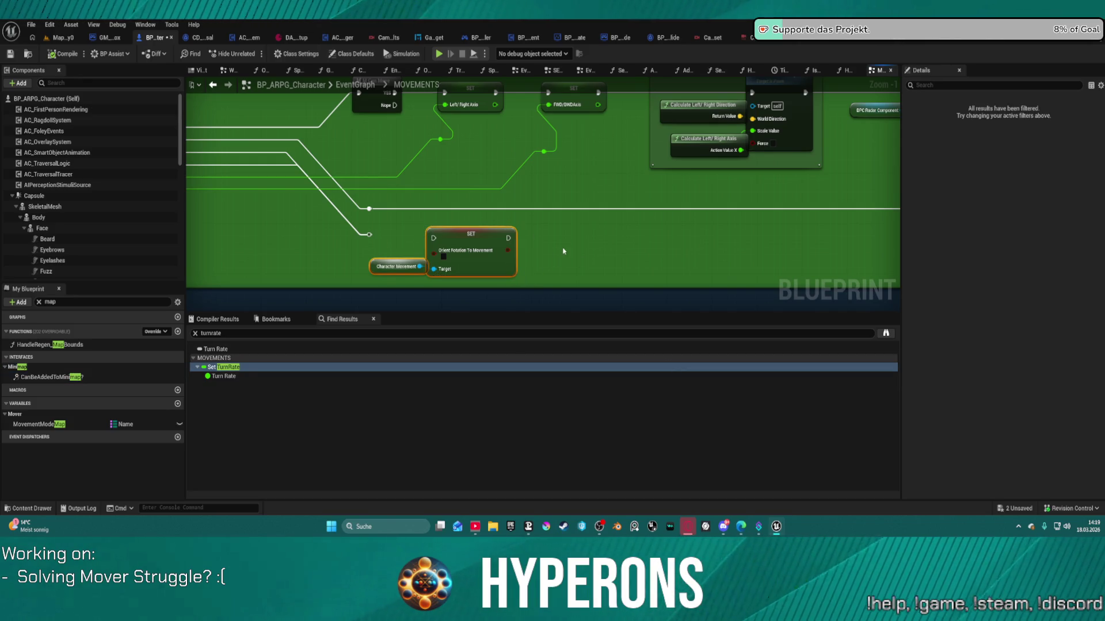
key("Delete")
- Move to the Forward/Backward section and open the CalculateFWD/BWDDirection function
scroll(460, 250, "down", 1)
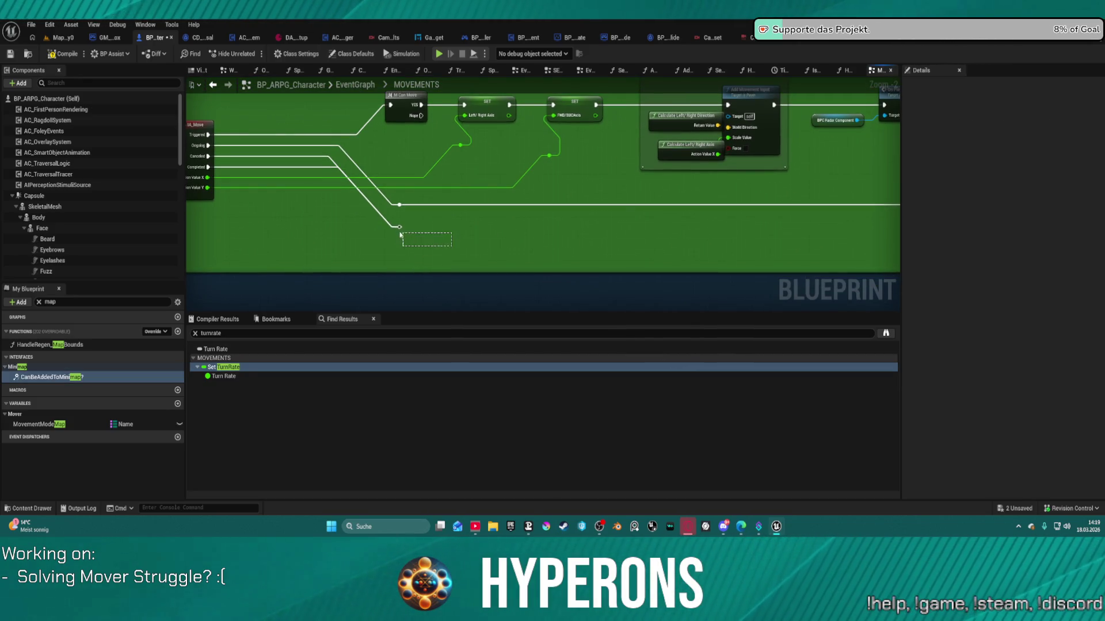
left_click_drag(834, 230, 211, 259)
left_click_drag(374, 189, 389, 189)
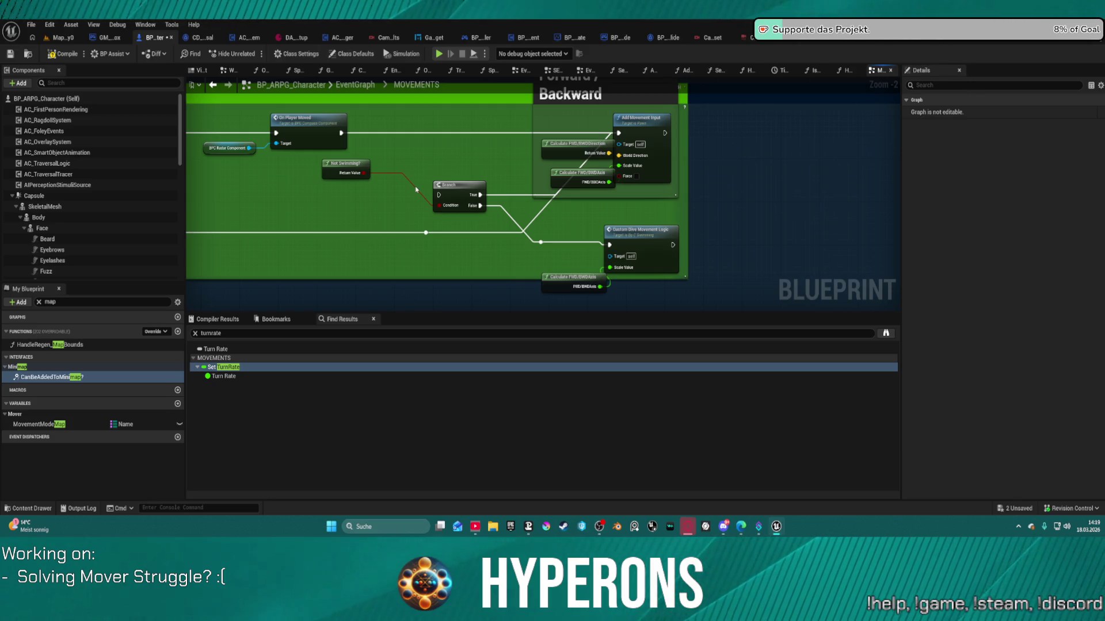
double_click(557, 149)
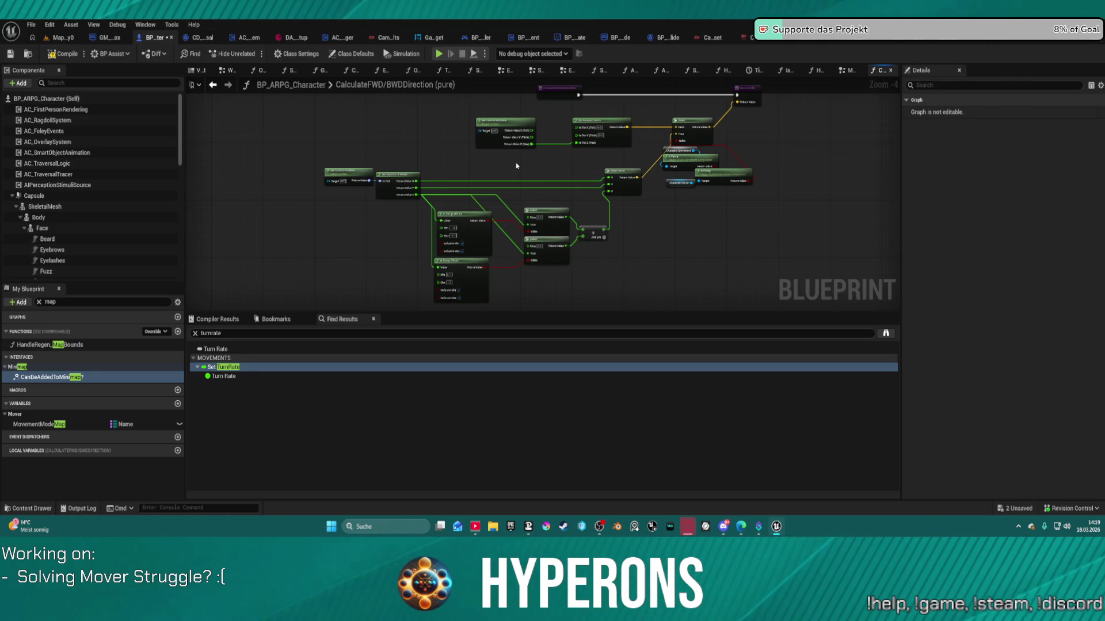
- Delete the old Character Movement Is Flying check in CalculateFWD/BWDDirection and go back to MOVEMENTS
scroll(742, 172, "up", 5)
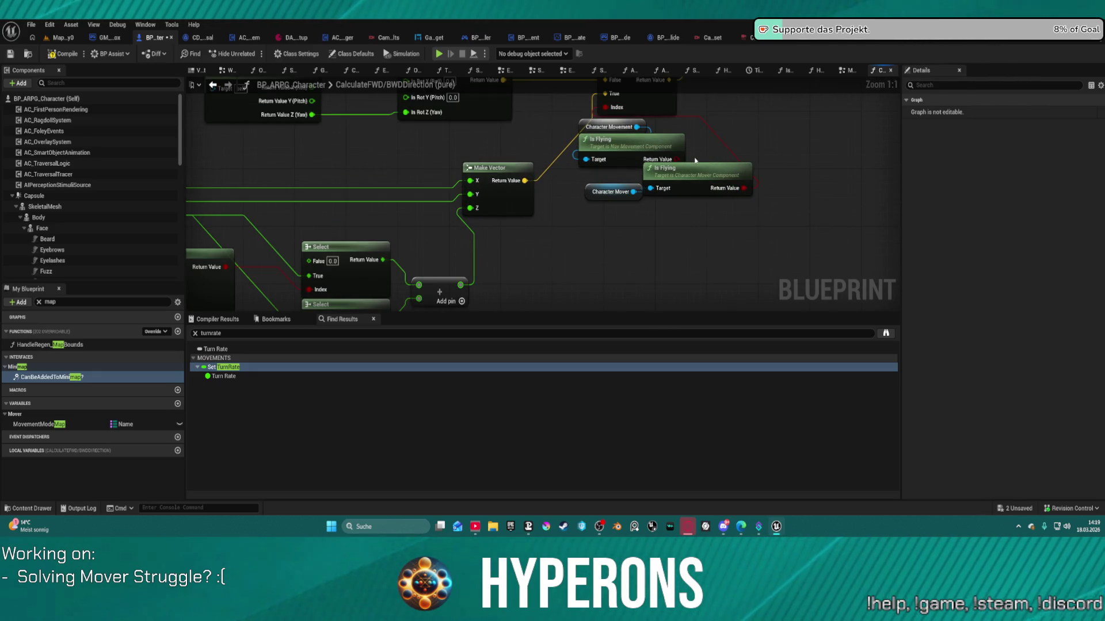
left_click_drag(695, 161, 576, 118)
key("Delete")
scroll(601, 164, "down", 4)
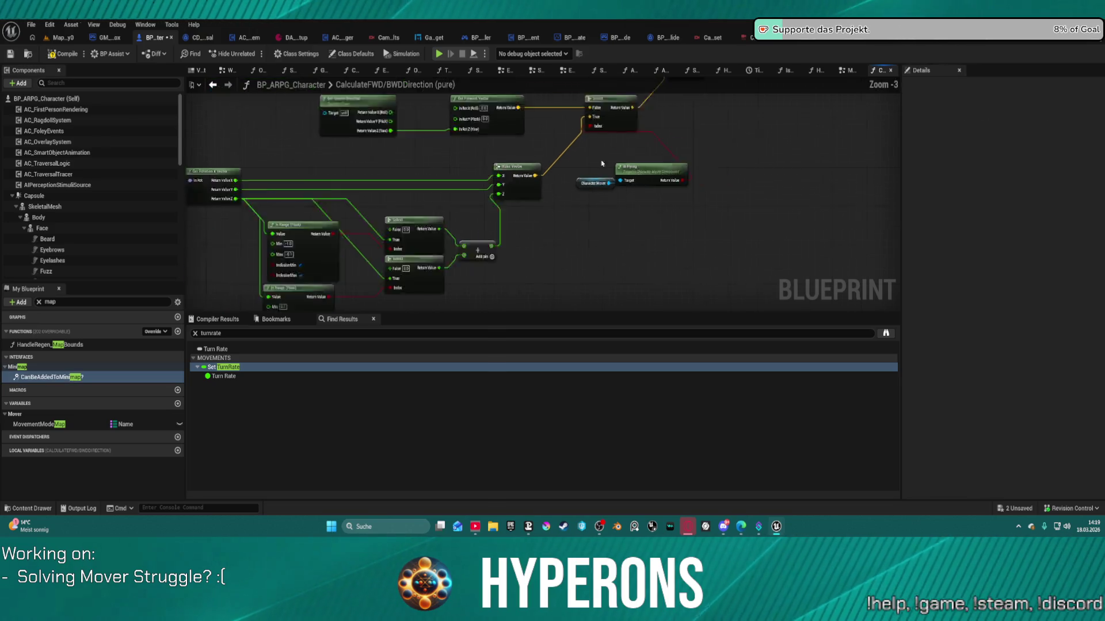
scroll(602, 163, "down", 2)
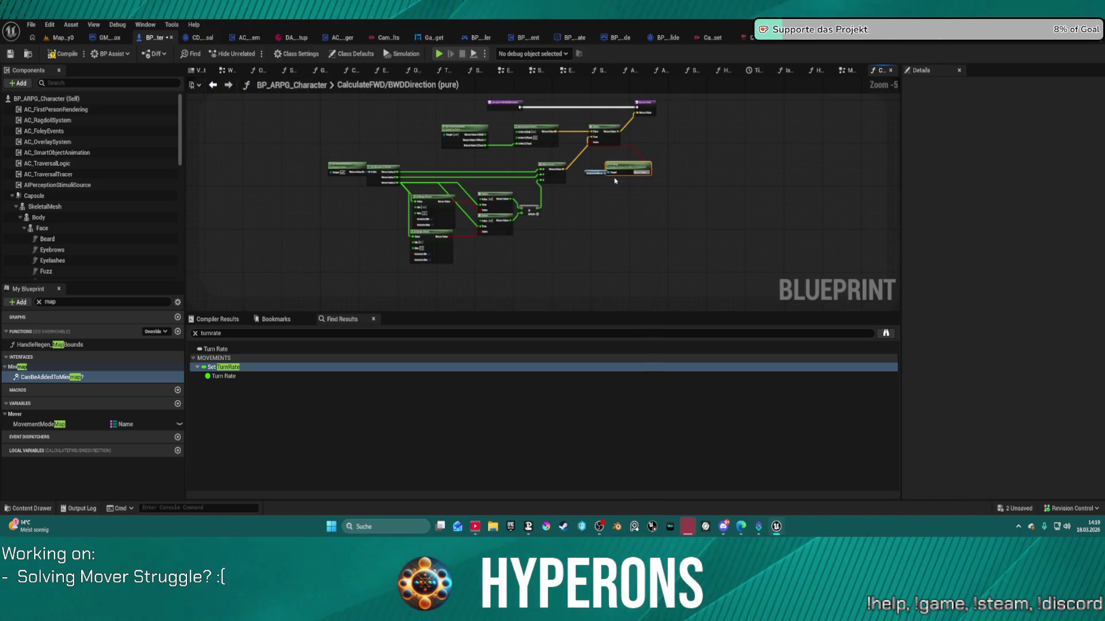
left_click(214, 84)
left_click(213, 84)
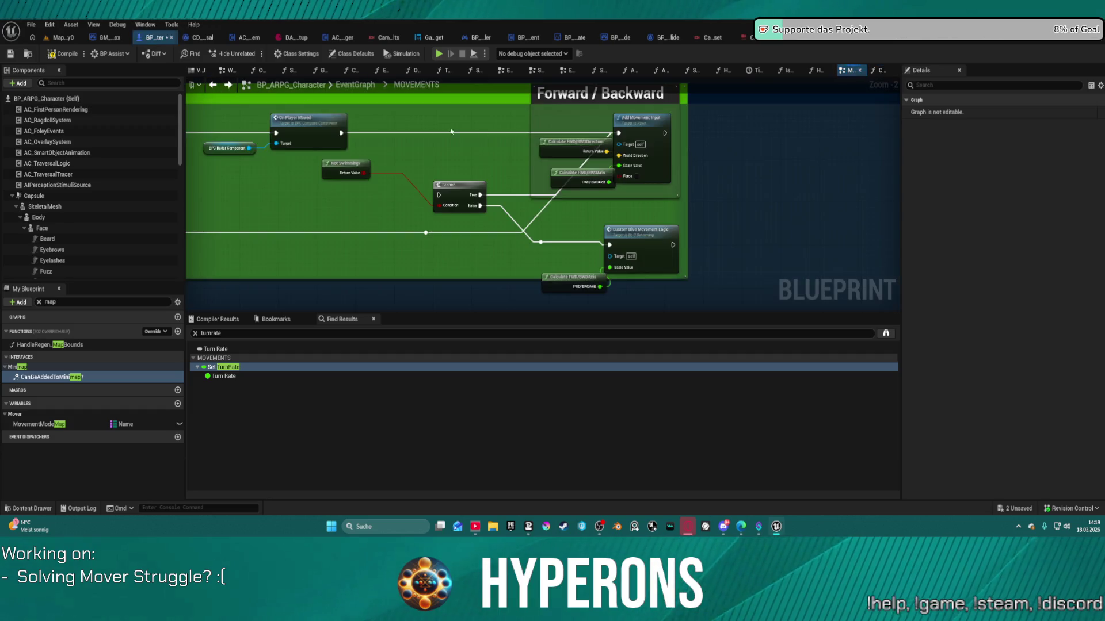
- In CalculateFWD/BWDAxis, delete the Character Movement Is Flying nodes, undoing an accidental auto-arrange
double_click(583, 183)
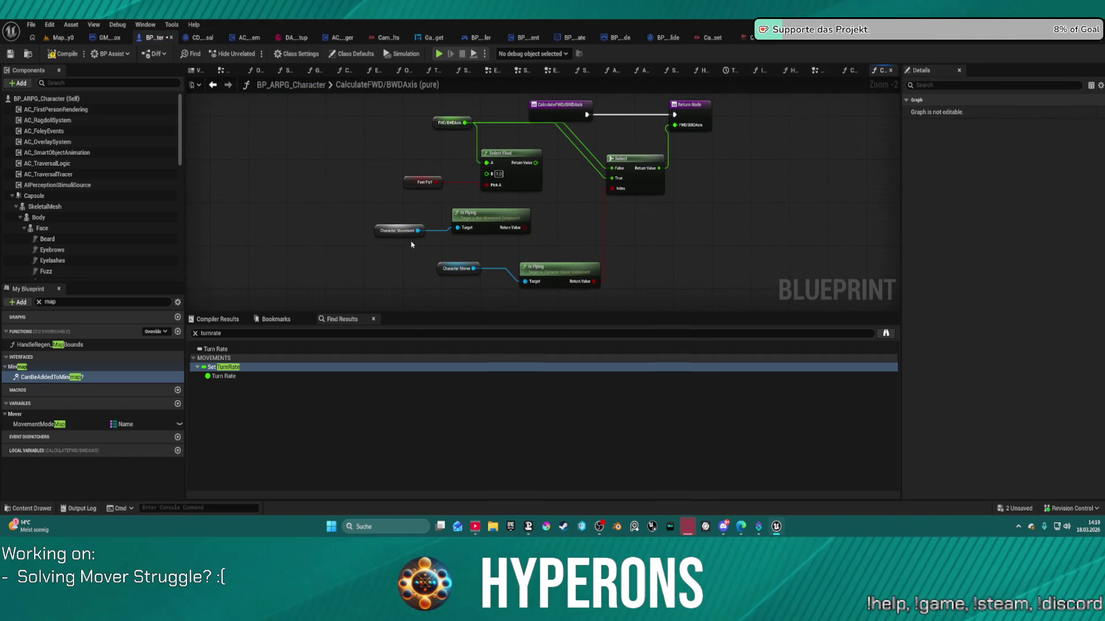
left_click(399, 230)
left_click(494, 225, "ctrl")
key("Delete")
left_click(638, 182)
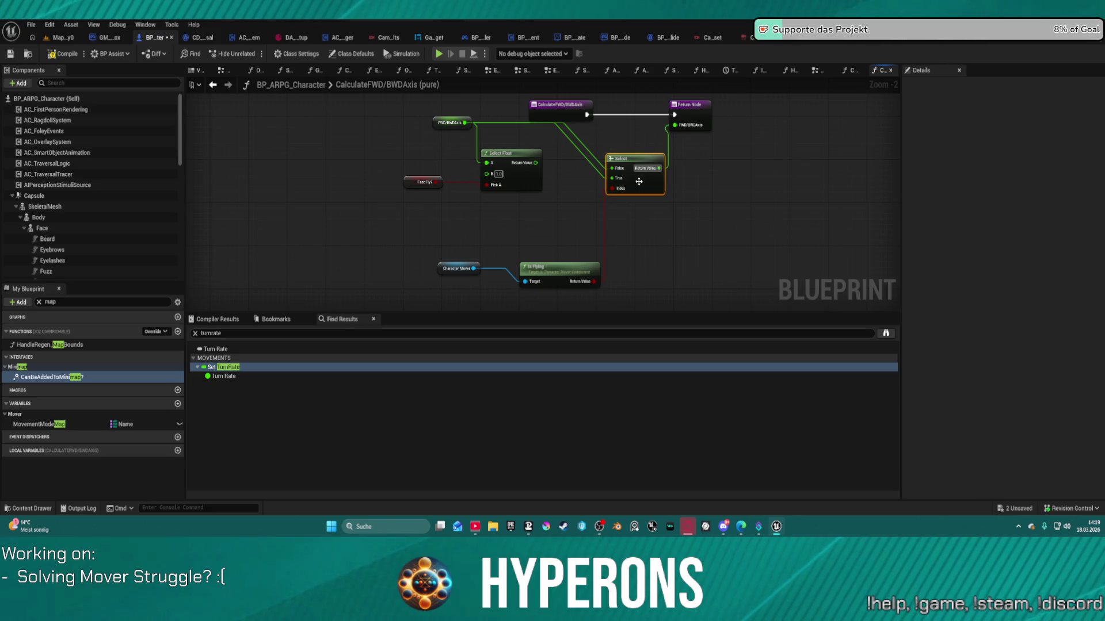
key("f")
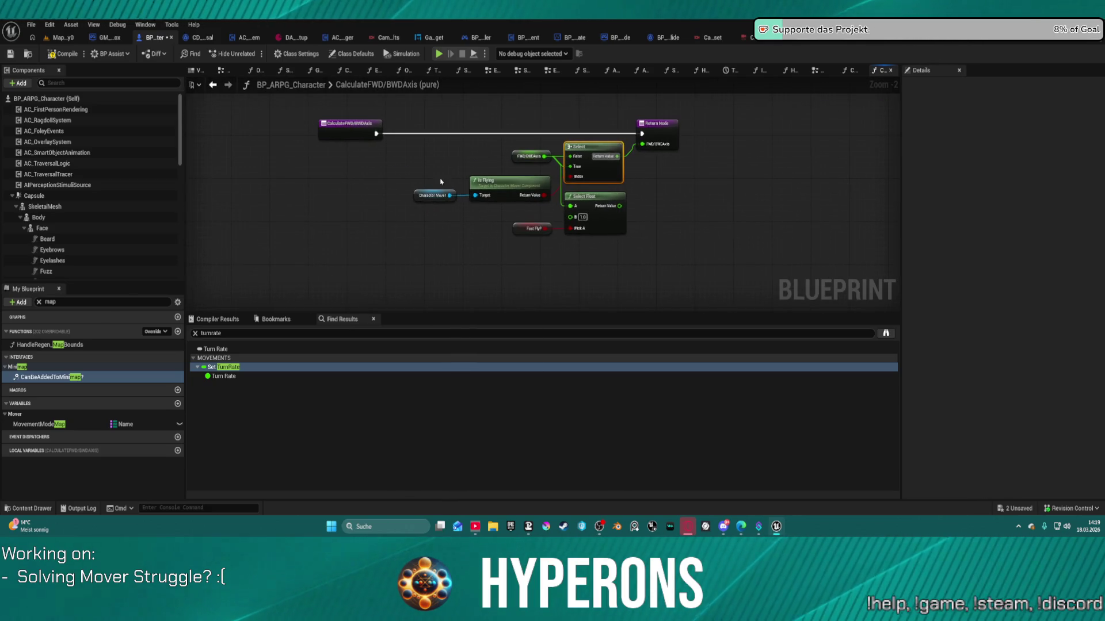
left_click_drag(441, 182, 518, 207)
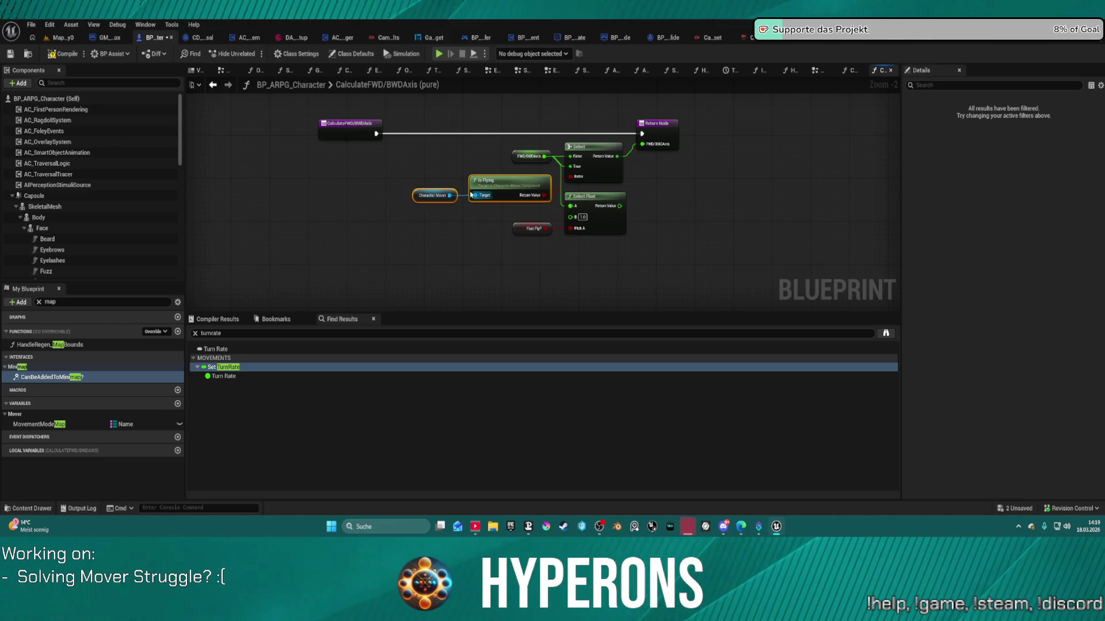
key("ctrl+z")
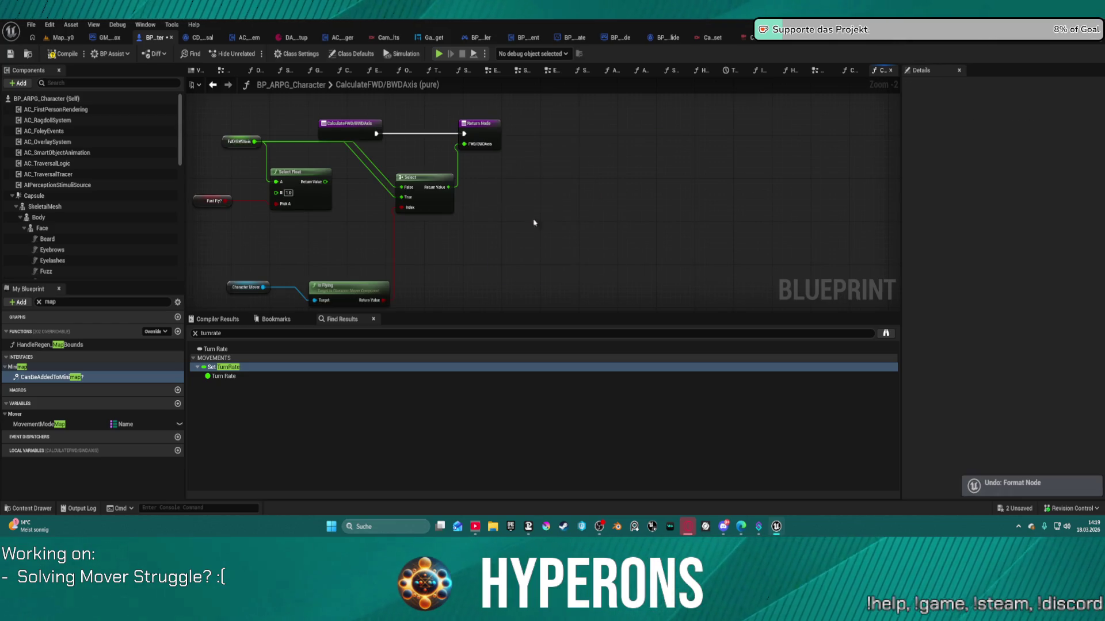
- Move the Character Mover Is Flying check up beside Fast Fly in CalculateFWD/BWDAxis
left_click(850, 70)
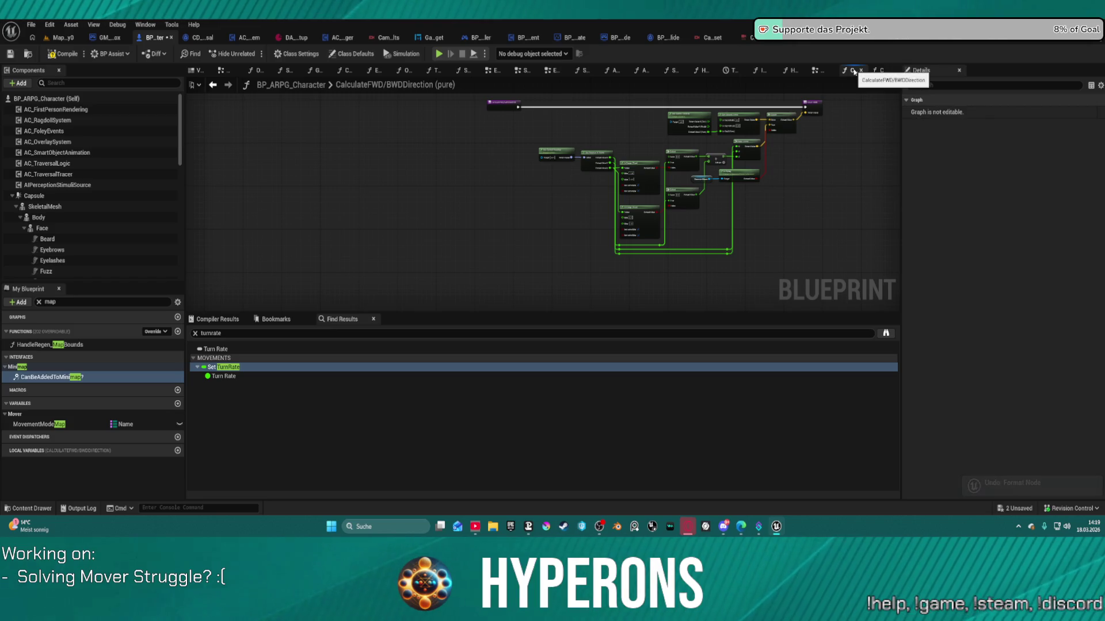
scroll(762, 170, "up", 2)
scroll(731, 178, "down", 2)
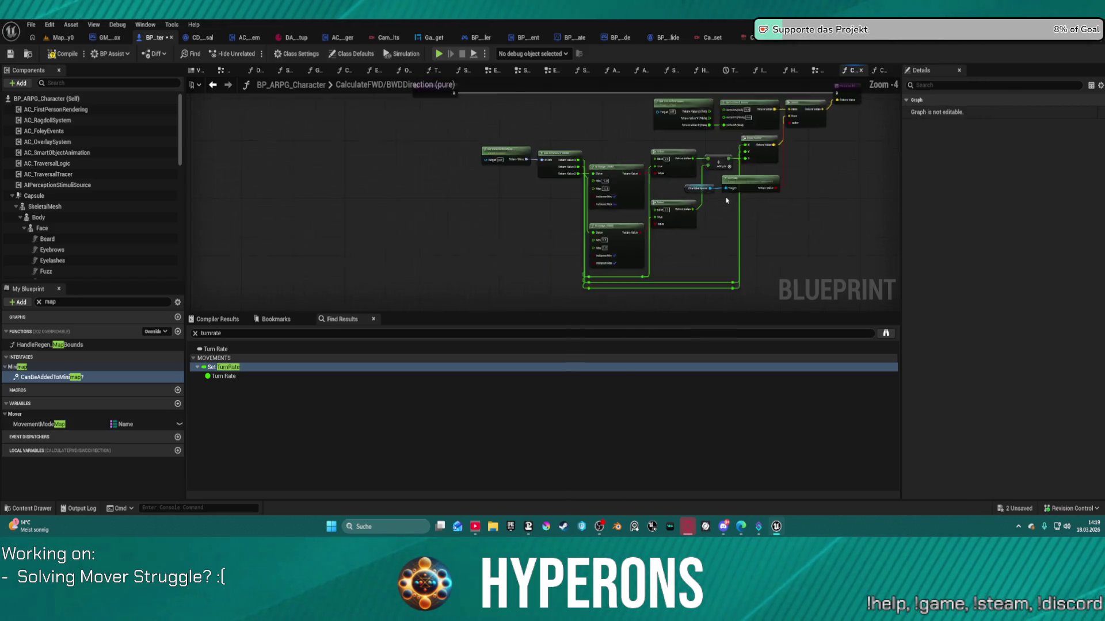
scroll(738, 195, "up", 2)
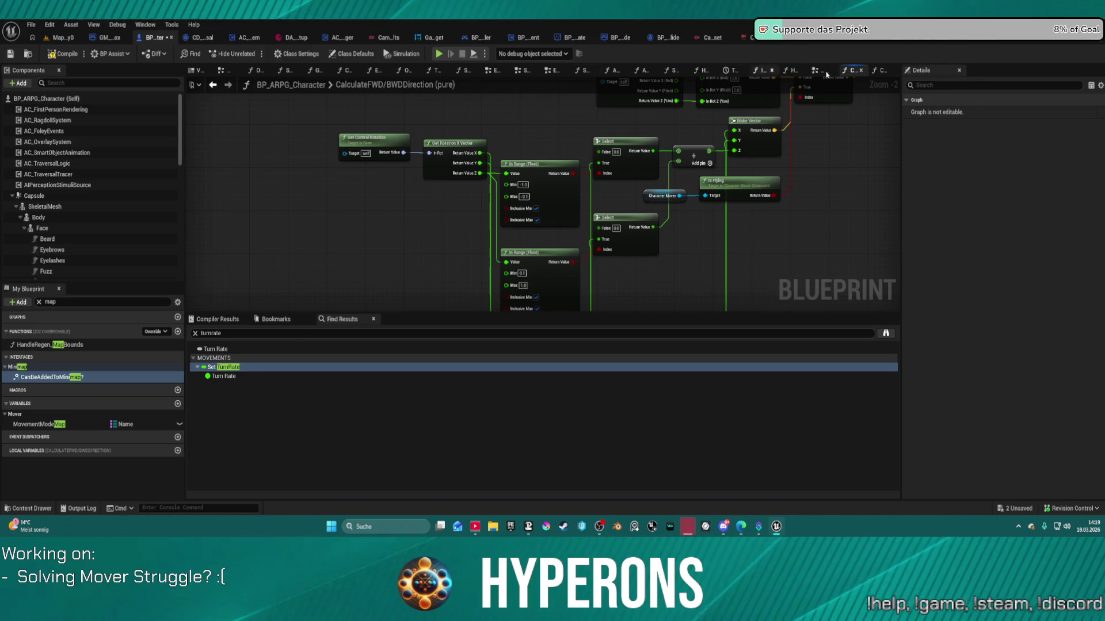
left_click(880, 70)
left_click_drag(413, 125, 484, 57)
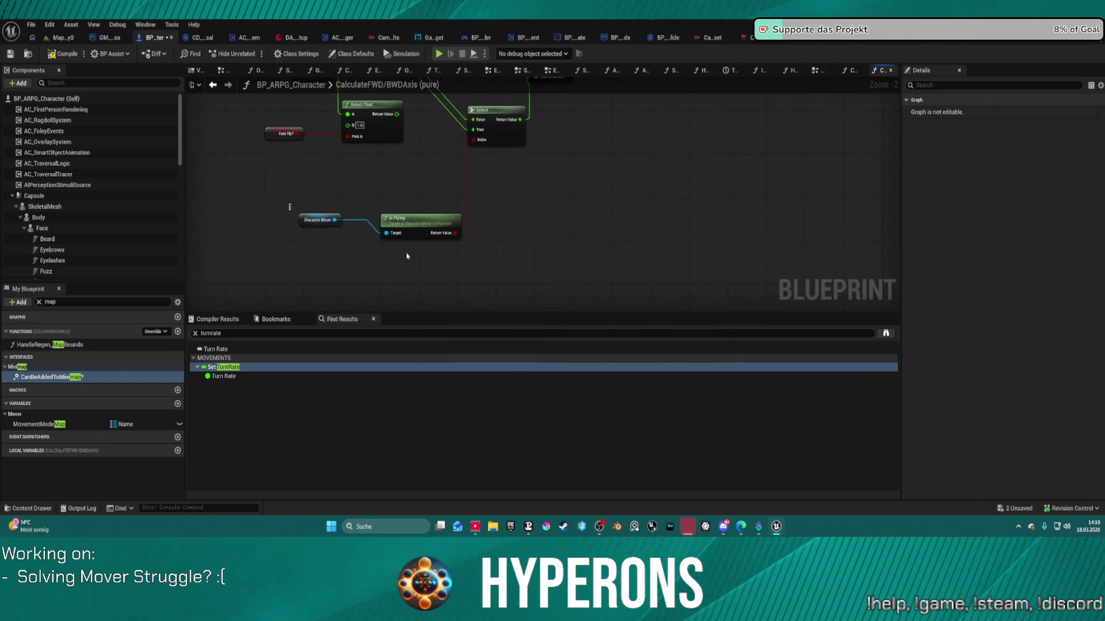
left_click_drag(288, 202, 472, 242)
left_click_drag(392, 209, 385, 162)
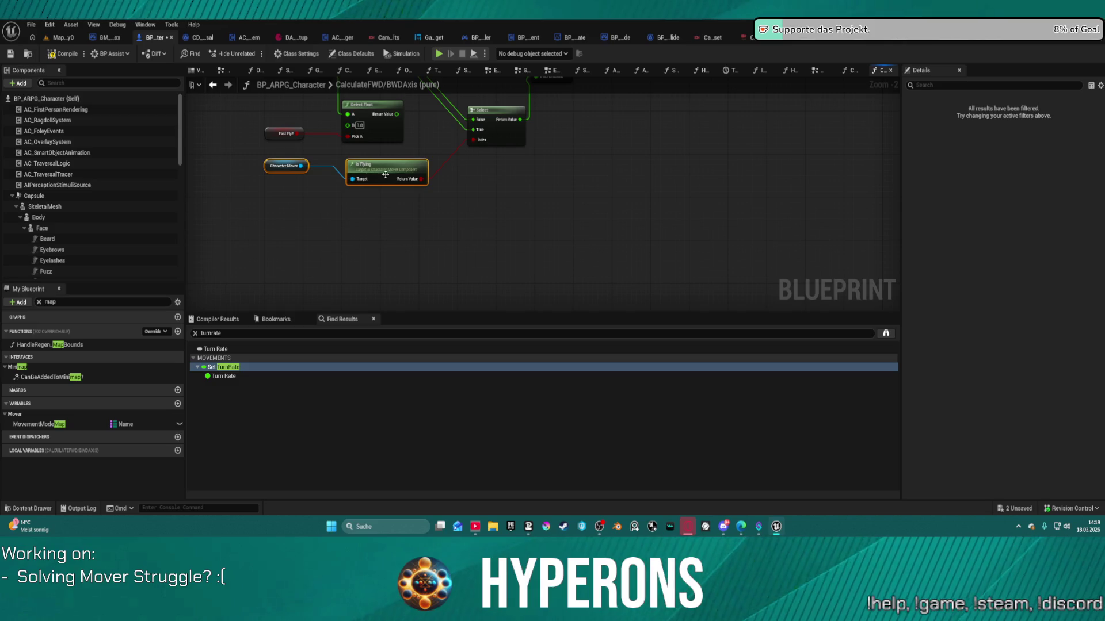
- Straighten the Select Float, Fast Fly and Select nodes and place FWD/BWDAxis above Select Float
mouse_move(261, 97)
left_mouse_down()
mouse_move(416, 144)
mouse_move(436, 254)
left_mouse_up()
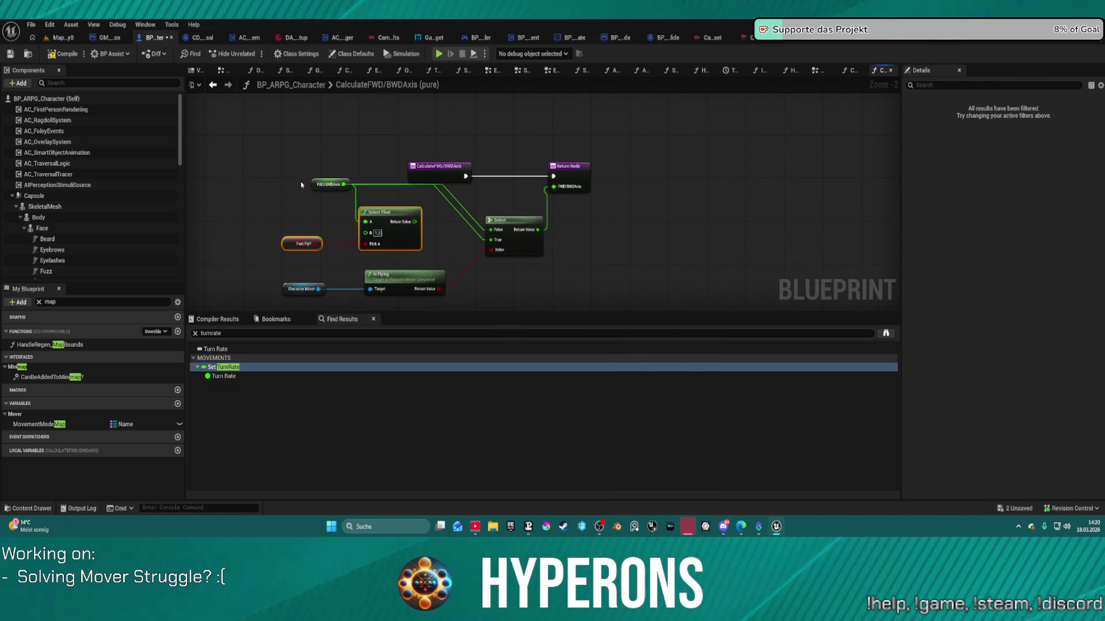
mouse_move(305, 180)
left_mouse_down()
mouse_move(403, 248)
mouse_move(525, 251)
left_mouse_up()
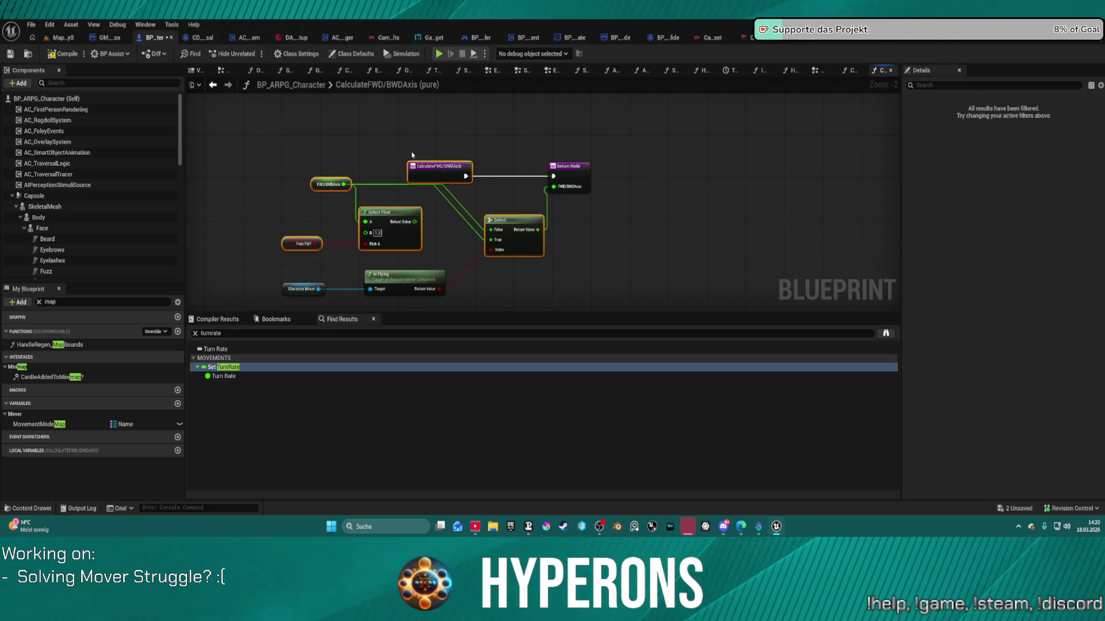
left_click(447, 171, "ctrl")
key("q")
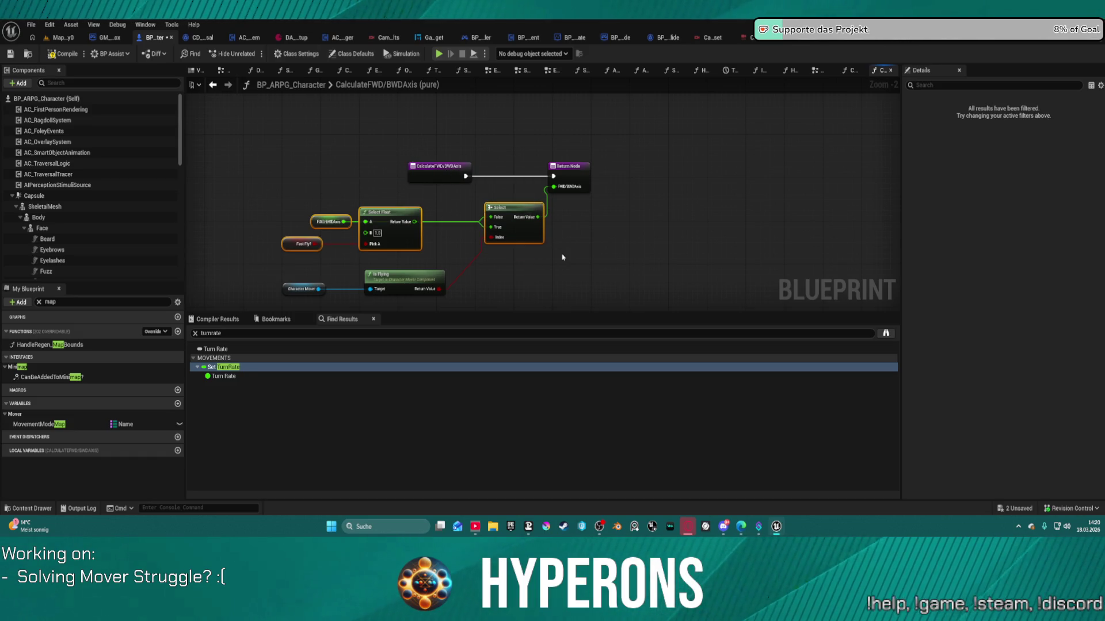
left_click(493, 256)
left_click_drag(339, 226, 320, 203)
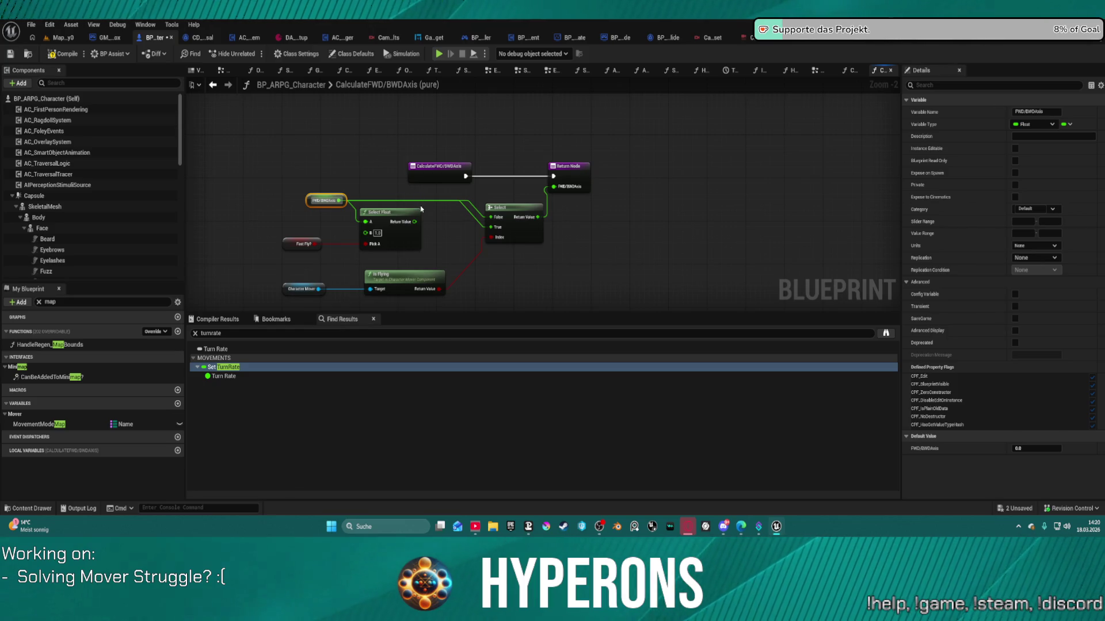
left_click(852, 72)
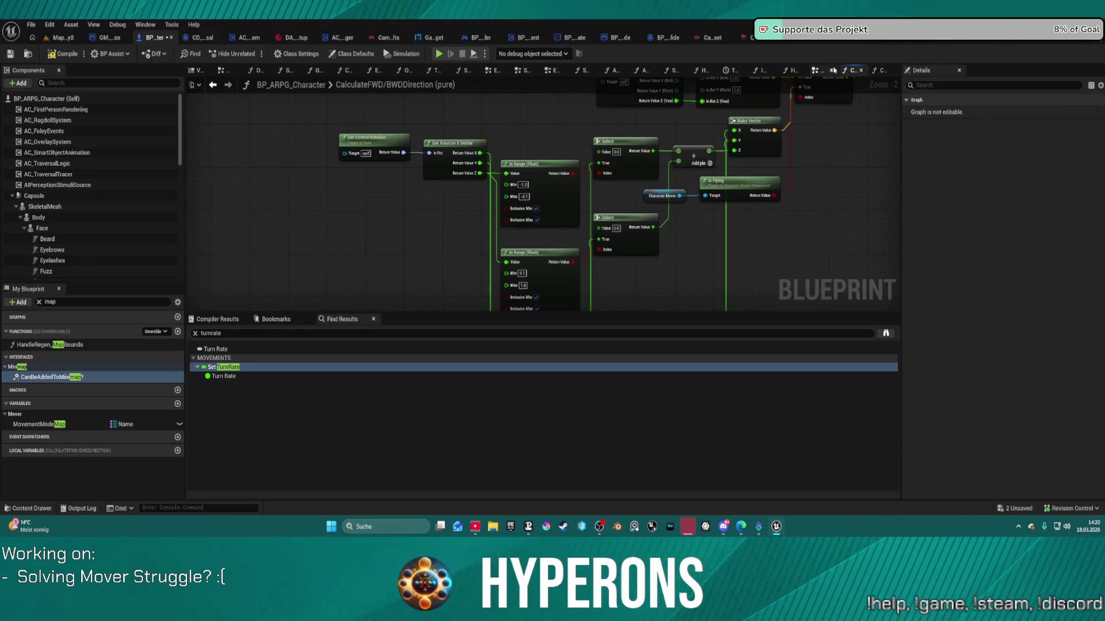
left_click(822, 72)
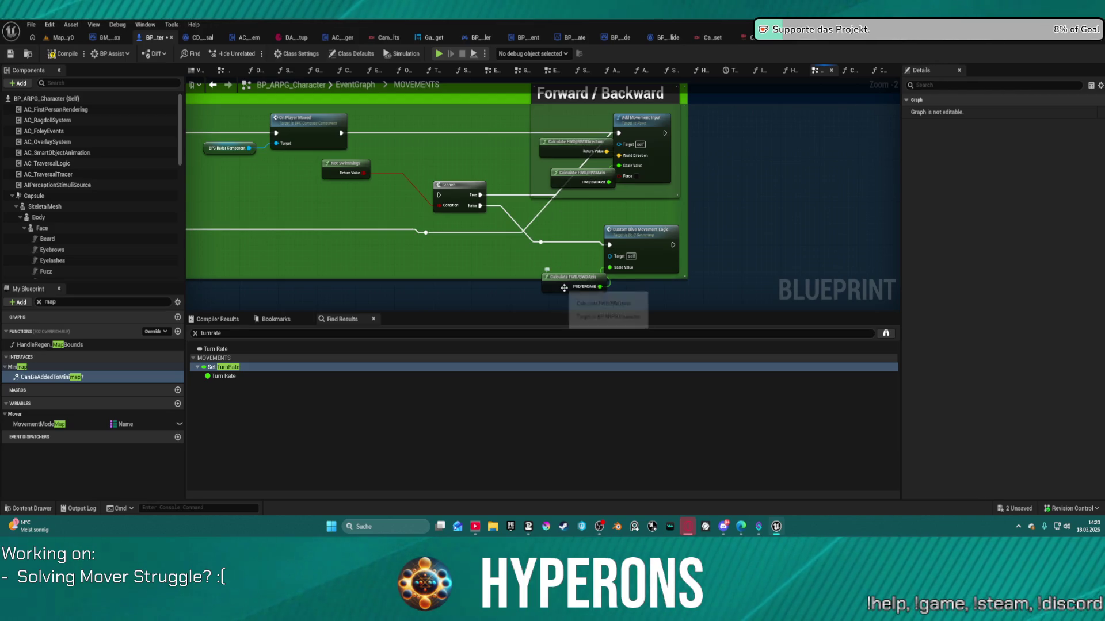
- Disconnect IA_Look Triggered from Add Controller Yaw Input, then start a Play test
left_click_drag(519, 261, 594, 279)
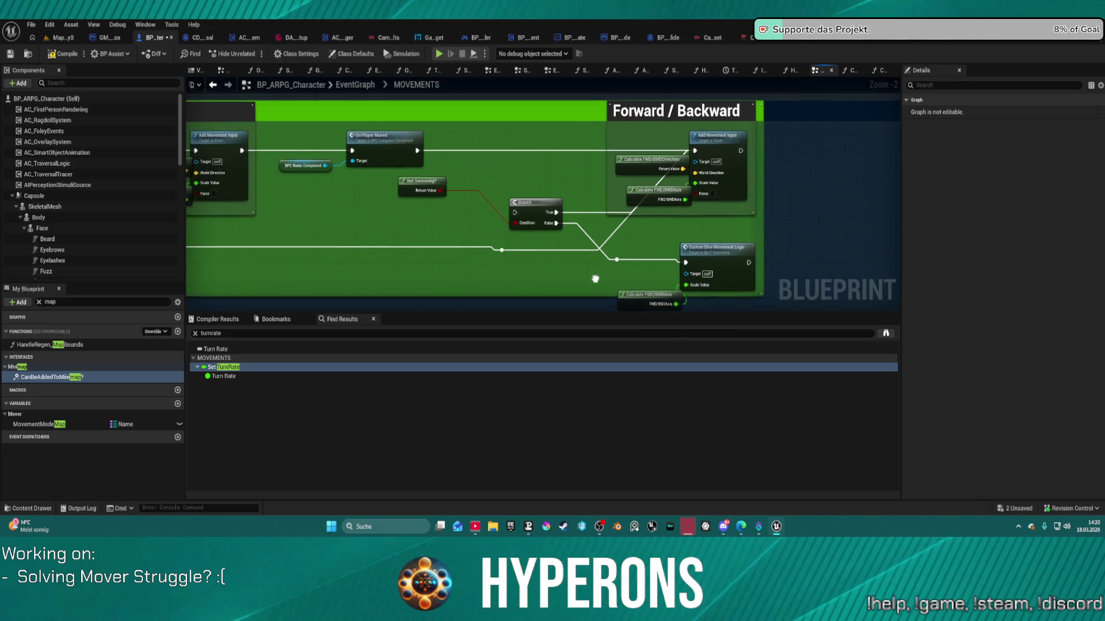
left_click(633, 294)
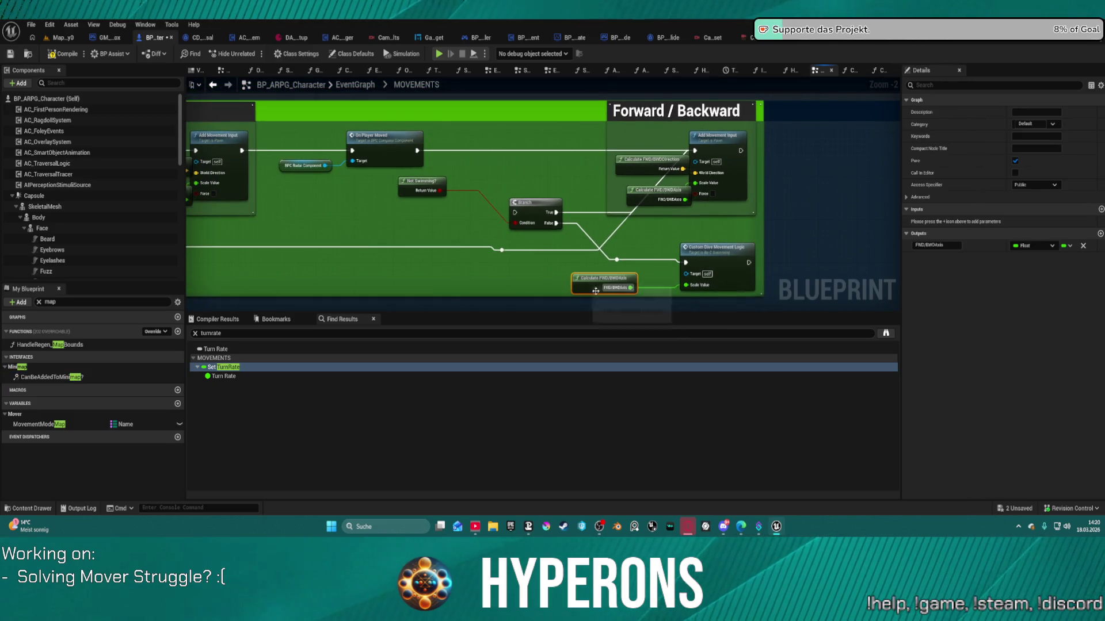
scroll(690, 146, "down", 5)
scroll(710, 205, "up", 4)
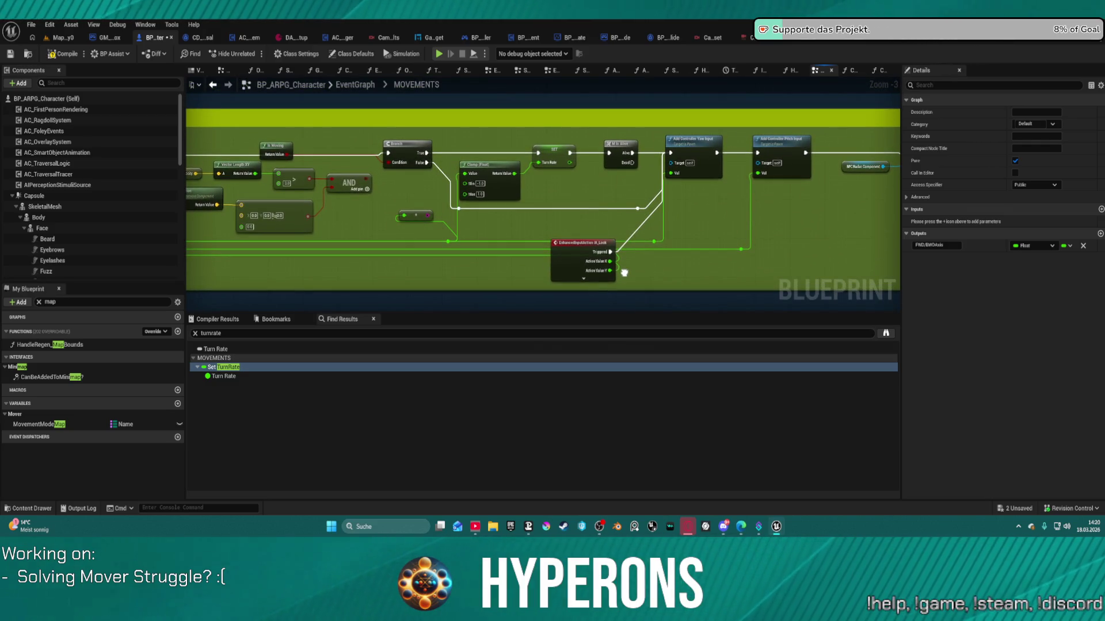
mouse_move(583, 261)
left_mouse_down()
mouse_move(470, 284)
mouse_move(582, 256)
left_mouse_up()
mouse_move(662, 249)
left_mouse_down()
mouse_move(412, 250)
mouse_move(447, 243)
left_mouse_up()
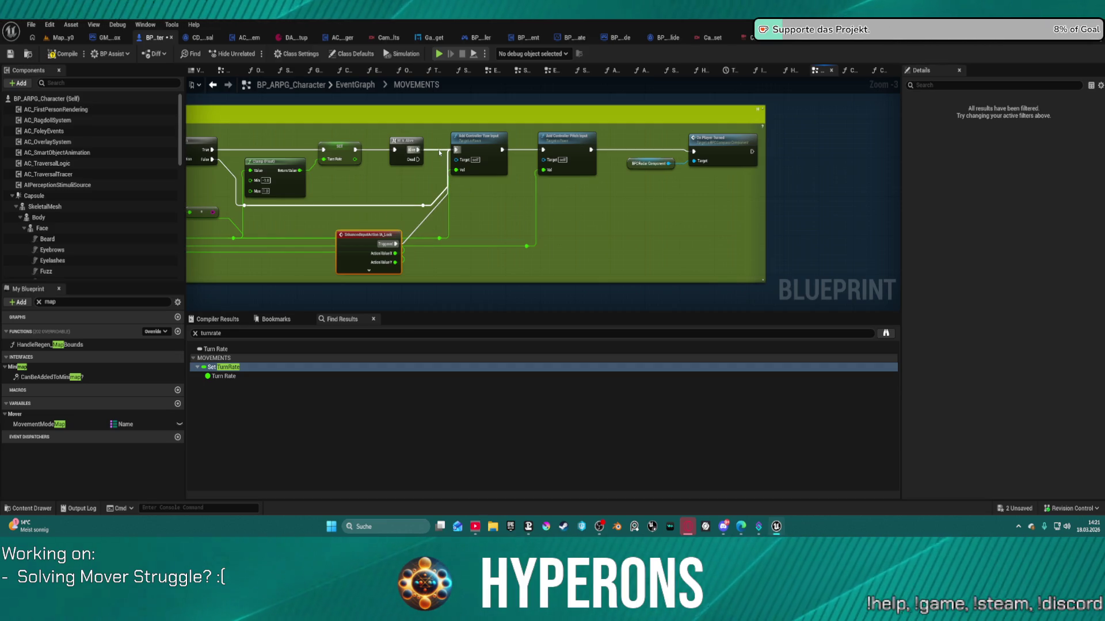
left_click_drag(431, 234, 480, 235)
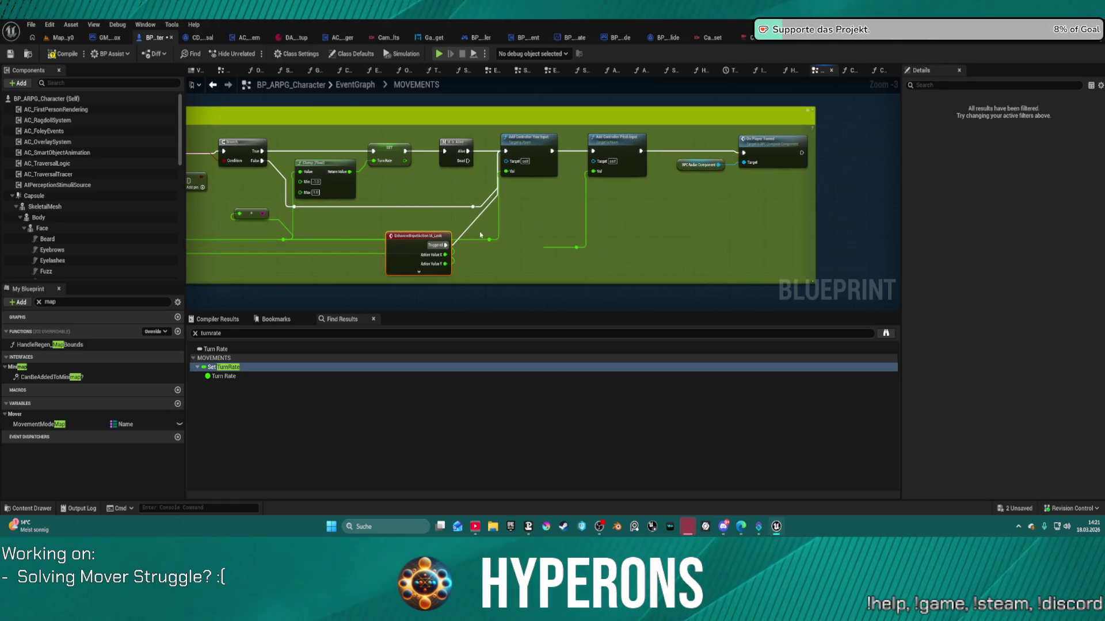
left_click_drag(505, 150, 471, 223)
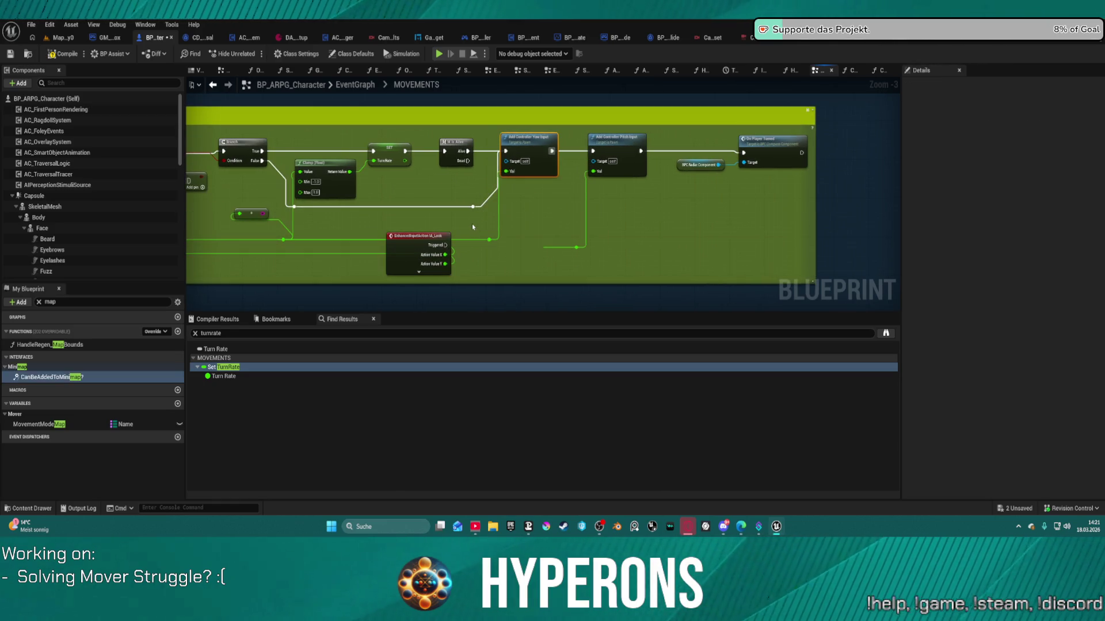
left_click(442, 60)
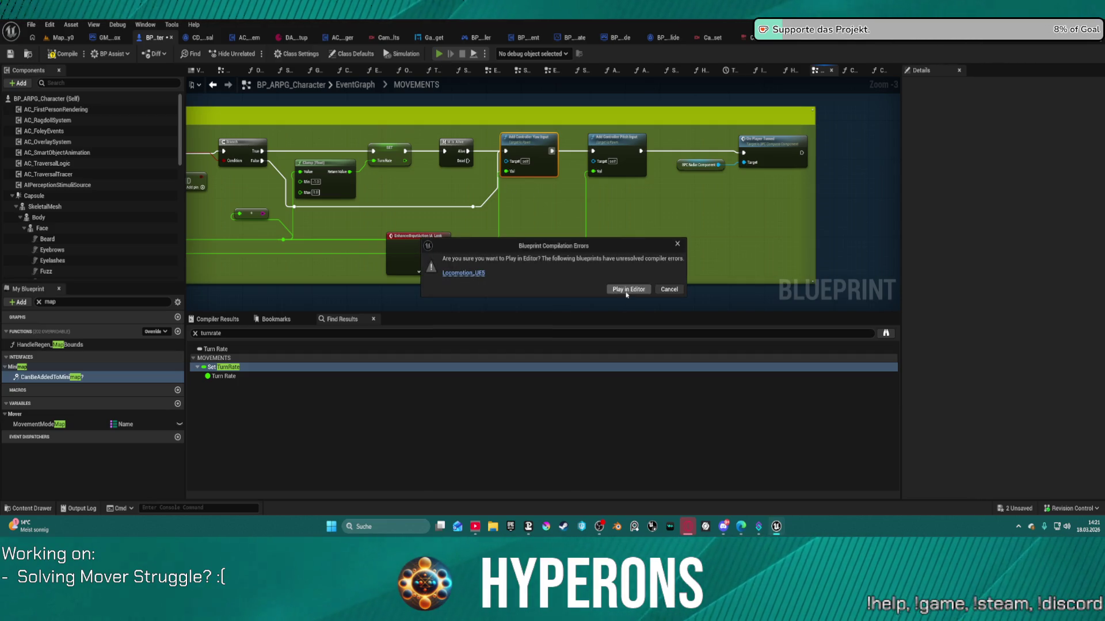
- Continue past the compiler errors warning and load DefaultLevel from File > Recent Levels
left_click(626, 290)
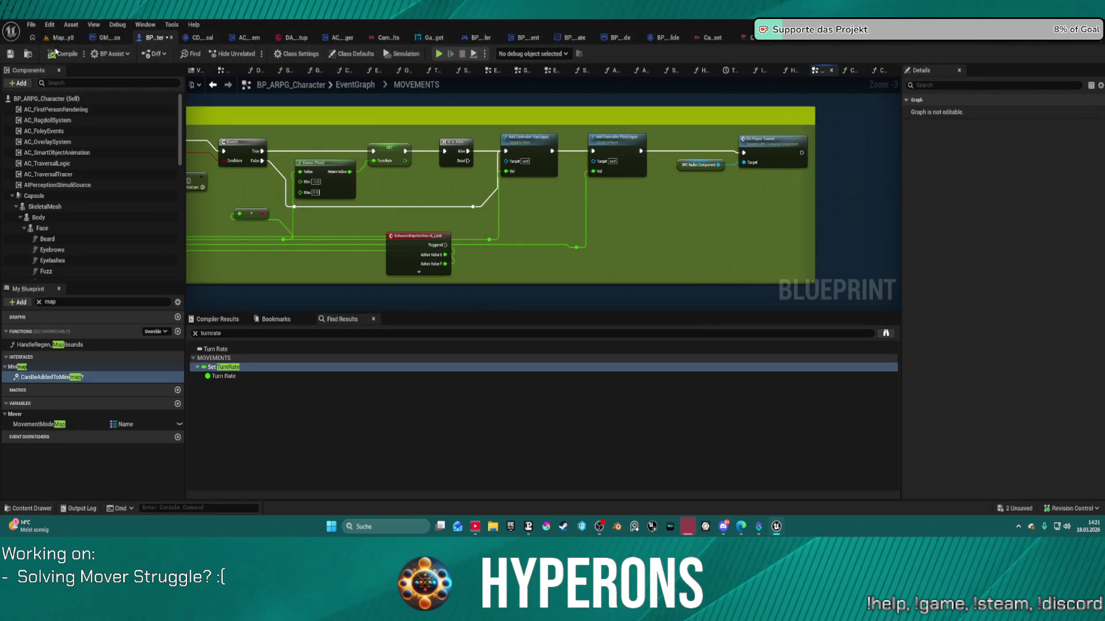
left_click(55, 37)
left_click(30, 25)
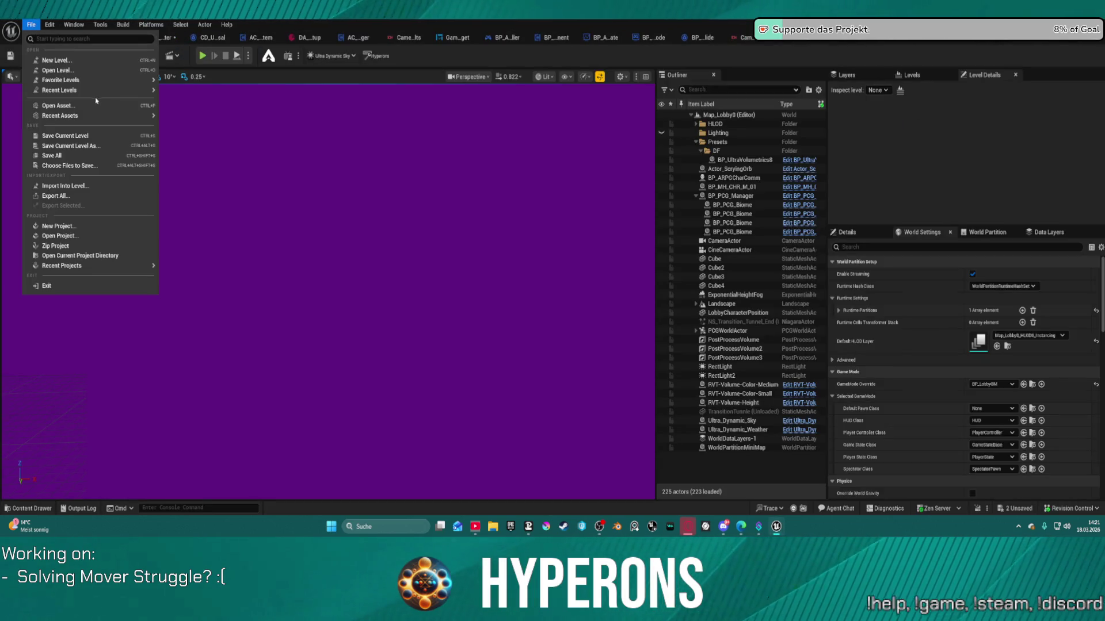
mouse_move(95, 90)
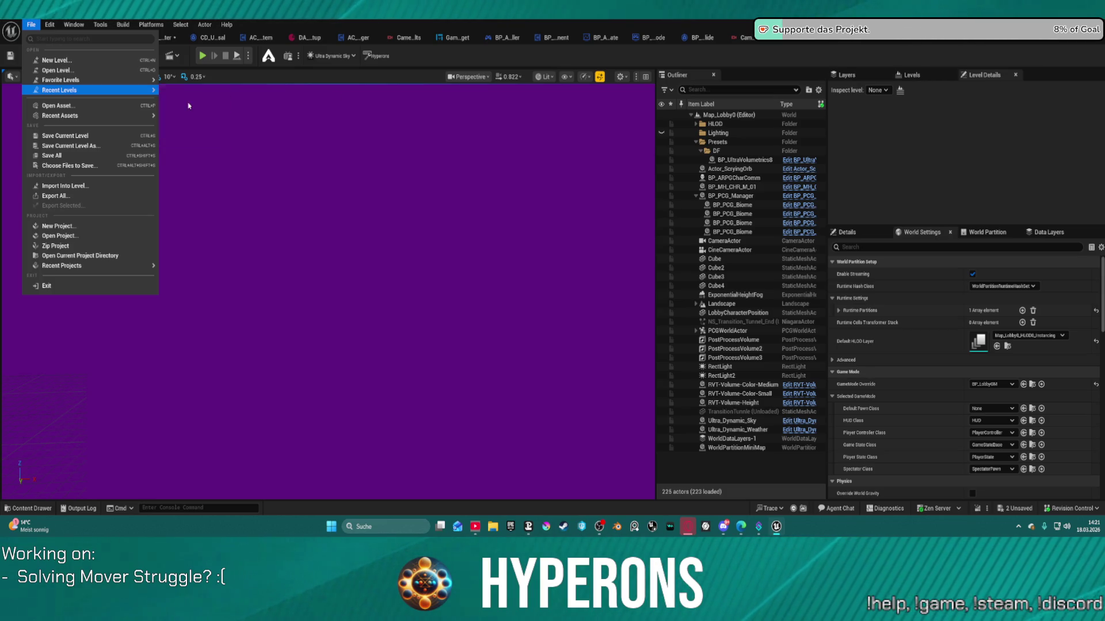
key("Escape")
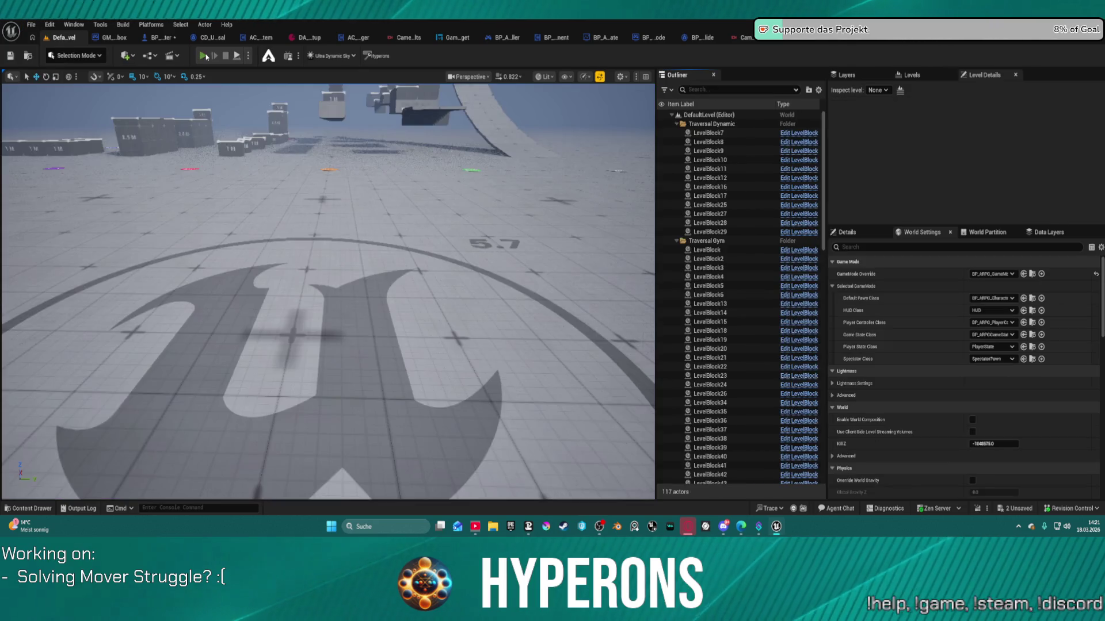
- Play-test DefaultLevel: move forward, get up, run toward the ramp, slide with C, then stop
key("alt+p")
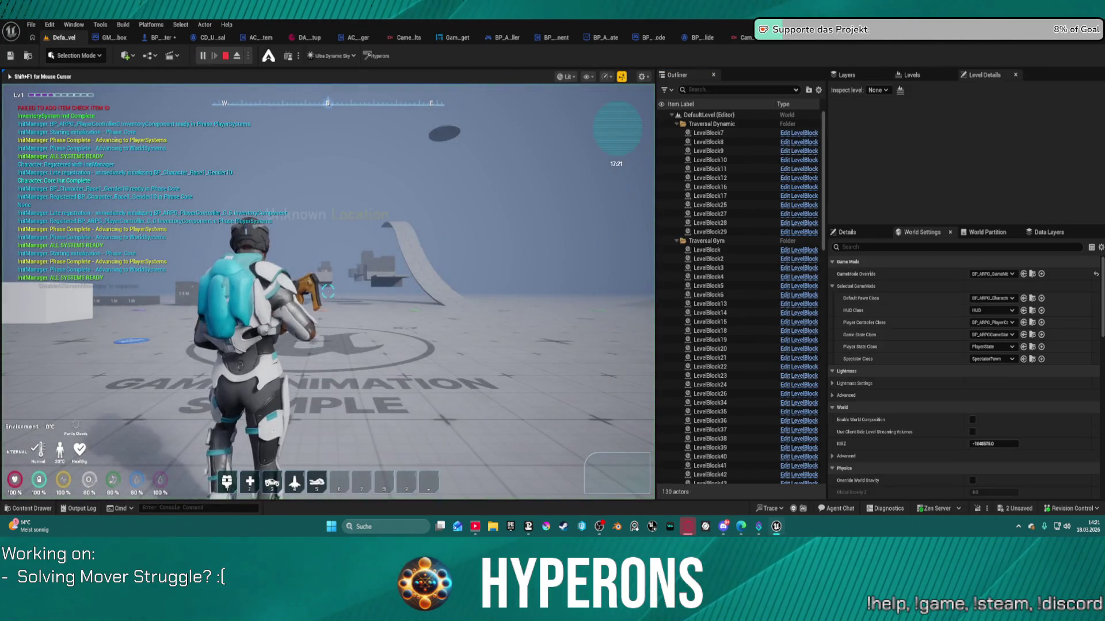
key("w")
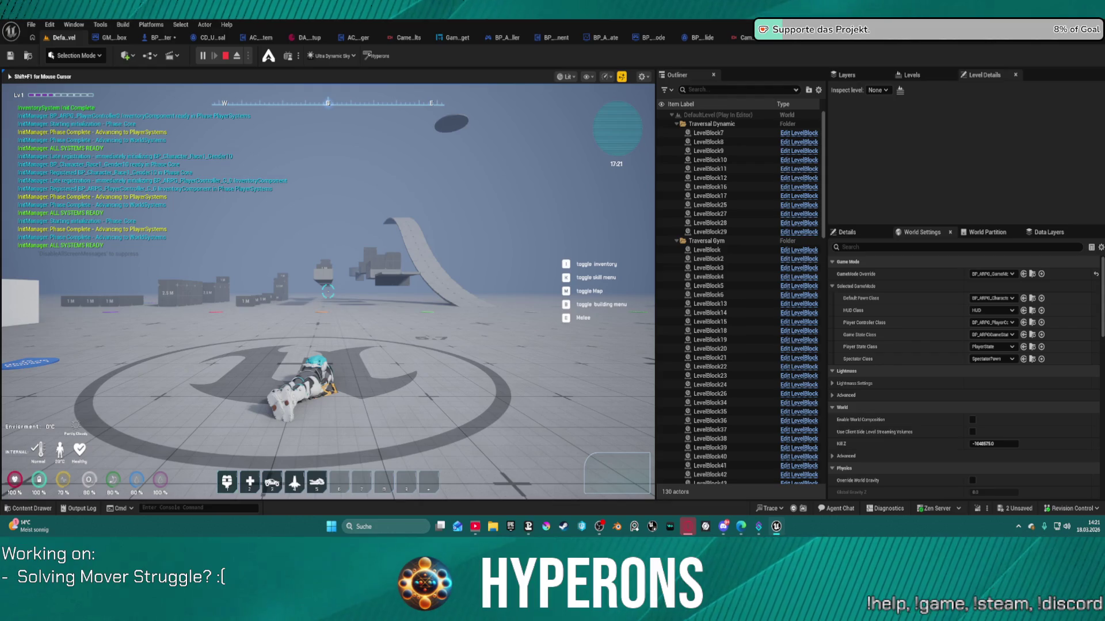
key("space")
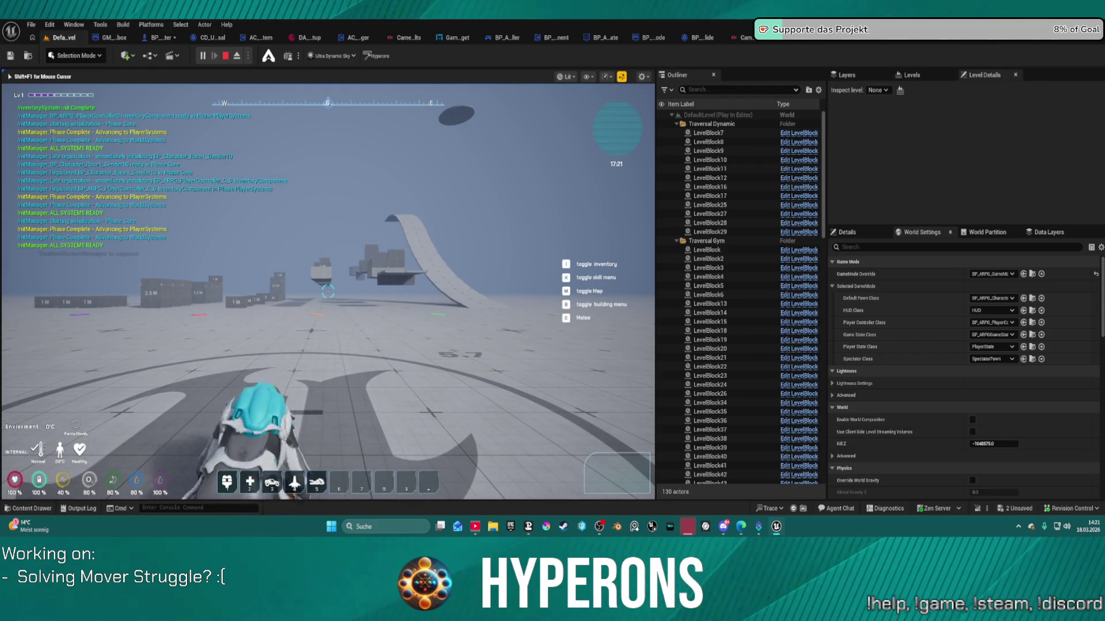
key("w")
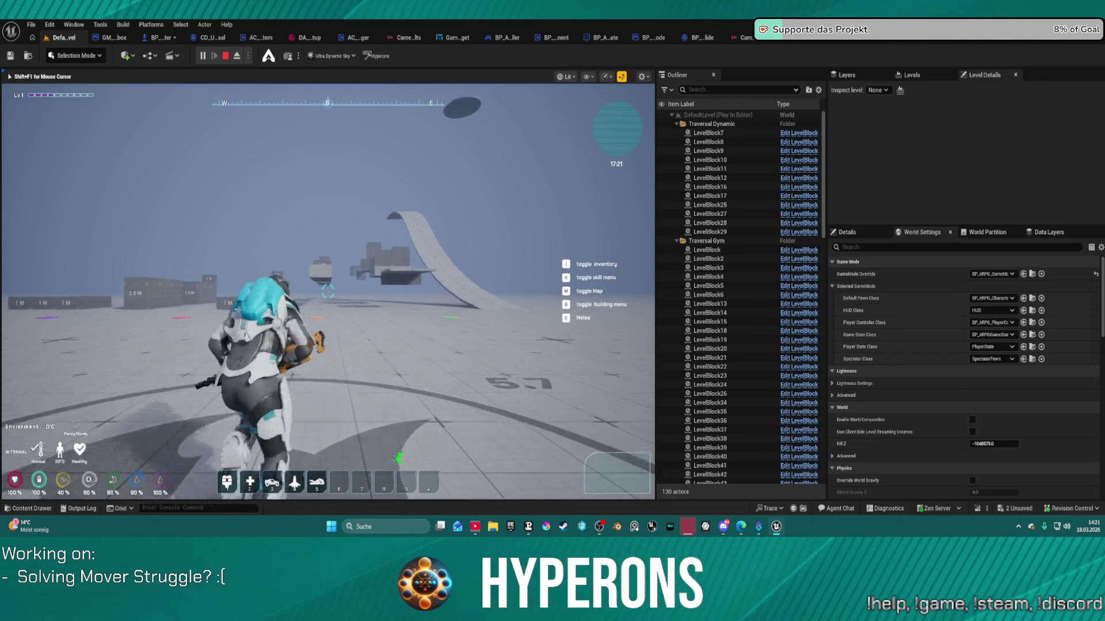
key("c")
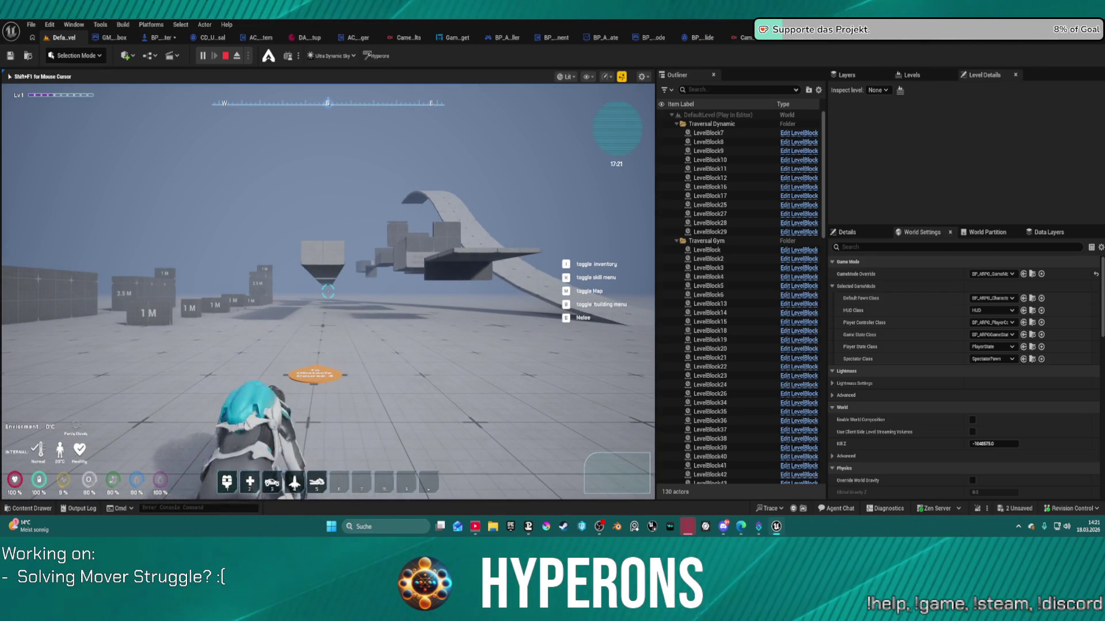
key("w")
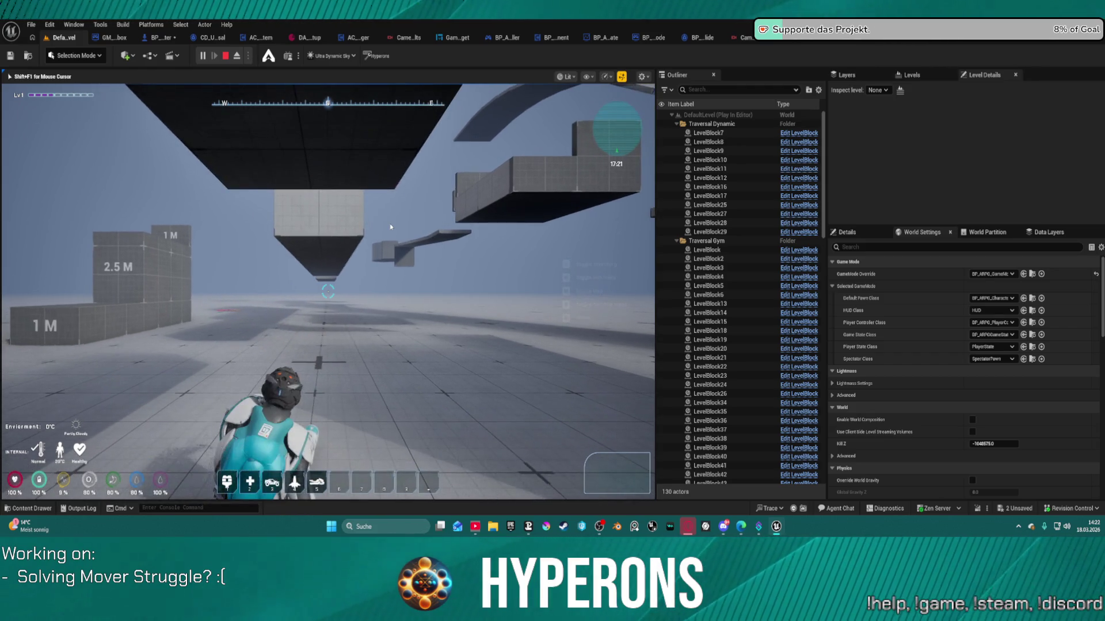
key("Escape")
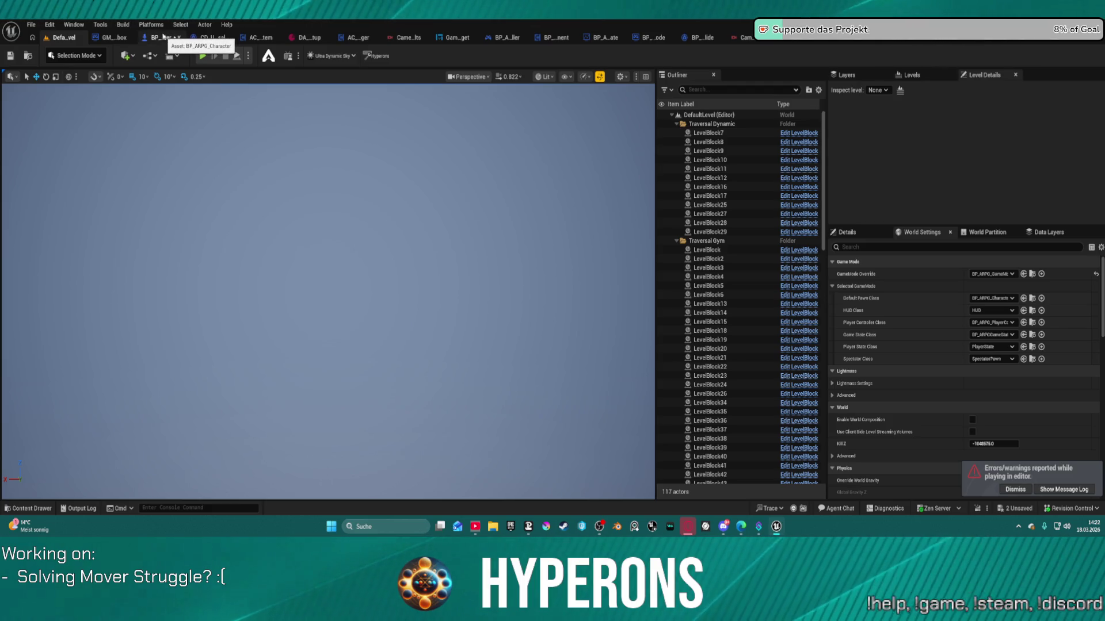
- Back in BP_ARPG_Character, wire IA_Look's Triggered output to the reroute point
left_click(160, 37)
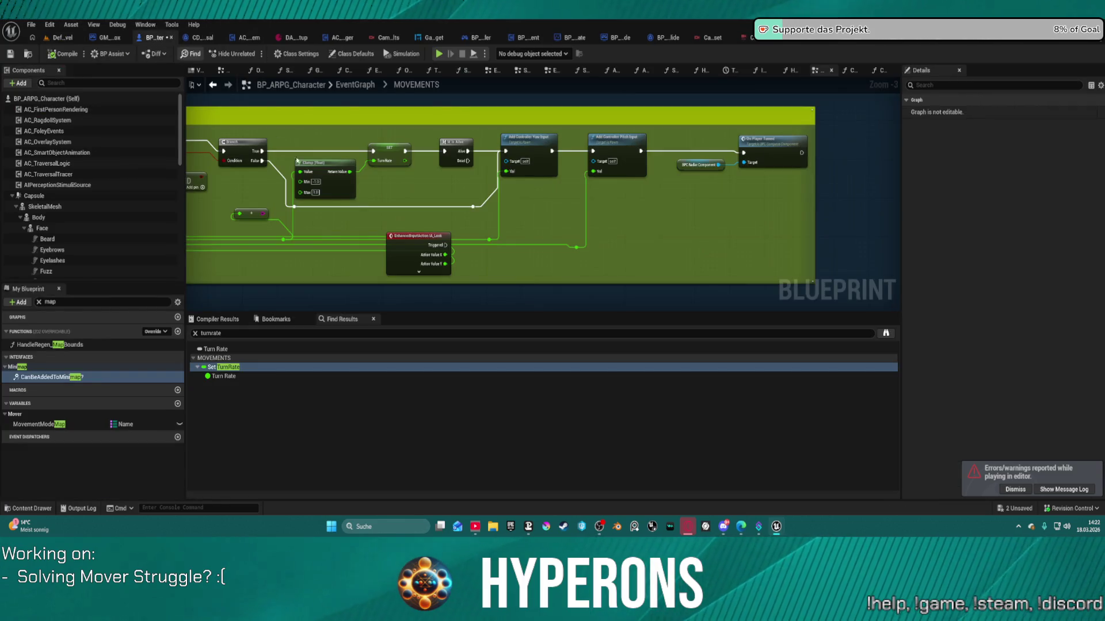
scroll(430, 236, "down", 2)
scroll(500, 231, "up", 2)
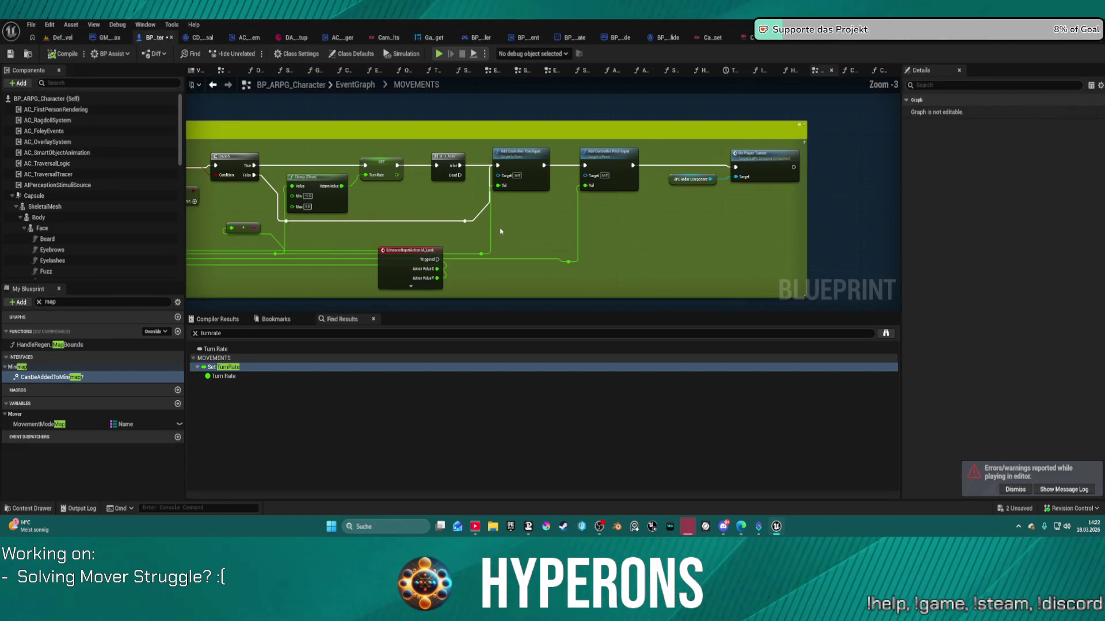
left_click_drag(440, 253, 465, 221)
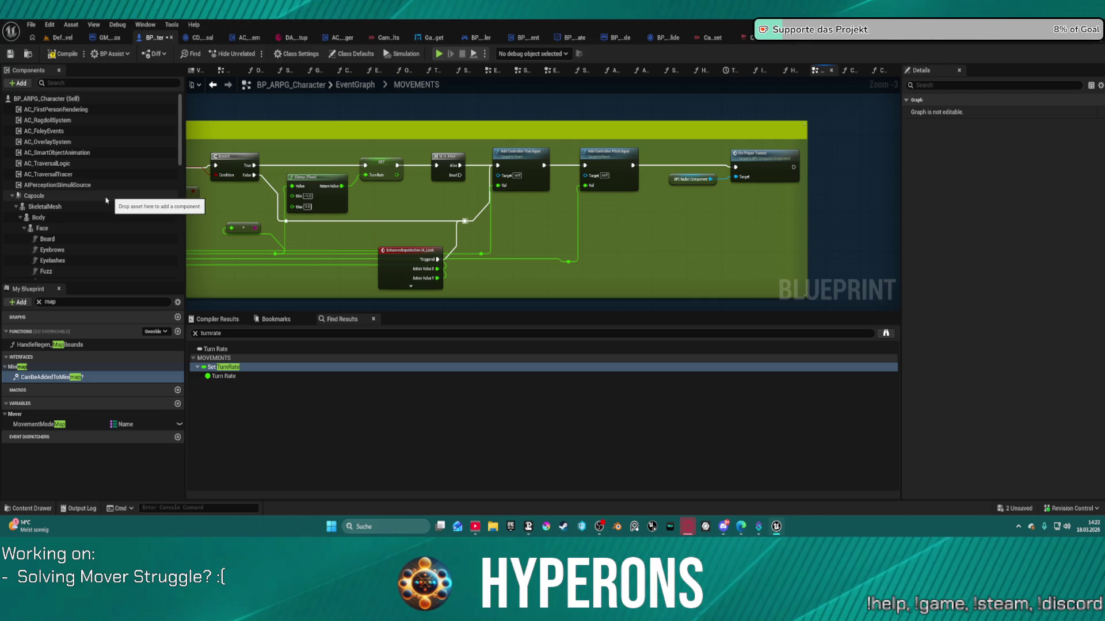
- Select the GameplayCamera component in Components to inspect its settings
scroll(106, 199, "down", 3)
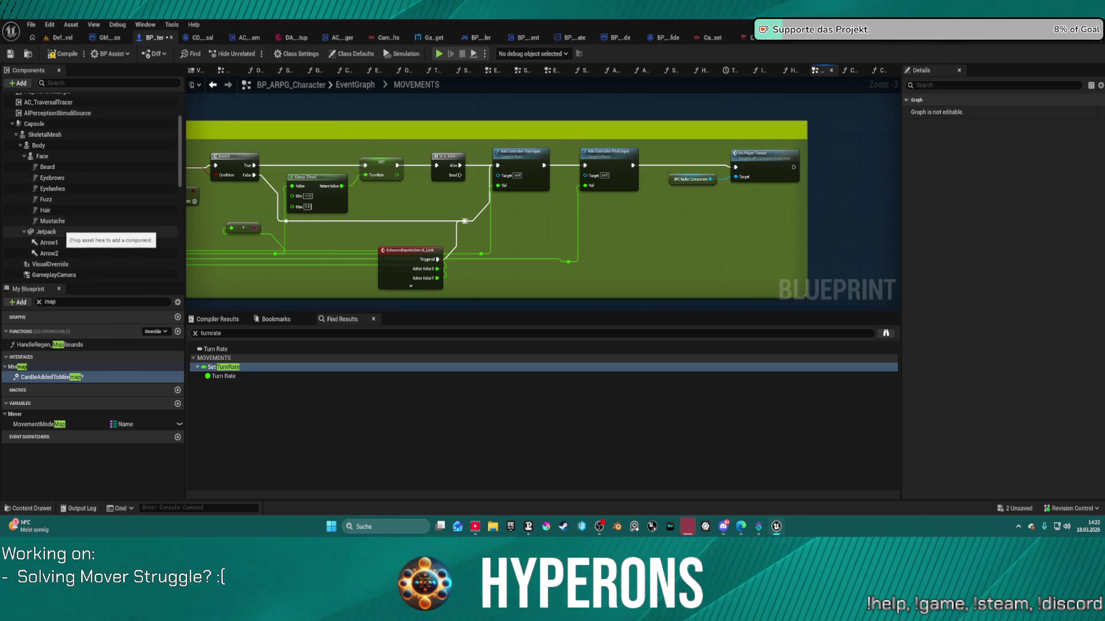
scroll(81, 241, "down", 2)
left_click(84, 233)
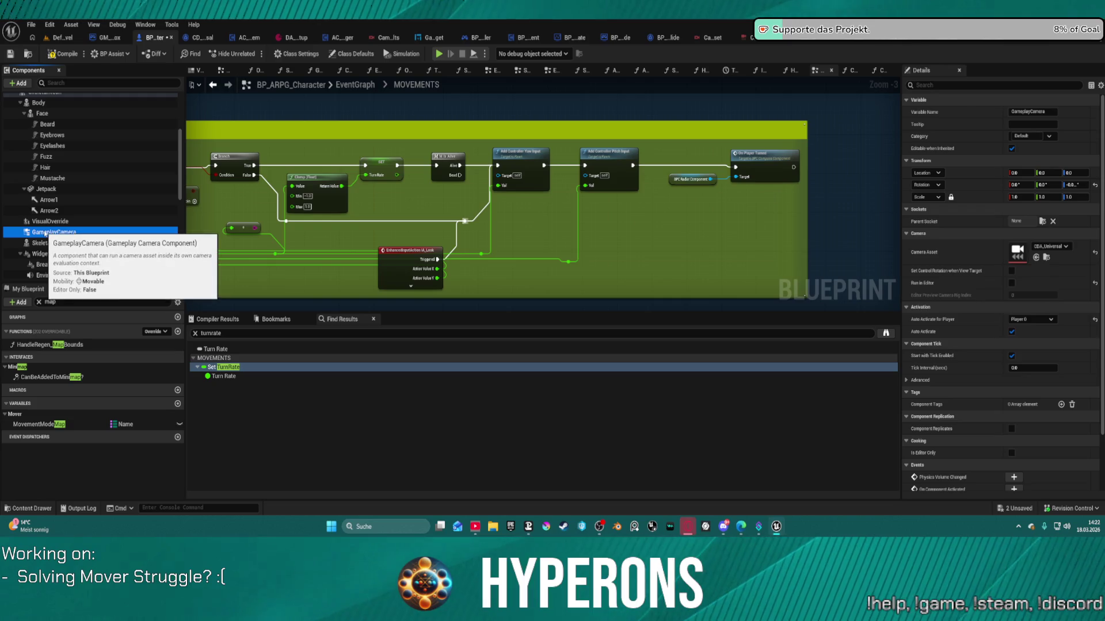
- Search the Add component list for camera, then cancel without adding a camera component
left_click(23, 84)
left_click(24, 87)
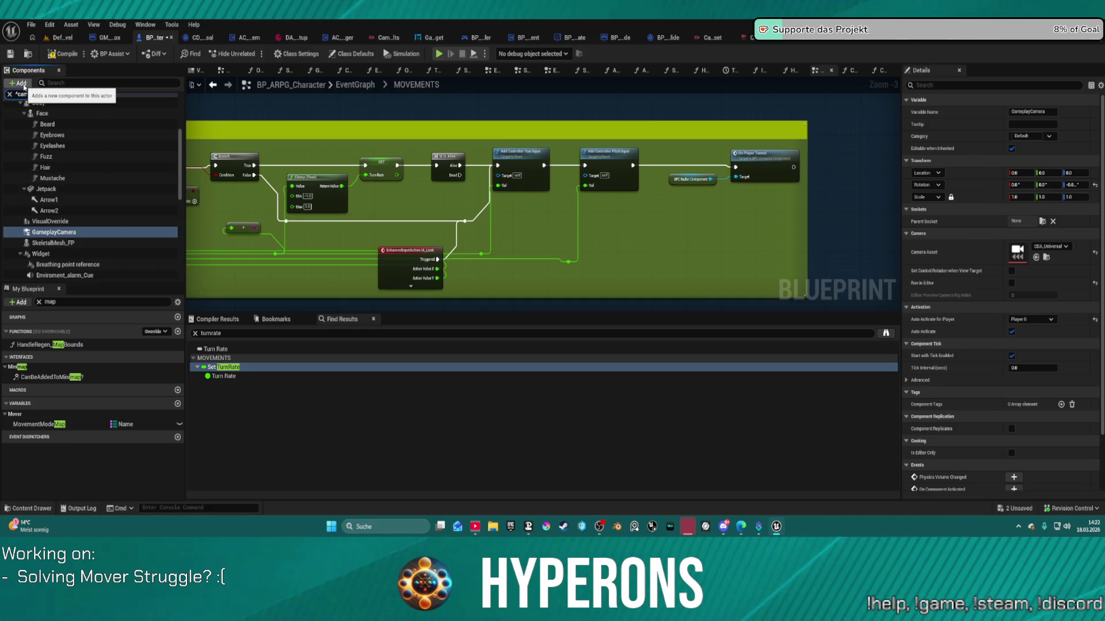
left_click(42, 93)
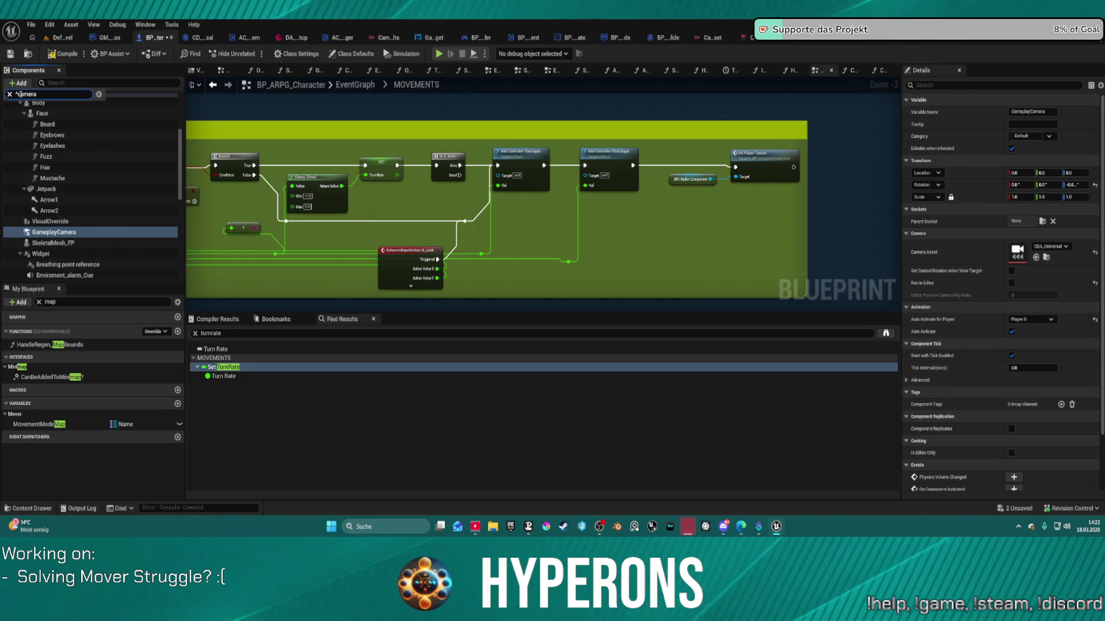
left_click(18, 95)
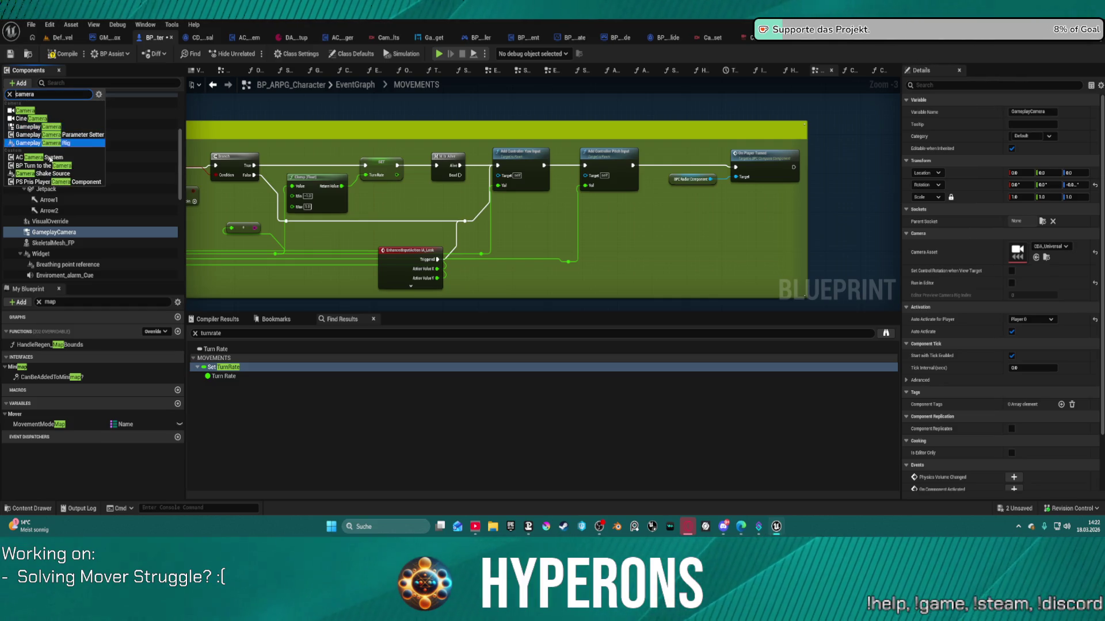
key("Escape")
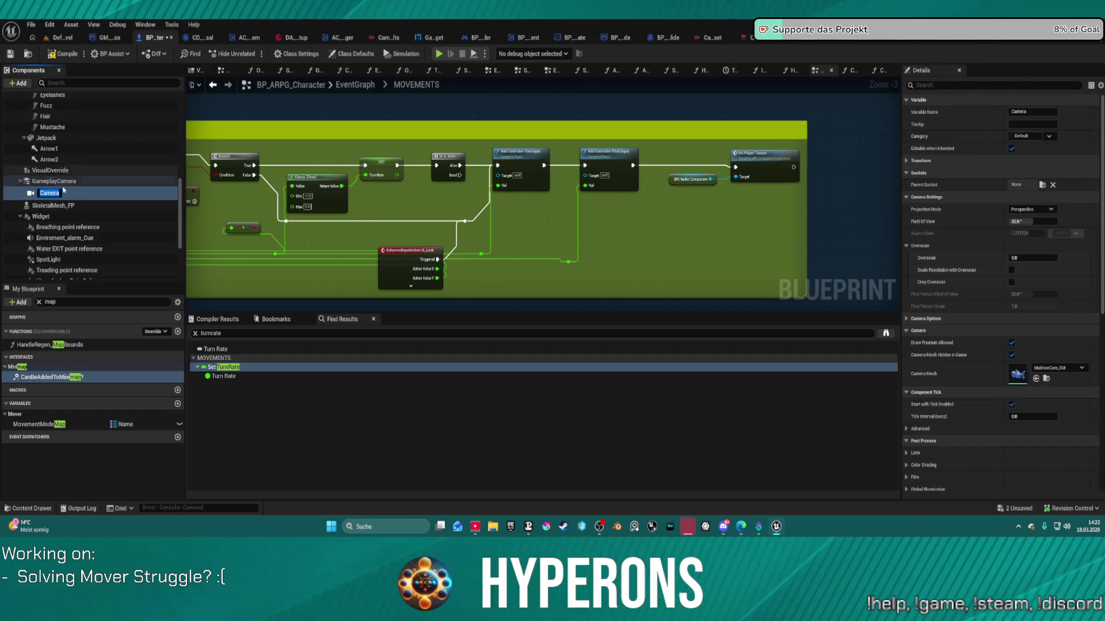
key("Return")
- Select GameplayCamera, then leave MOVEMENTS for the full EventGraph at another saved spot
left_click(53, 181)
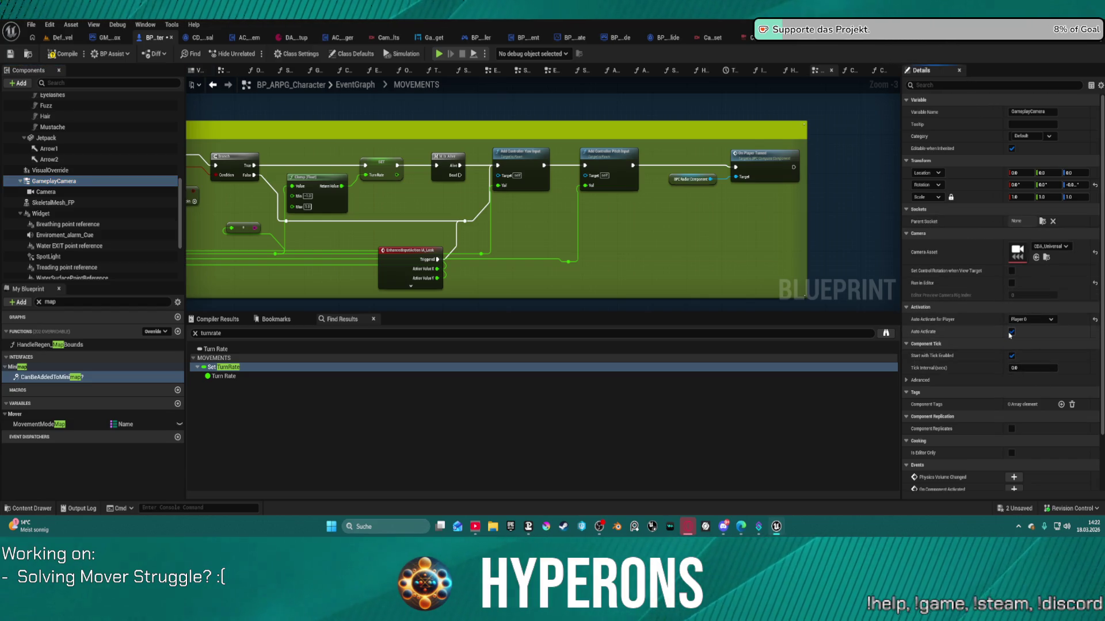
left_click(354, 85)
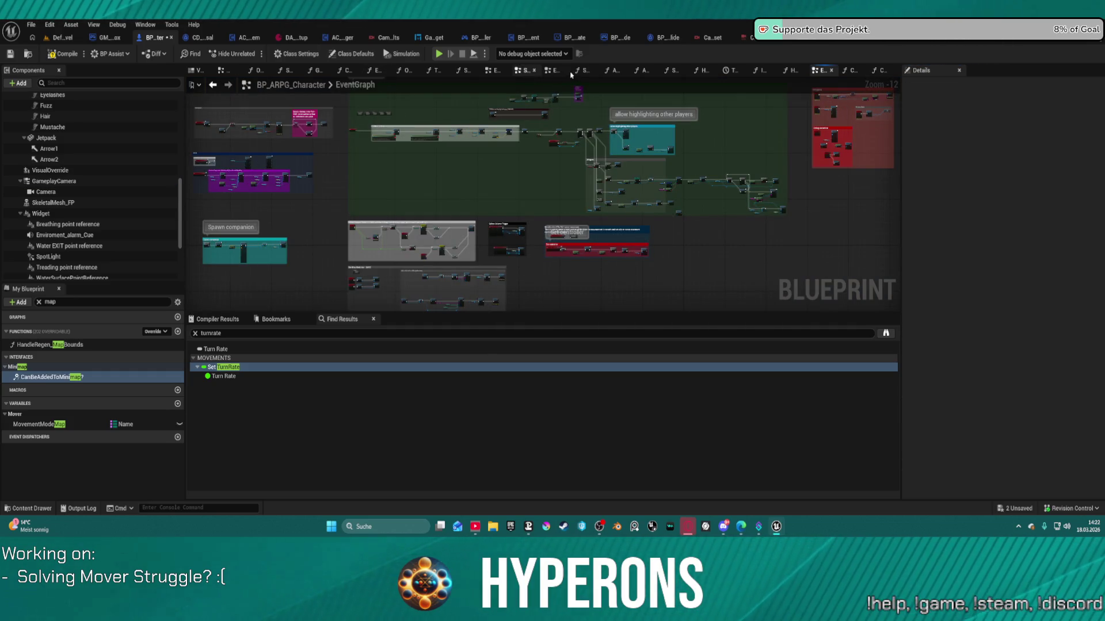
left_click(558, 70)
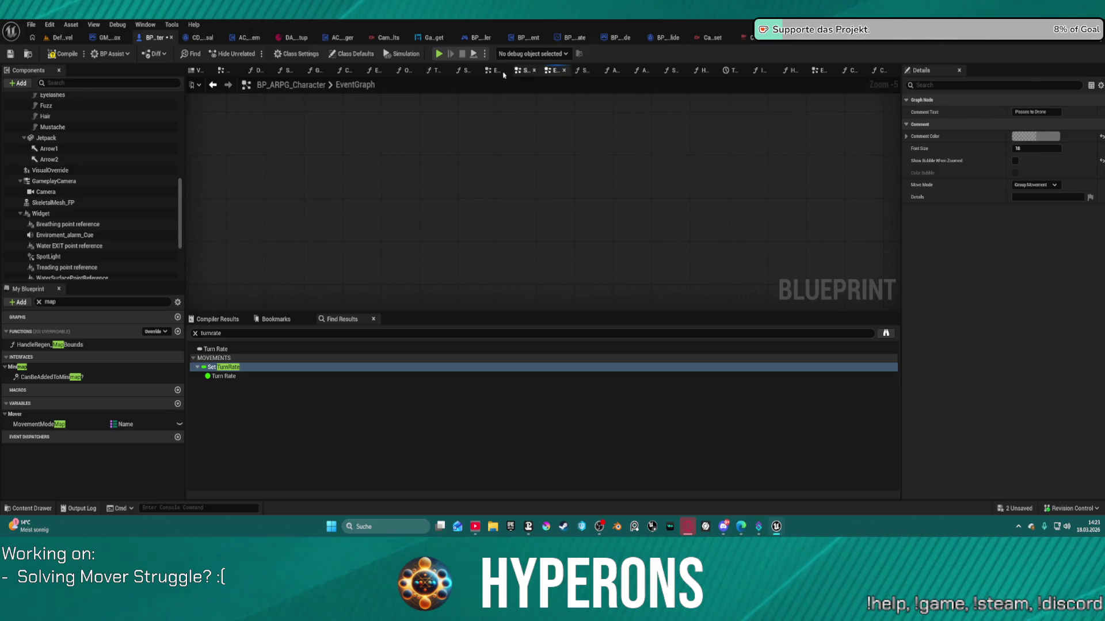
- Reposition the Initialize System nodes in Begin Play and wire execution into the fourth one
left_click(489, 71)
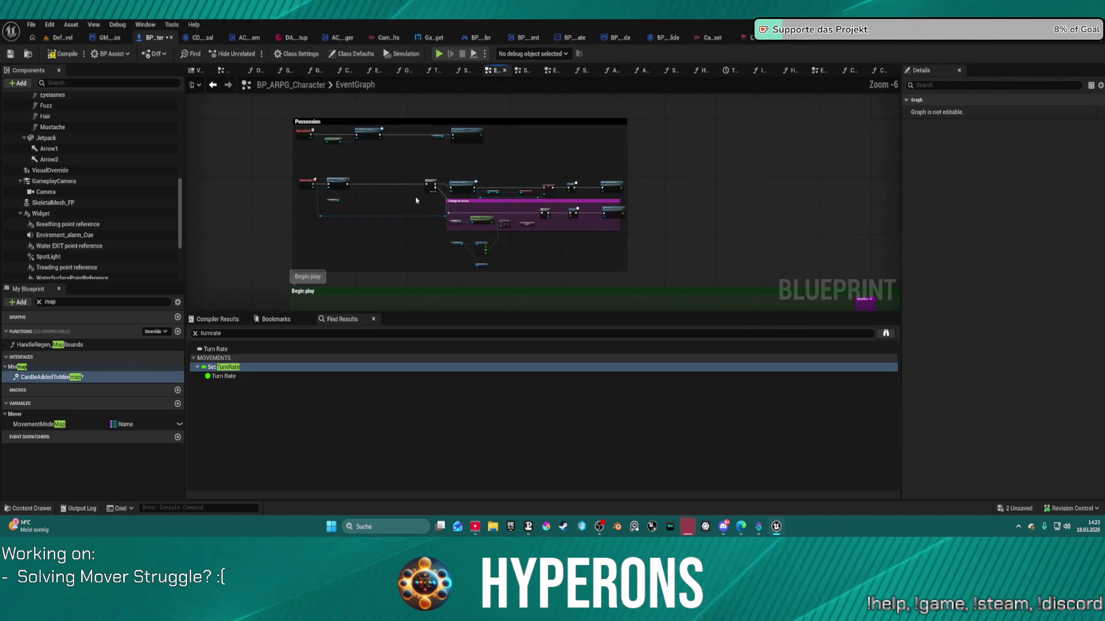
mouse_move(405, 202)
left_mouse_down()
mouse_move(403, 173)
mouse_move(414, 207)
mouse_move(437, 190)
mouse_move(578, 322)
left_mouse_up()
scroll(448, 175, "up", 5)
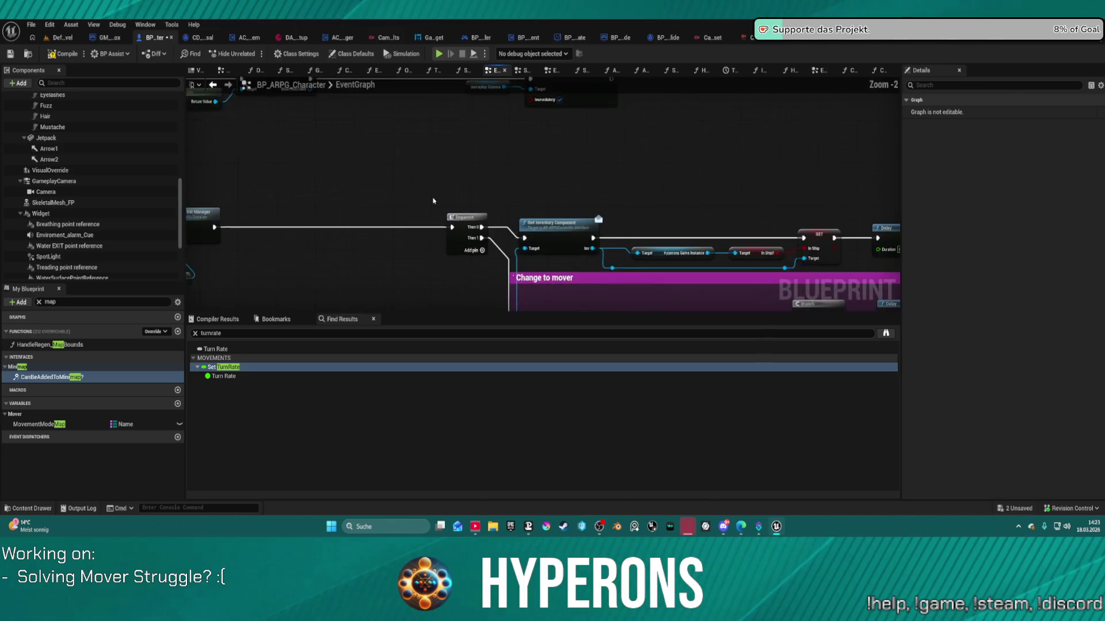
scroll(575, 219, "down", 8)
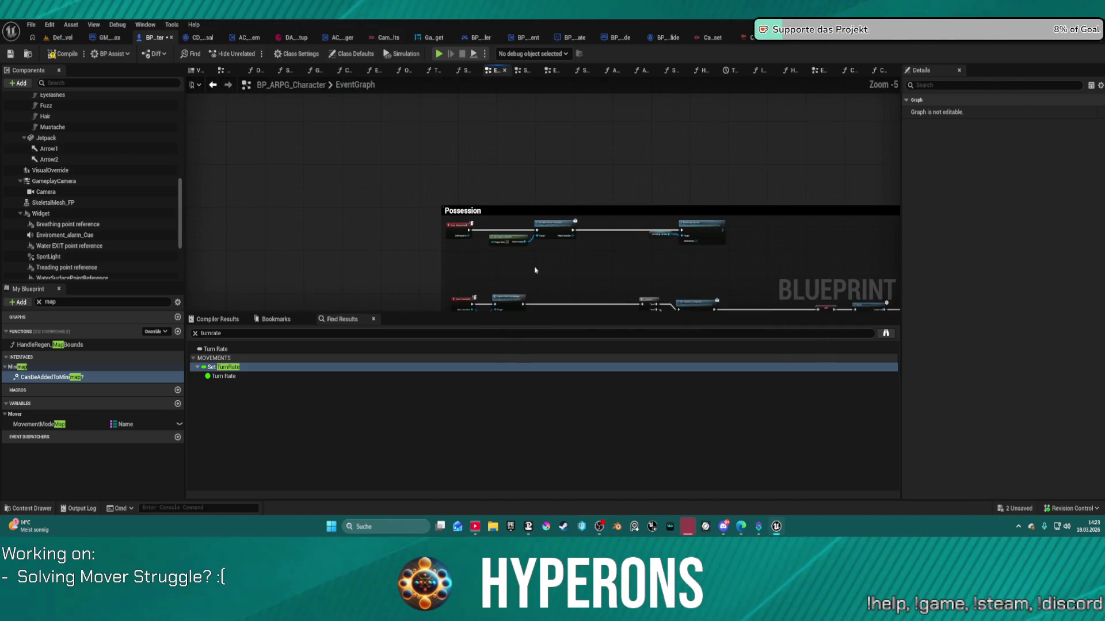
scroll(623, 152, "up", 7)
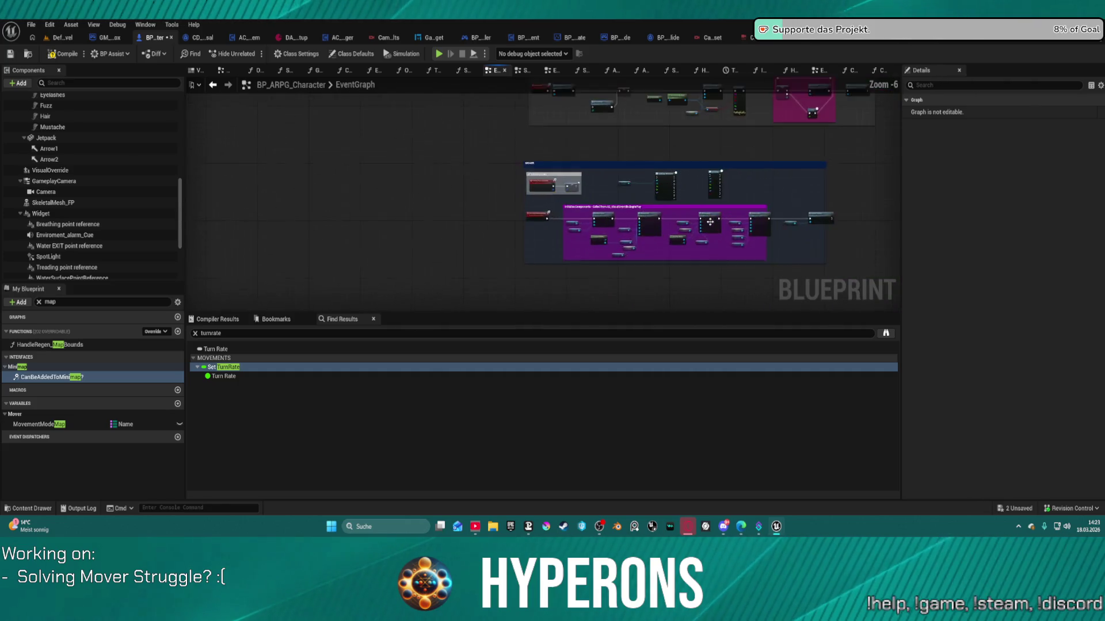
mouse_move(724, 207)
left_mouse_down()
mouse_move(454, 222)
mouse_move(553, 226)
left_mouse_up()
scroll(441, 223, "up", 1)
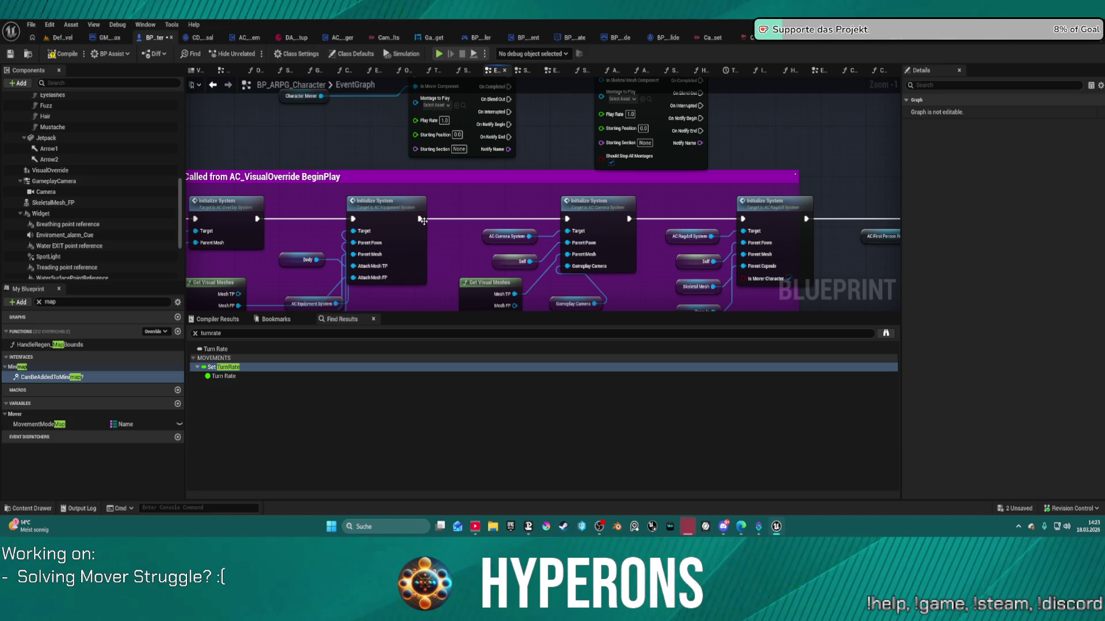
left_click_drag(424, 225, 669, 204)
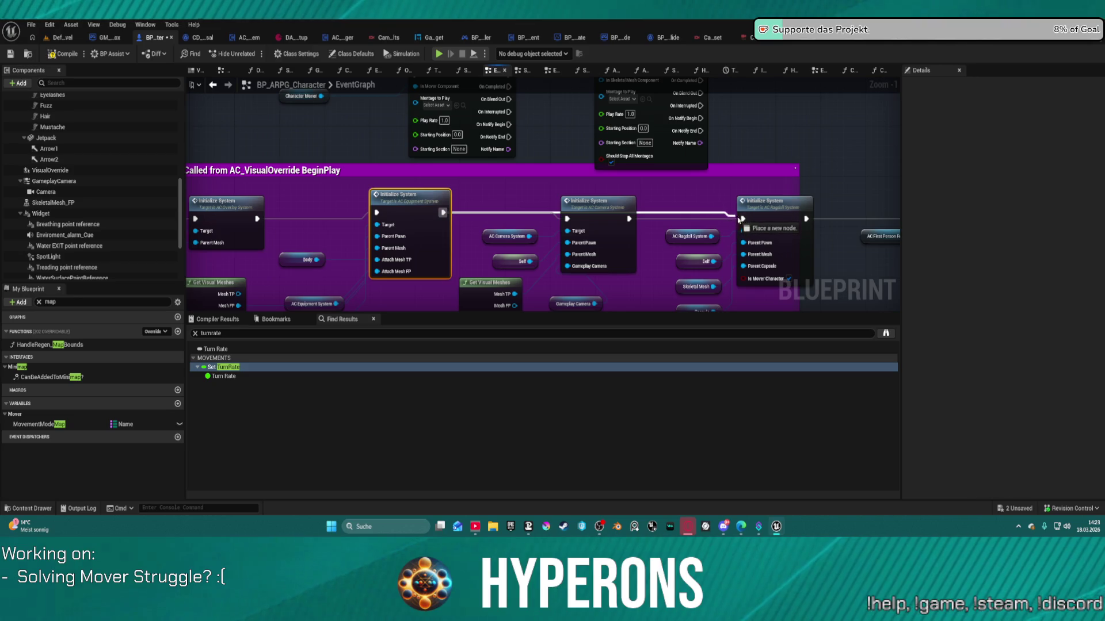
left_click_drag(739, 219, 739, 219)
- Wire Sequence Then 0 straight into Switch Has Authority and move Setup Camera above the Sequence
scroll(615, 267, "down", 5)
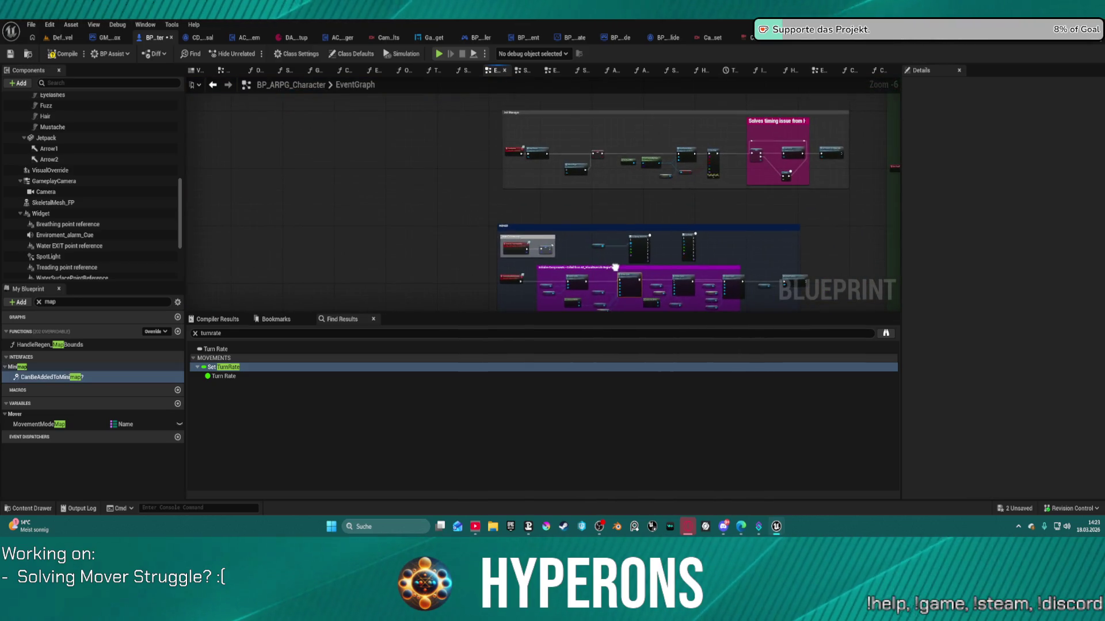
scroll(615, 267, "down", 3)
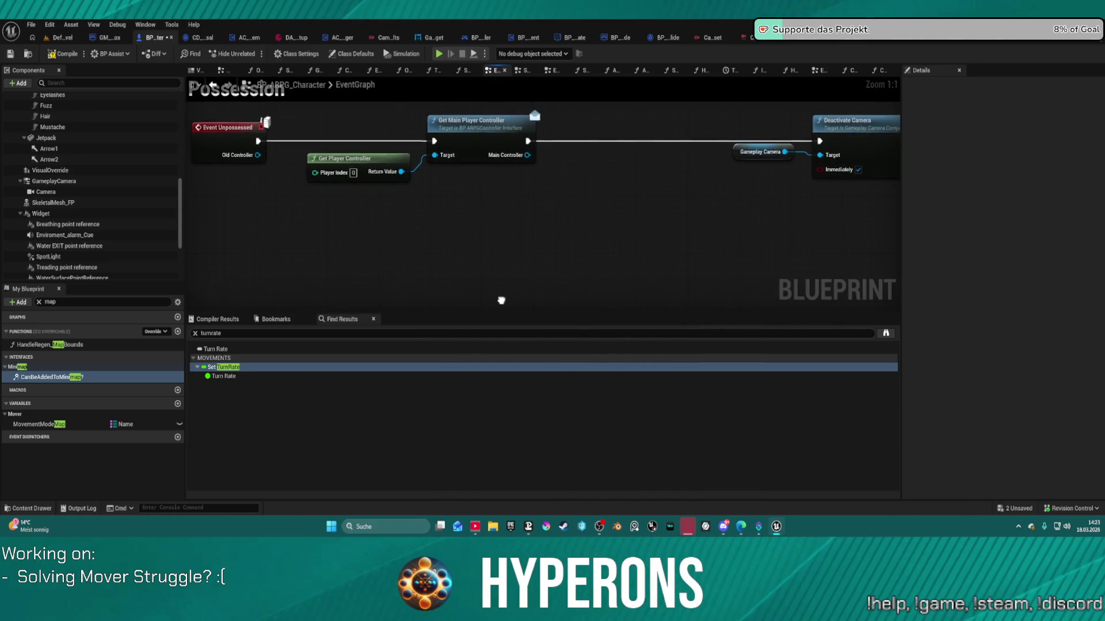
scroll(501, 300, "down", 5)
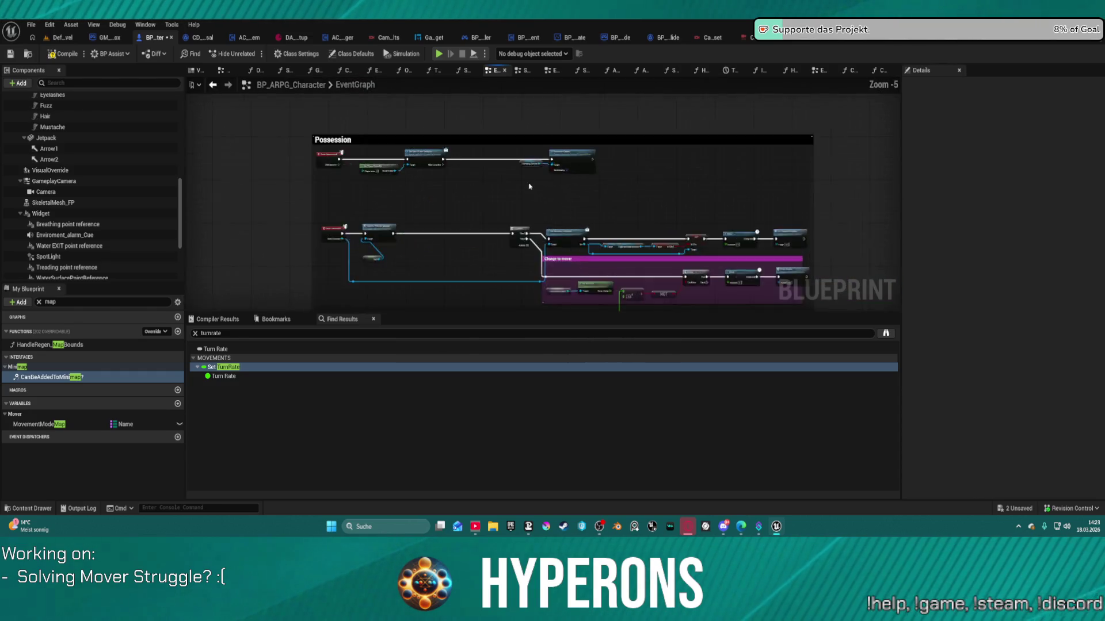
scroll(529, 186, "up", 4)
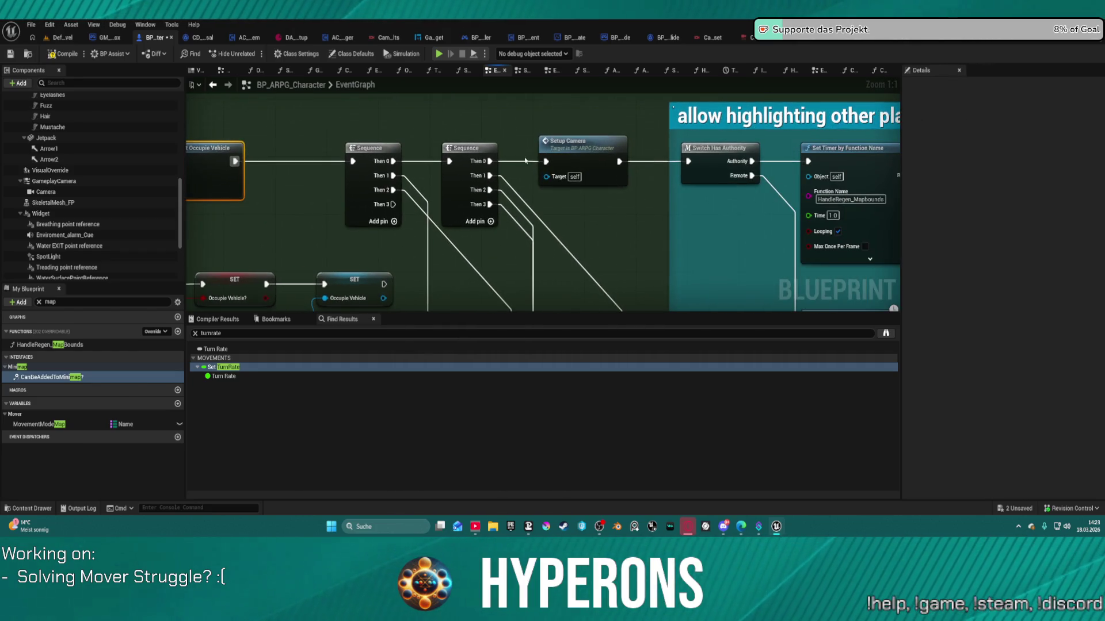
left_click_drag(515, 165, 689, 163)
left_click_drag(575, 141, 478, 103)
- Pan to the Print String and HUD nodes and open the Camera component
scroll(703, 127, "down", 3)
scroll(703, 127, "down", 3)
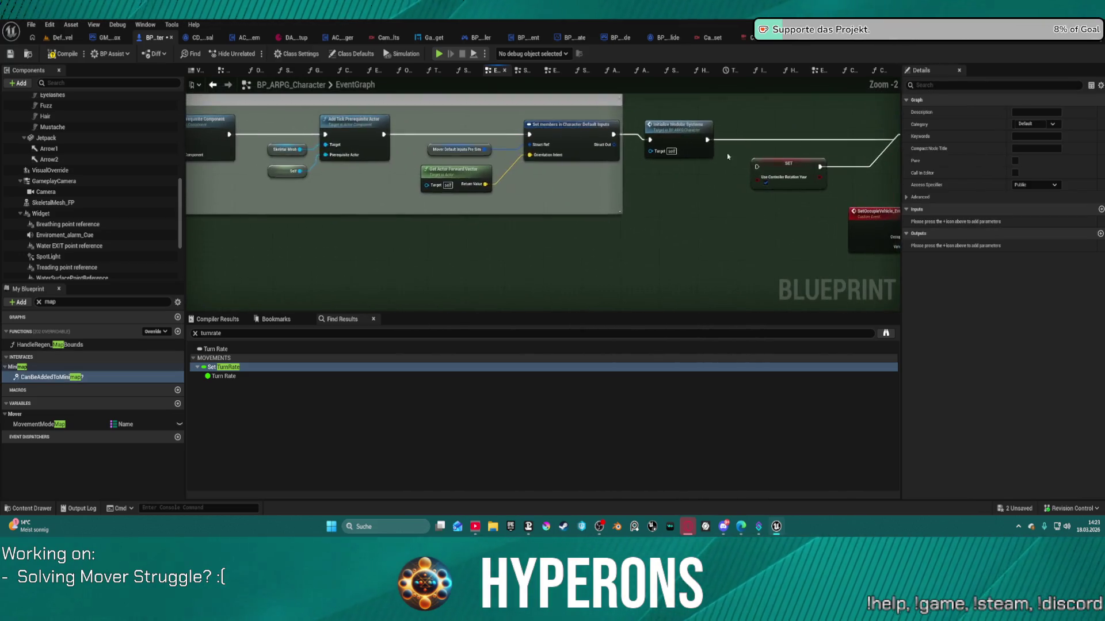
scroll(363, 130, "up", 5)
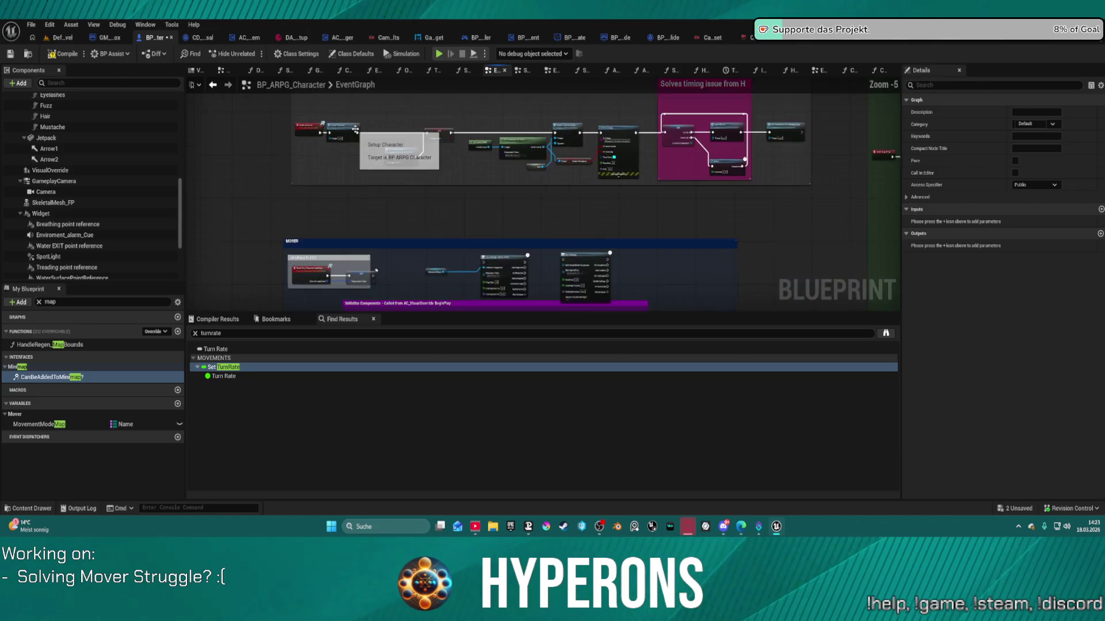
left_click_drag(601, 200, 14, 196)
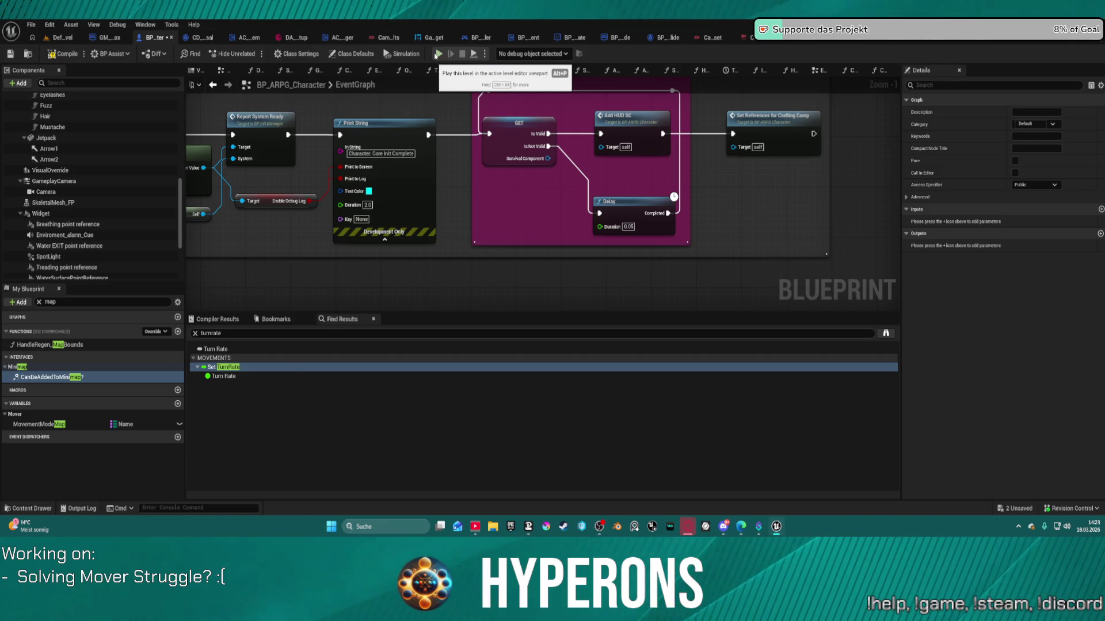
double_click(53, 180)
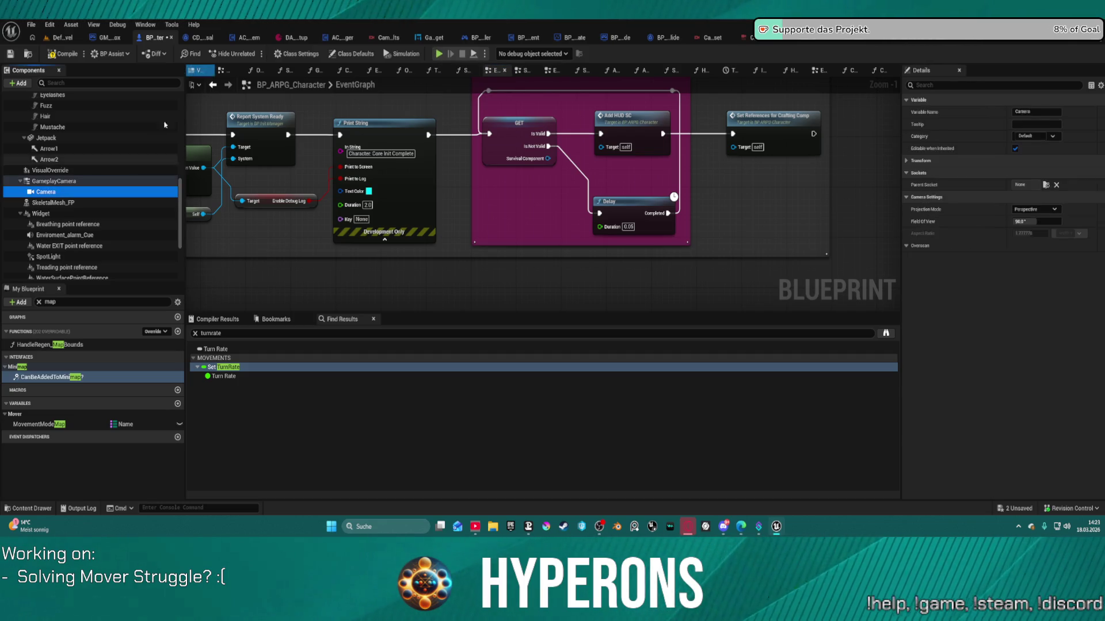
- Reattach the Camera component under the Body mesh in the Components panel
left_click(62, 191)
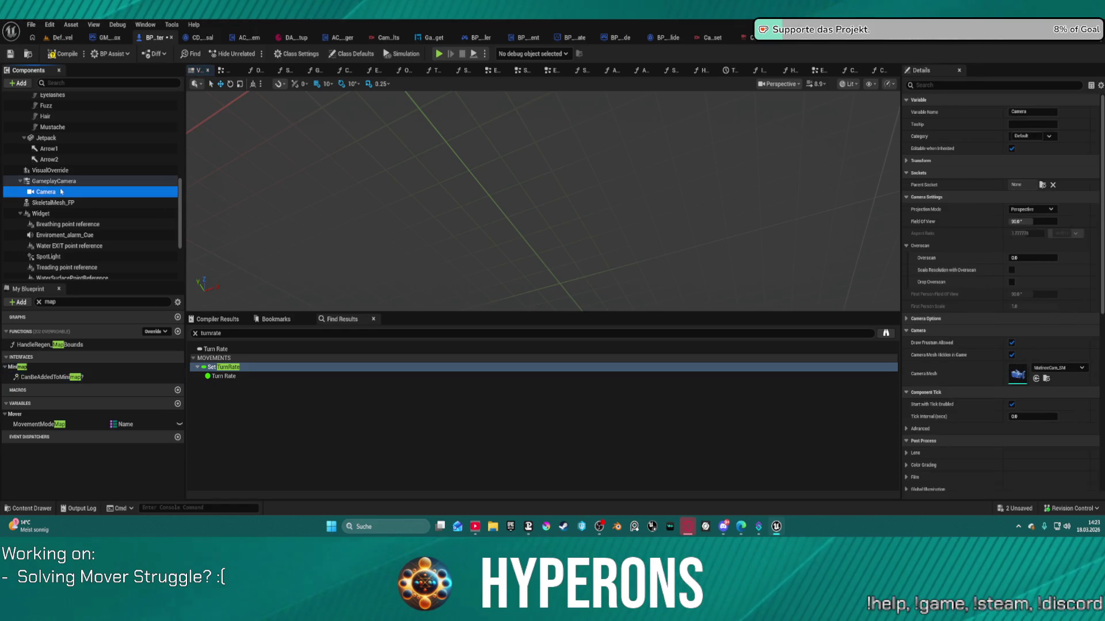
mouse_move(46, 193)
left_mouse_down()
mouse_move(49, 104)
mouse_move(49, 176)
left_mouse_up()
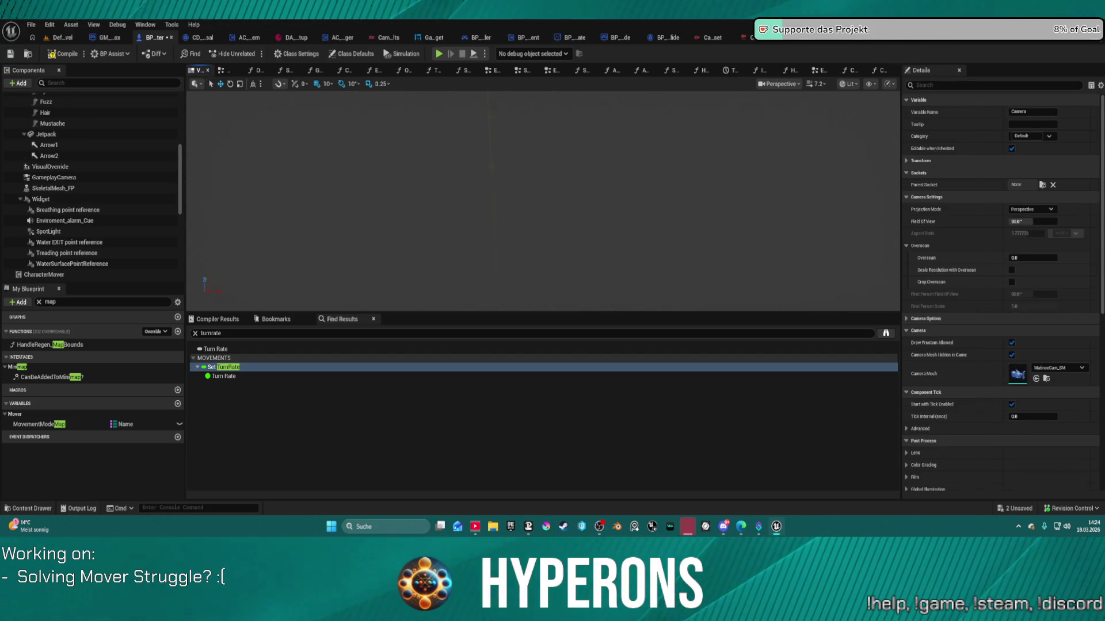
scroll(58, 161, "up", 3)
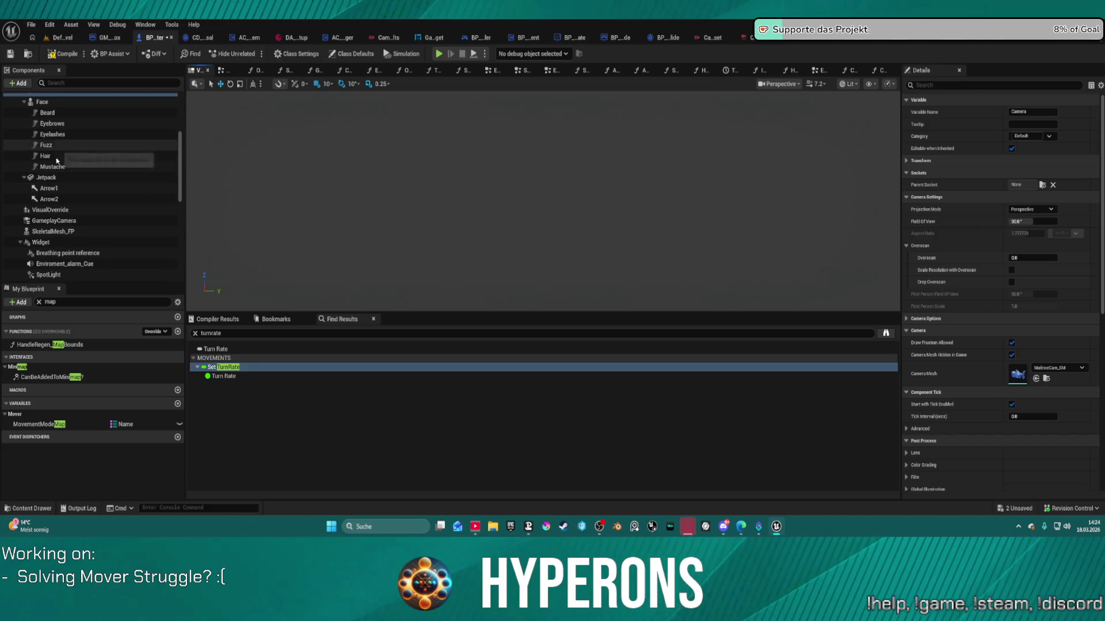
left_click(46, 178)
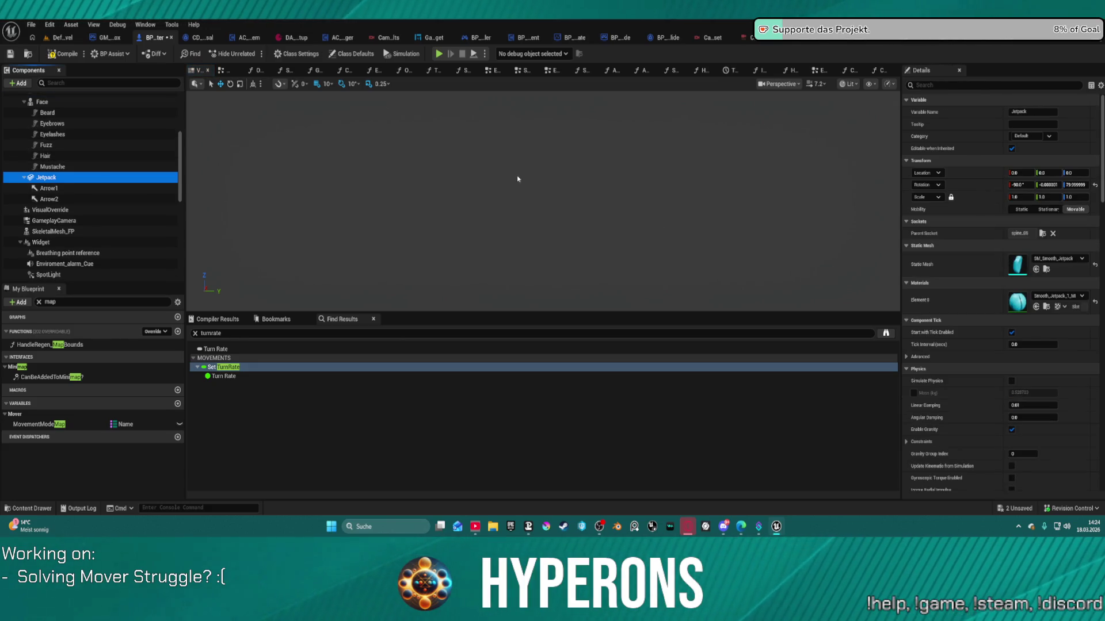
- Select the Body mesh and frame the character in the Viewport
right_click(550, 200)
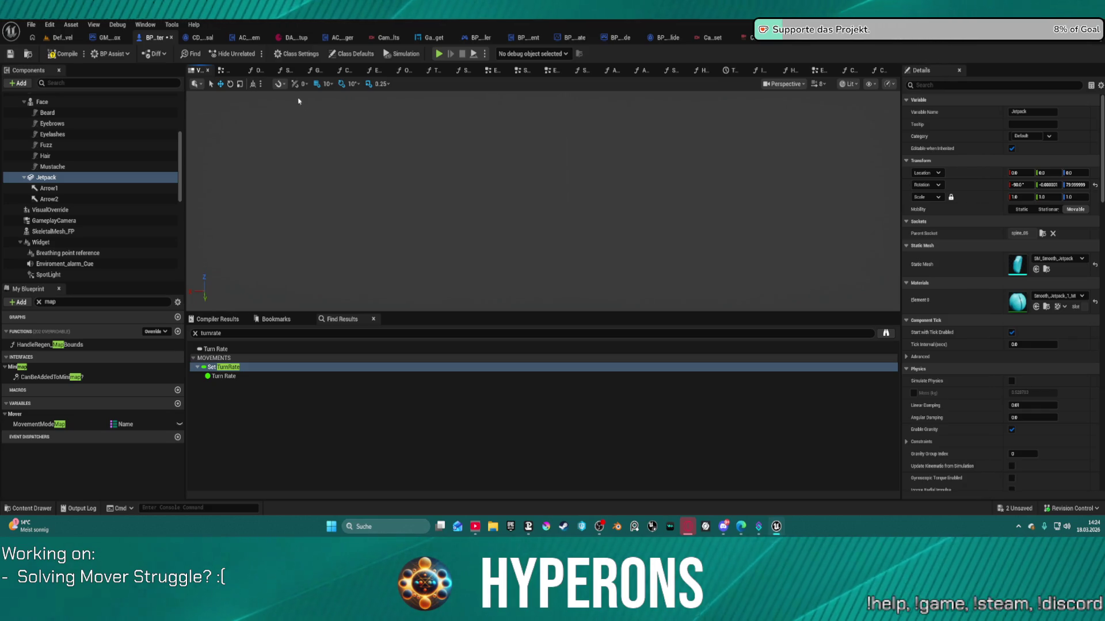
scroll(53, 121, "up", 2)
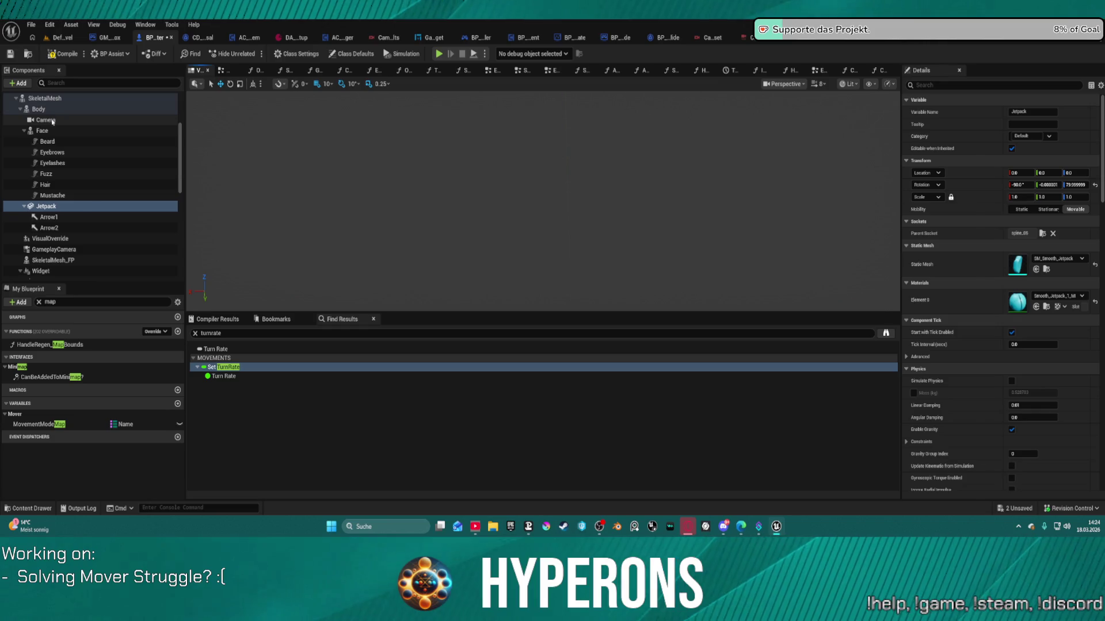
left_click(40, 108)
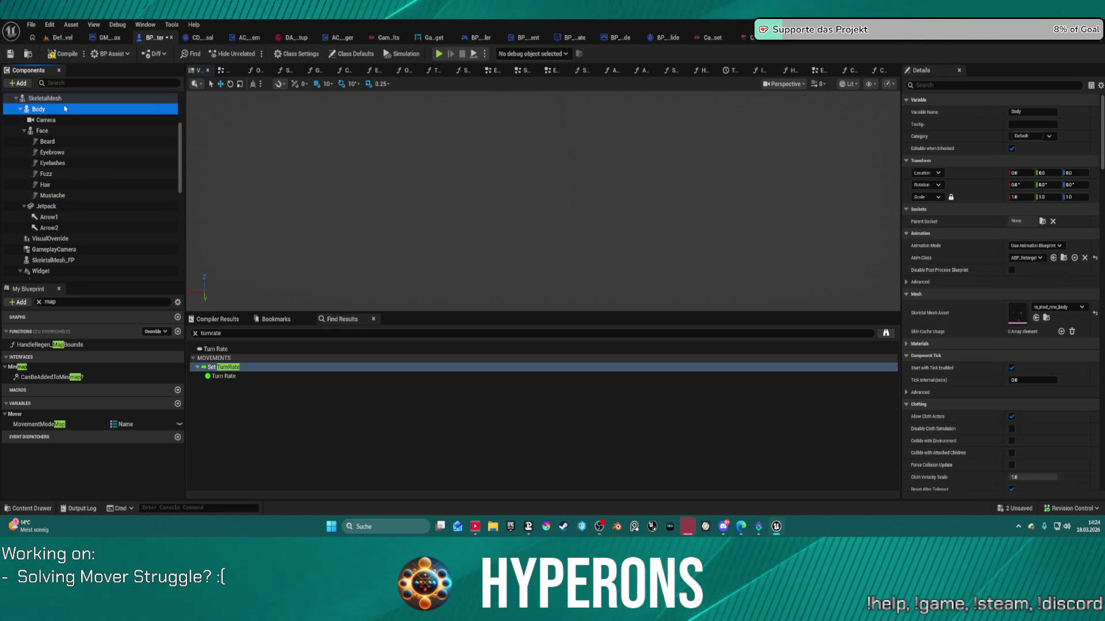
right_click(314, 189)
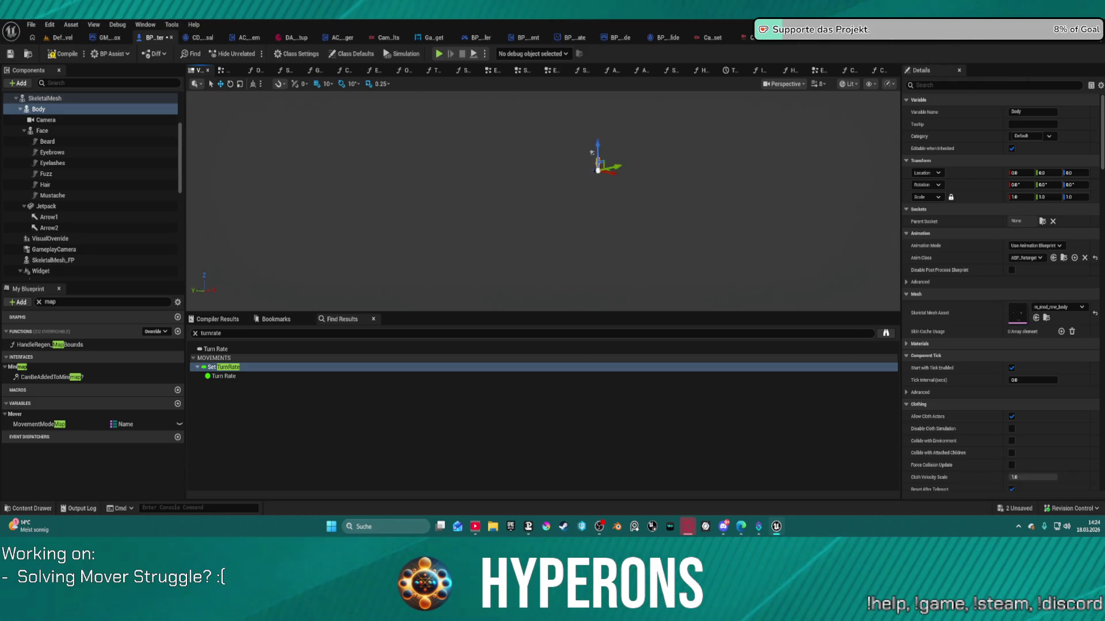
key("f")
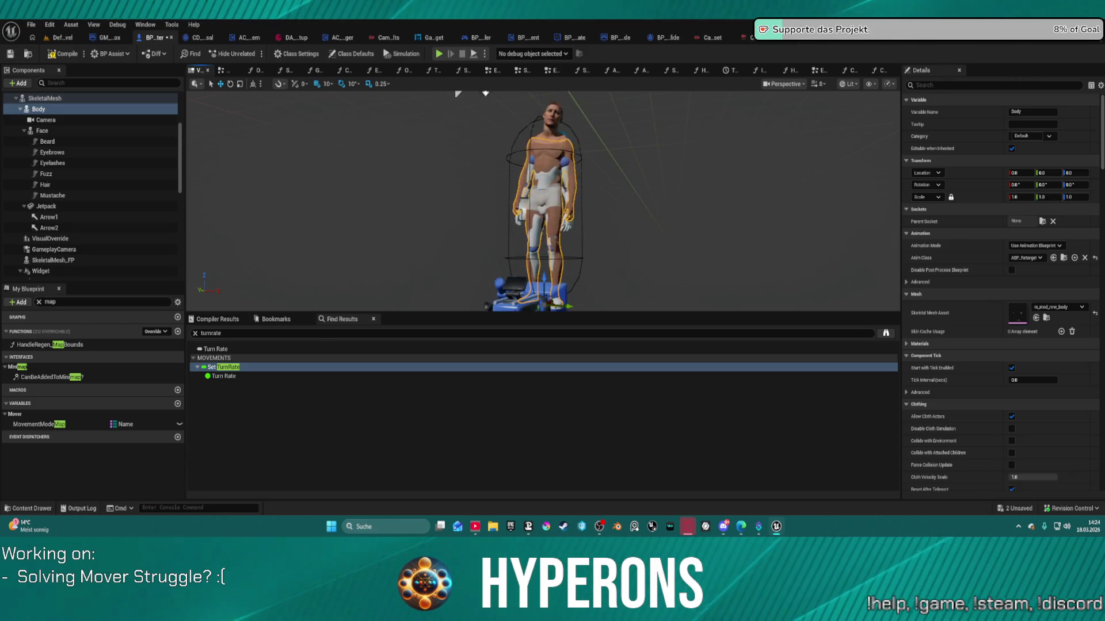
left_click_drag(451, 106, 886, 114)
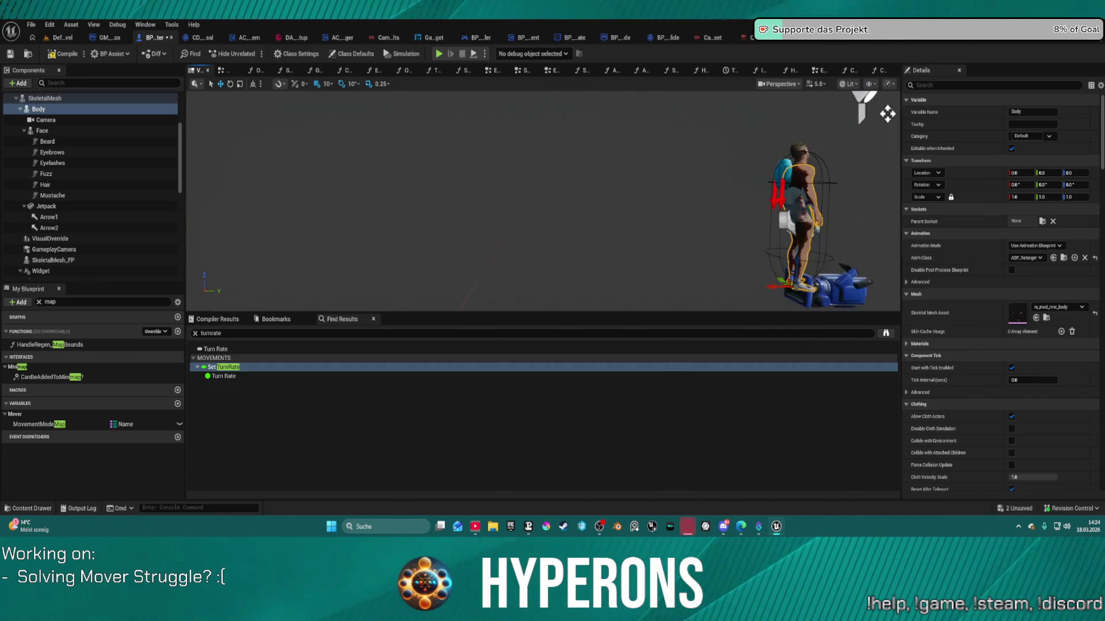
key("f")
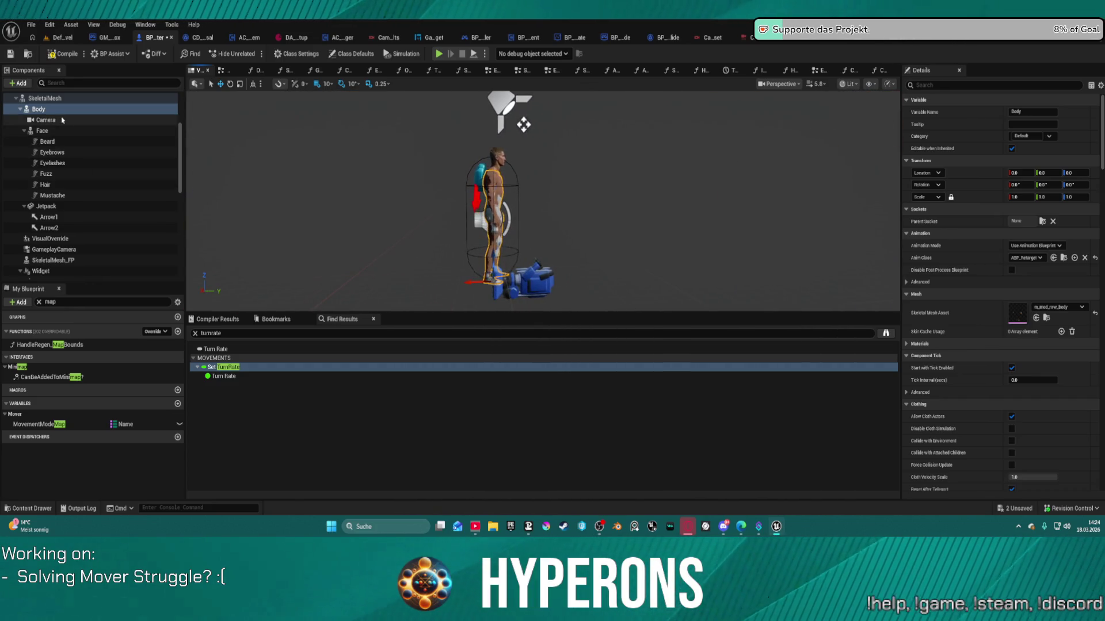
left_click(62, 120)
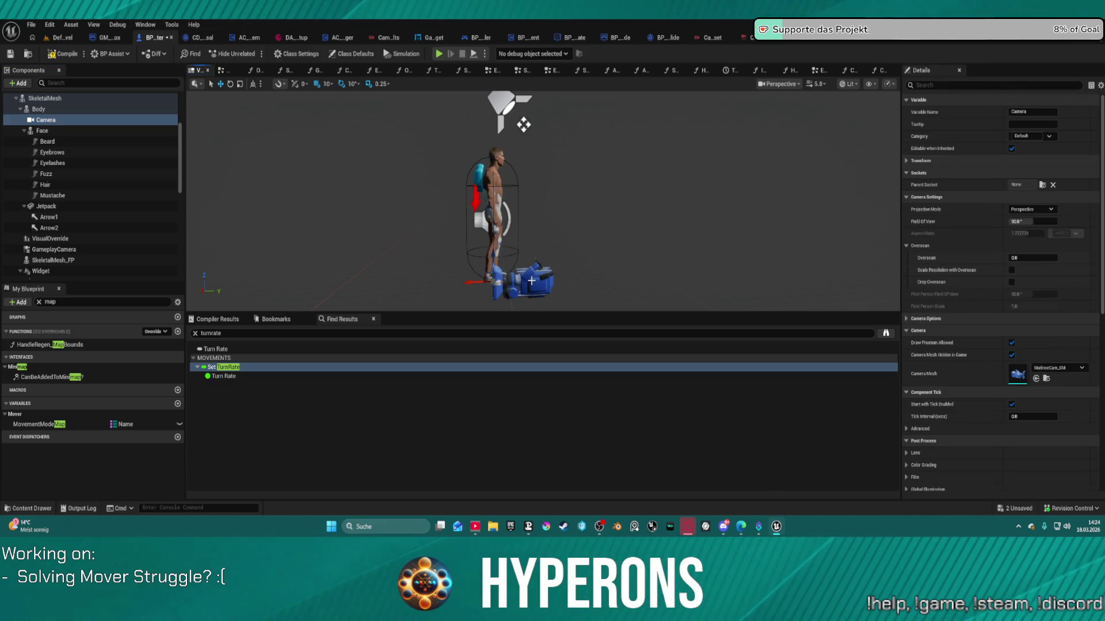
left_click(65, 123)
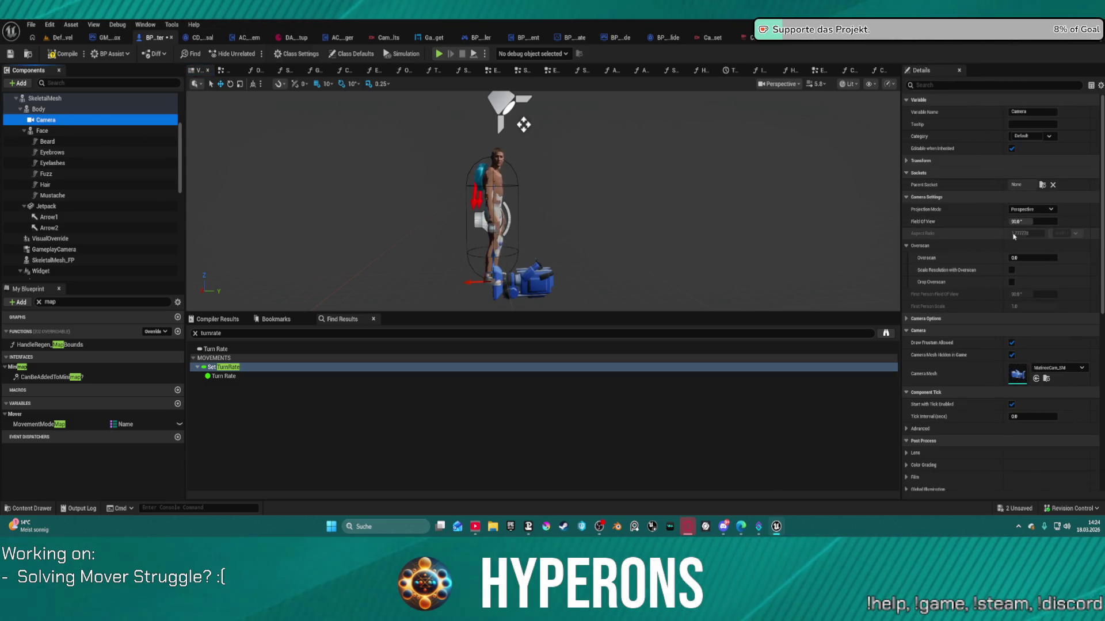
scroll(955, 184, "down", 3)
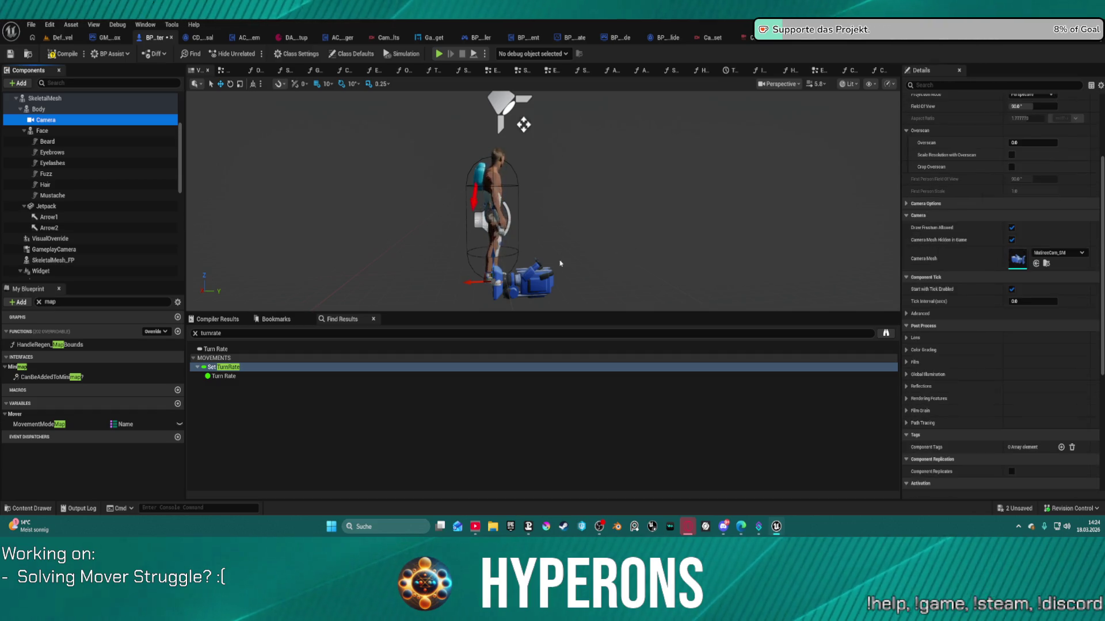
scroll(956, 242, "up", 3)
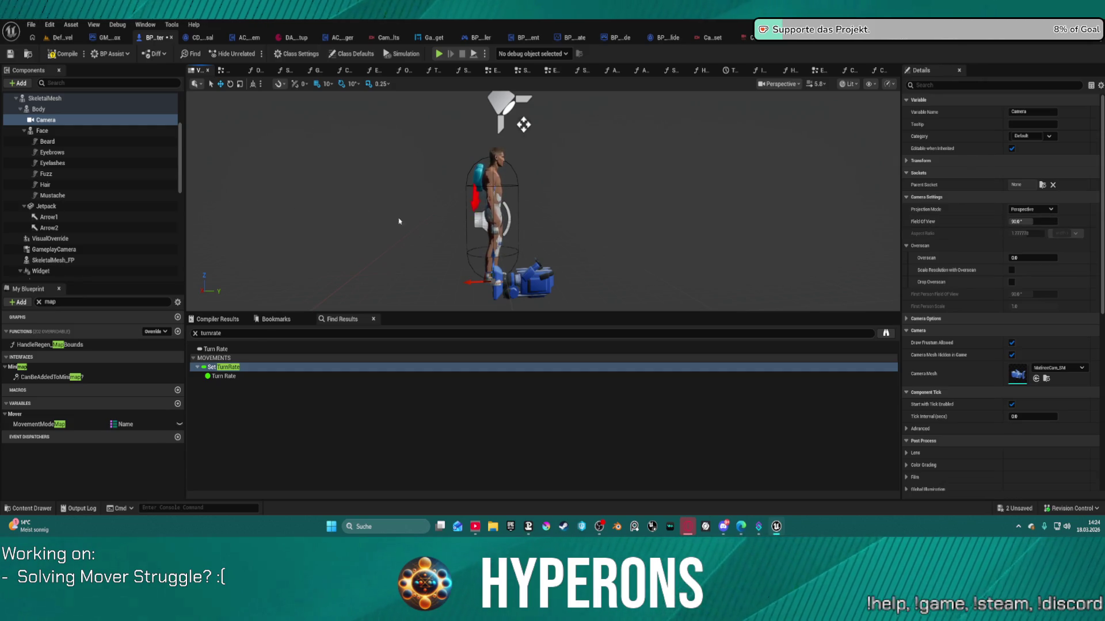
left_click_drag(535, 276, 708, 274)
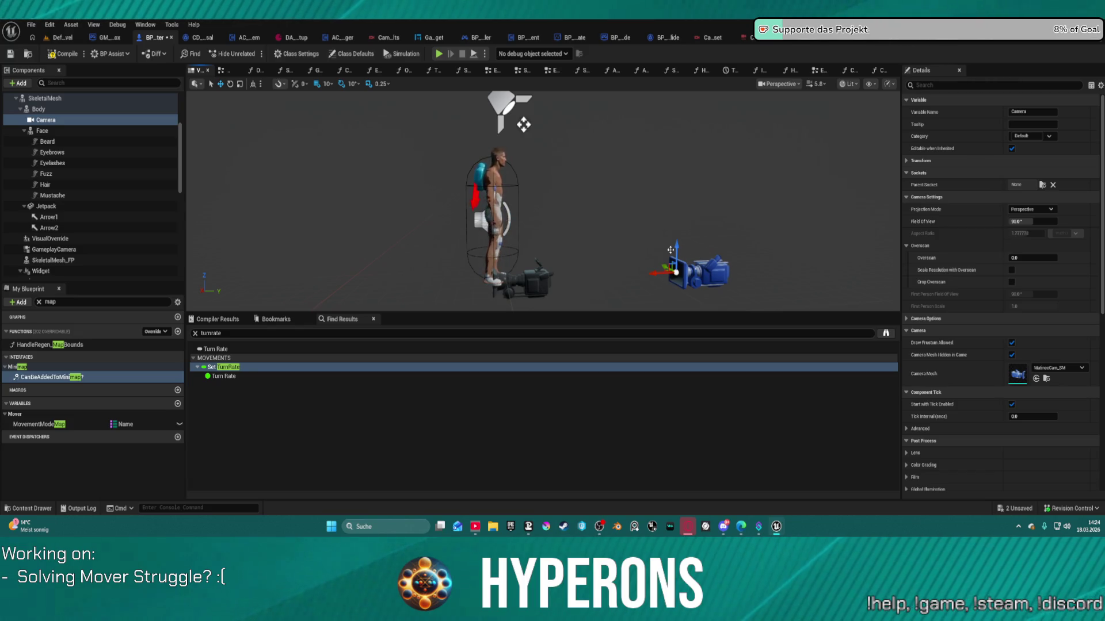
left_click(685, 192)
left_click(688, 273)
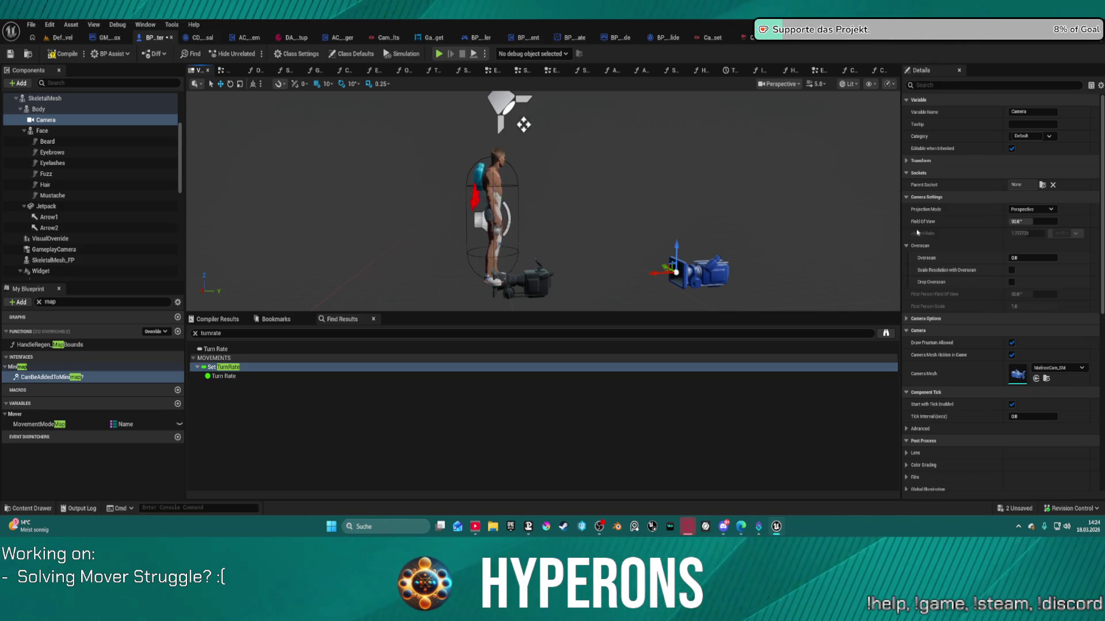
key("ctrl+z")
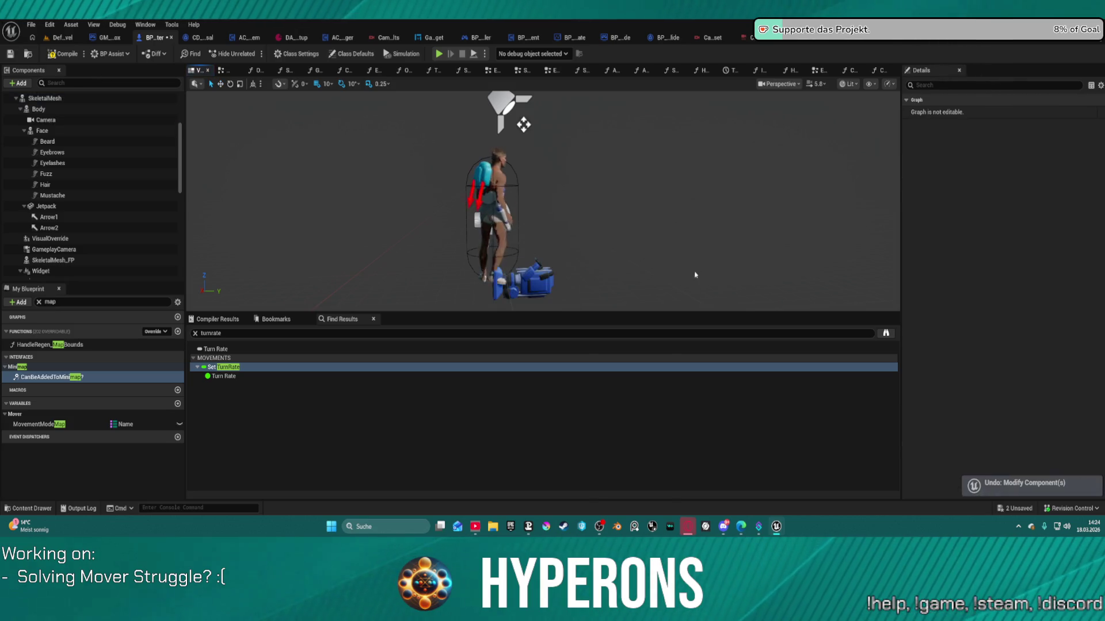
mouse_move(43, 131)
left_mouse_down()
mouse_move(71, 121)
mouse_move(76, 135)
left_mouse_up()
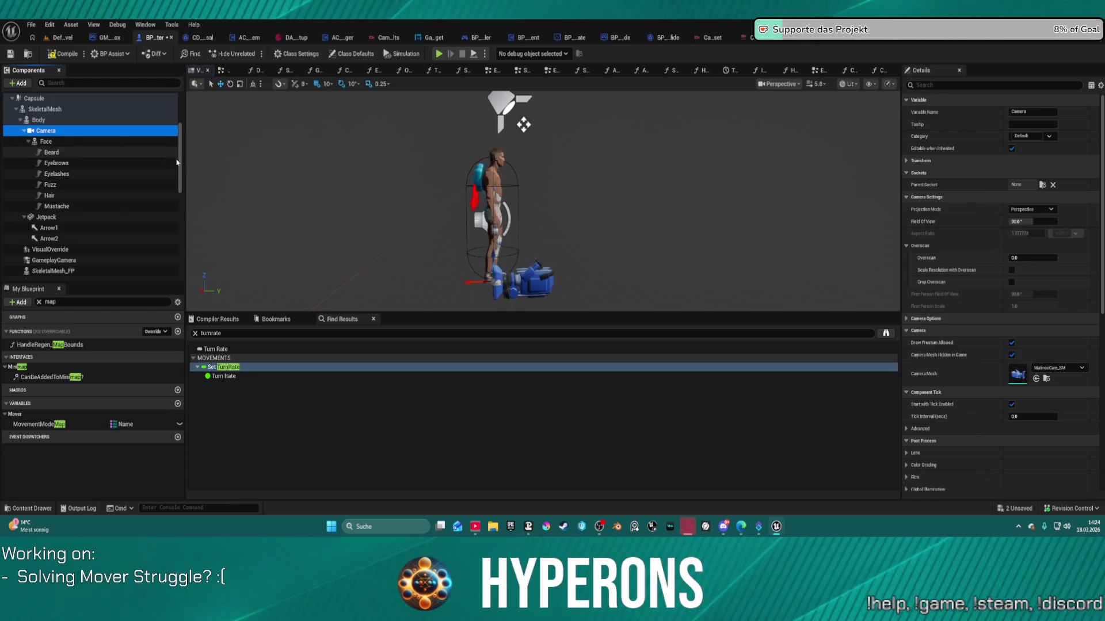
key("ctrl+z")
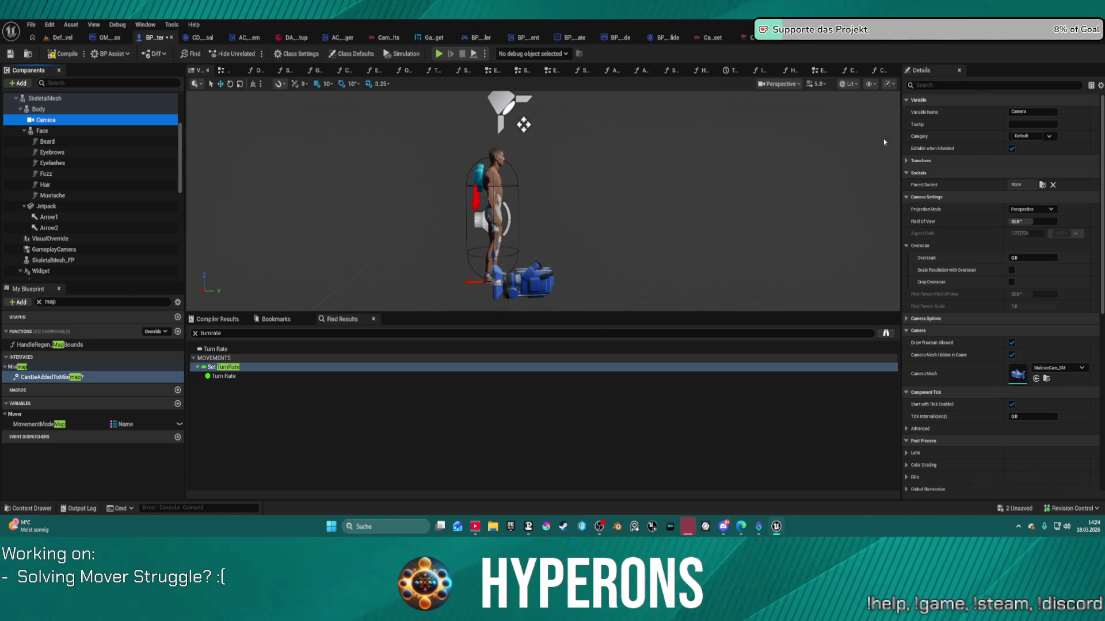
- Set the camera's yaw rotation to -180 degrees
left_click(912, 162)
left_click_drag(1073, 187, 1041, 186)
left_click_drag(1074, 185, 1081, 185)
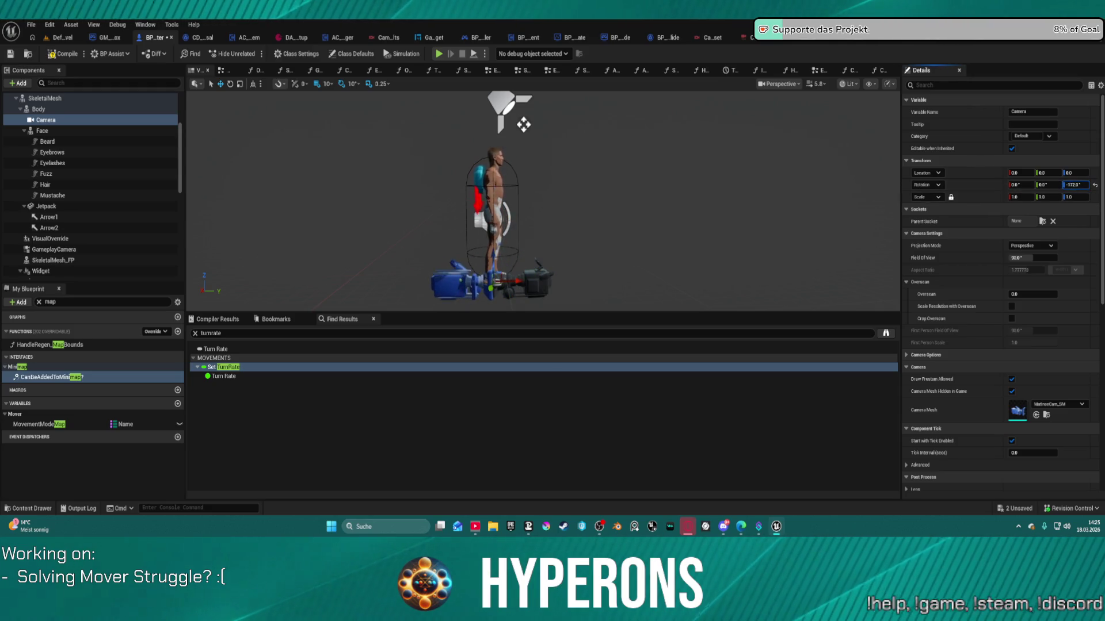
type("-180")
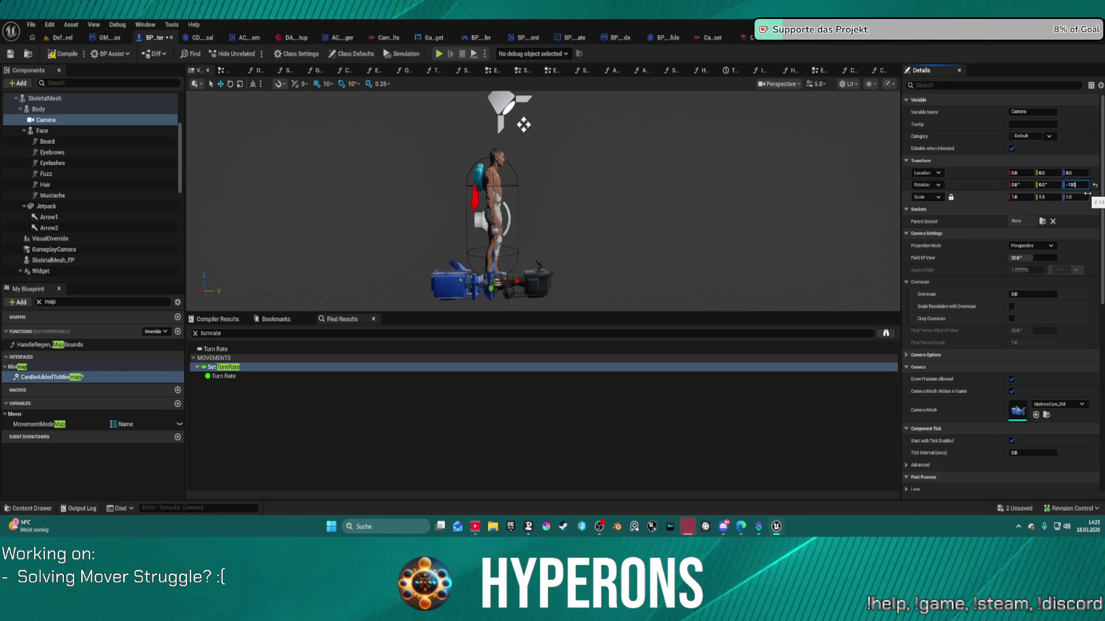
key("Return")
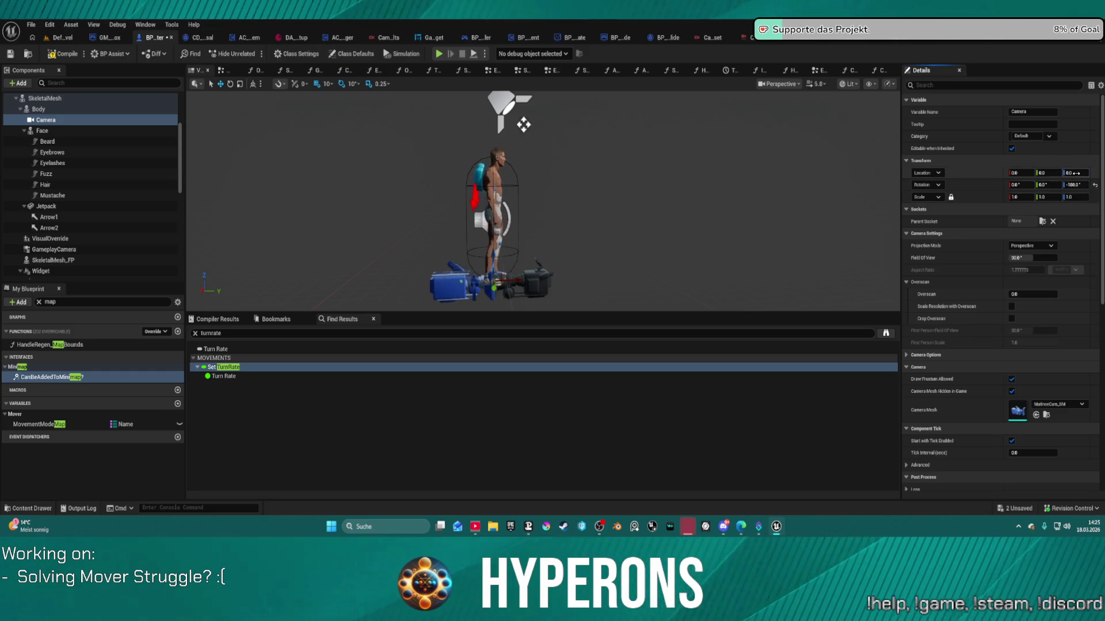
- Set the camera's Location Z to 100 and try X values of -500 and 500
left_click(1071, 172)
type("10")
key("Return")
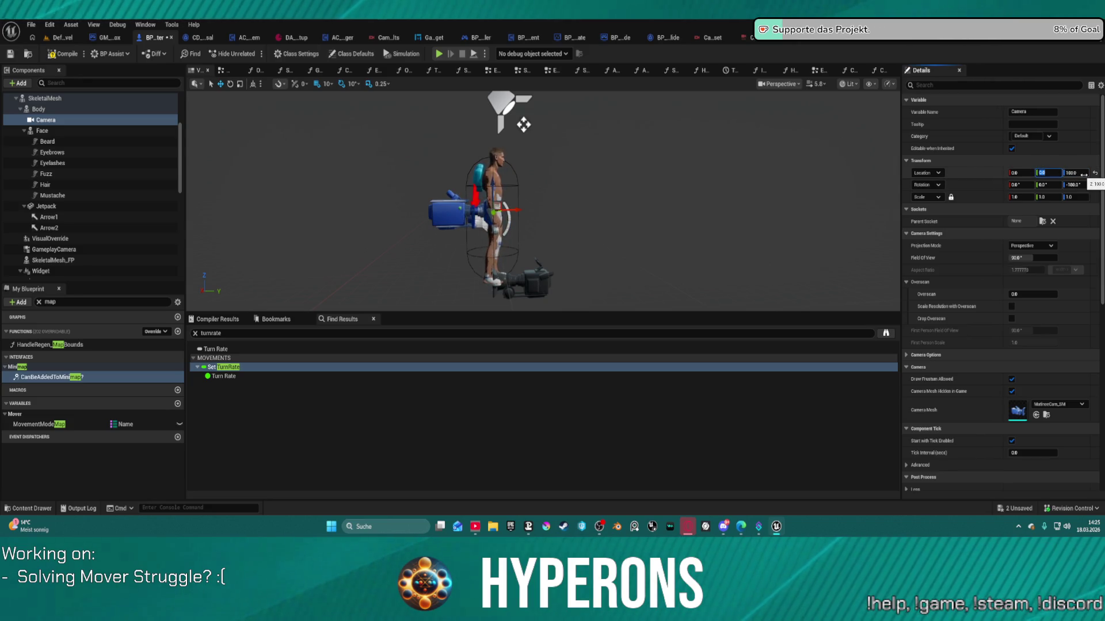
left_click(1026, 173)
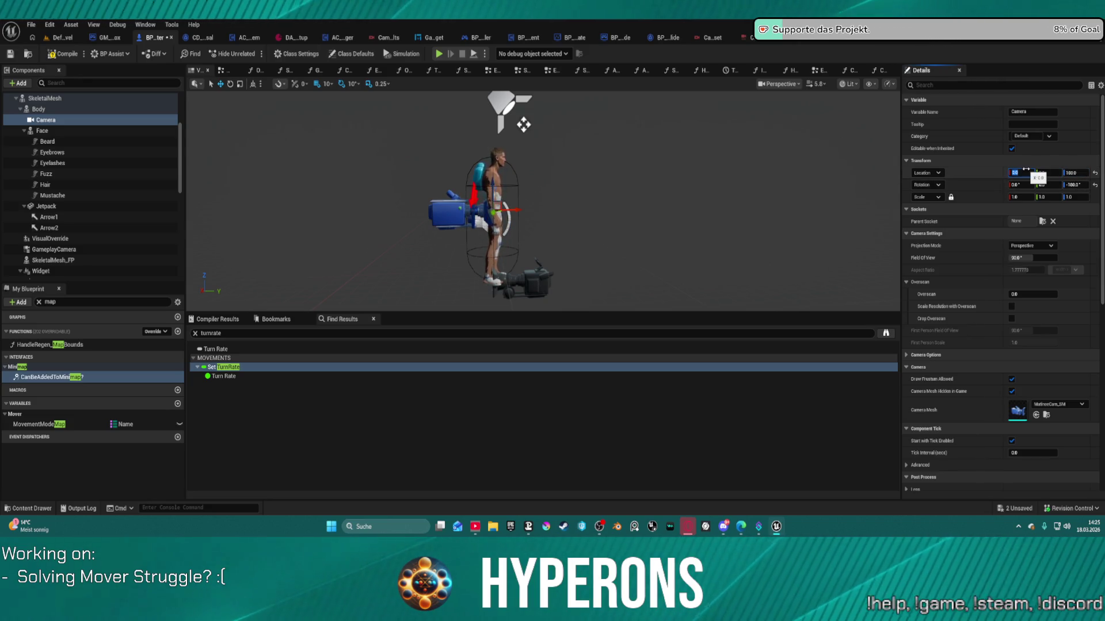
type("-500")
key("Return")
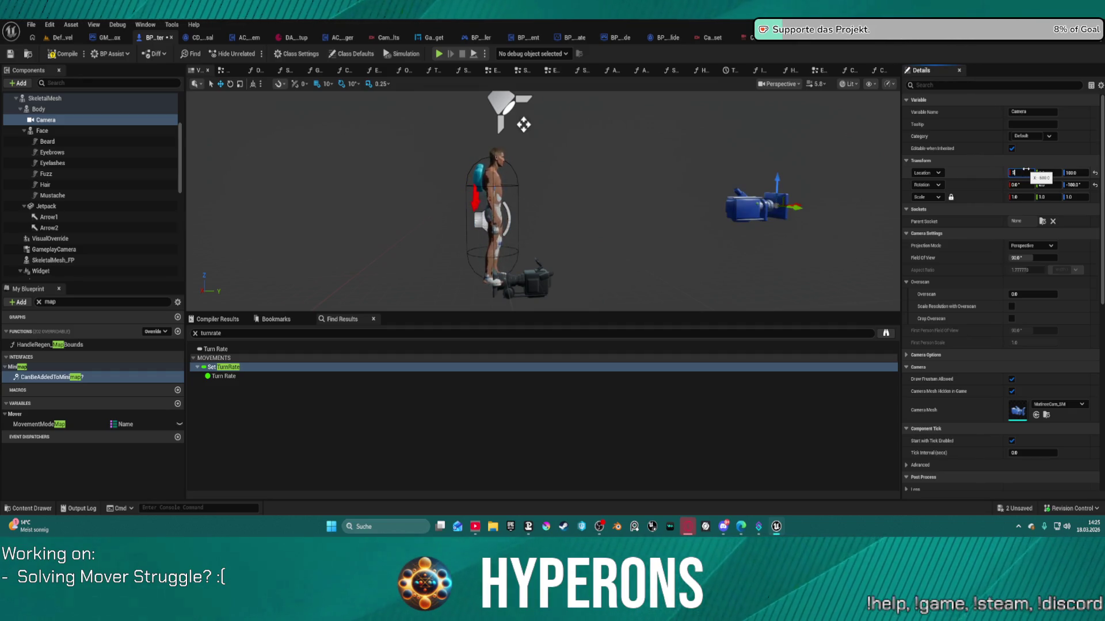
type("0")
key("Return")
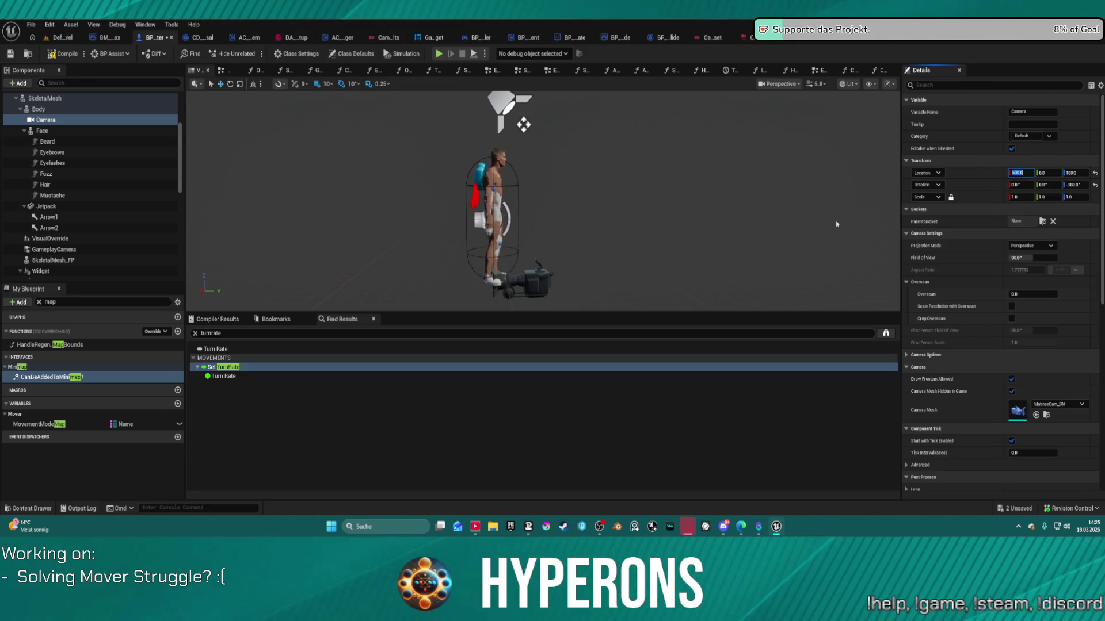
- Set the camera's Location X to 200, compile the blueprint and start Play
scroll(637, 183, "down", 2)
scroll(627, 184, "up", 1)
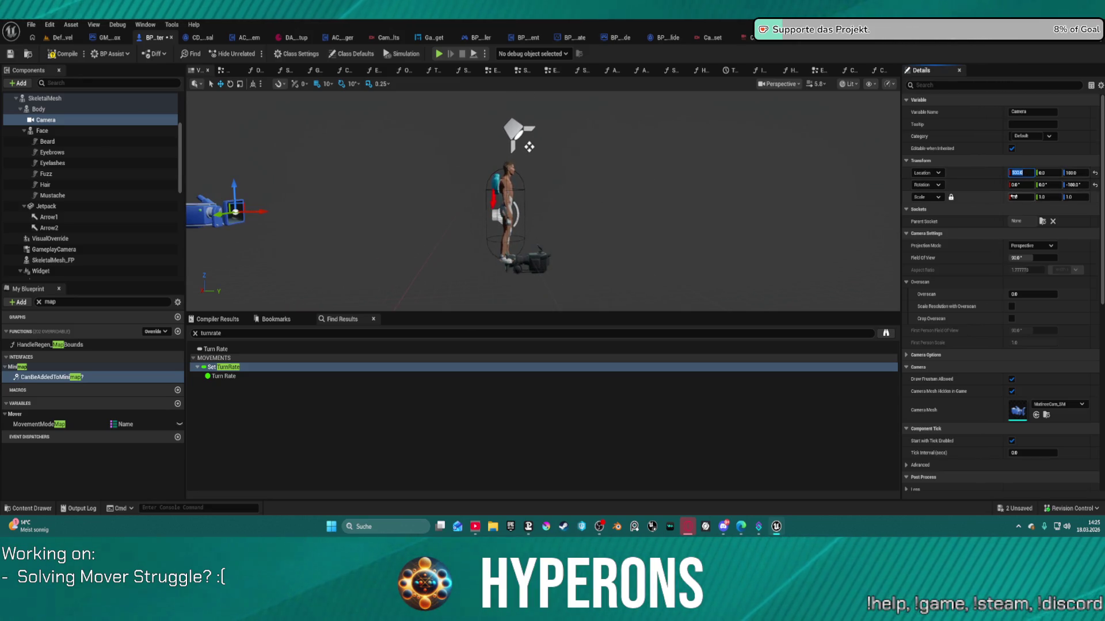
type("200")
key("Return")
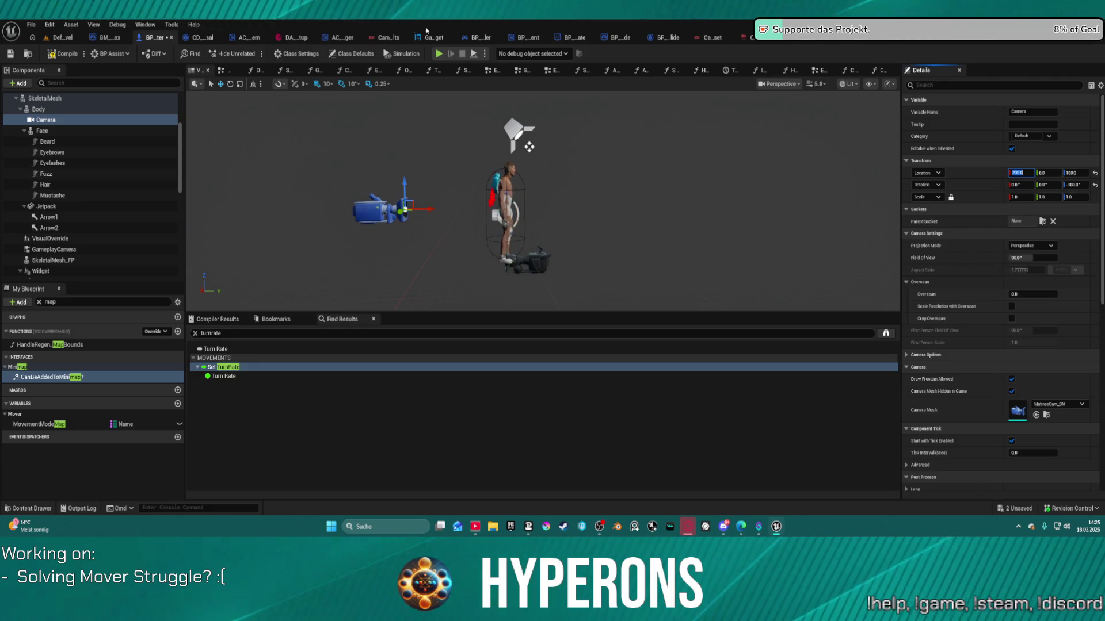
key("F7")
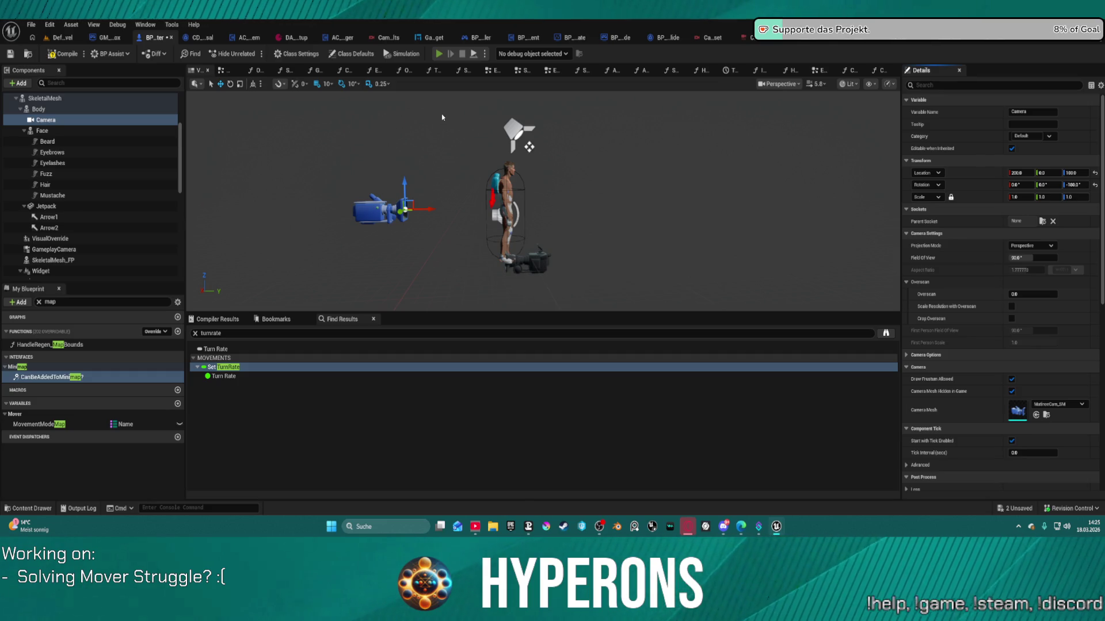
key("alt+p")
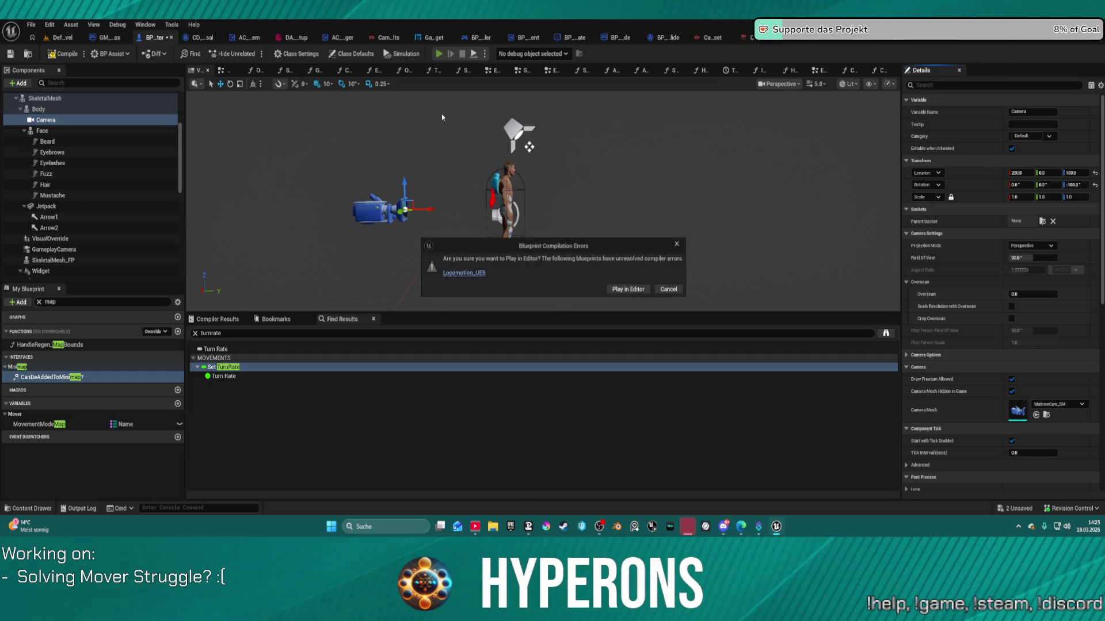
- Play anyway despite compile errors, crouching and moving the character around the gym
left_click(628, 288)
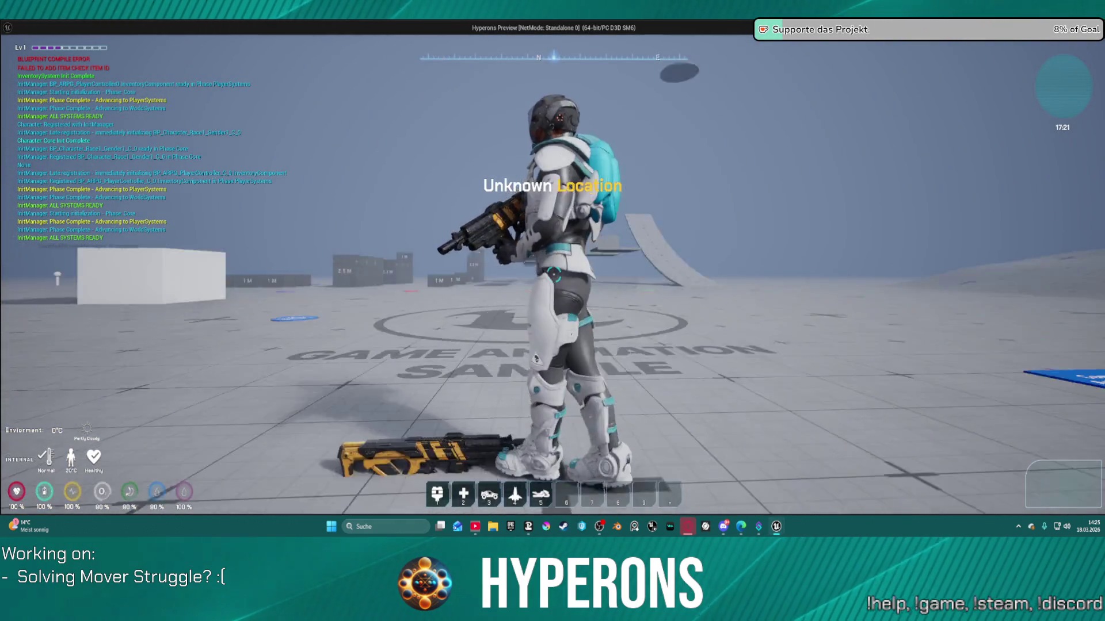
key("a")
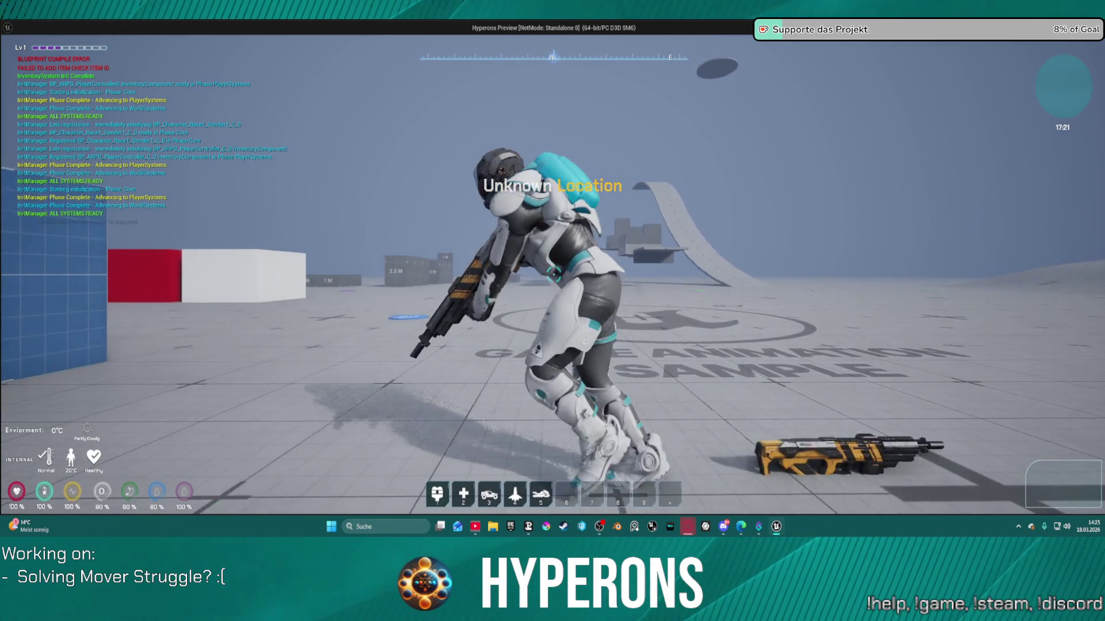
key("s")
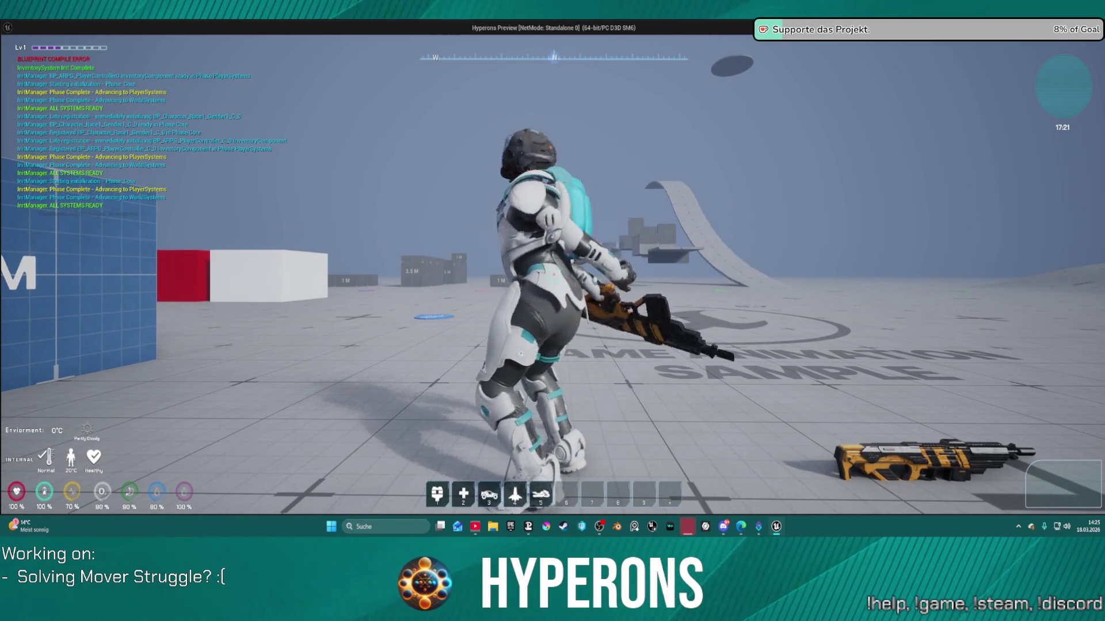
key("w")
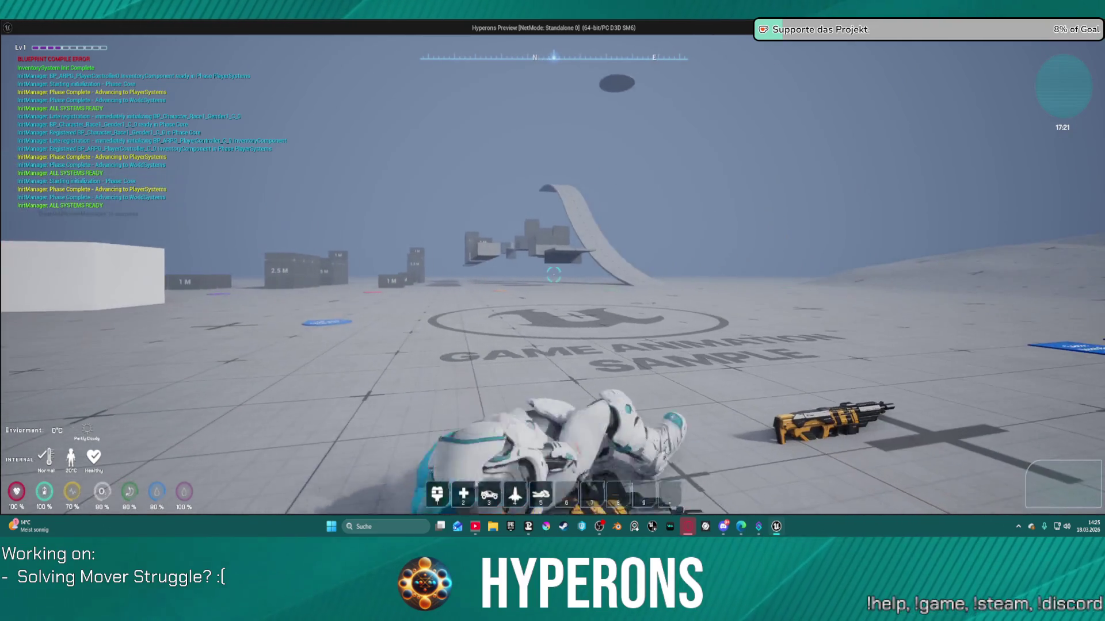
key("c")
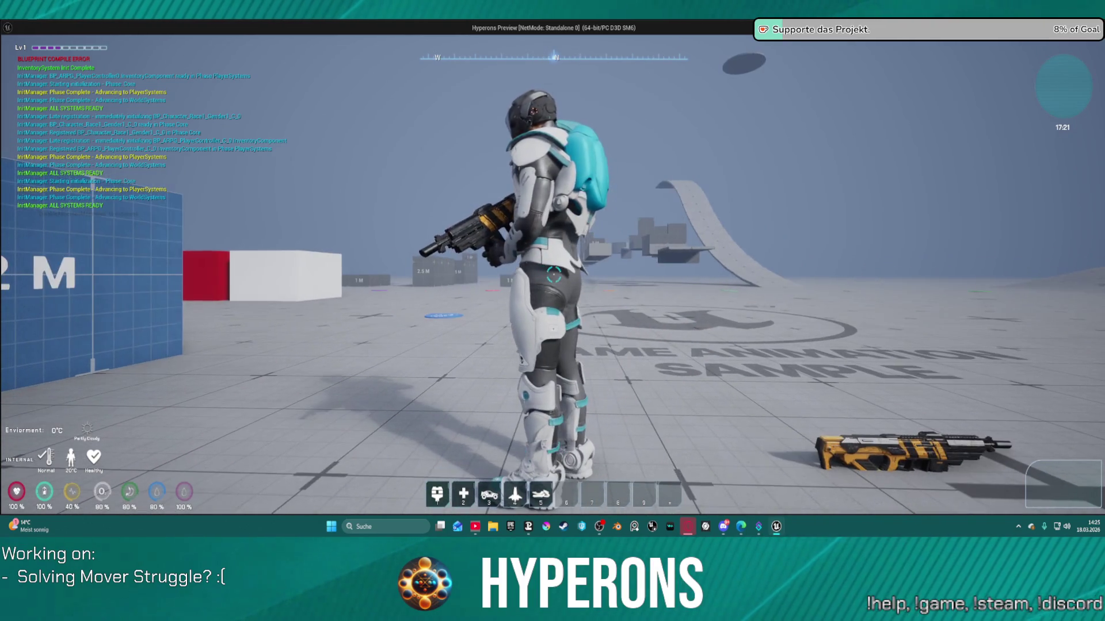
- Walk to the 2M blocks, raise the rifle to aim, then stop the preview
key("a")
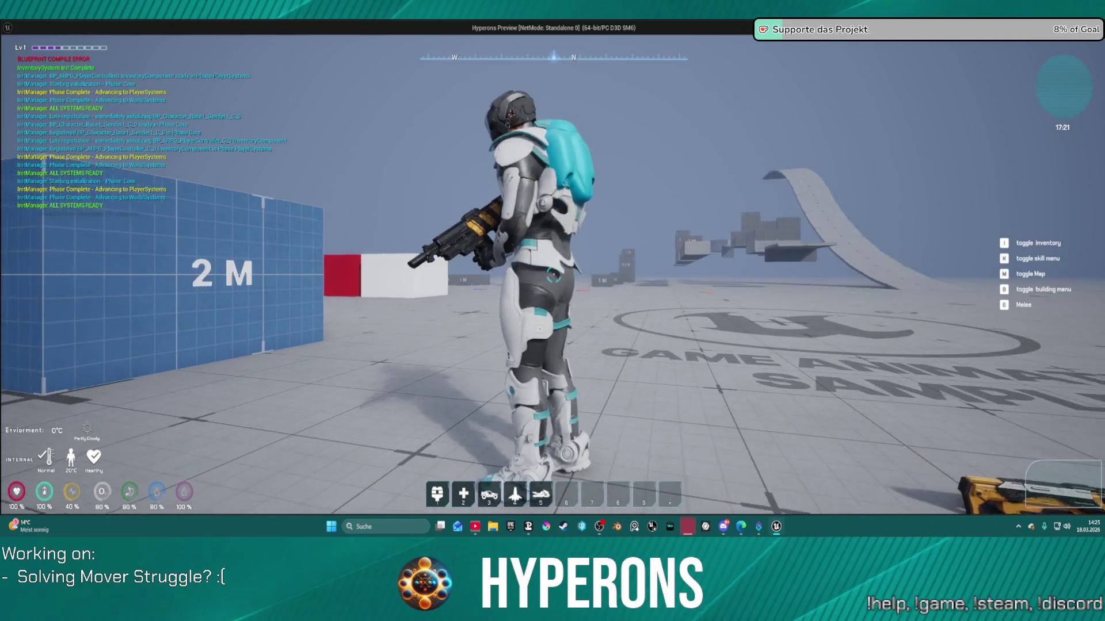
key("w")
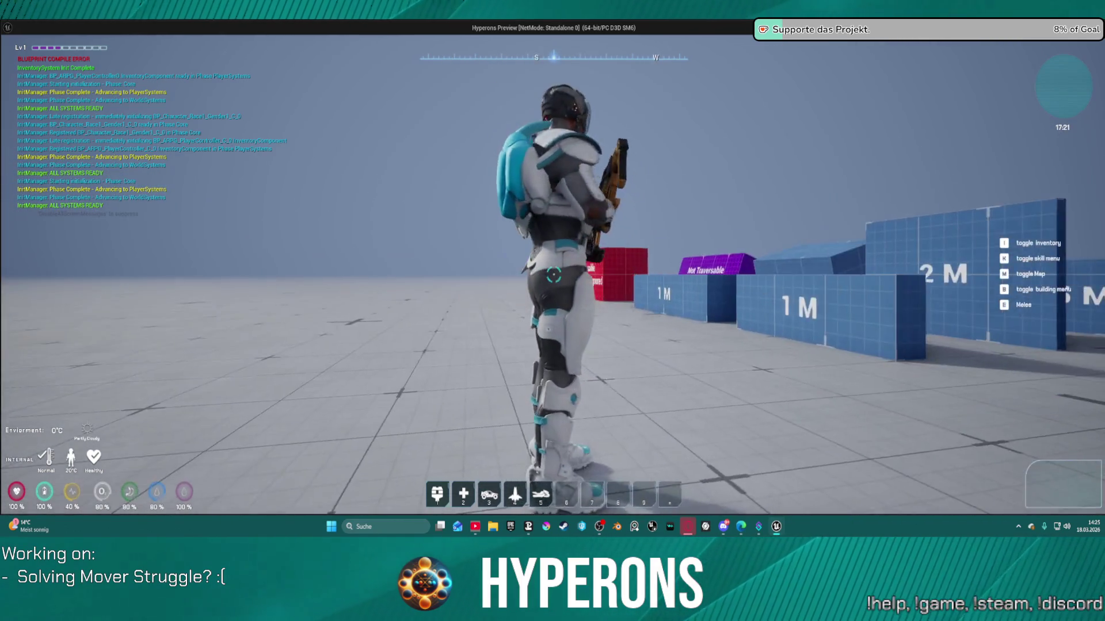
key("w")
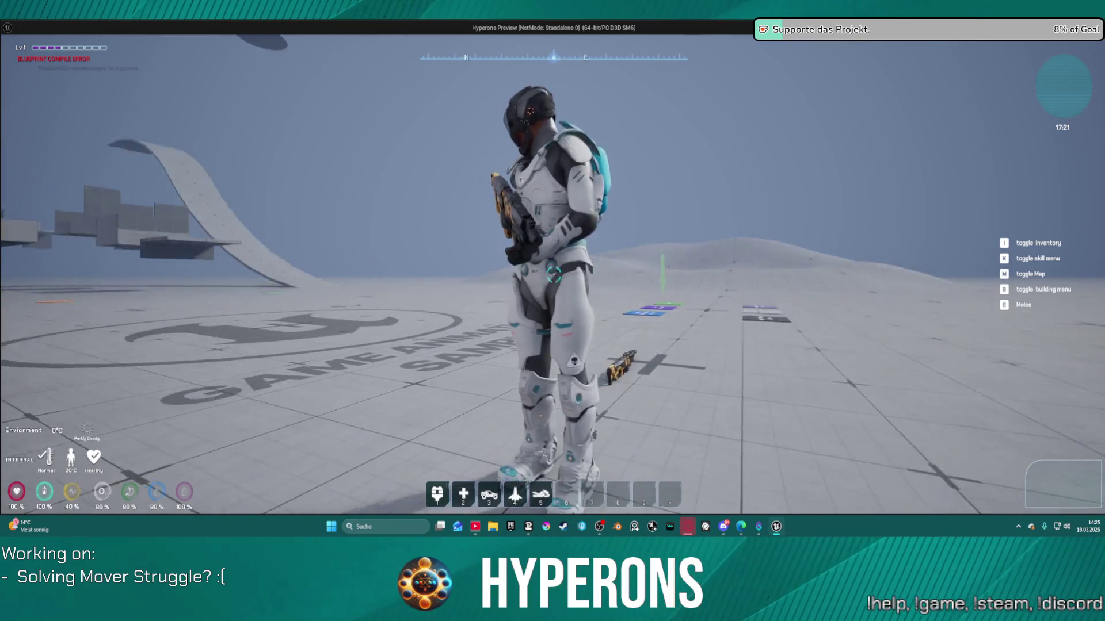
key("1")
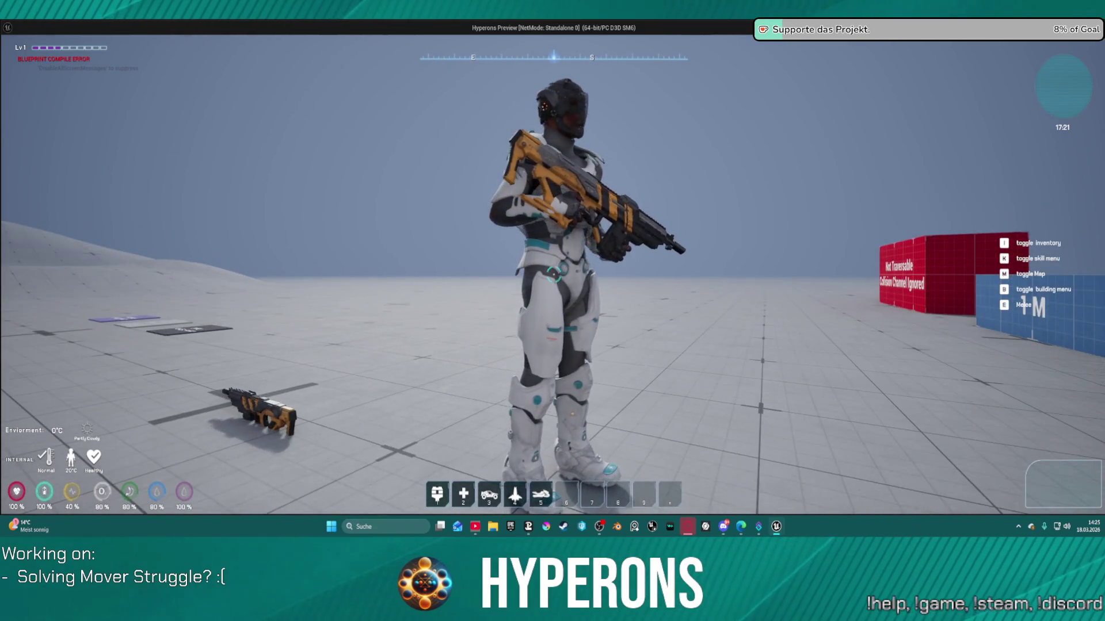
key("w")
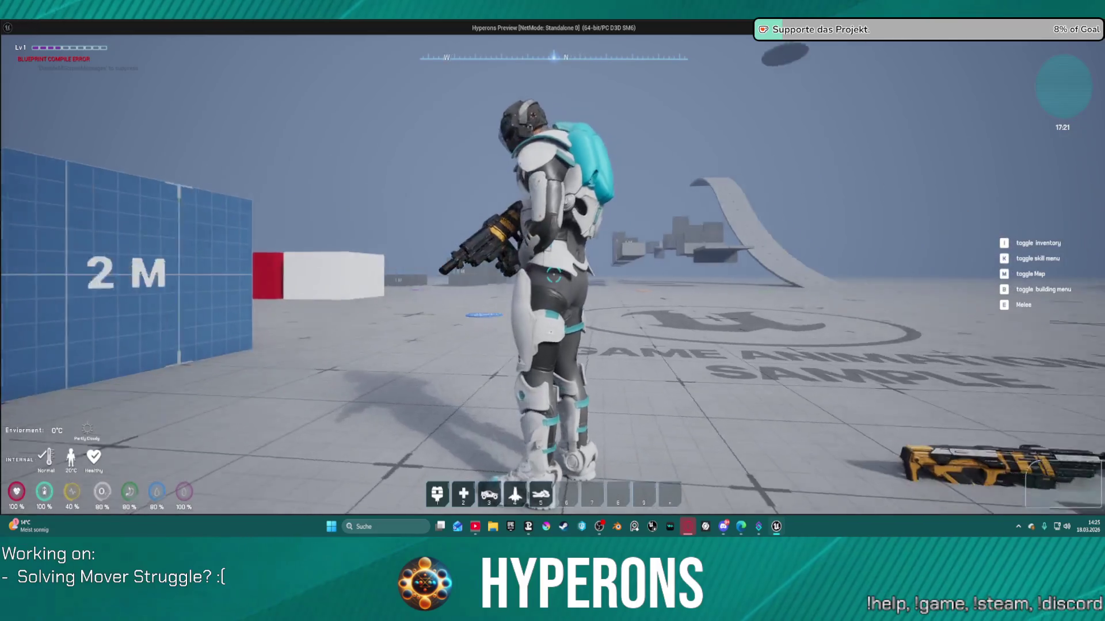
key("w")
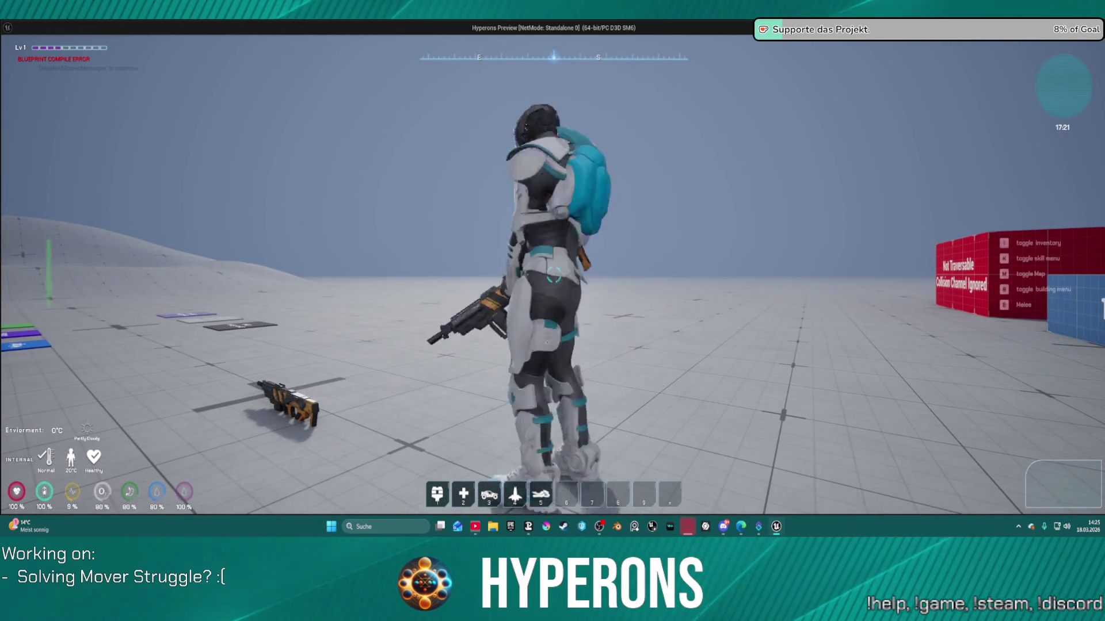
key("Escape")
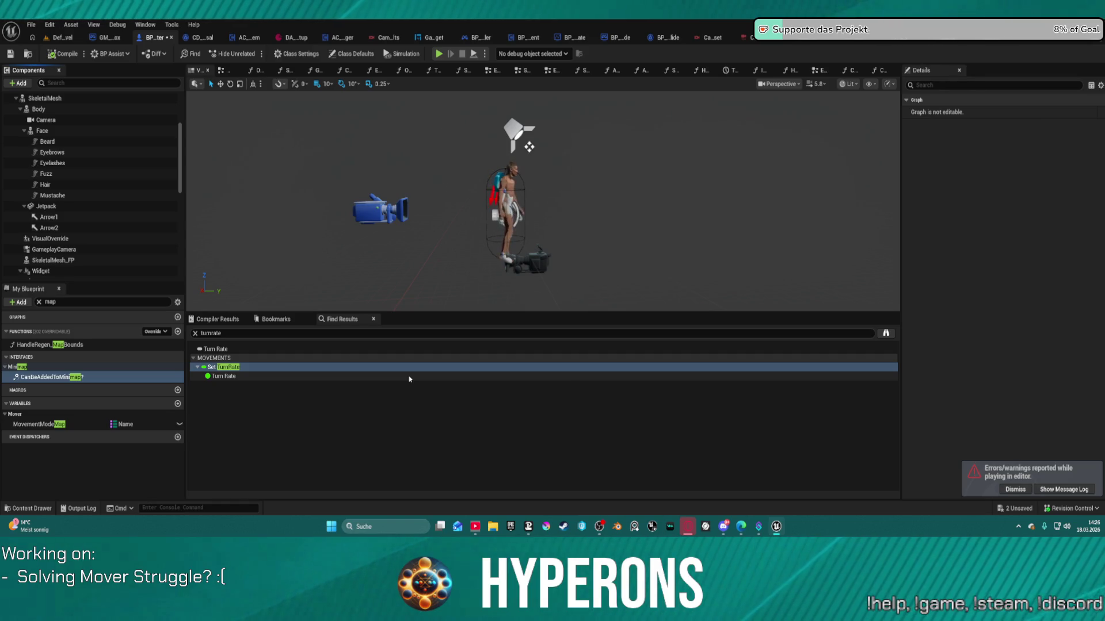
- Undo the camera location, rotation and attachment, the node moves and the added component
key("ctrl+z")
key("ctrl+z")
key("ctrl+z")
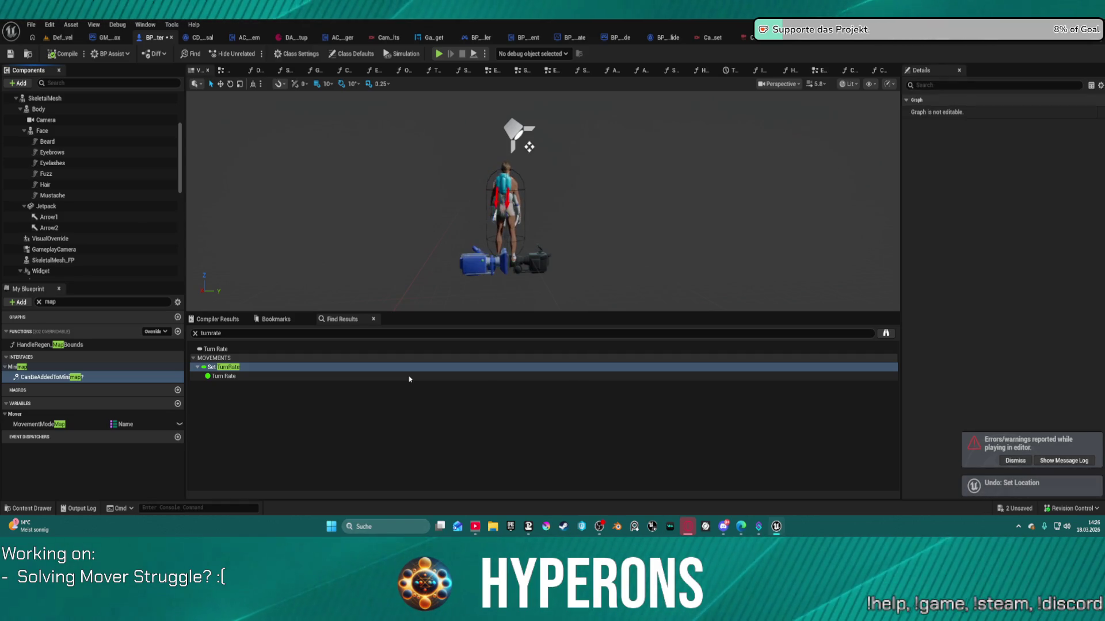
key("ctrl+z")
key("ctrl+z")
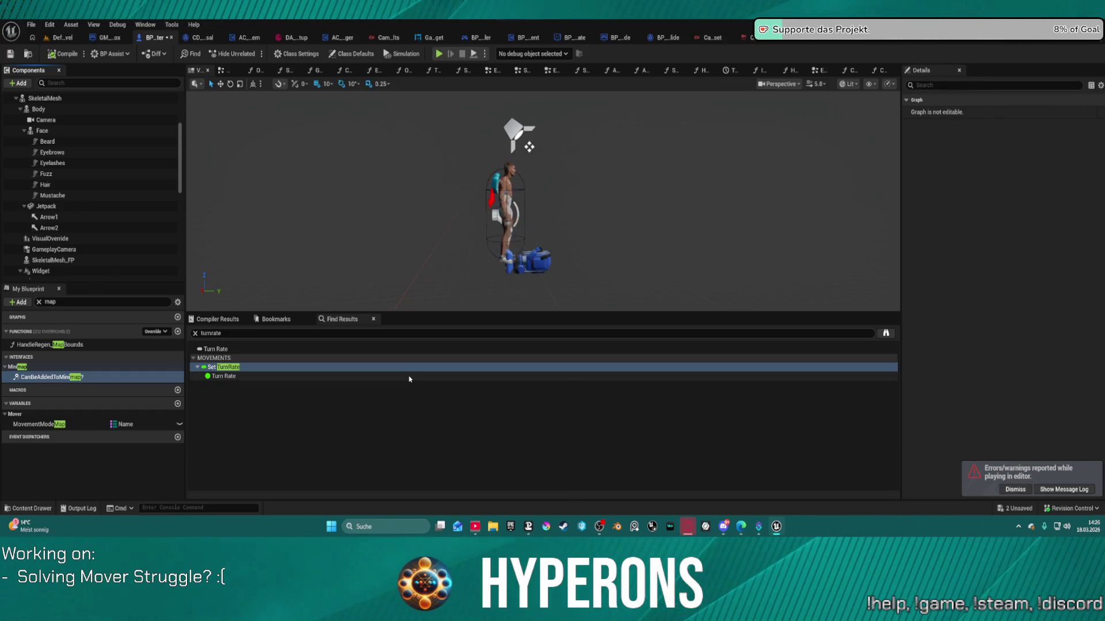
key("ctrl+z")
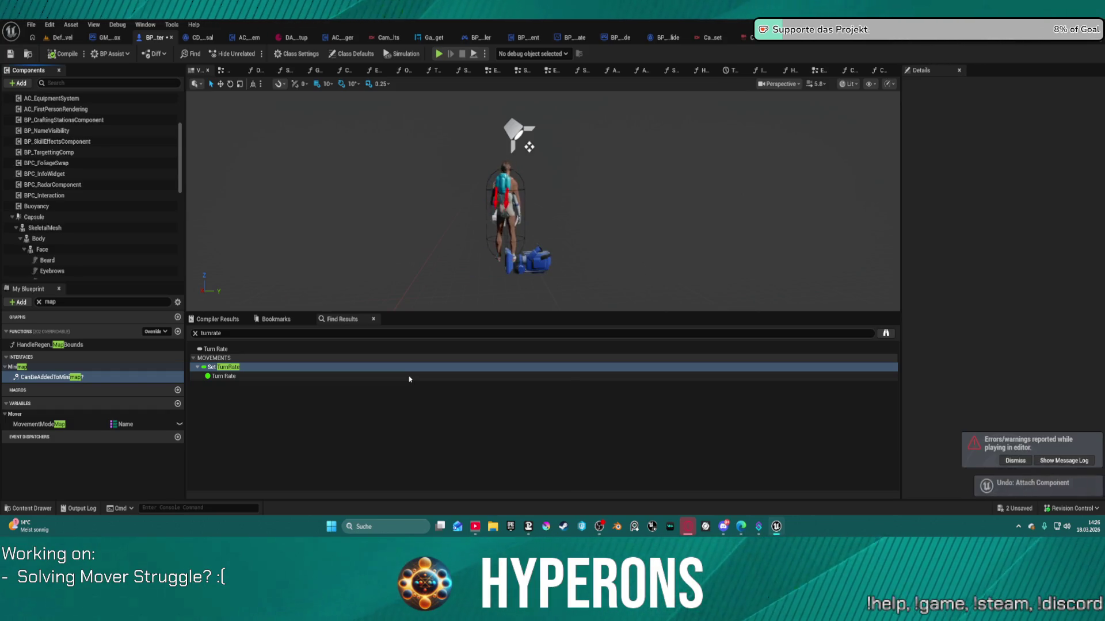
key("ctrl+z")
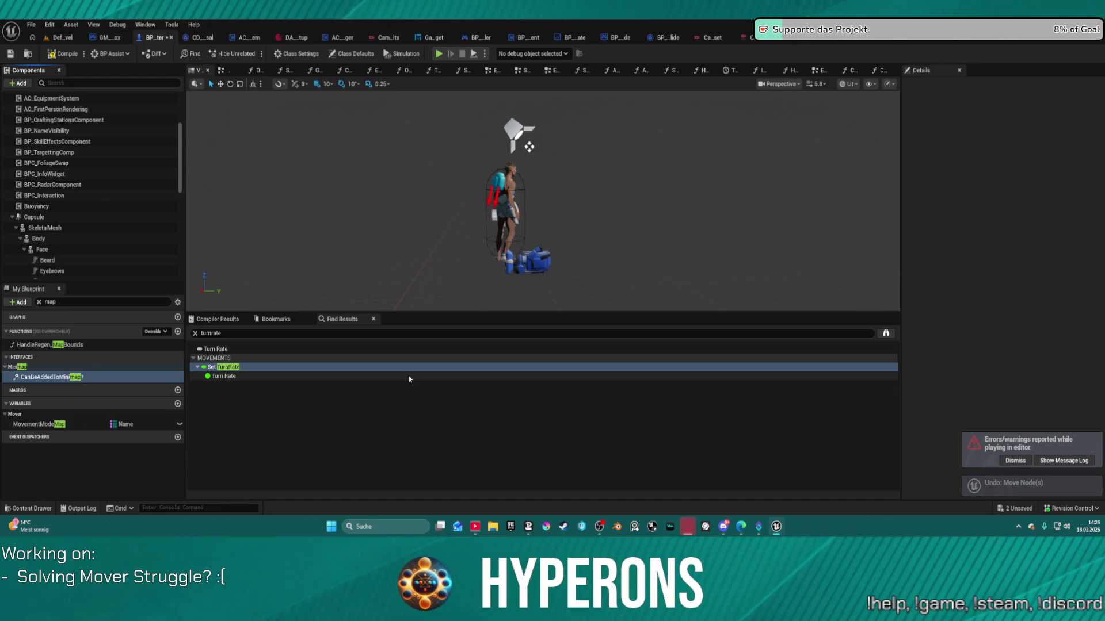
key("ctrl+z")
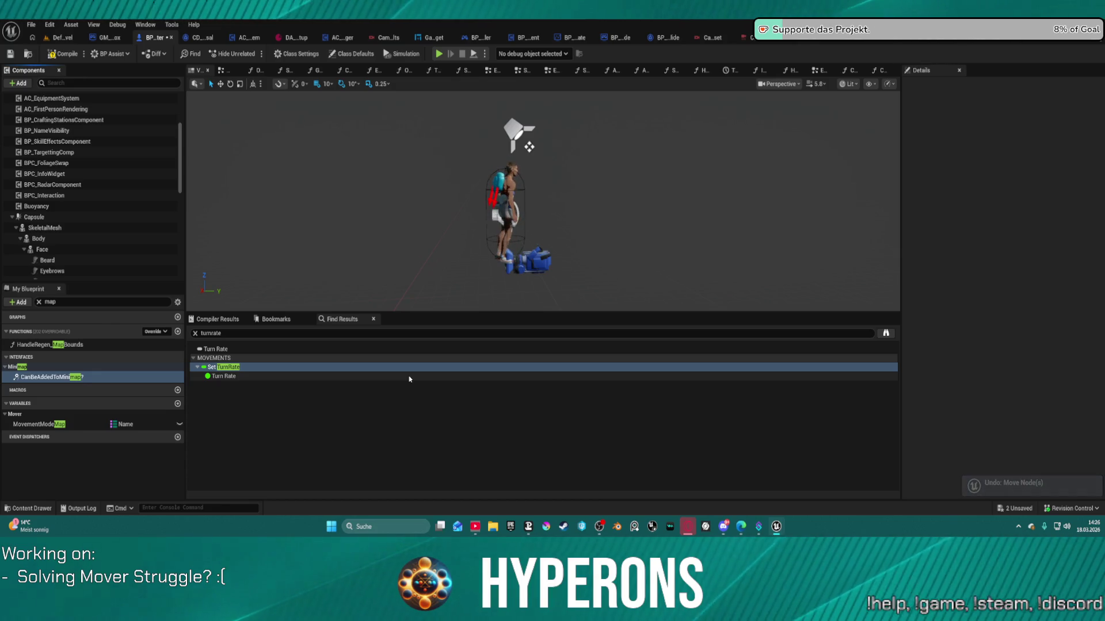
scroll(152, 231, "down", 10)
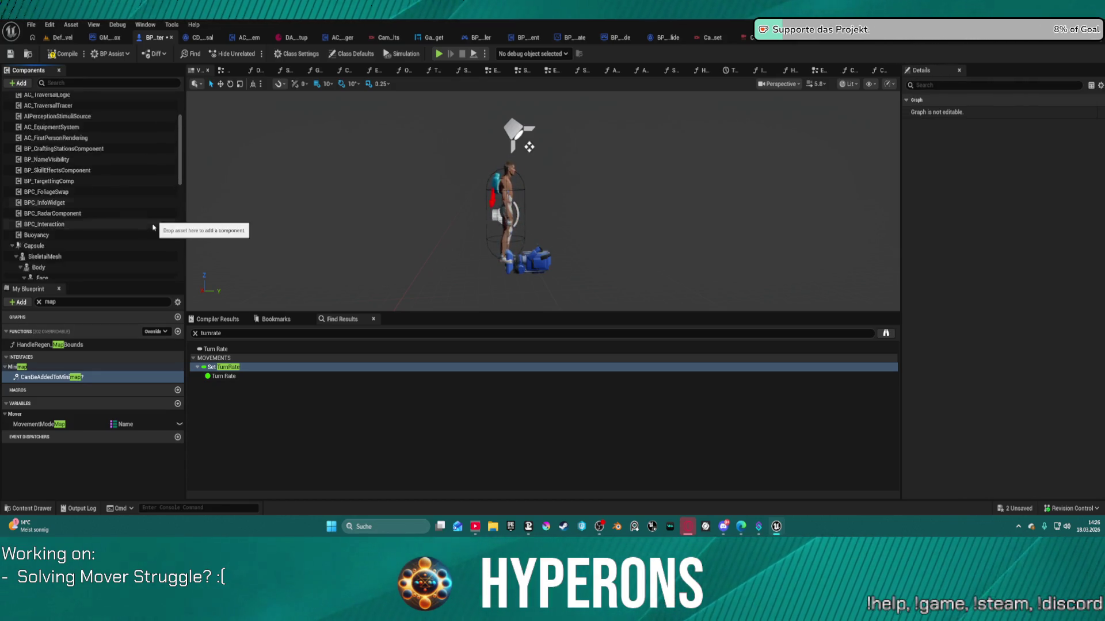
scroll(151, 231, "up", 1)
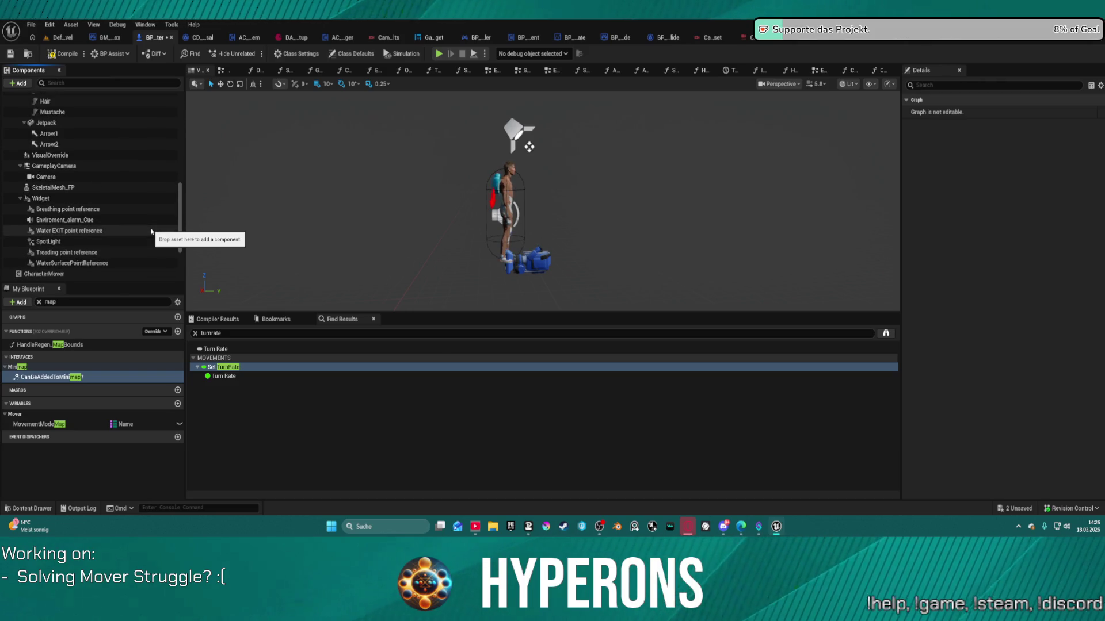
key("ctrl+z")
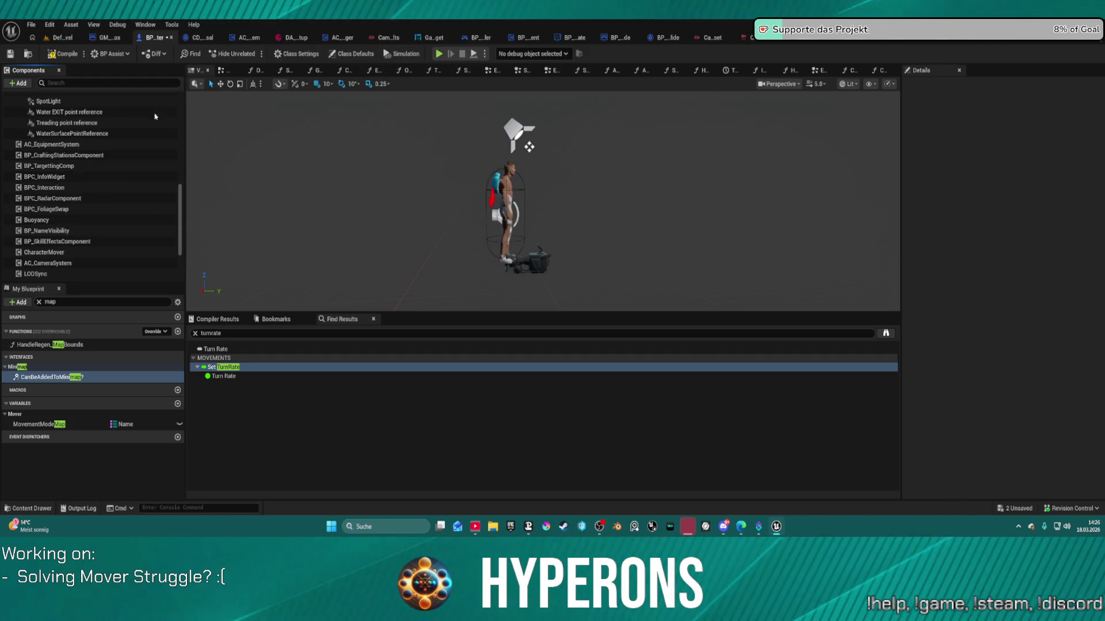
scroll(114, 183, "up", 5)
scroll(114, 183, "up", 3)
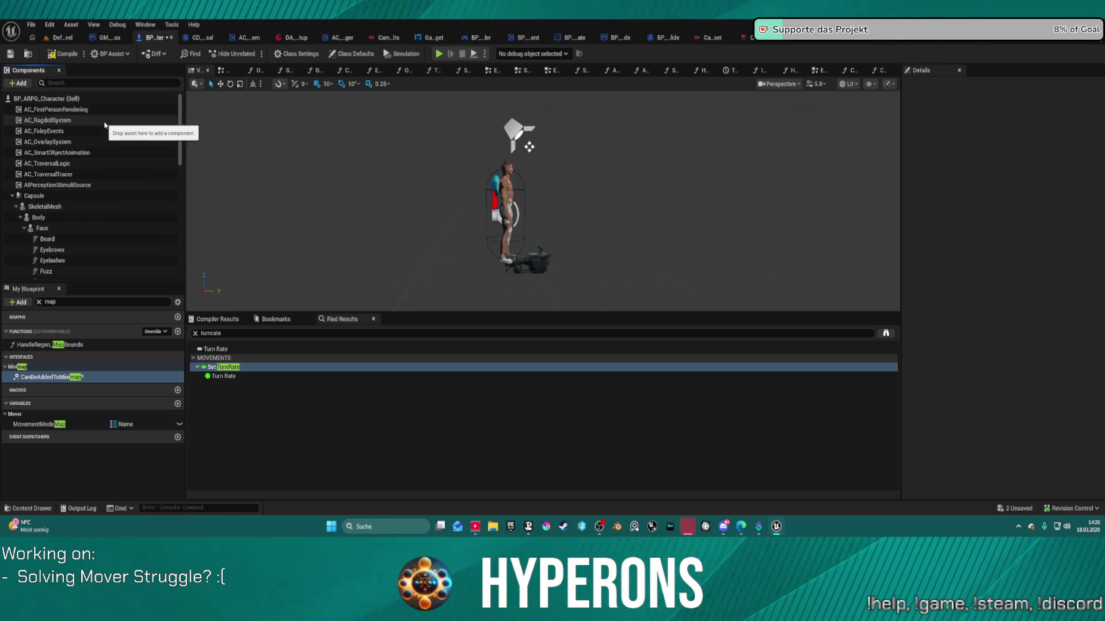
- Filter the Self class defaults by 'rotation' and enable Use Controller Rotation Pitch, Yaw and Roll
left_click(69, 98)
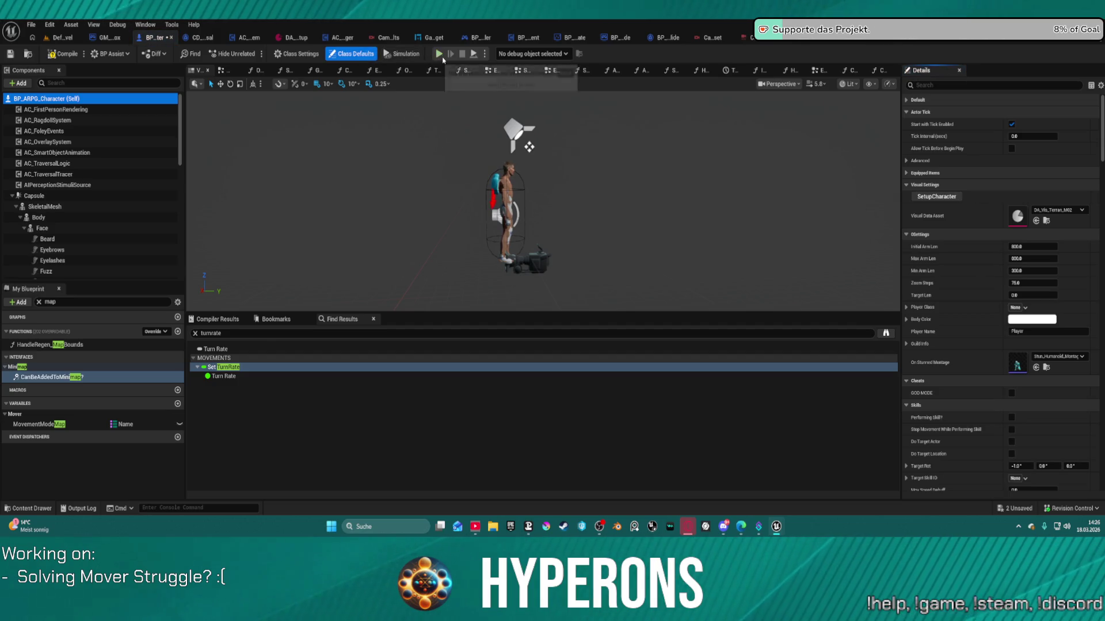
left_click(939, 85)
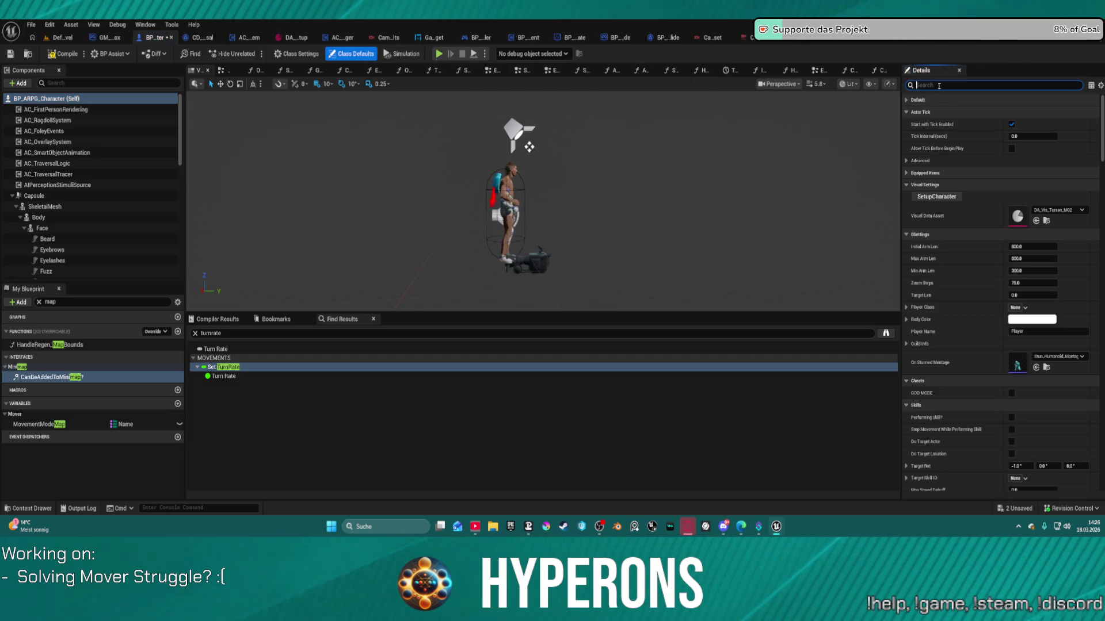
type("rotation")
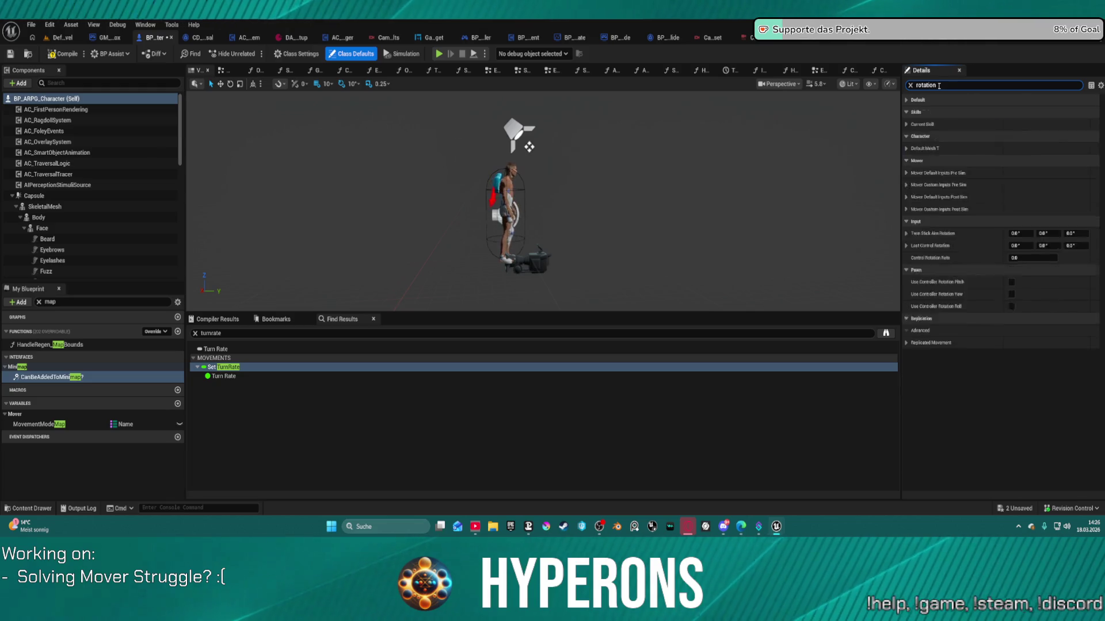
scroll(1007, 207, "down", 3)
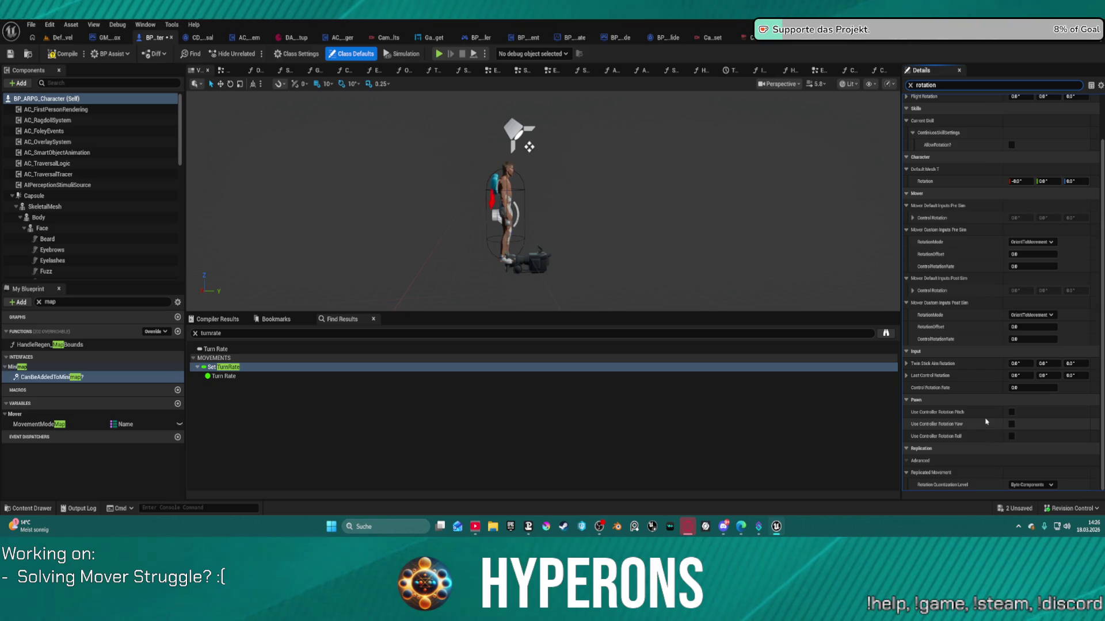
left_click(1011, 420)
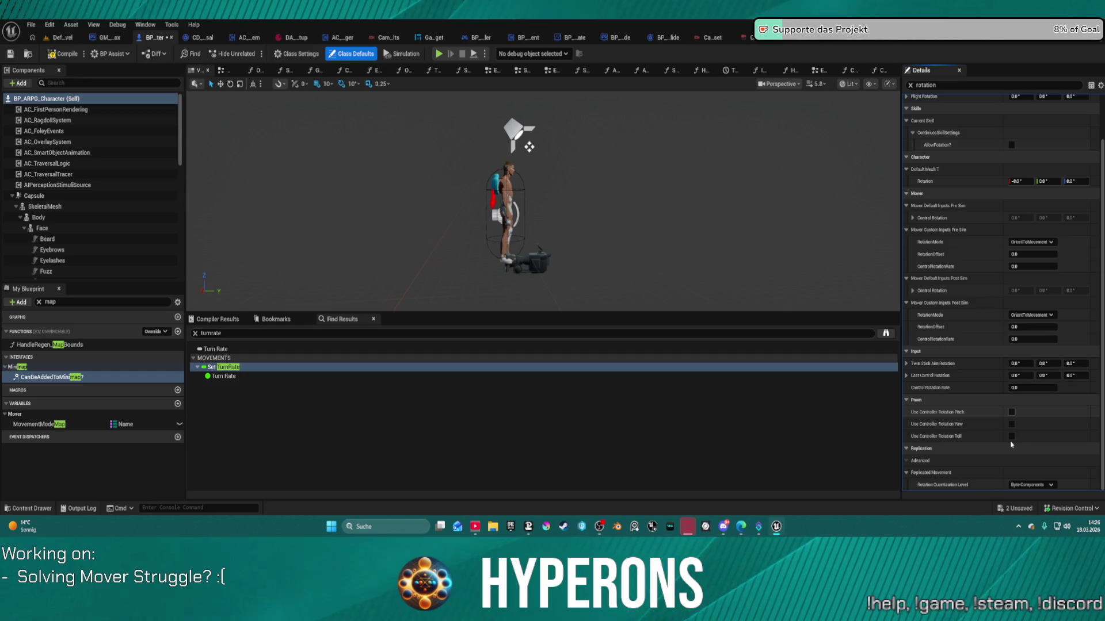
key("ctrl+z")
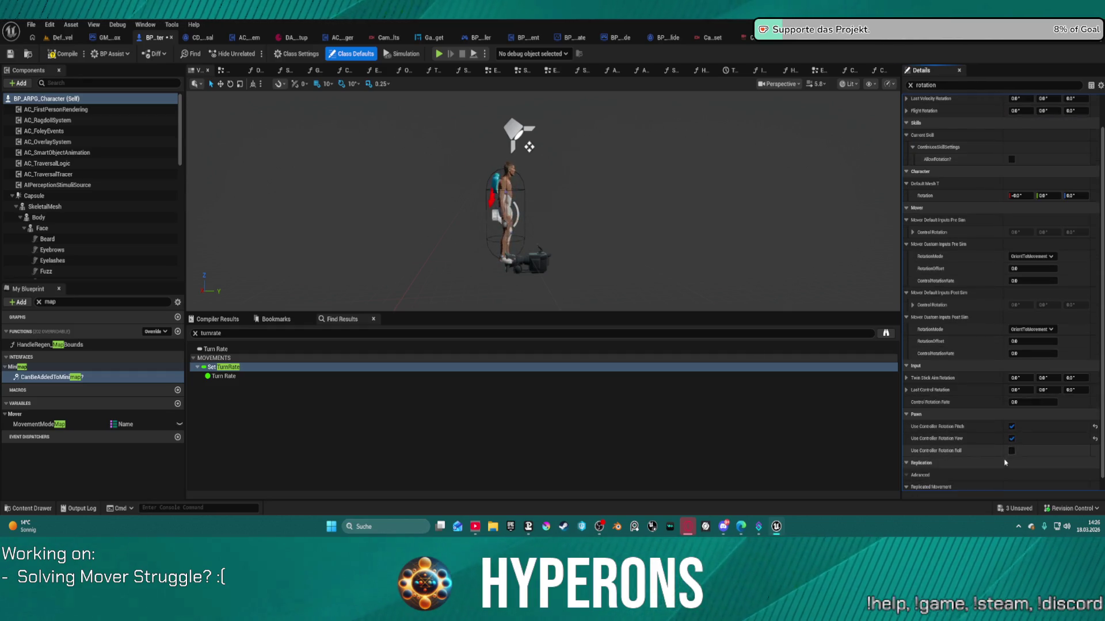
key("ctrl+z")
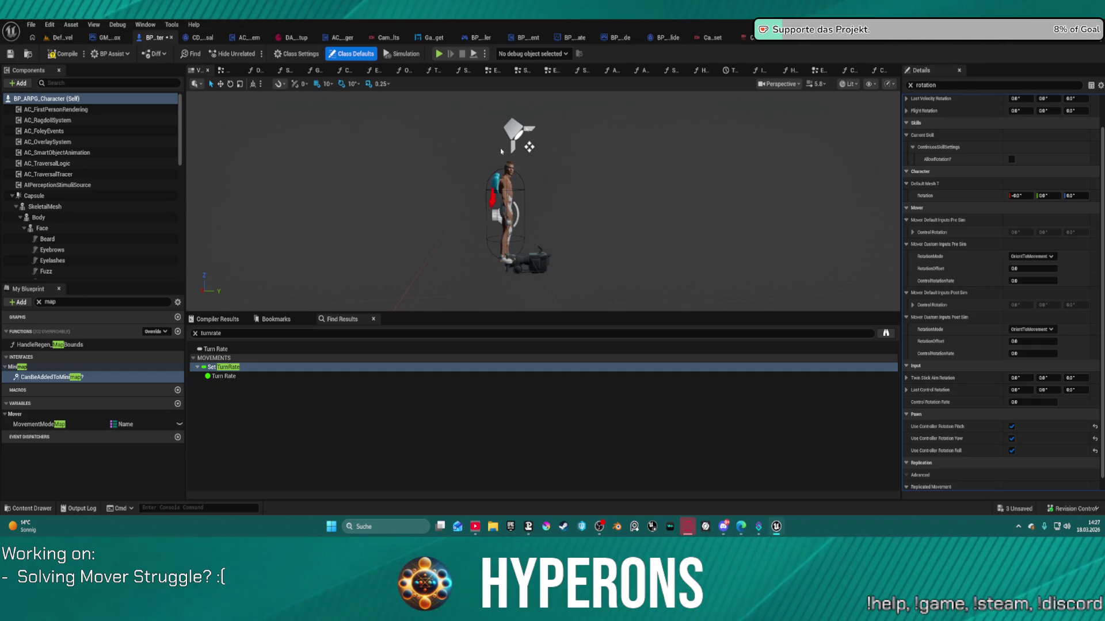
- Inspect the CharacterMover settings, then return to BP_ARPG_Character's class defaults
scroll(70, 252, "down", 5)
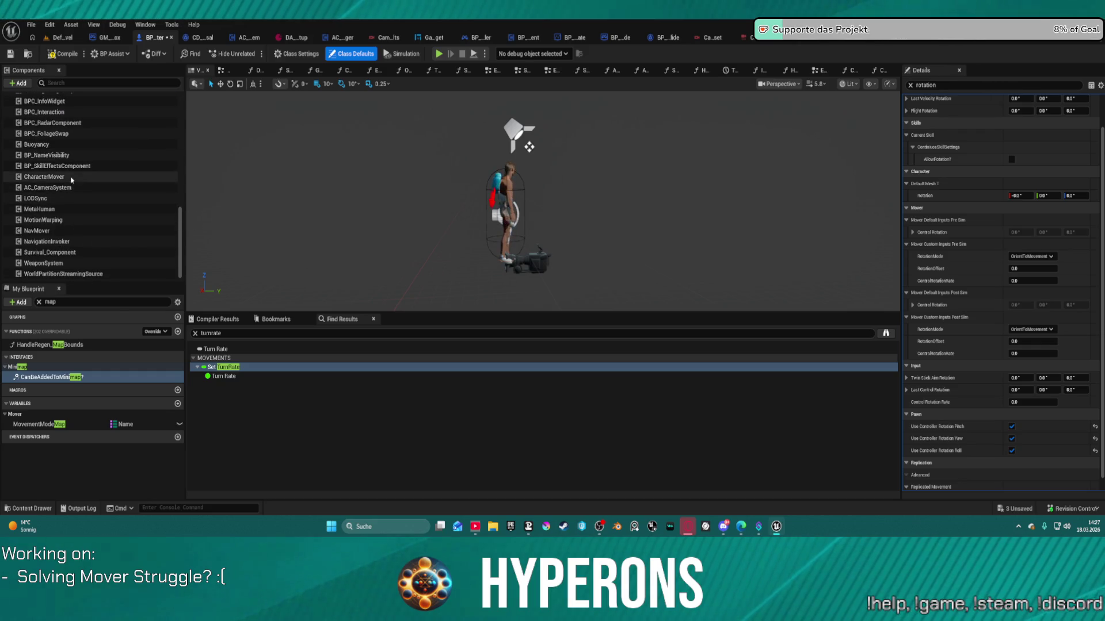
left_click(71, 176)
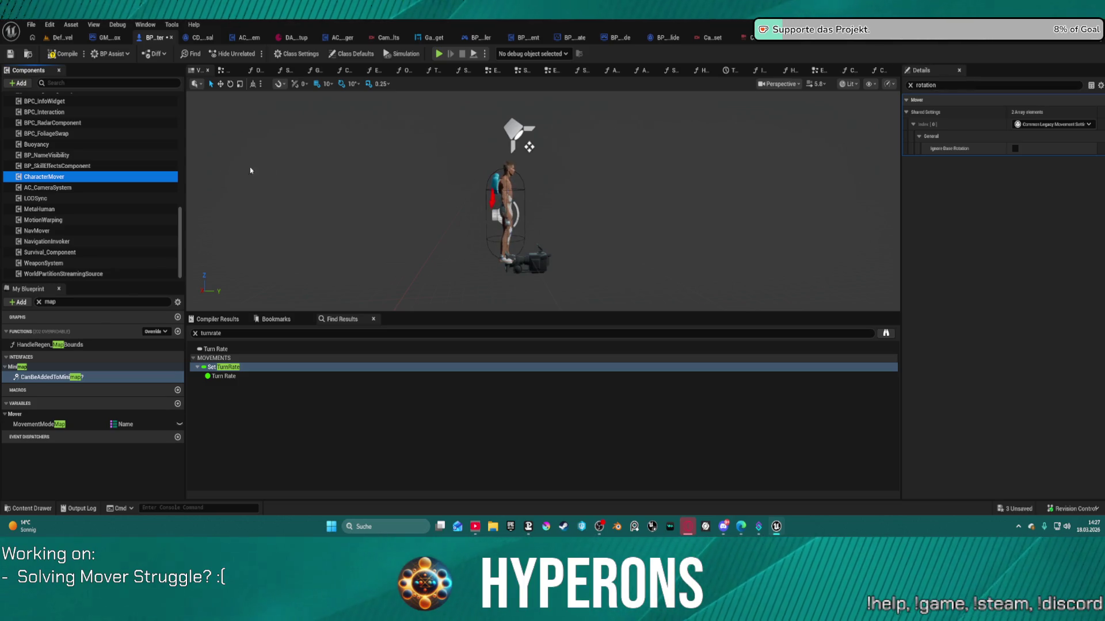
scroll(69, 103, "up", 5)
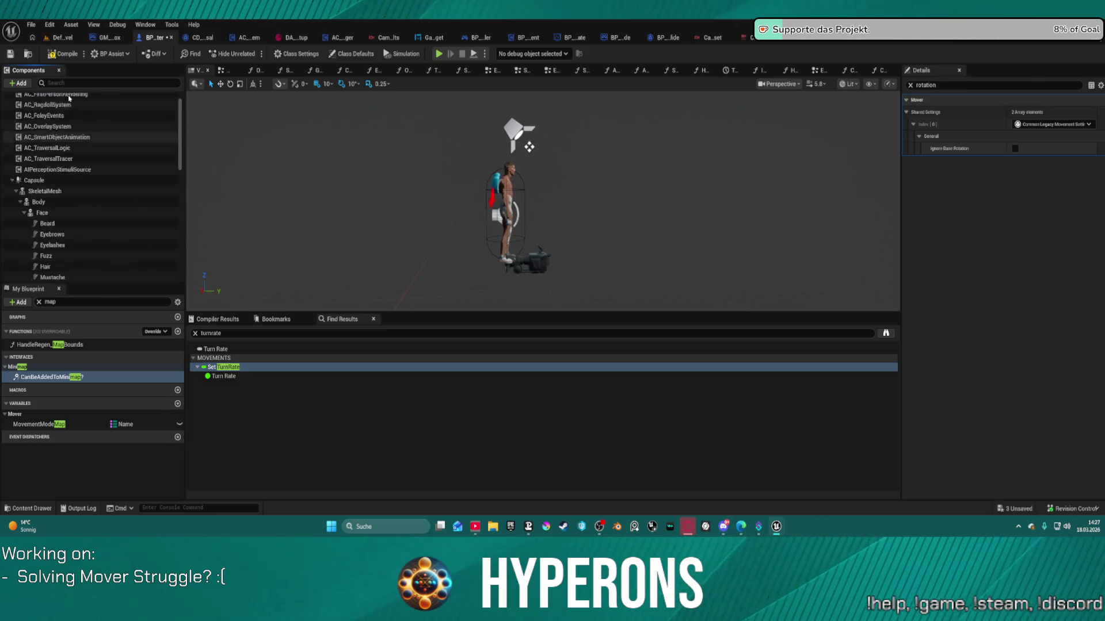
scroll(69, 99, "up", 2)
left_click(69, 99)
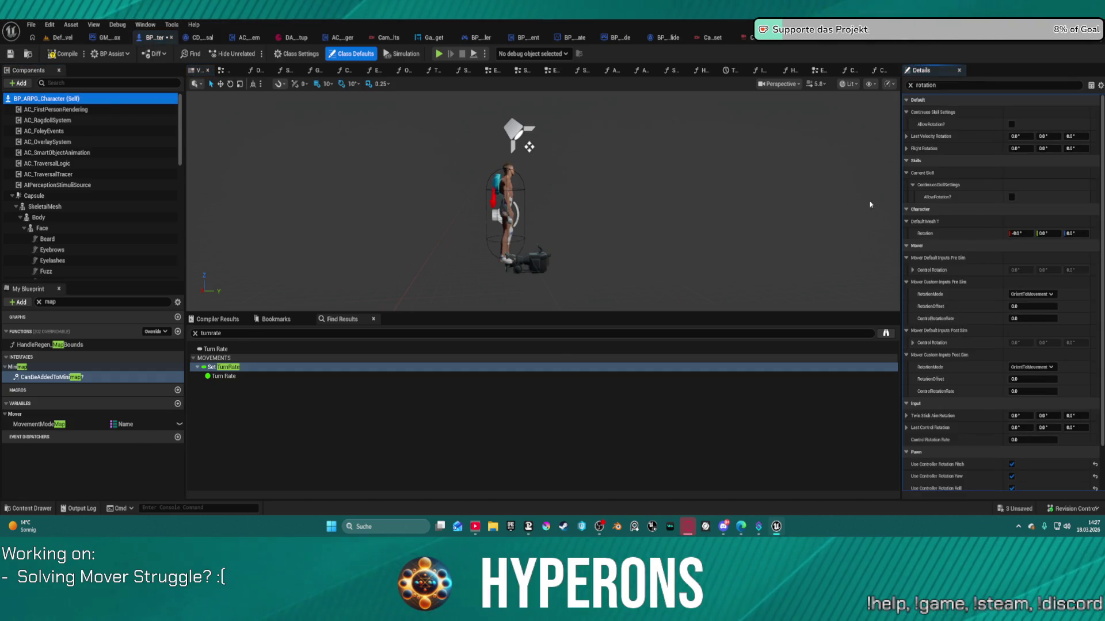
scroll(1045, 265, "down", 2)
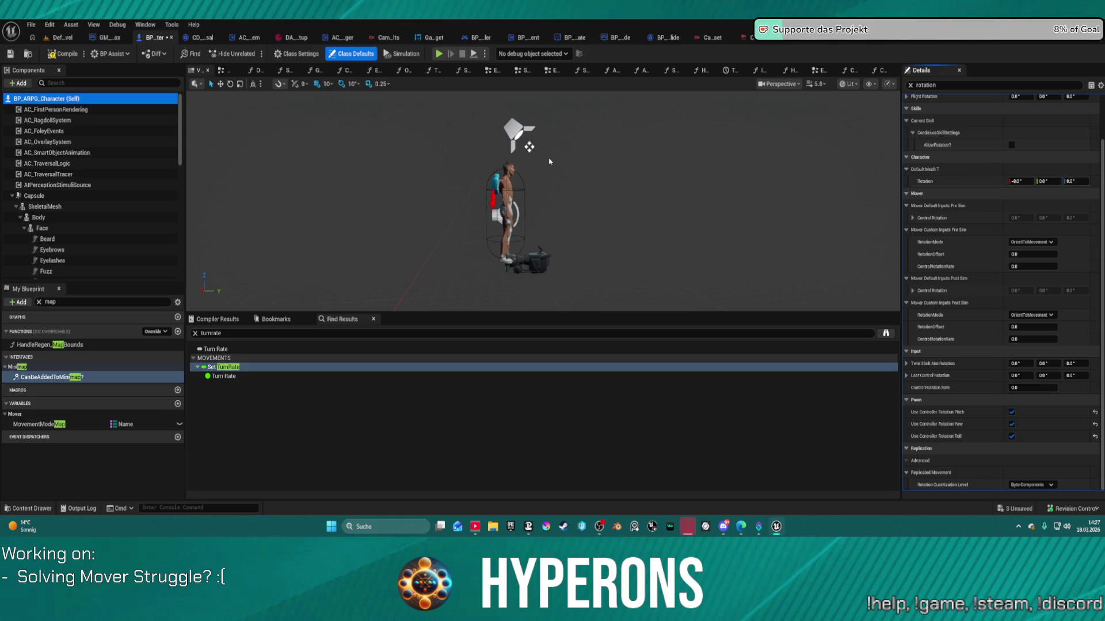
left_click(459, 206)
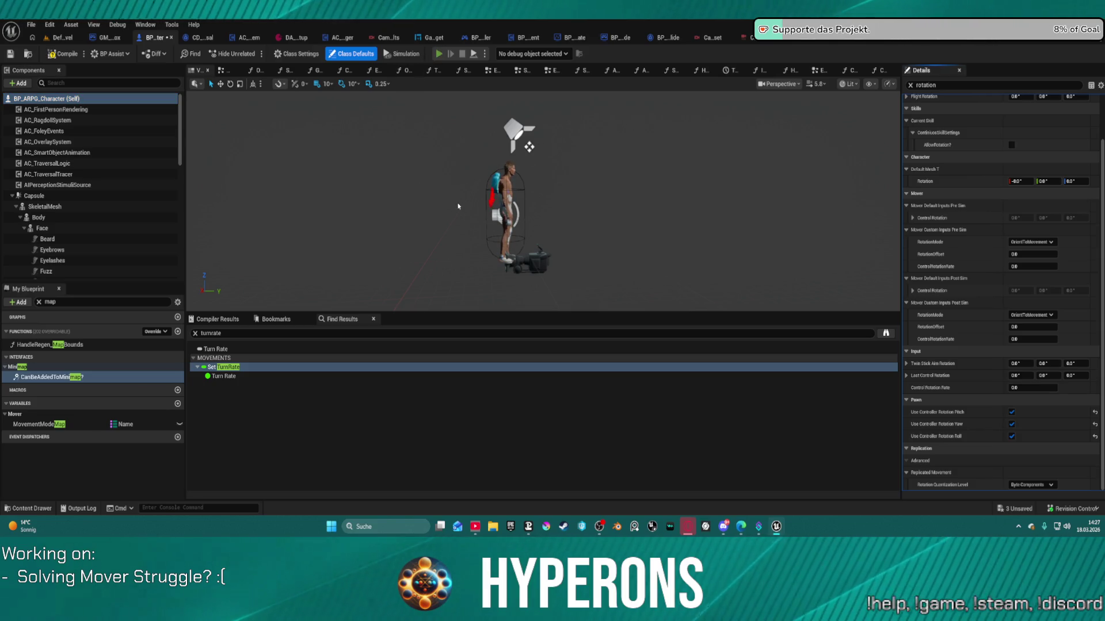
- Compile the blueprint and launch a Standalone Game preview despite the compile error
key("F7")
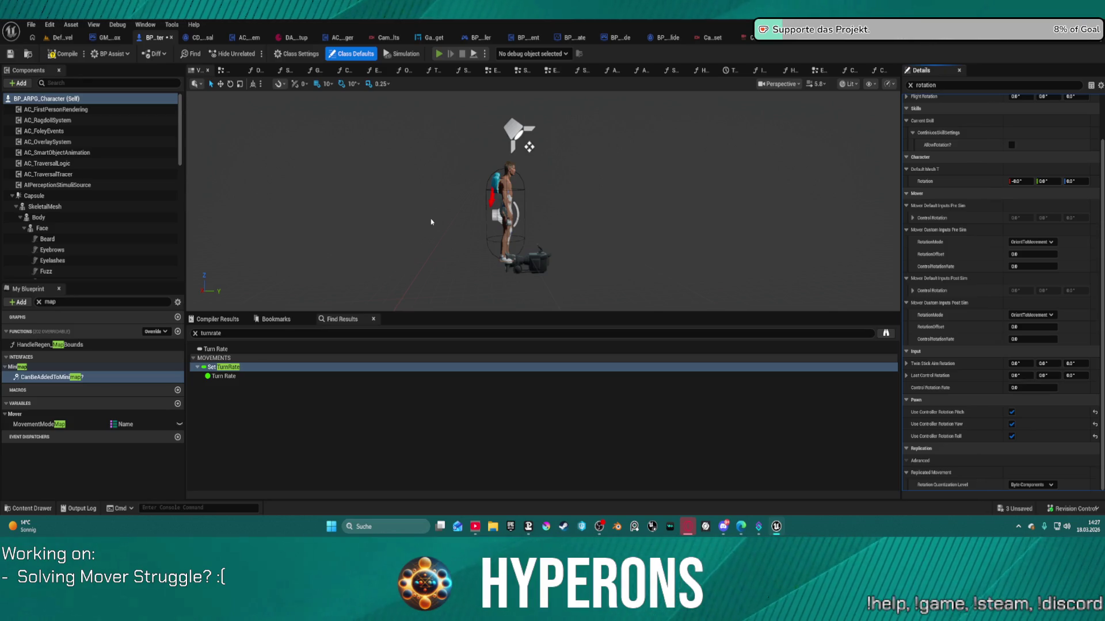
key("alt+p")
key("Return")
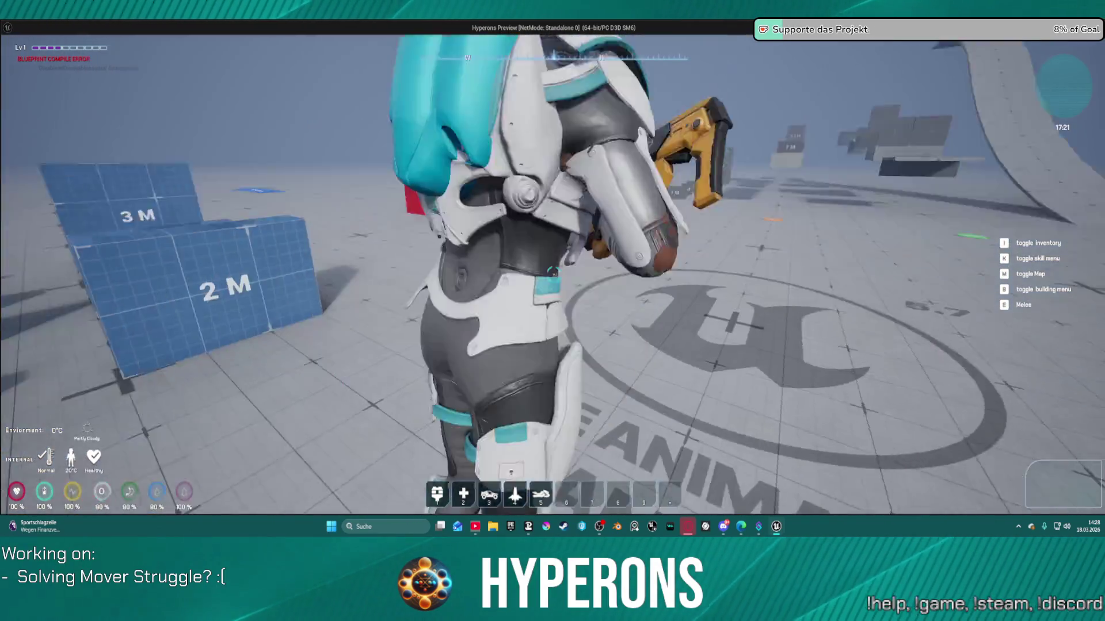
- Close the preview and re-filter the Self class defaults by 'rotation'
key("Escape")
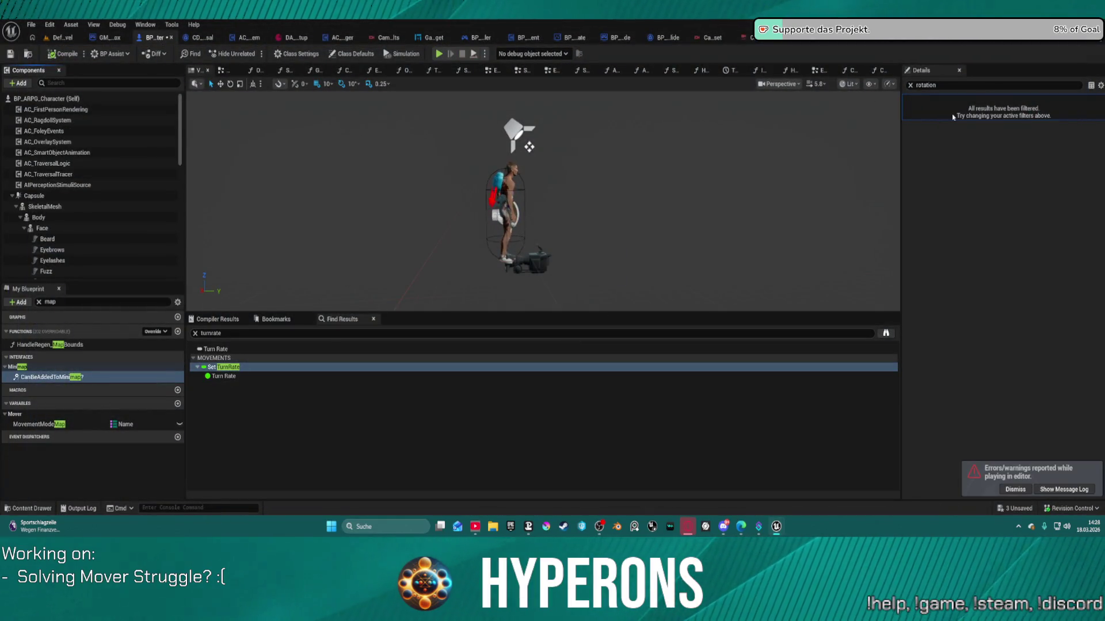
left_click(911, 86)
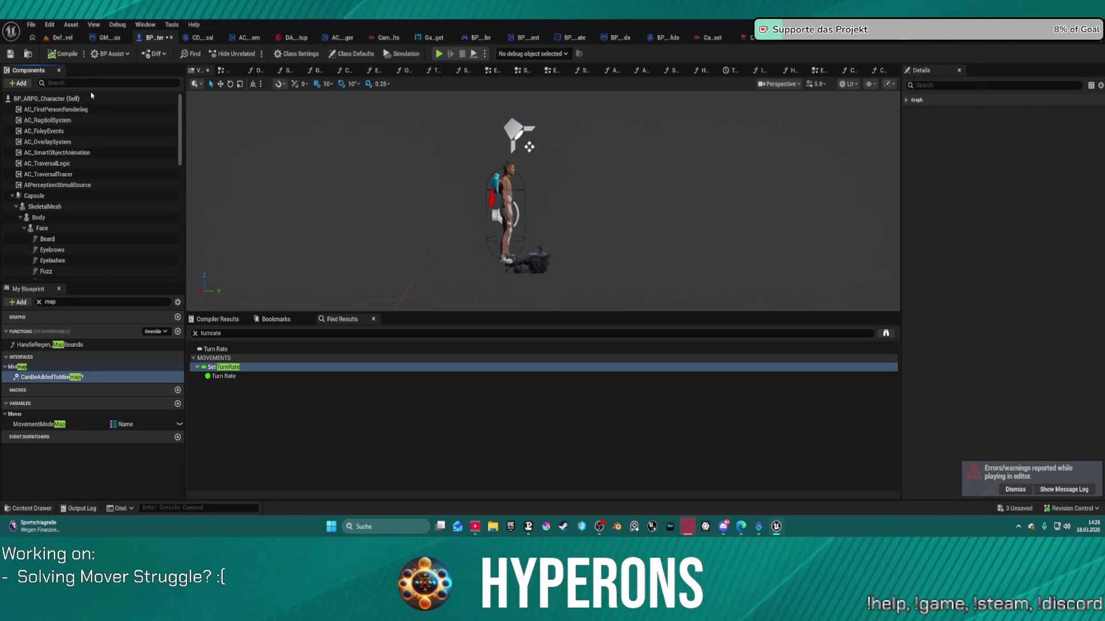
left_click(46, 98)
left_click(973, 86)
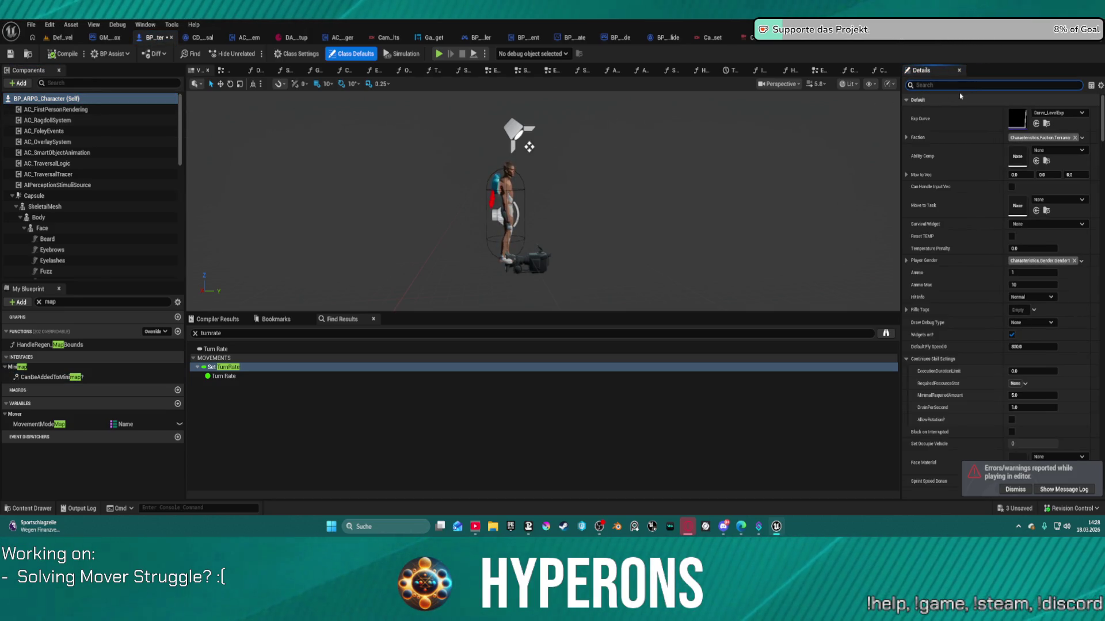
type("trotat")
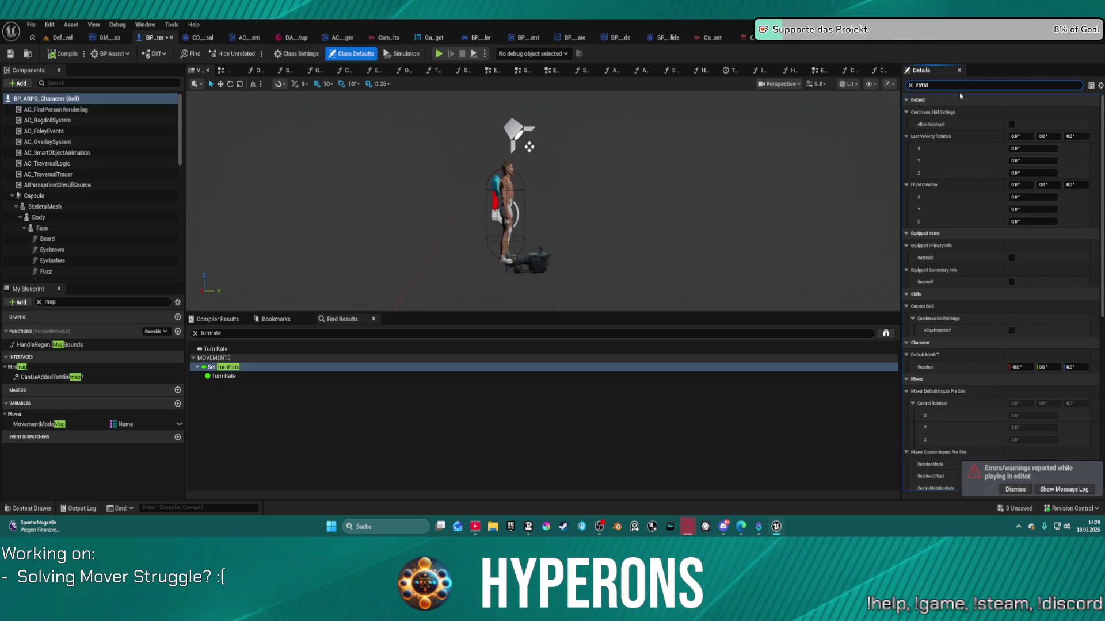
type("ion")
scroll(1006, 305, "down", 10)
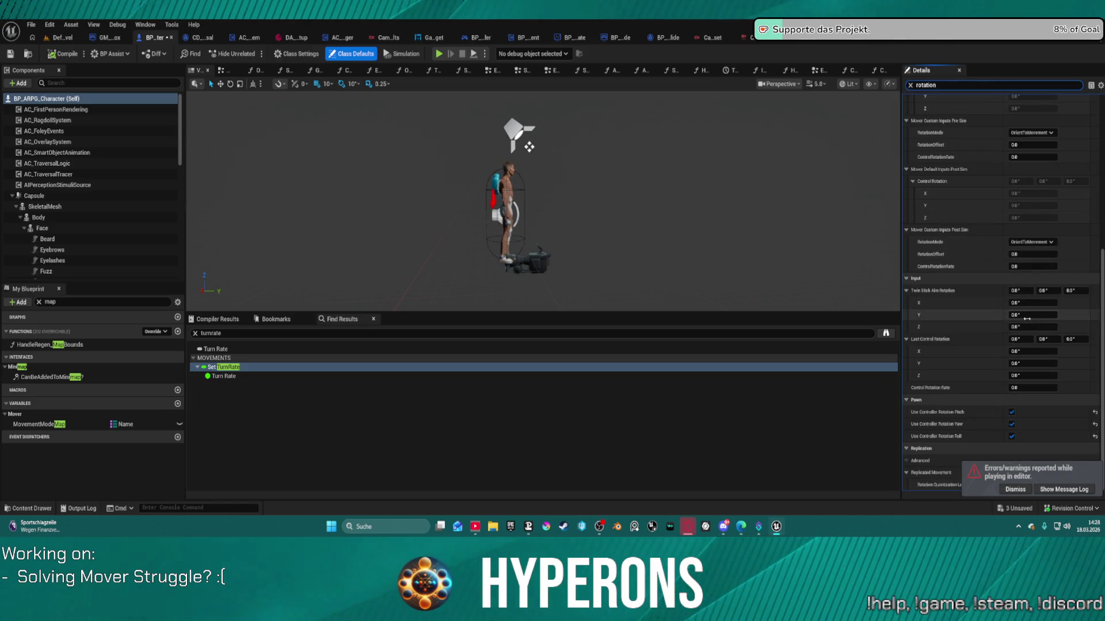
- Uncheck Use Controller Rotation Pitch, Yaw and Roll under Pawn for BP_ARPG_Character (Self)
left_click(1095, 412)
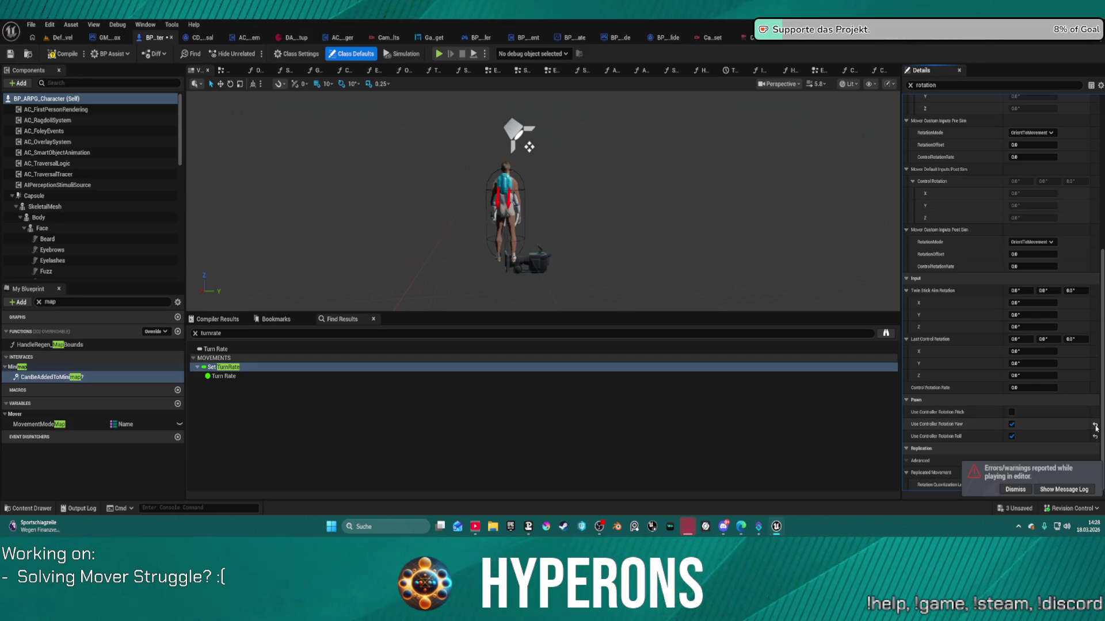
left_click(1095, 436)
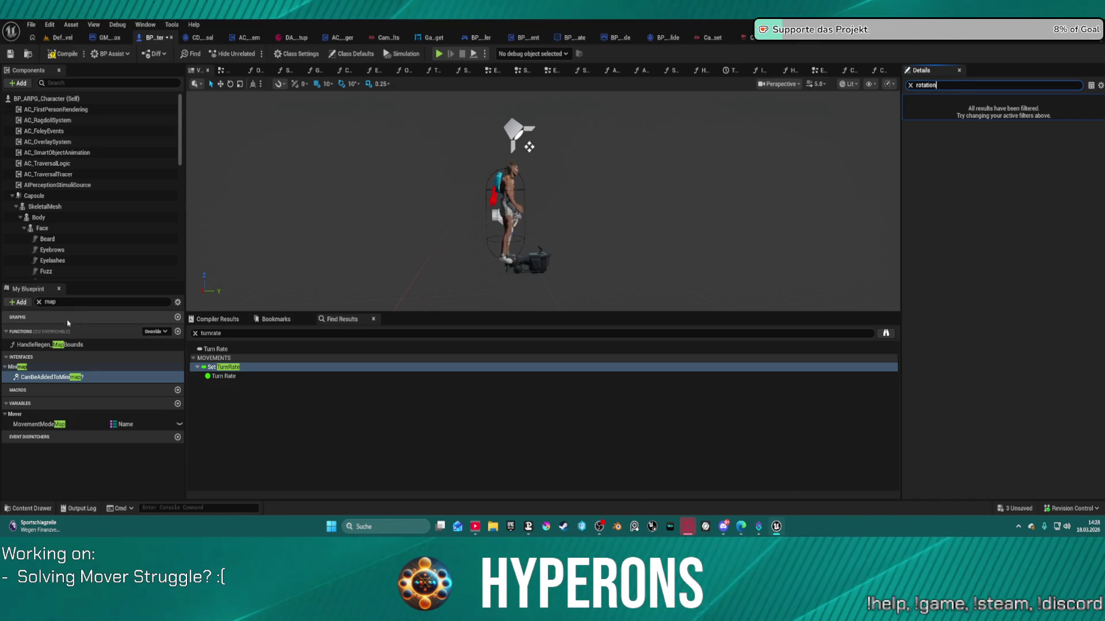
left_click(52, 98)
scroll(1043, 384, "down", 5)
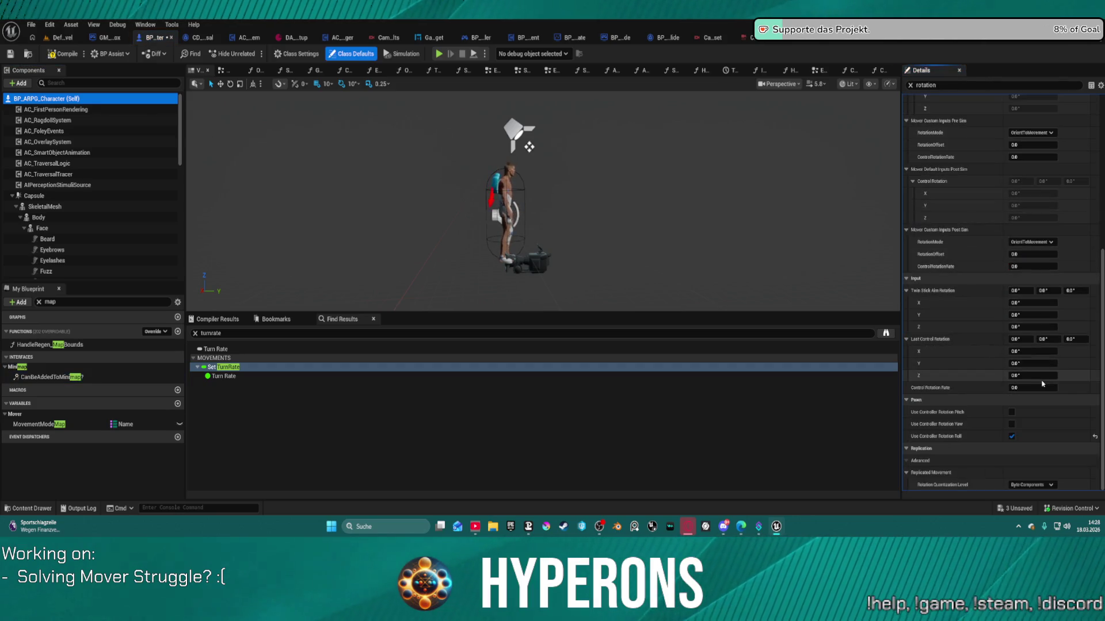
left_click(1012, 437)
left_click(1012, 437)
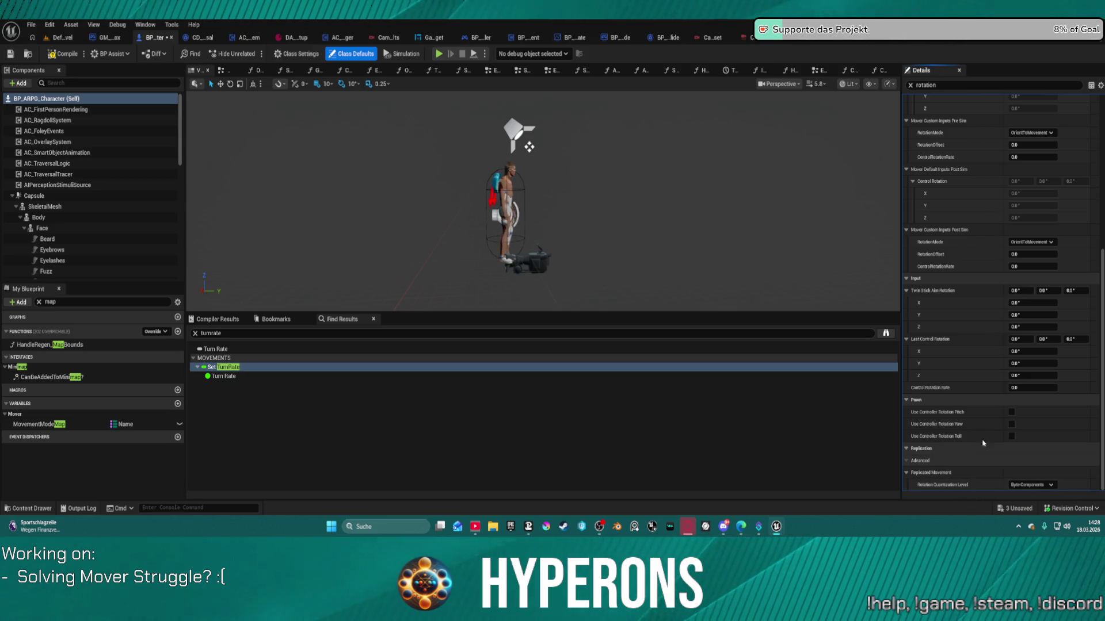
scroll(978, 383, "up", 2)
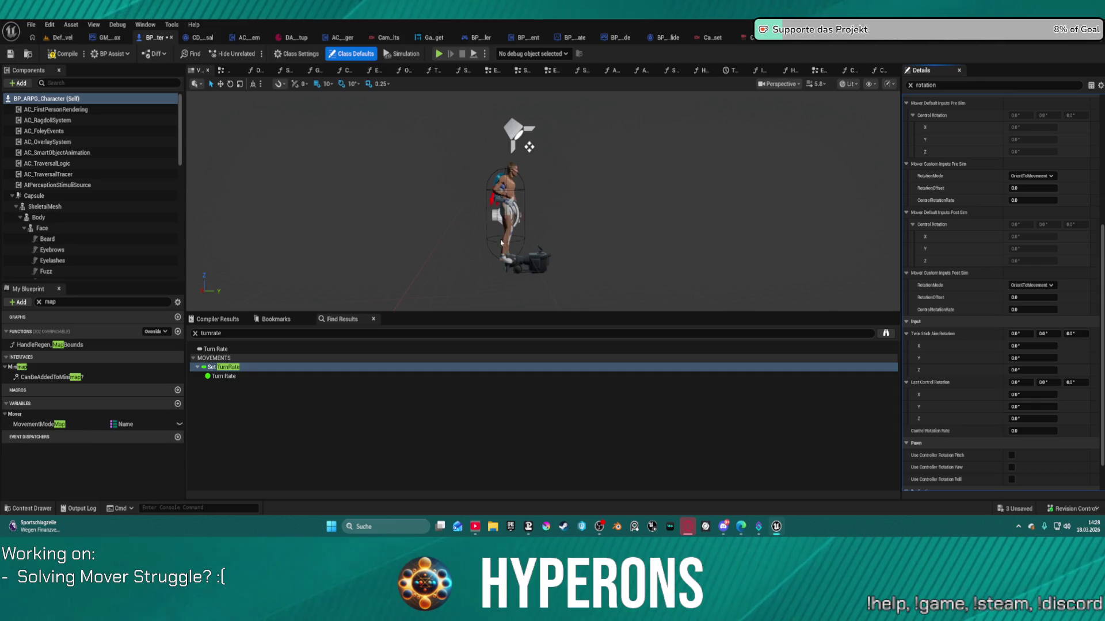
- Search the blueprint for 'use control Rotation yaw'
left_click(243, 333)
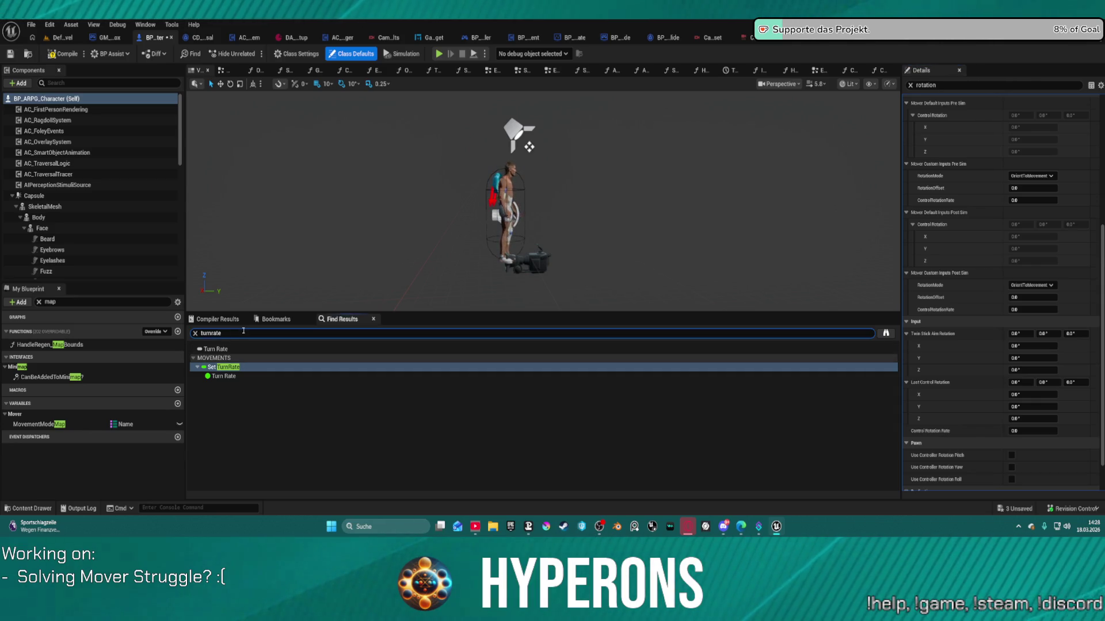
type("a")
key("BackSpace")
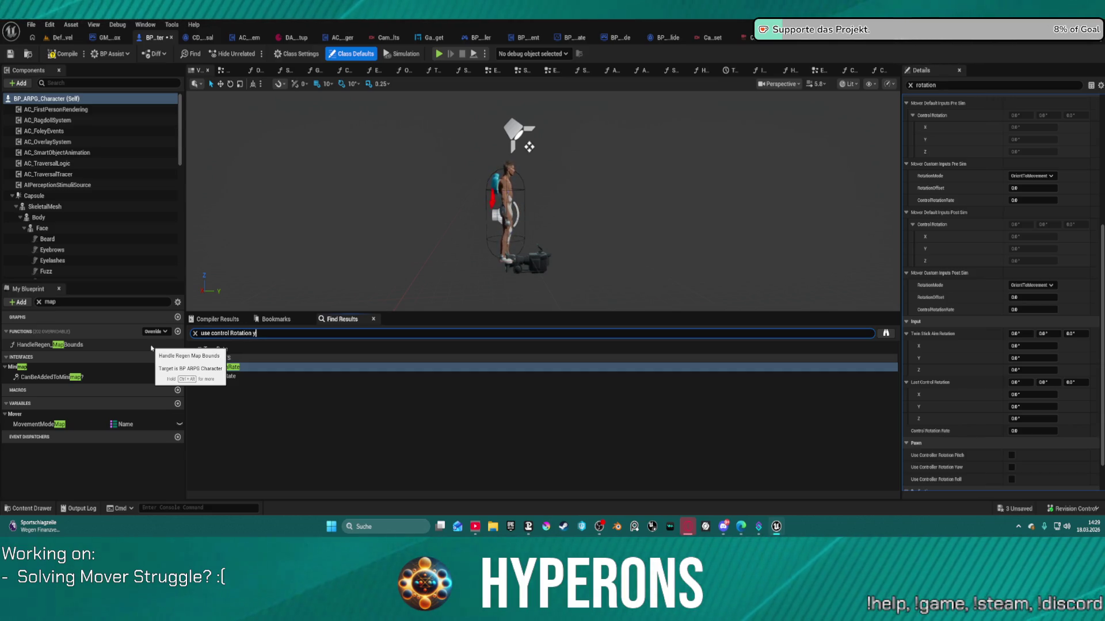
type("aw")
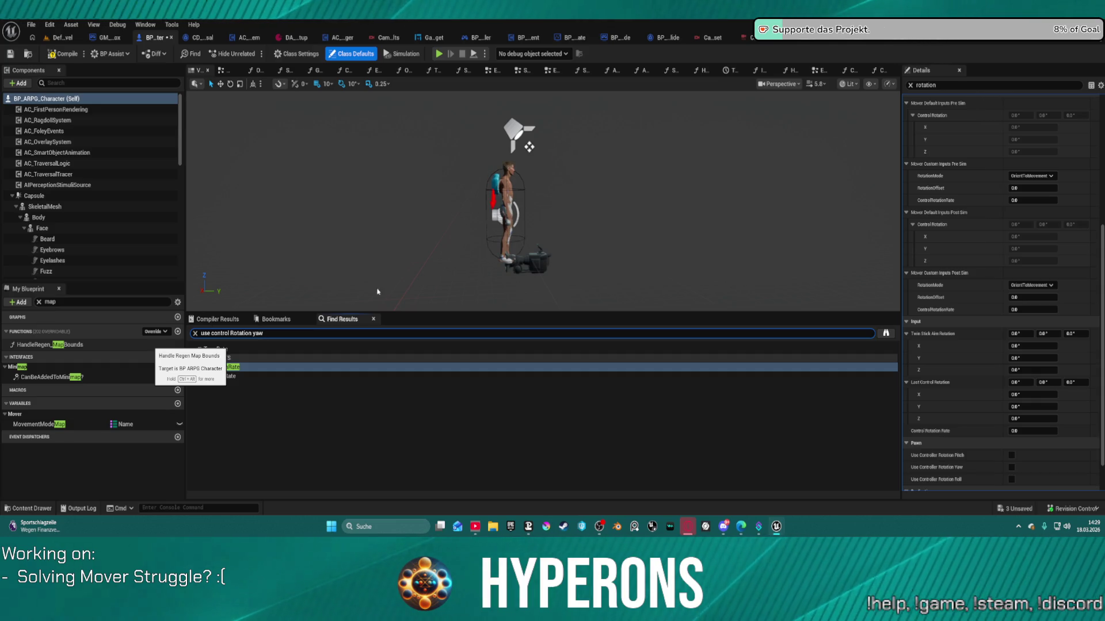
key("Return")
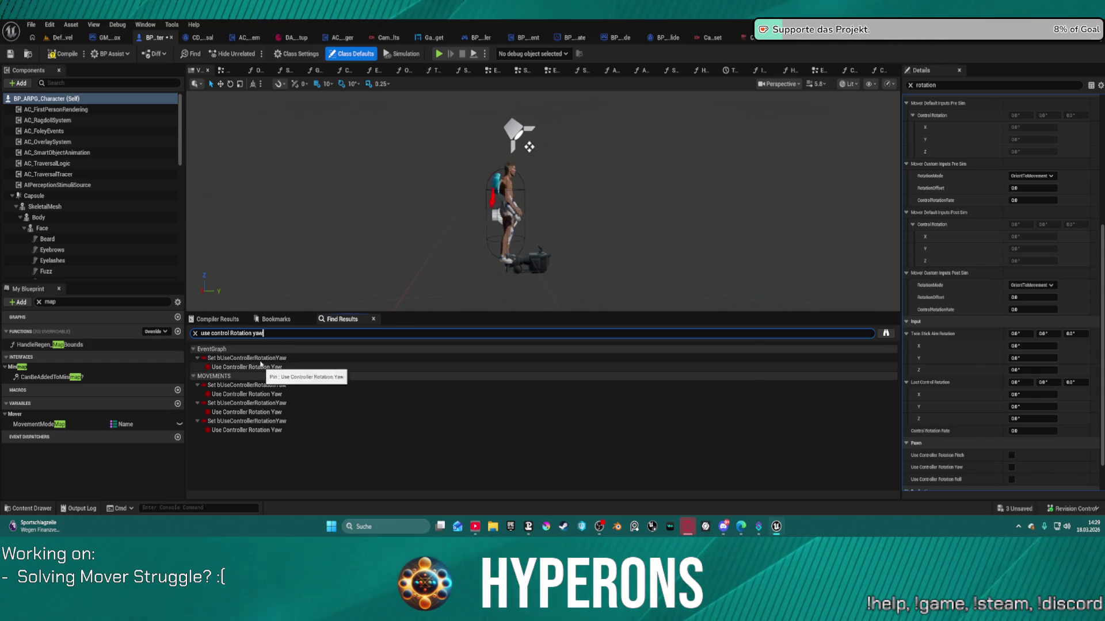
- Jump to the yaw setter results in the EventGraph and then the MOVEMENTS graph
left_click(260, 359)
double_click(260, 359)
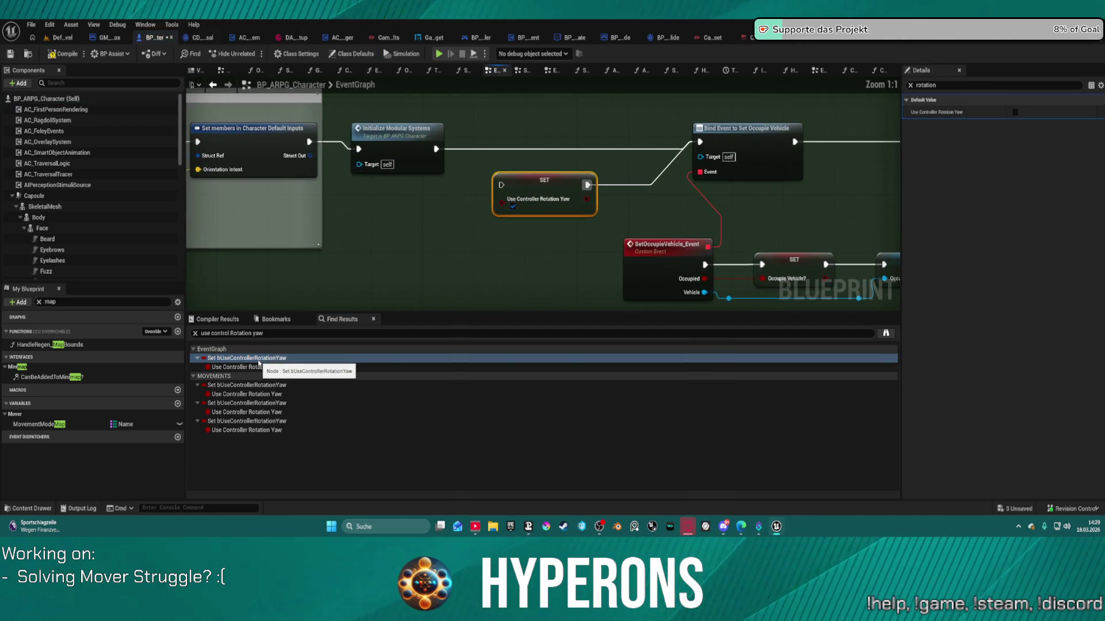
left_click(249, 394)
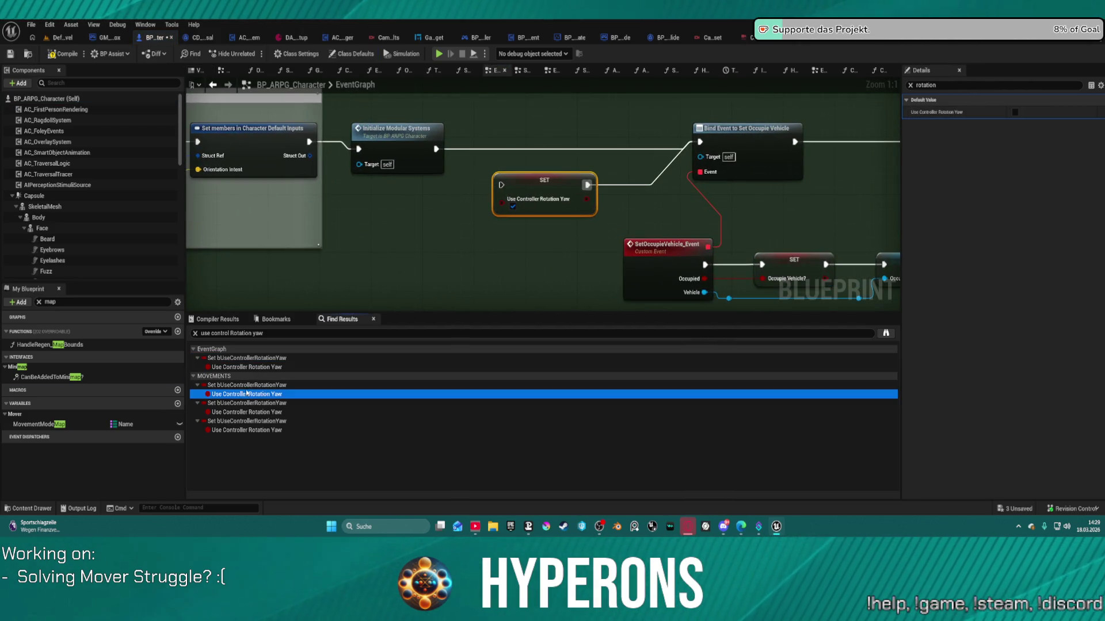
left_click(249, 385)
double_click(249, 386)
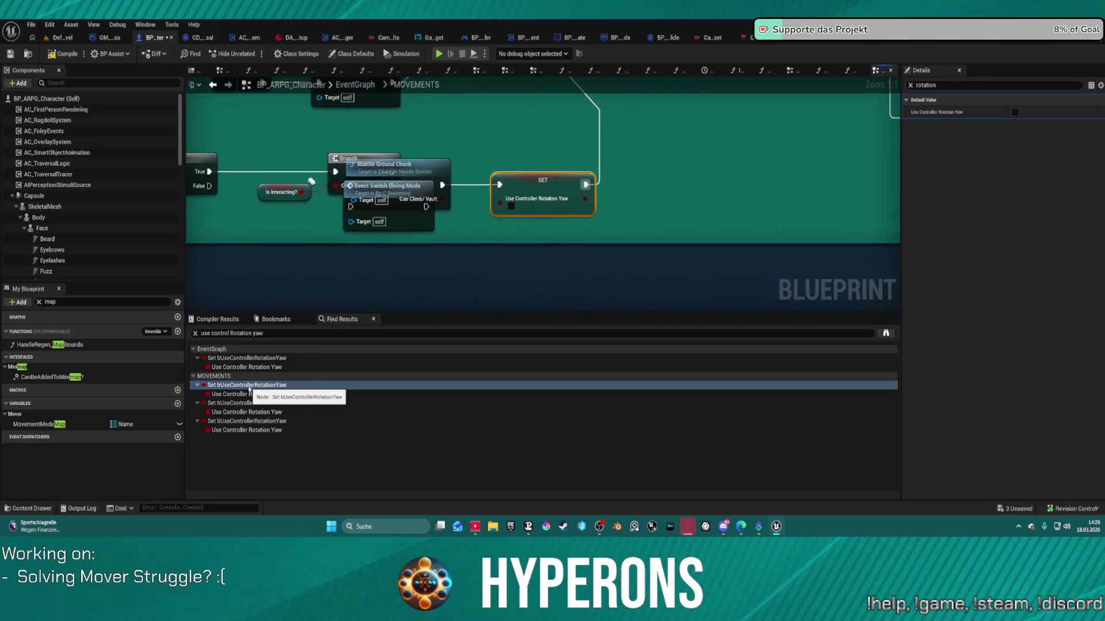
- Spread apart the overlapping Mantle Ground Check, yaw setter and Event Switch Diving Mode nodes
left_click_drag(414, 170, 478, 120)
left_click_drag(515, 174, 608, 175)
left_click_drag(395, 196, 520, 195)
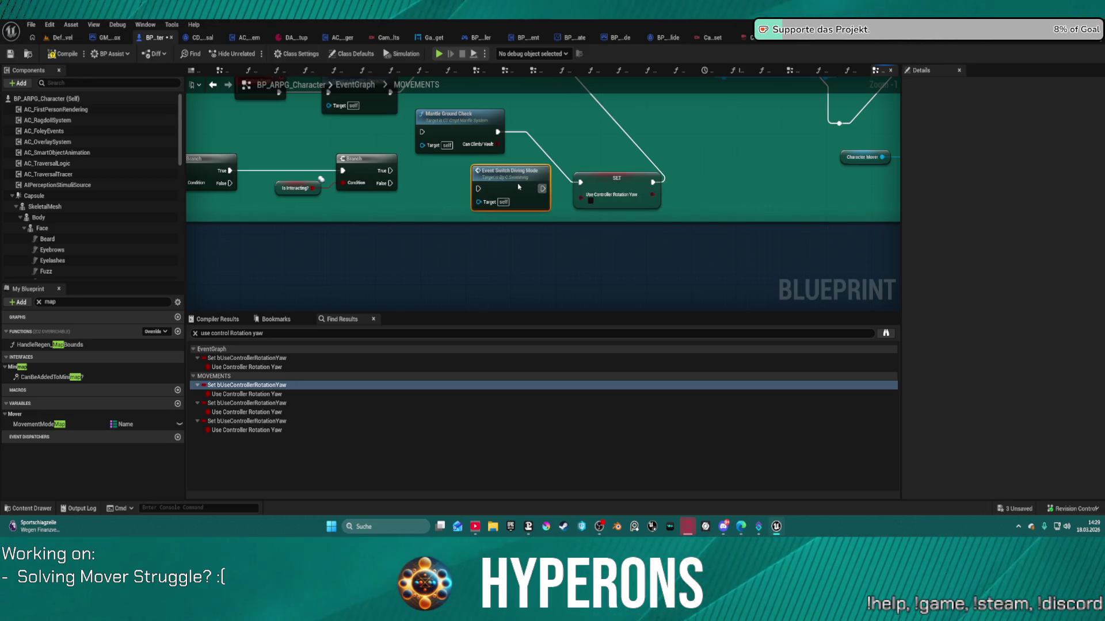
left_click_drag(556, 312, 556, 301)
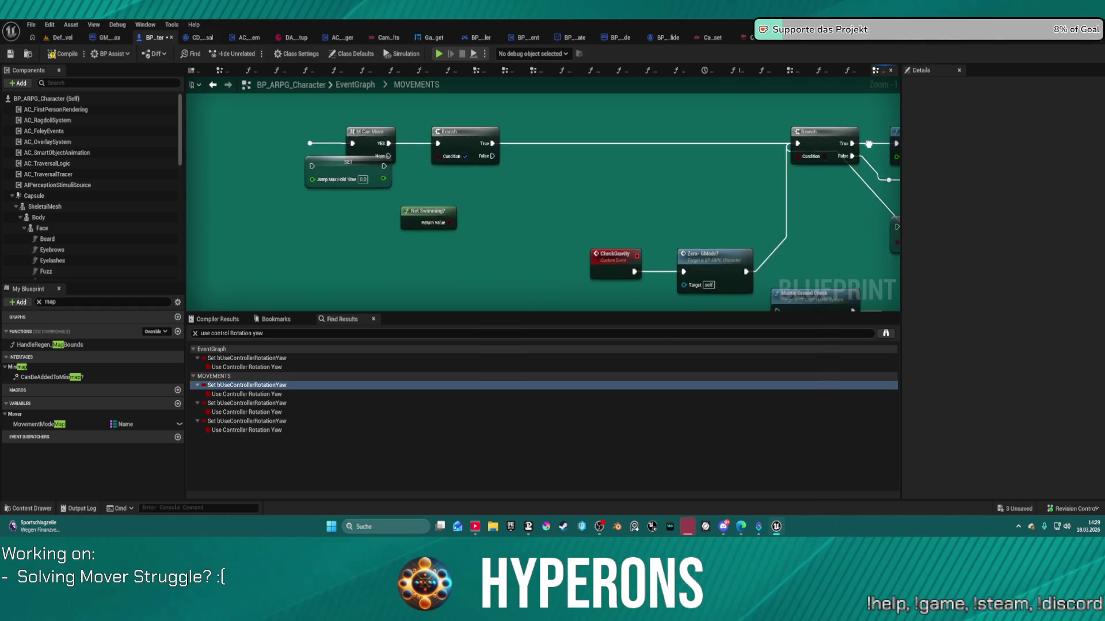
- Pan across the Jump and Traversal Action sections and select the Zero-GMode node
scroll(543, 196, "down", 5)
left_click_drag(897, 227, 491, 216)
scroll(604, 184, "up", 4)
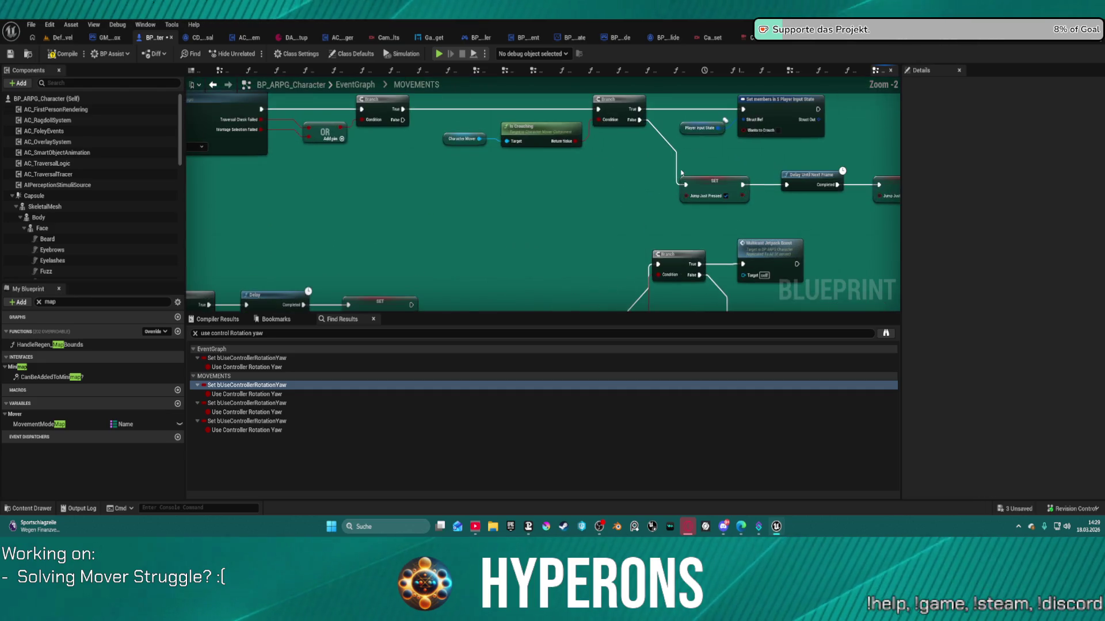
left_click_drag(402, 173, 874, 282)
scroll(878, 90, "down", 3)
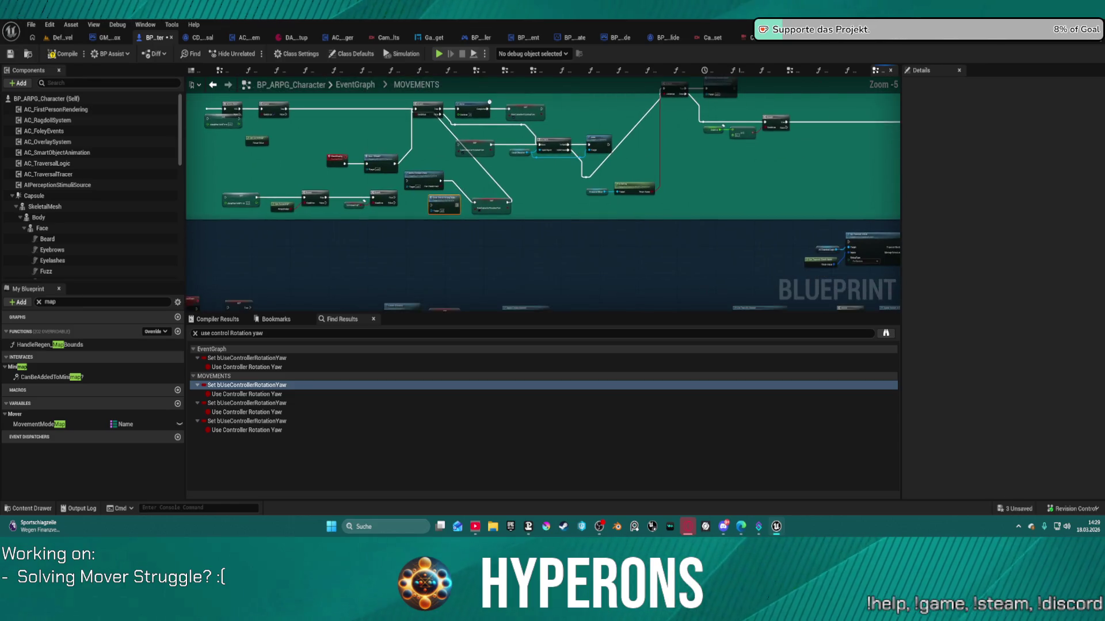
scroll(748, 172, "up", 2)
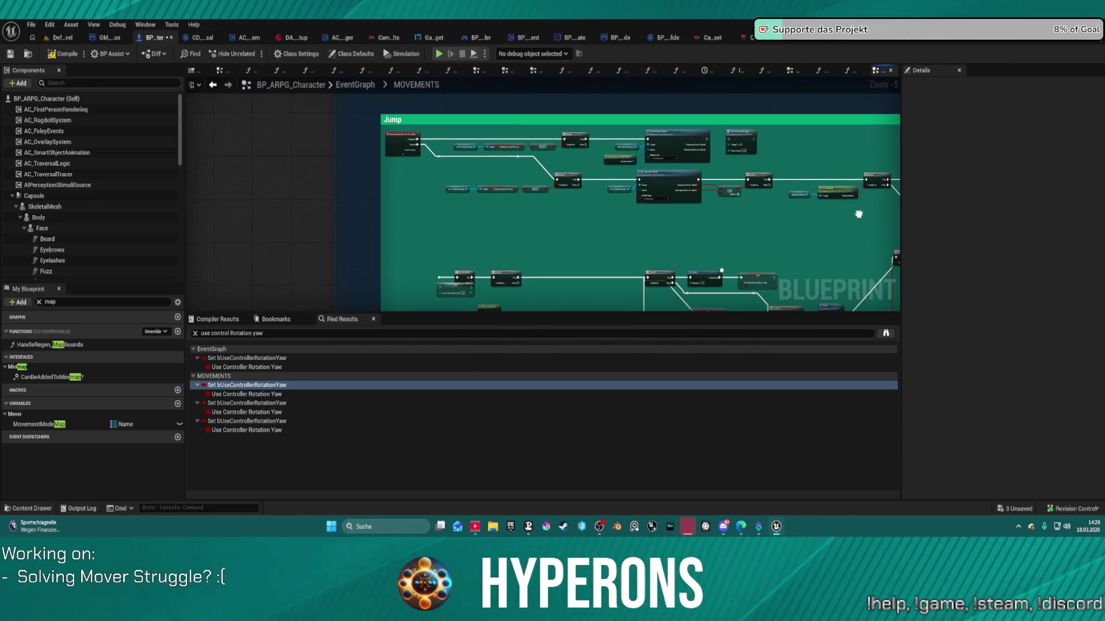
scroll(564, 120, "down", 2)
scroll(500, 198, "up", 4)
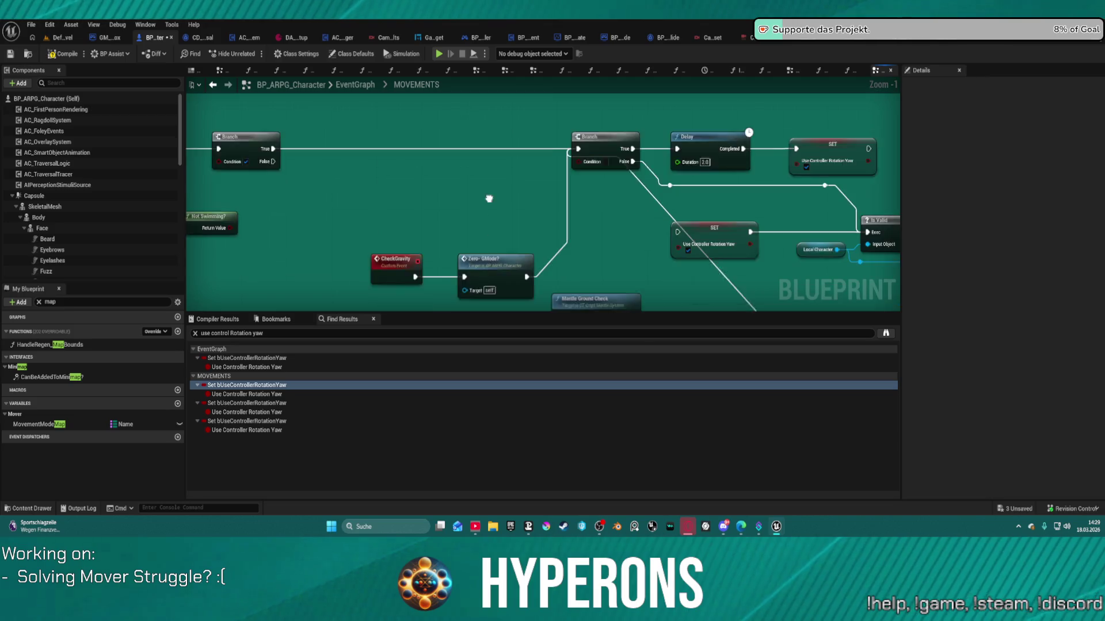
mouse_move(491, 168)
left_mouse_down()
mouse_move(629, 174)
mouse_move(566, 172)
left_mouse_up()
left_click(620, 234)
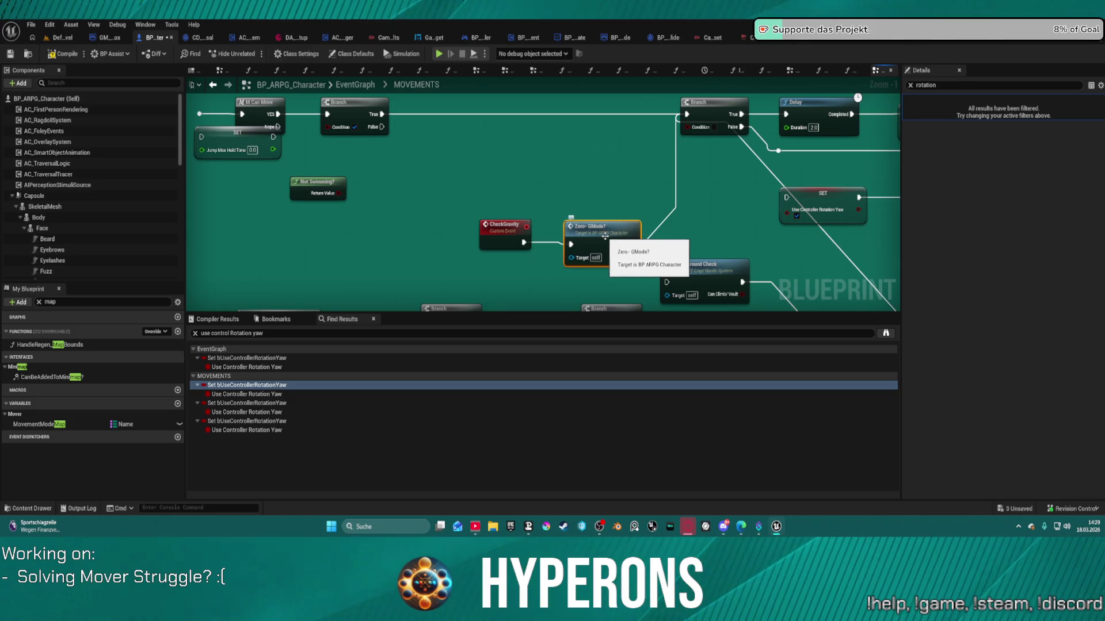
- Open the Zero-GMode function graph and pan to its Change to mover section
double_click(605, 237)
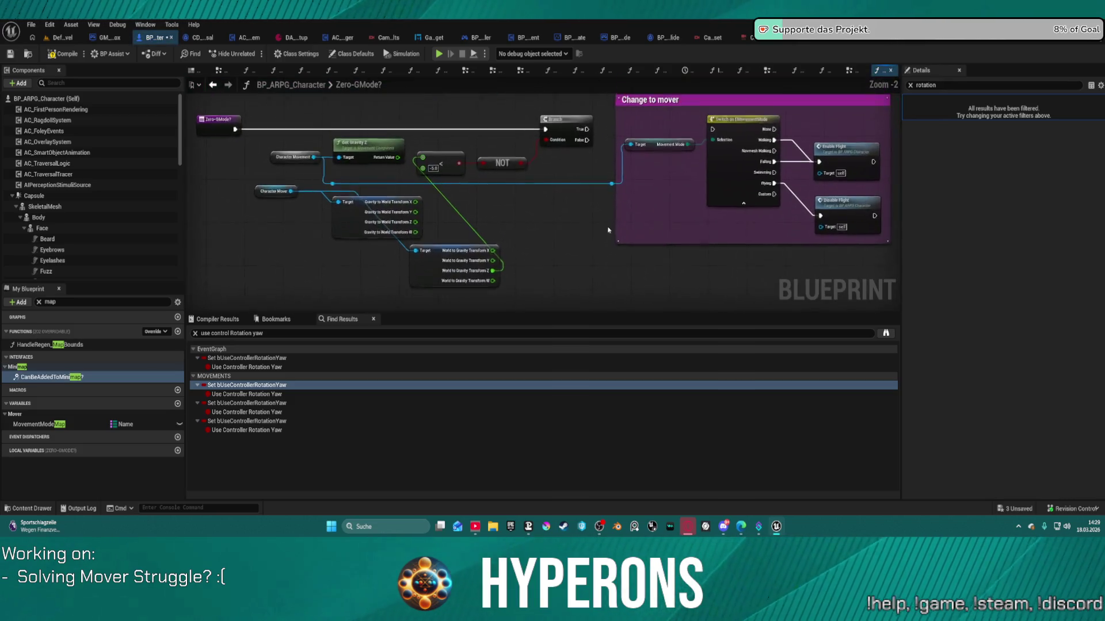
mouse_move(687, 201)
left_mouse_down()
mouse_move(407, 214)
mouse_move(586, 206)
left_mouse_up()
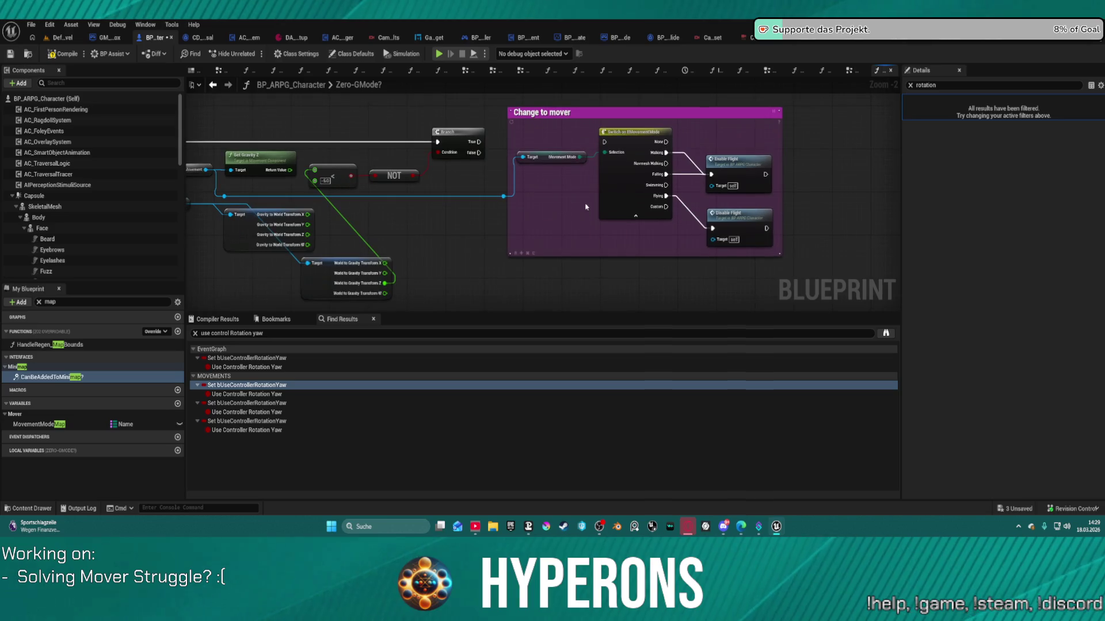
left_click_drag(495, 218, 577, 221)
- Review each Set bUseControllerRotationYaw node in MOVEMENTS, then bring up BP_ARPG_GameMode
left_click(212, 85)
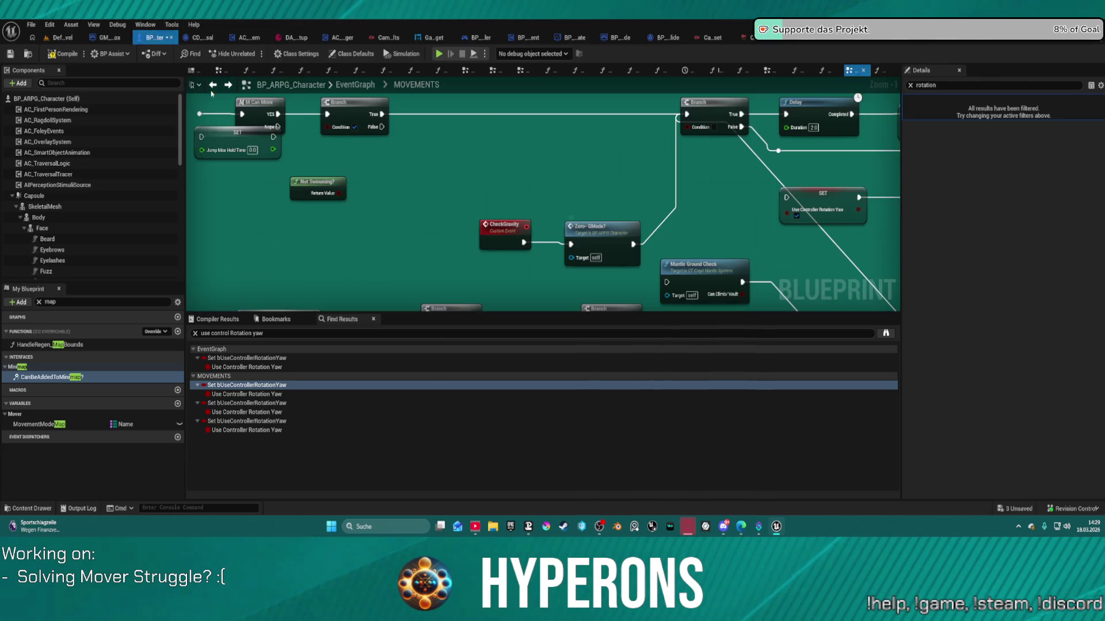
left_click(233, 402)
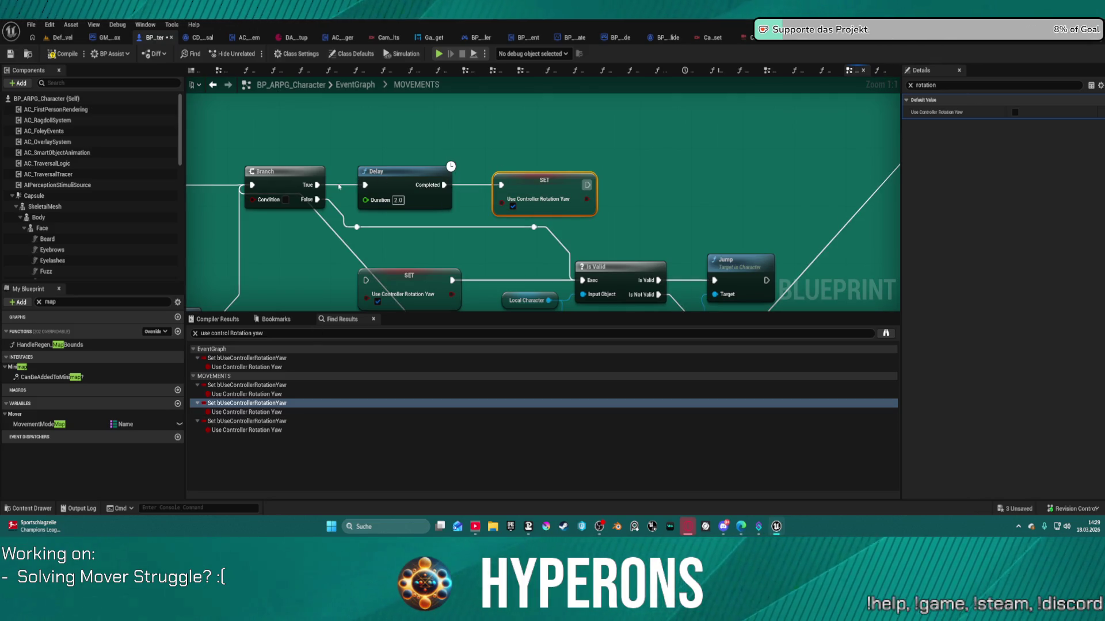
left_click(308, 192)
left_click(253, 421)
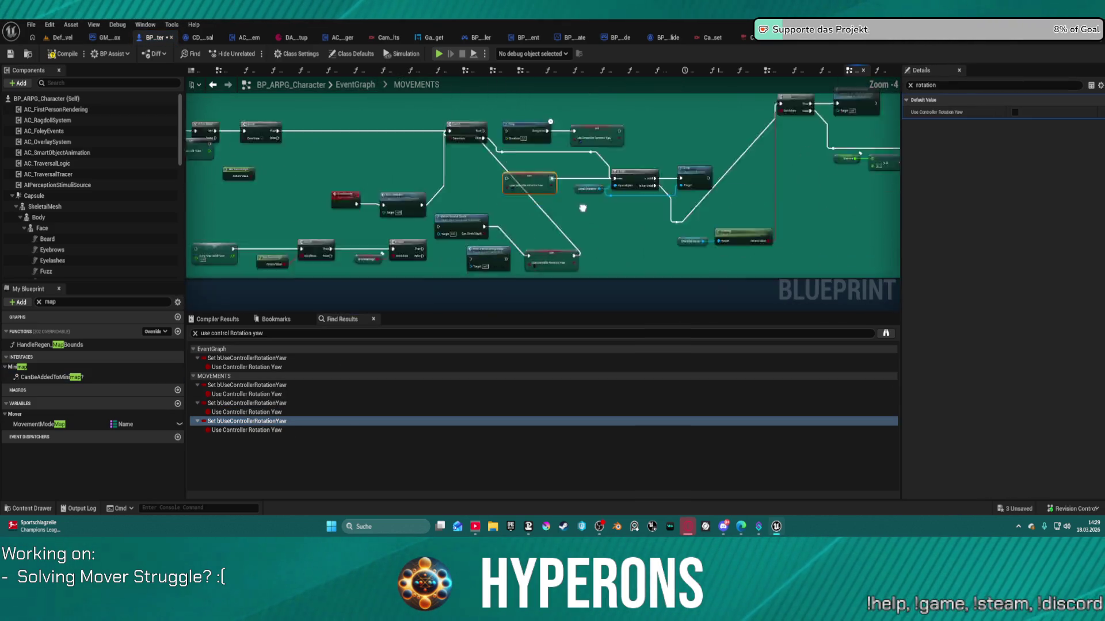
mouse_move(582, 209)
left_mouse_down()
mouse_move(512, 131)
mouse_move(522, 141)
left_mouse_up()
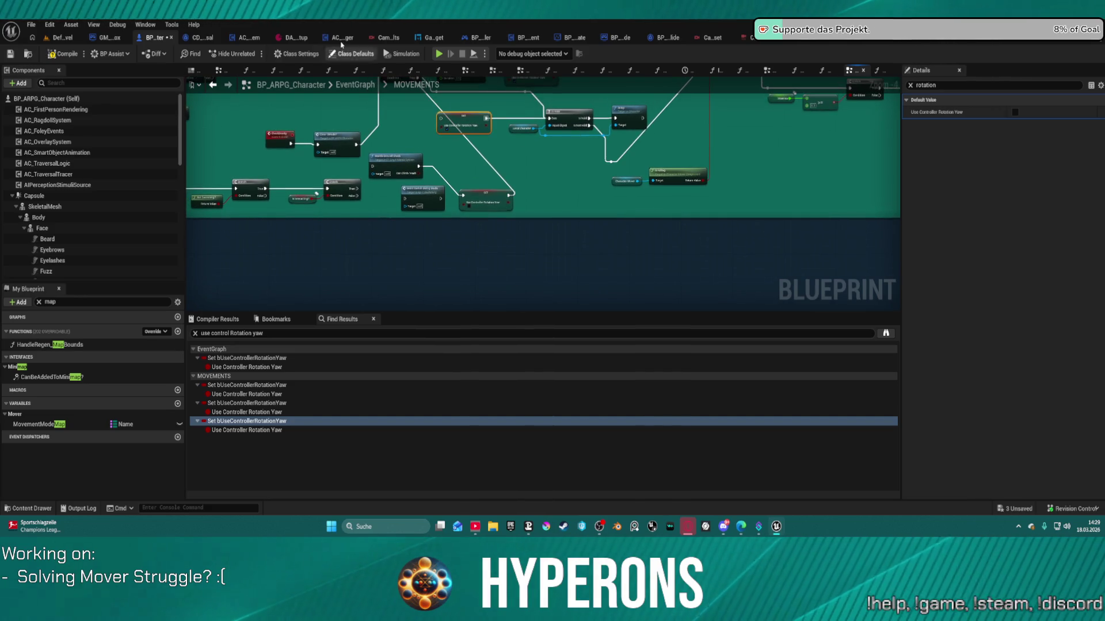
left_click(605, 41)
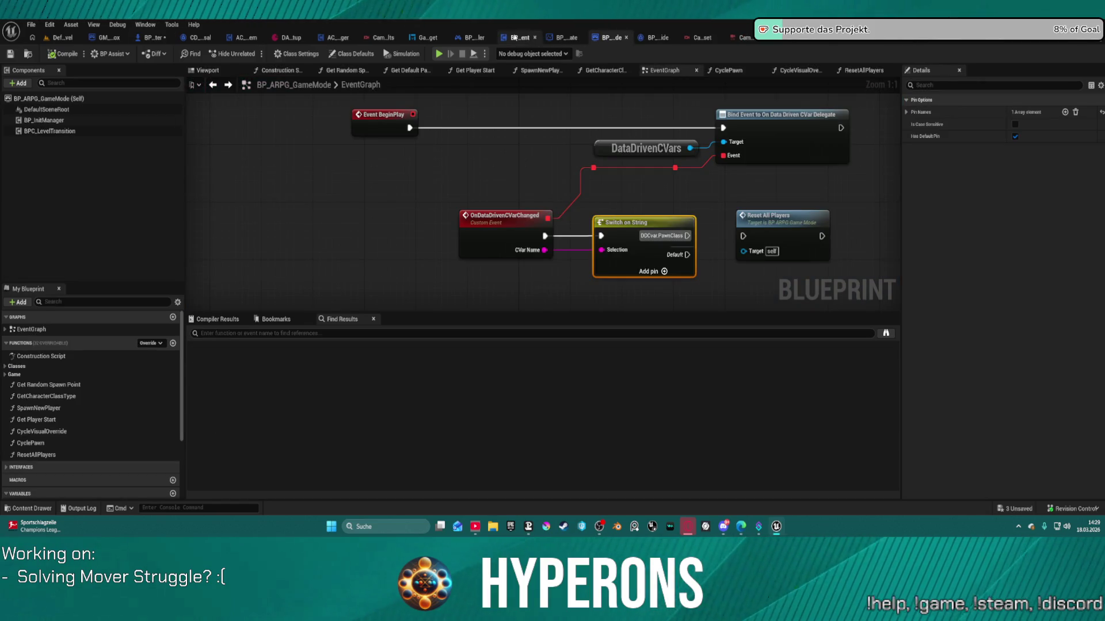
- Search BP_ARPG_PlayerController for controlrotation and inspect its Get Control Rotation use in GetTPPHitTarget
left_click(466, 38)
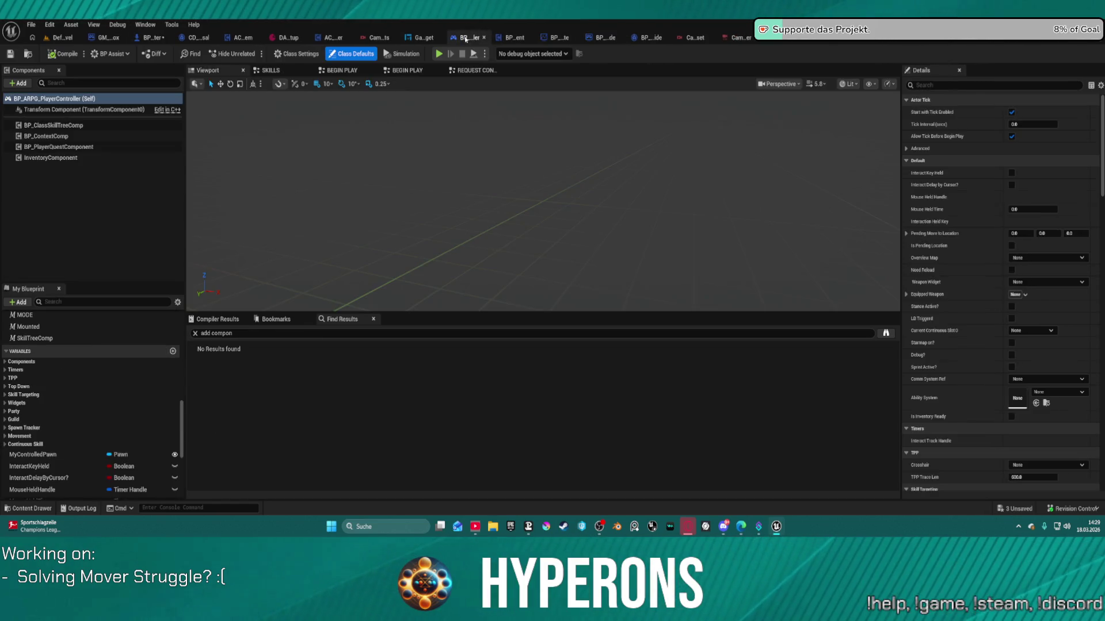
key("ctrl+a")
key("ctrl+v")
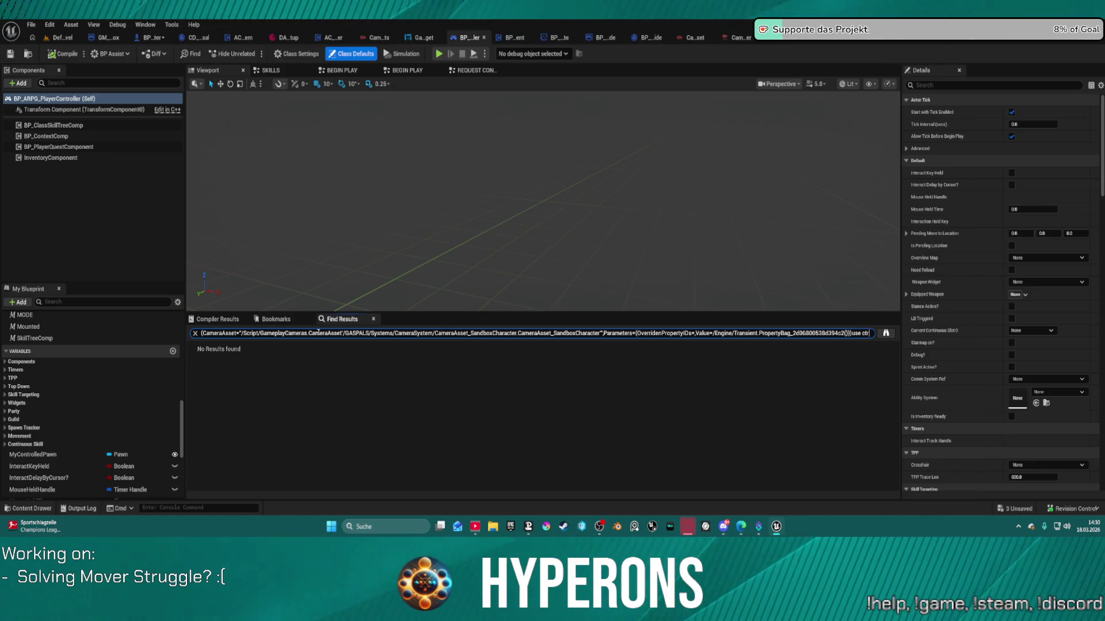
type("roll")
key("BackSpace")
key("BackSpace")
key("BackSpace")
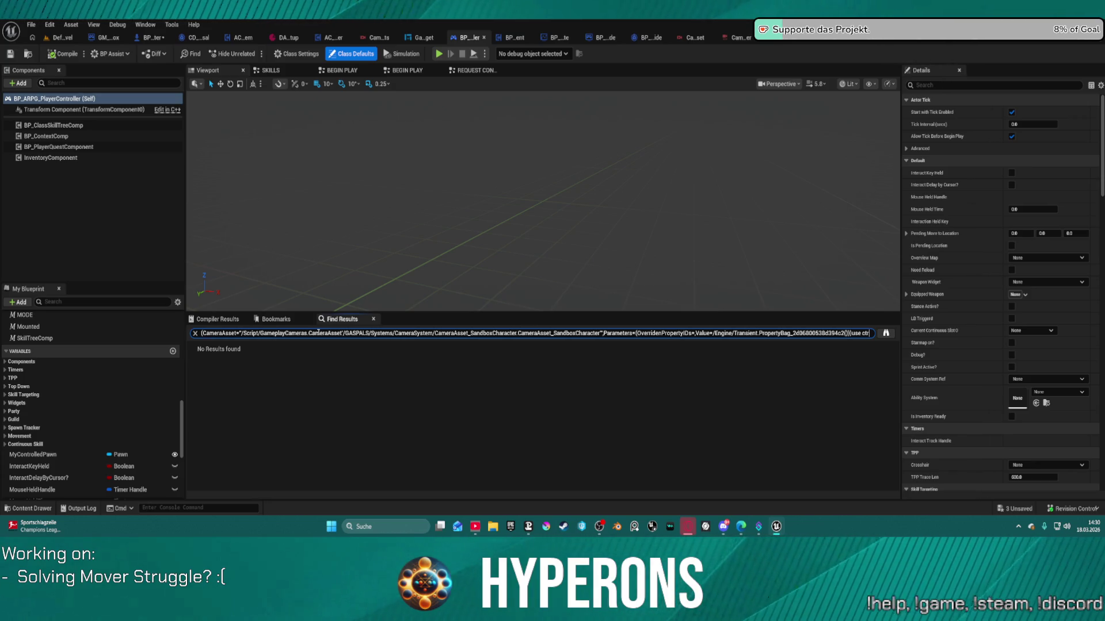
type("no")
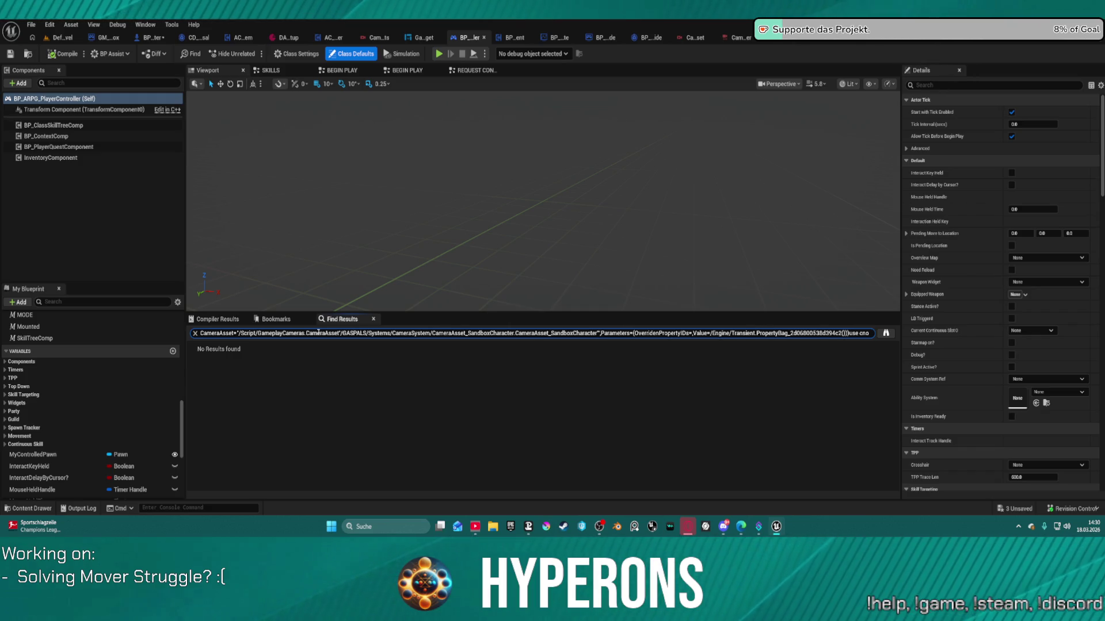
key("ctrl+a")
type("cont")
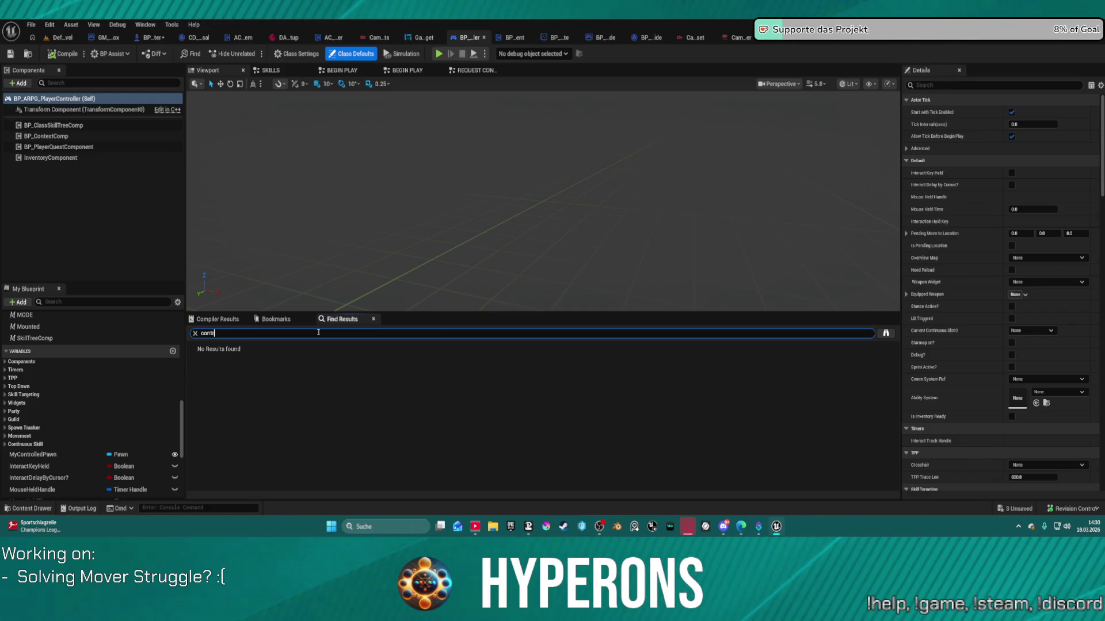
type("rolrotation")
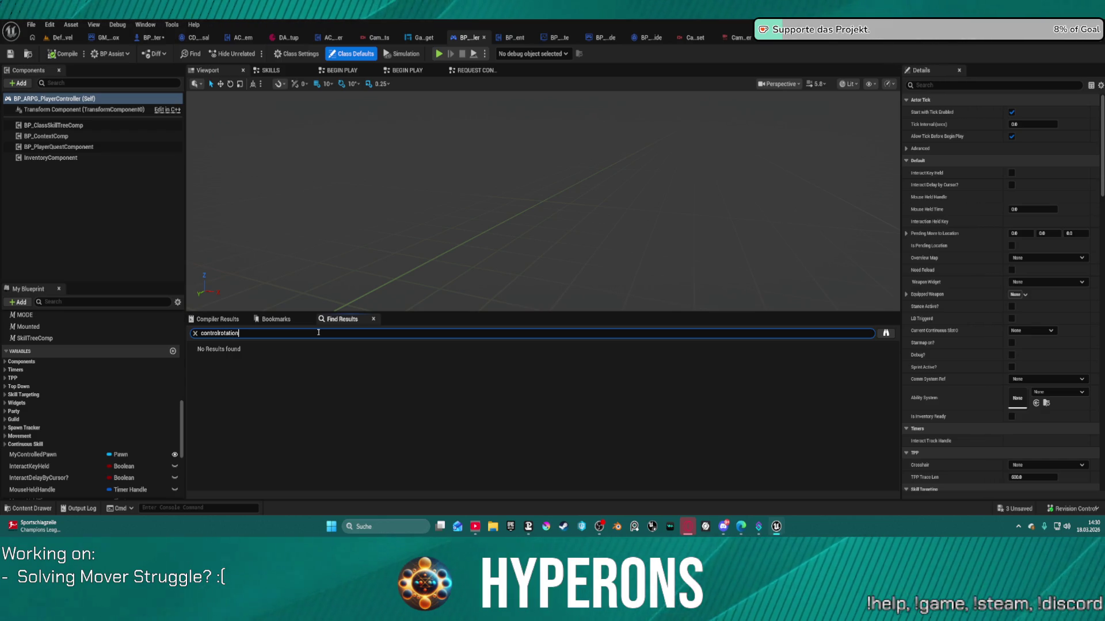
key("Return")
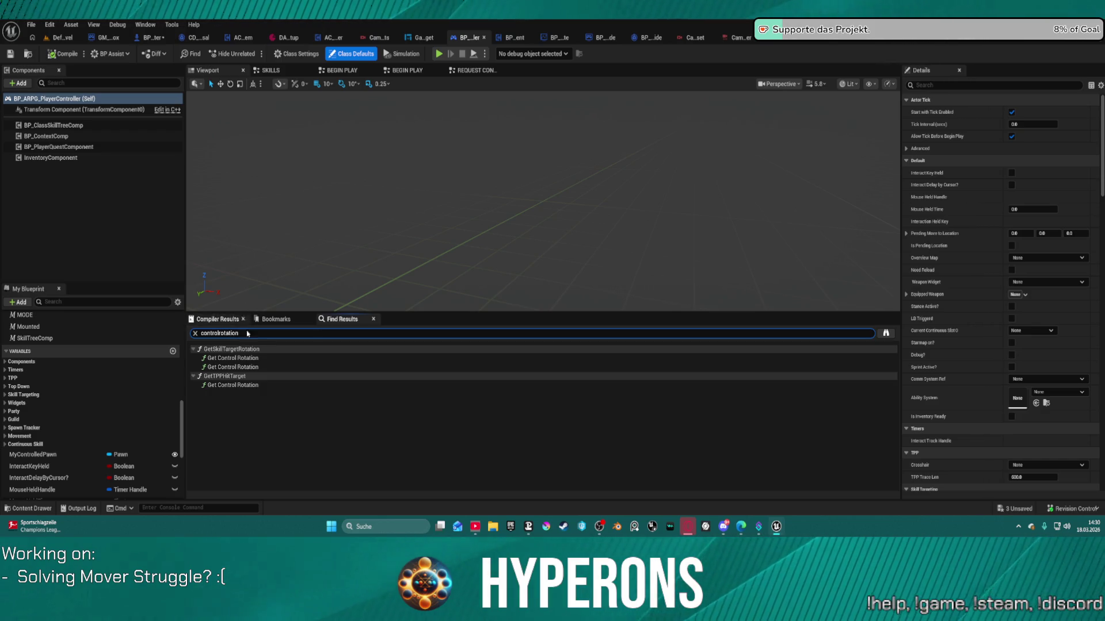
left_click(233, 385)
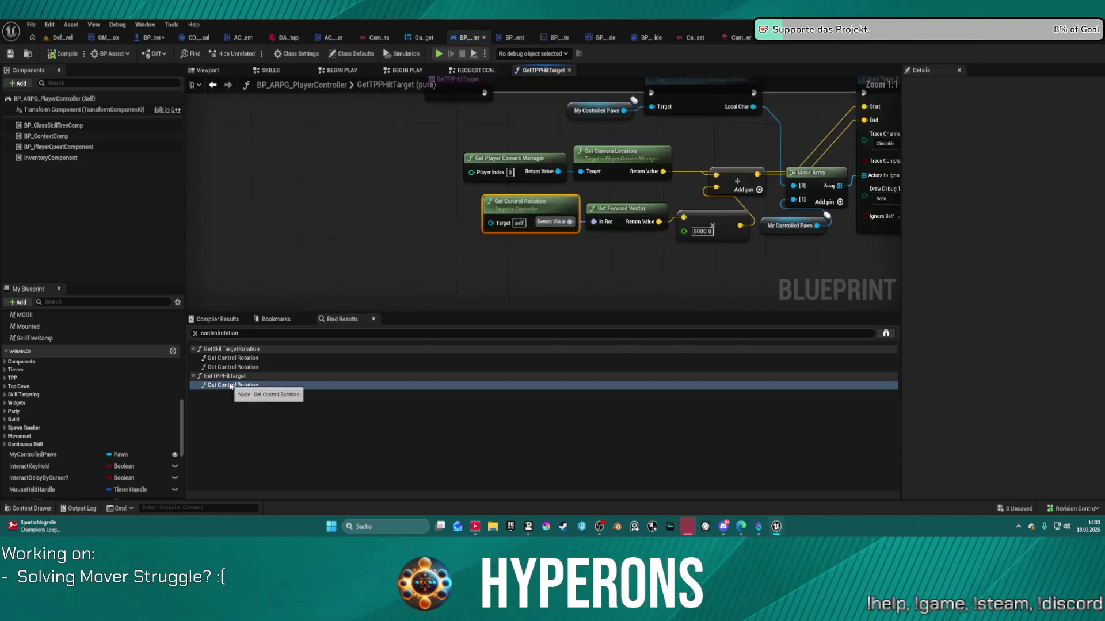
key("Home")
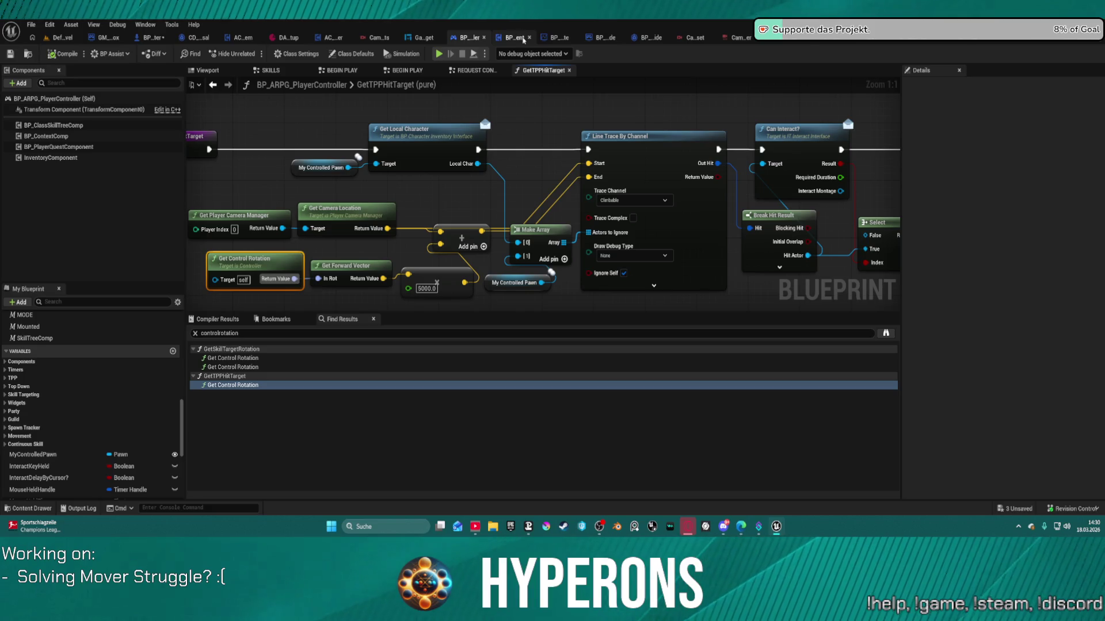
type("controlrotation")
- Repeat the controlrotation search in BP_InventoryComponent, which finds no matches
left_click(515, 40)
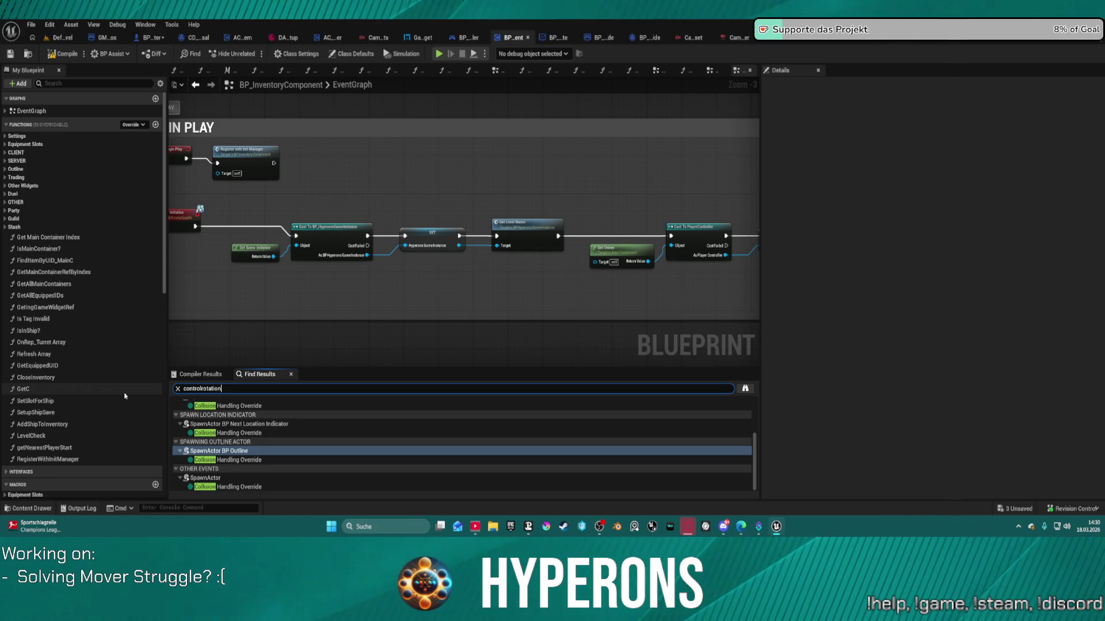
key("Return")
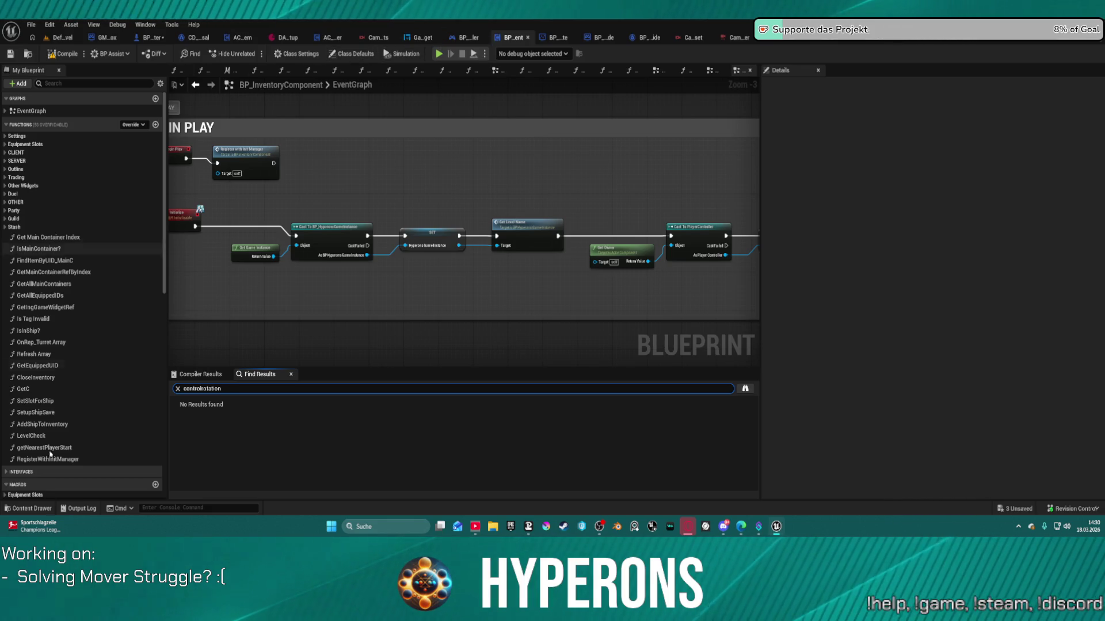
key("ctrl+space")
key("ctrl+space")
- Select BP_ARPG_Character's Widget component and clear the rotation filter in Details
left_click(148, 38)
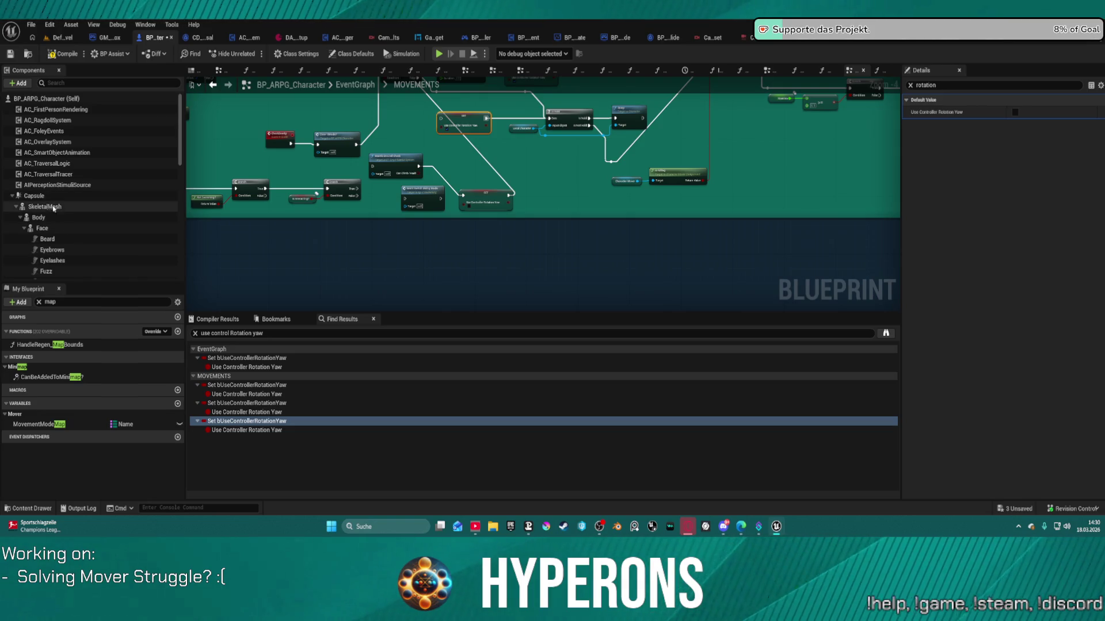
scroll(69, 213, "down", 5)
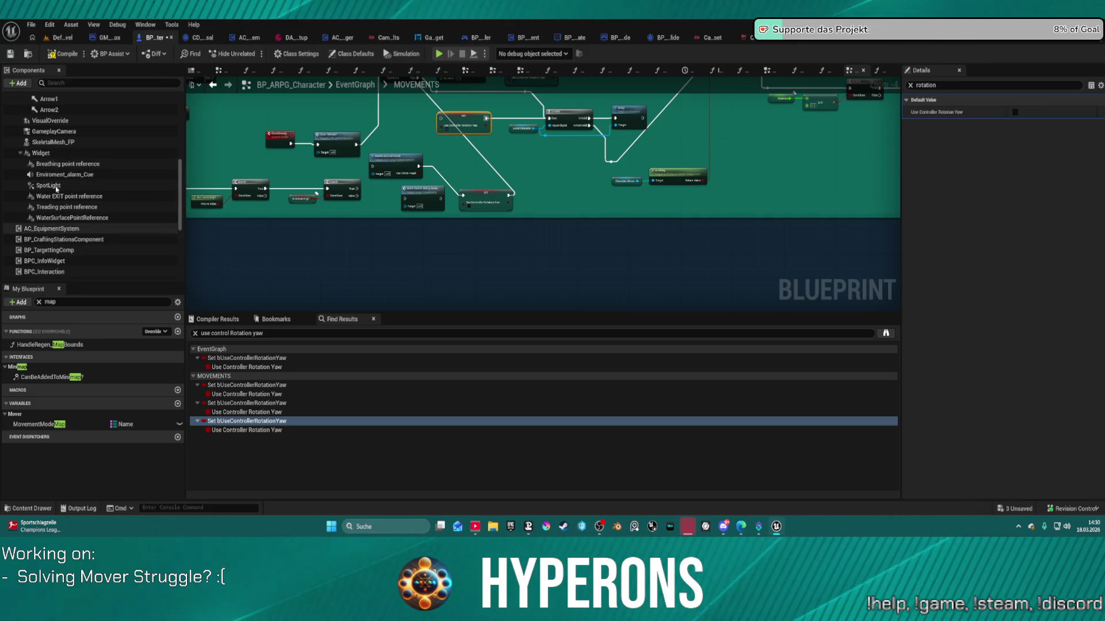
left_click(42, 153)
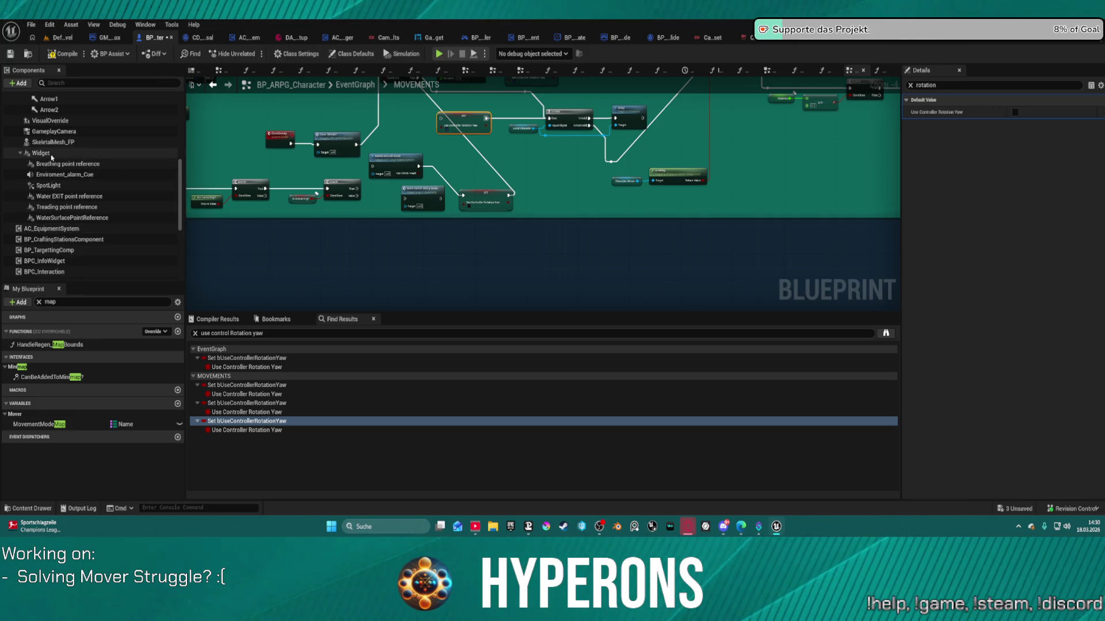
left_click(910, 85)
scroll(1060, 328, "down", 10)
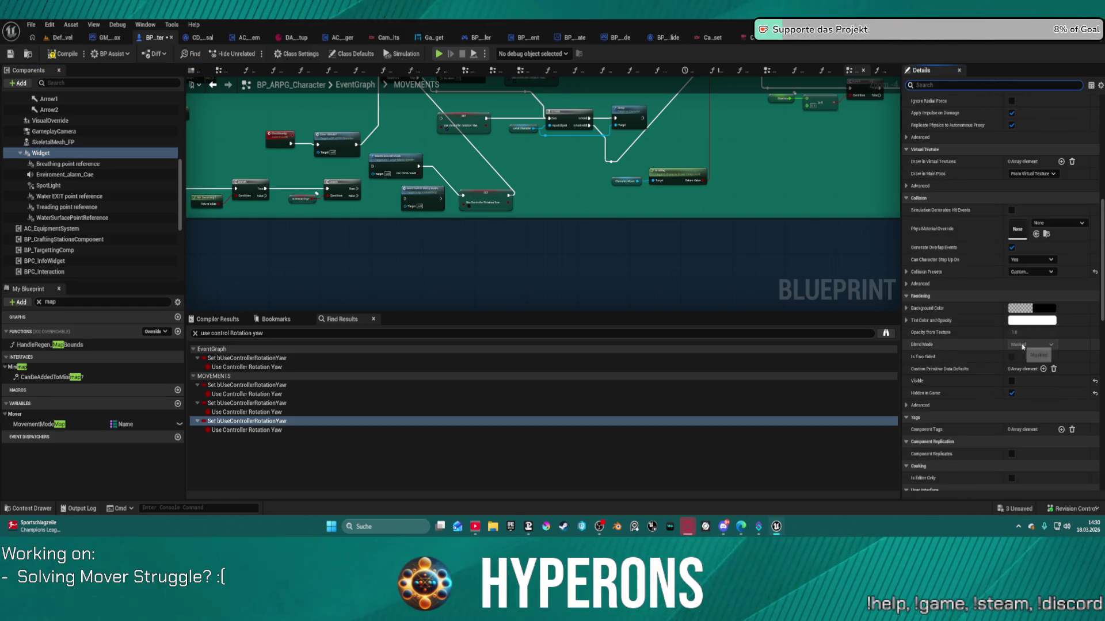
scroll(1019, 345, "down", 6)
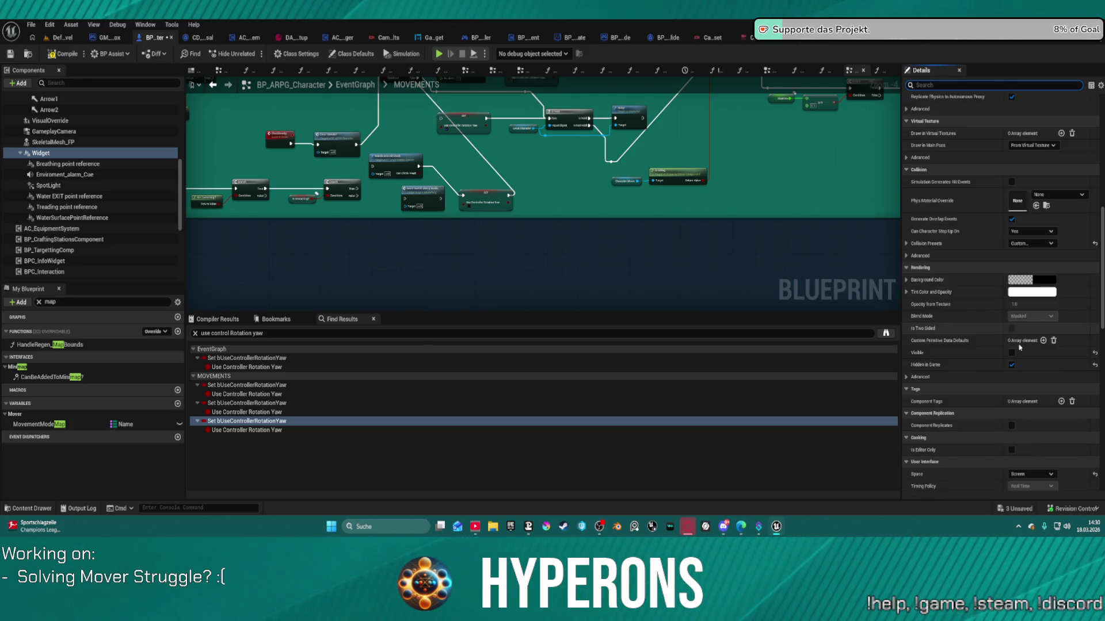
scroll(1023, 352, "down", 3)
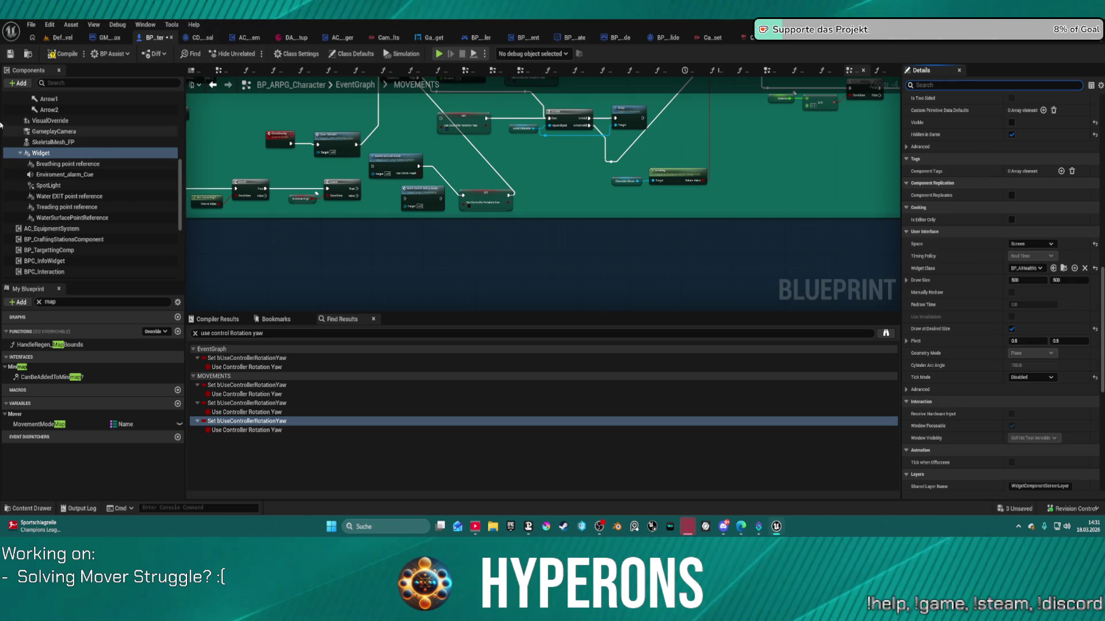
- Re-parent the Widget component in the component tree, then start a play test
left_click(52, 140)
mouse_move(53, 152)
left_mouse_down()
mouse_move(67, 138)
mouse_move(68, 175)
mouse_move(52, 133)
mouse_move(43, 221)
left_mouse_up()
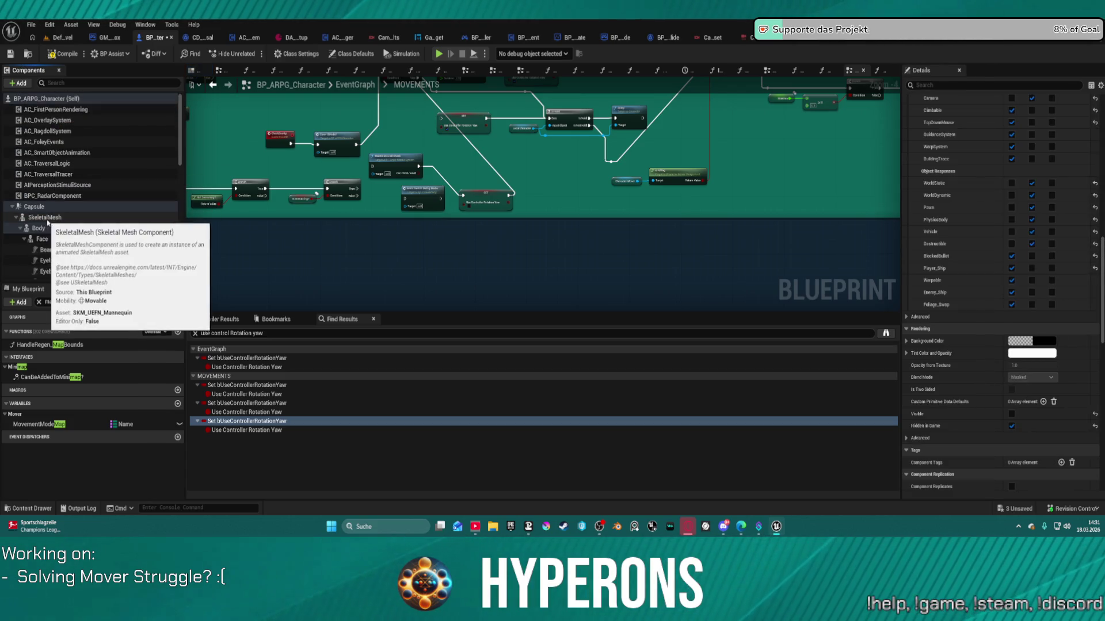
scroll(46, 245, "down", 4)
scroll(46, 245, "down", 3)
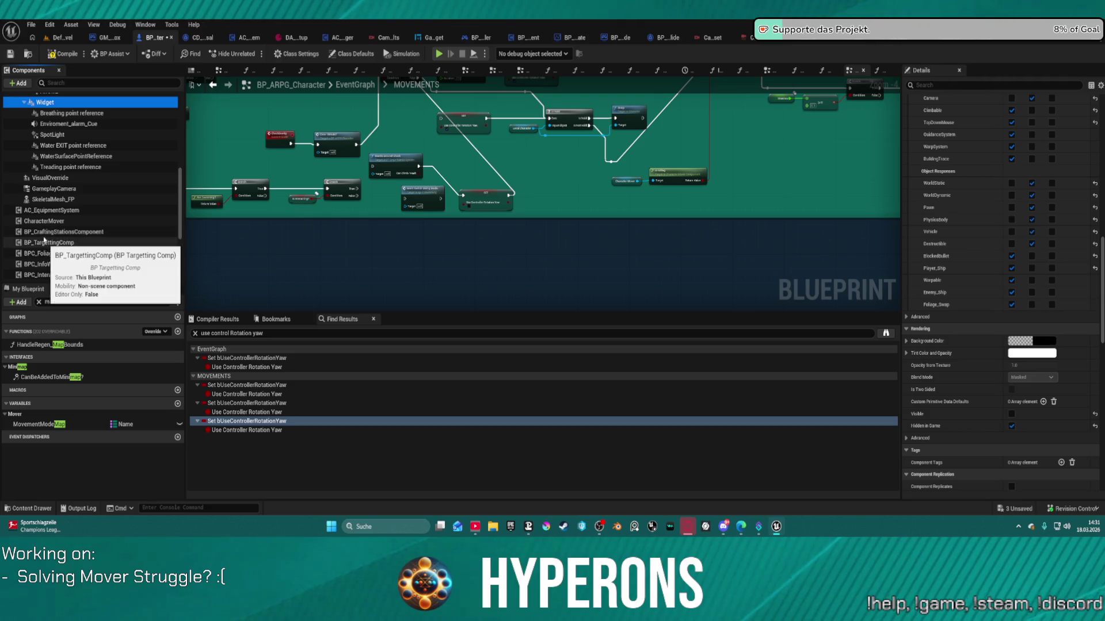
left_click(439, 54)
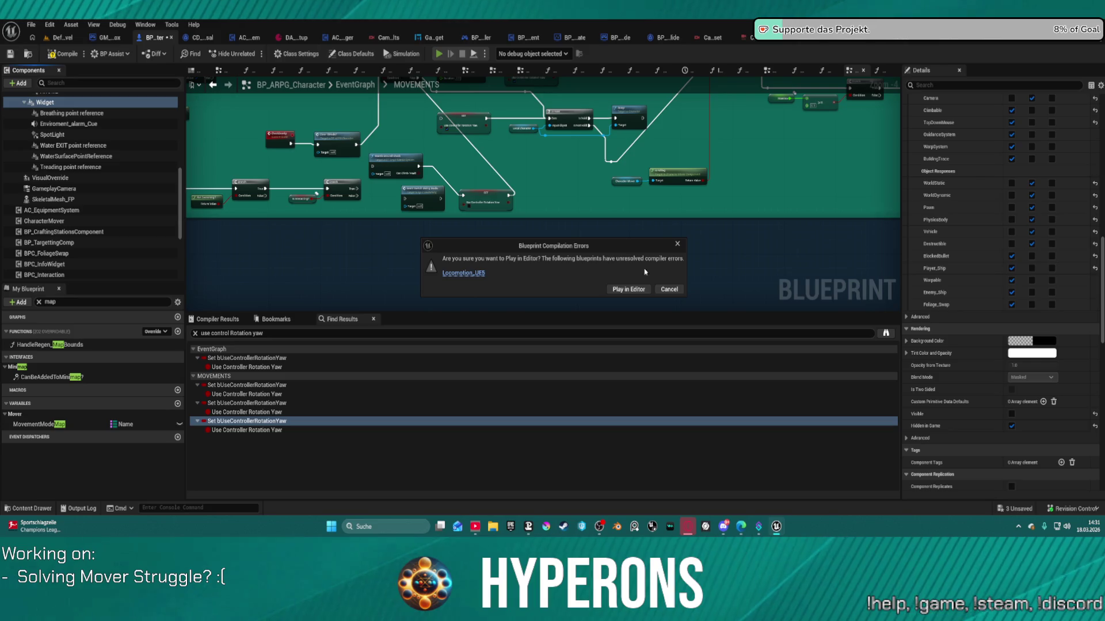
- Play despite compile errors, running, turning and strafing the character with W, S, A, D and H hints
left_click(644, 292)
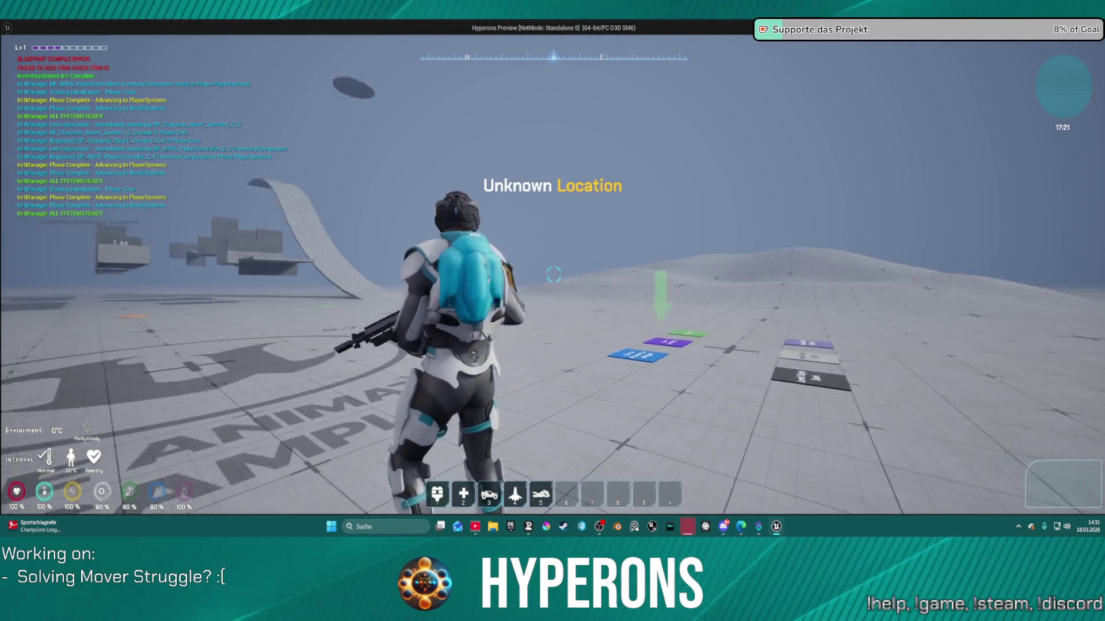
key("w")
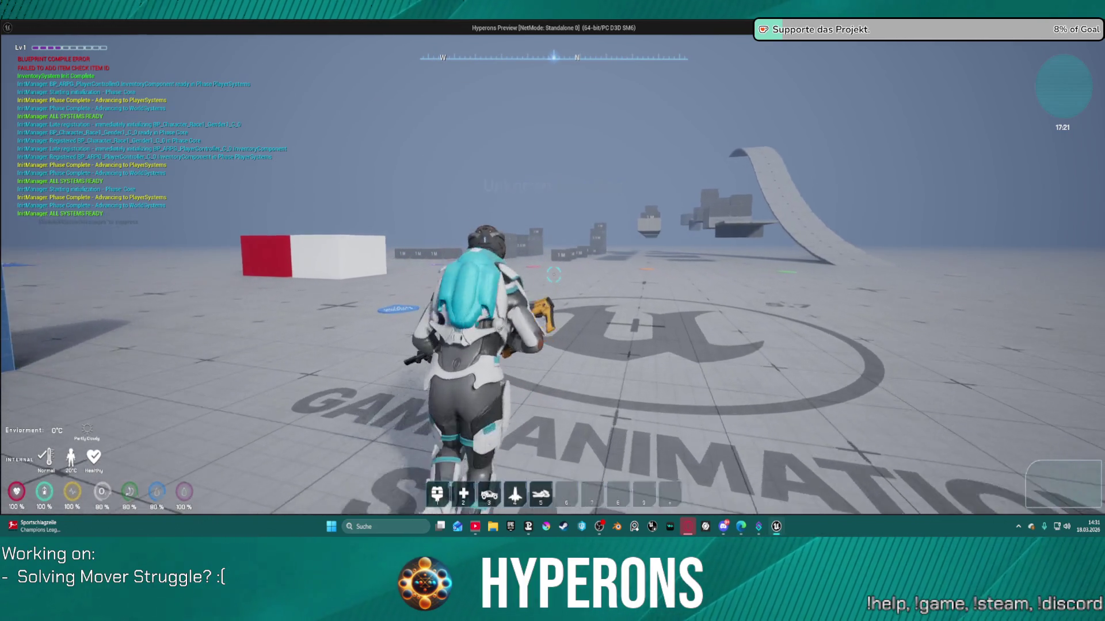
key("s")
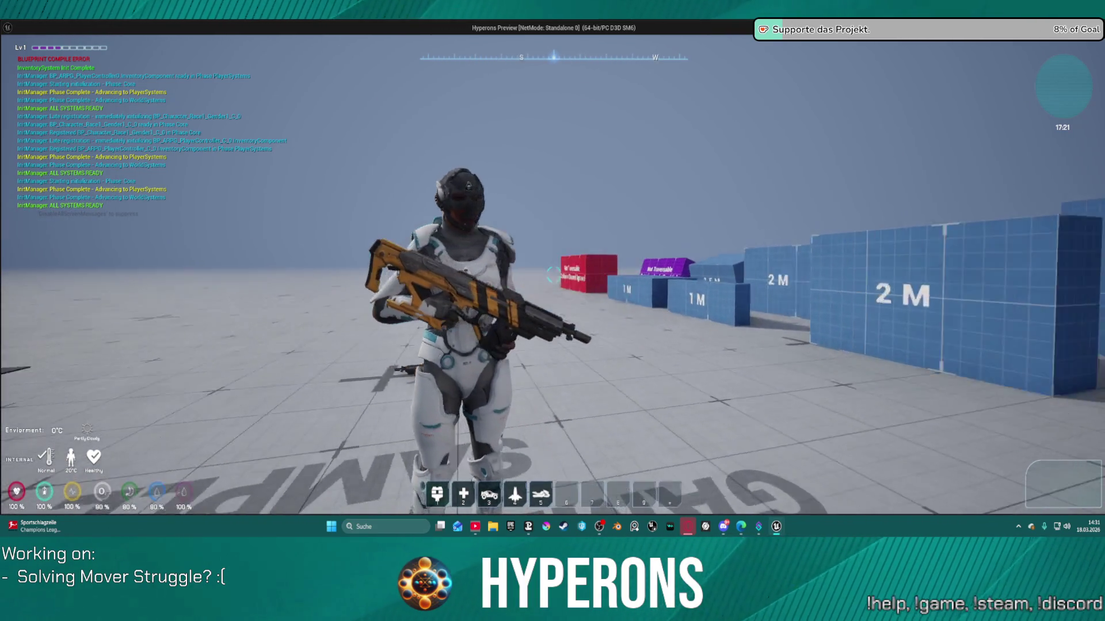
key("w")
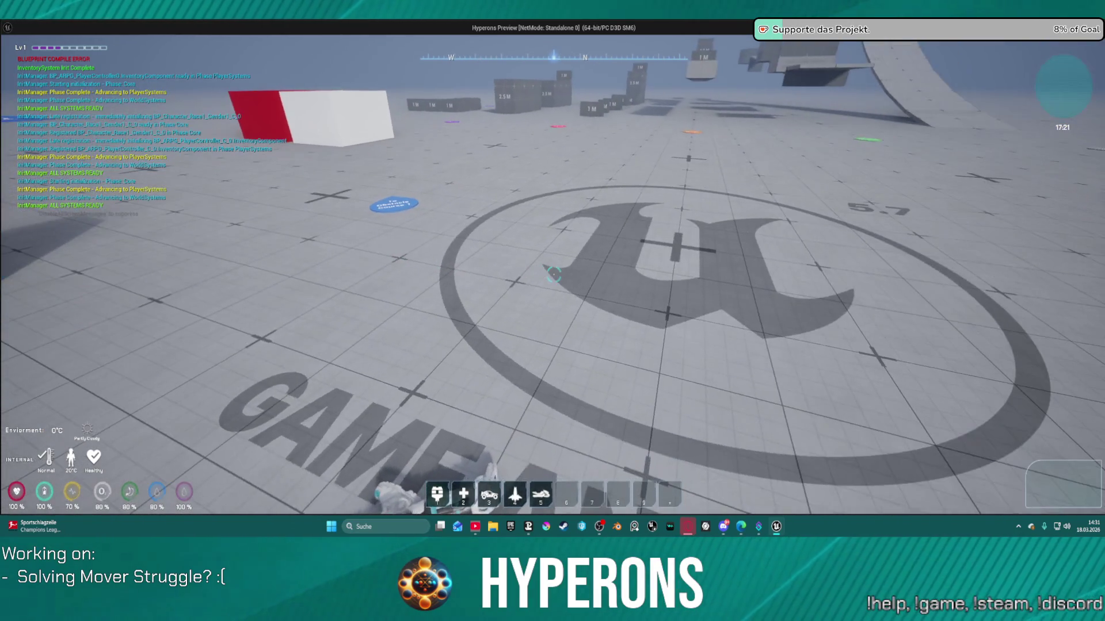
key("h")
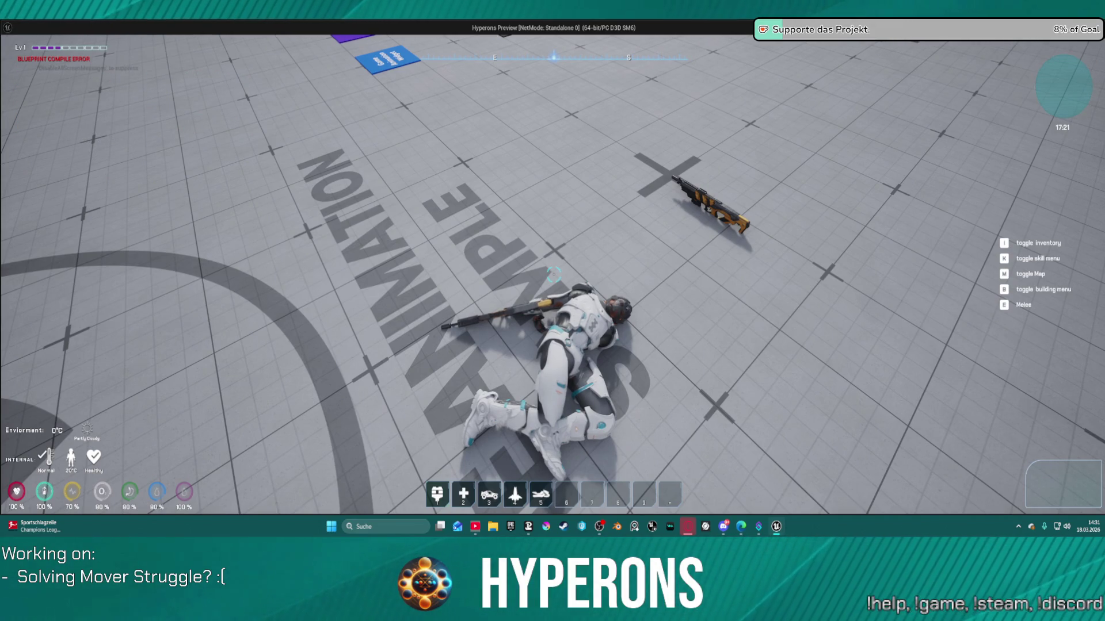
key("a")
key("d")
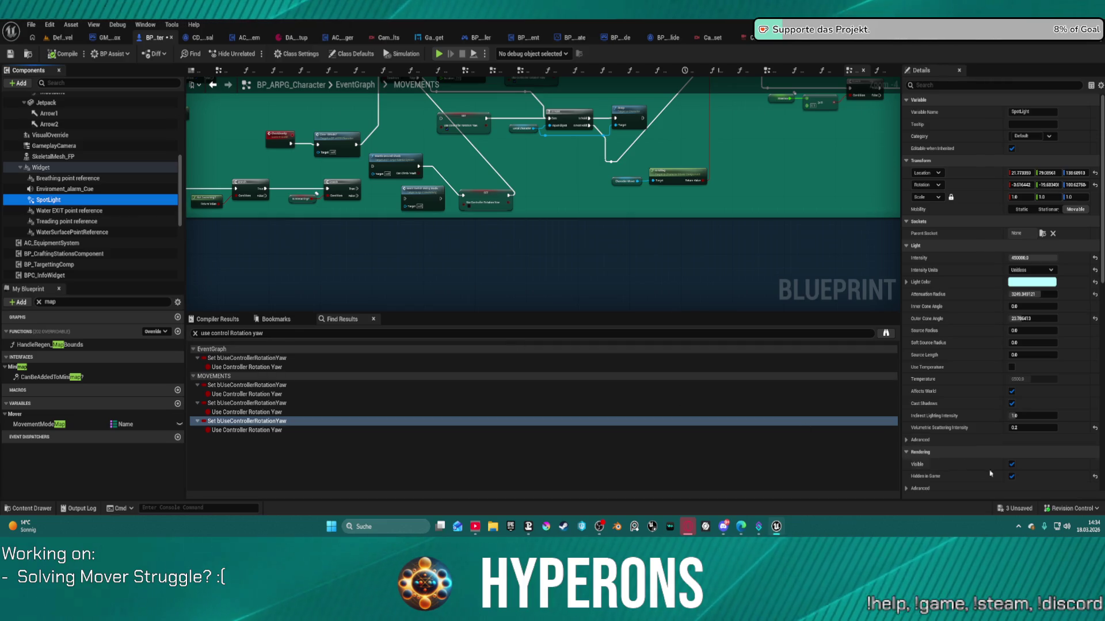
- Uncheck Hidden in Game under Rendering for the SpotLight component
left_click(1011, 478)
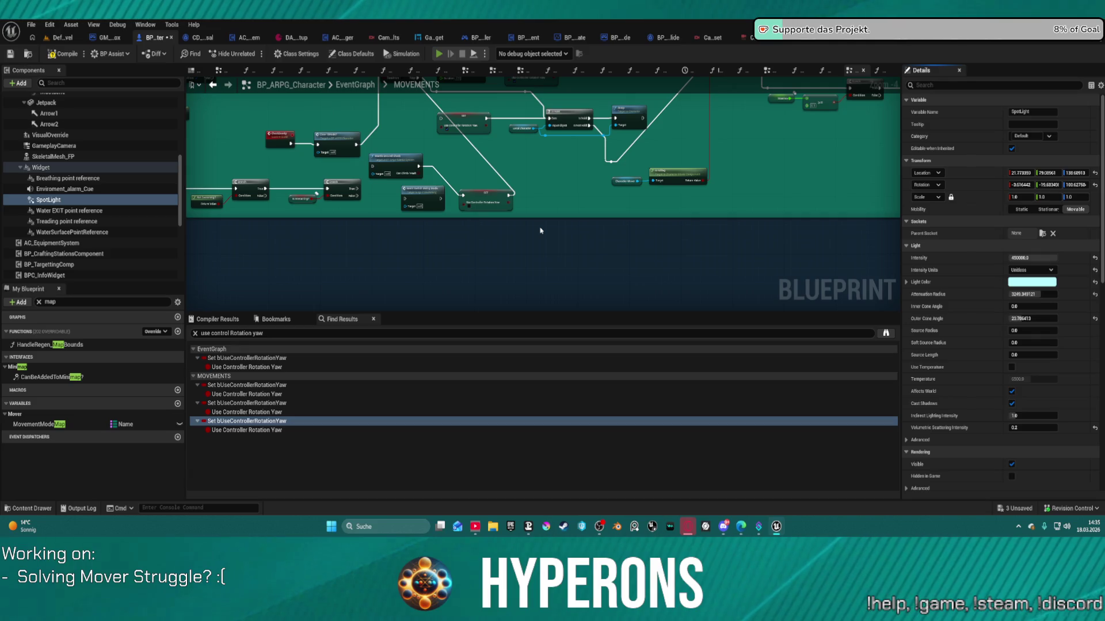
- Launch a play test and run past the 2 M blocks and red wall toward the ramp
key("alt+p")
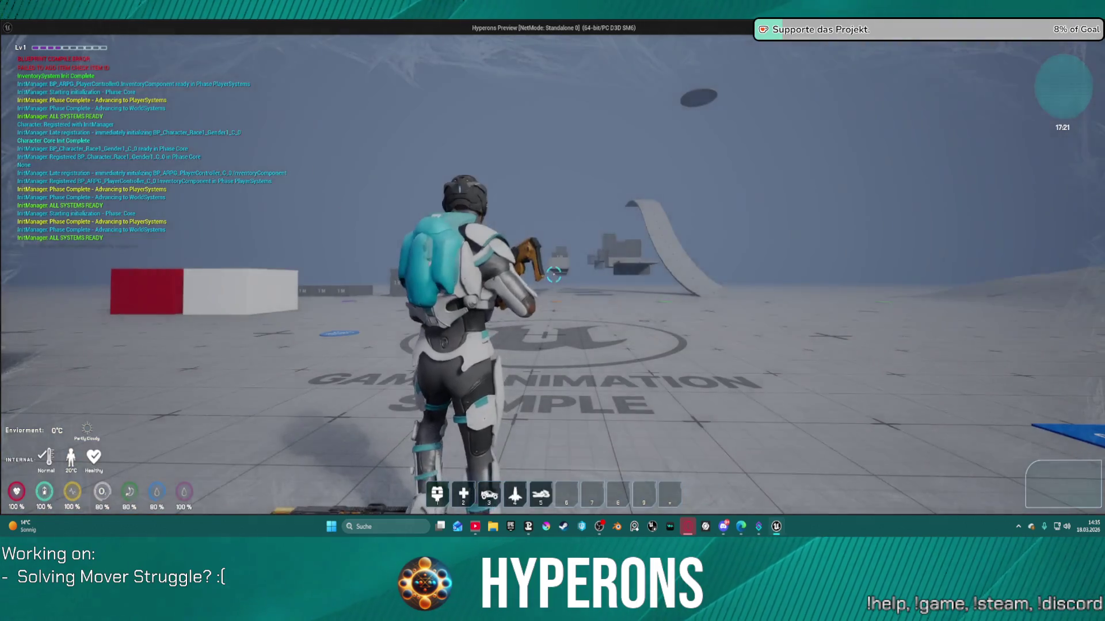
key("w")
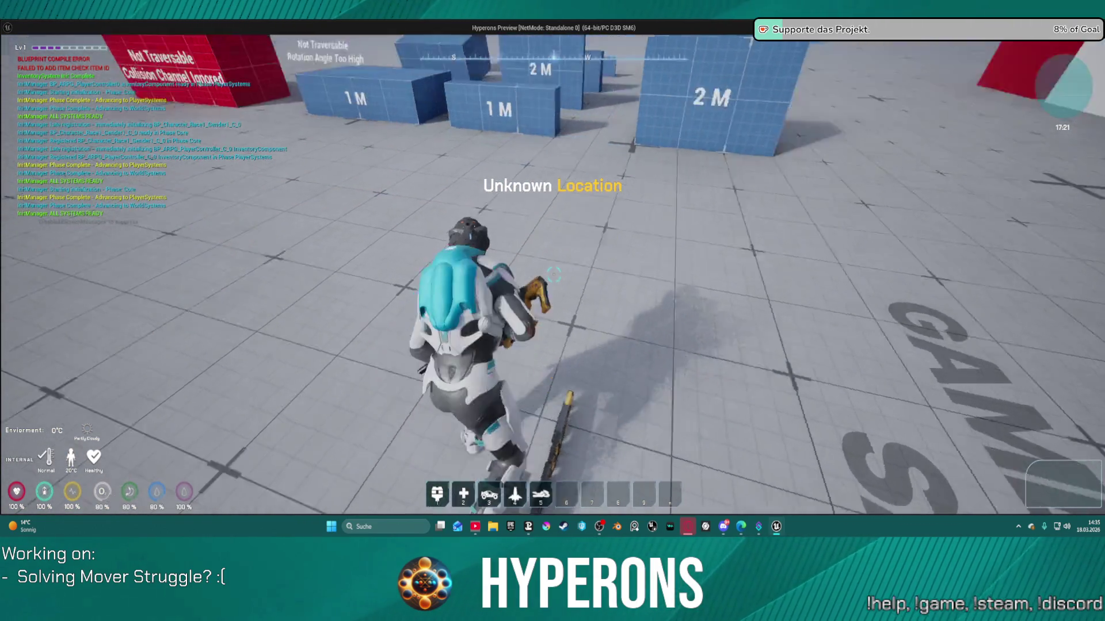
key("w")
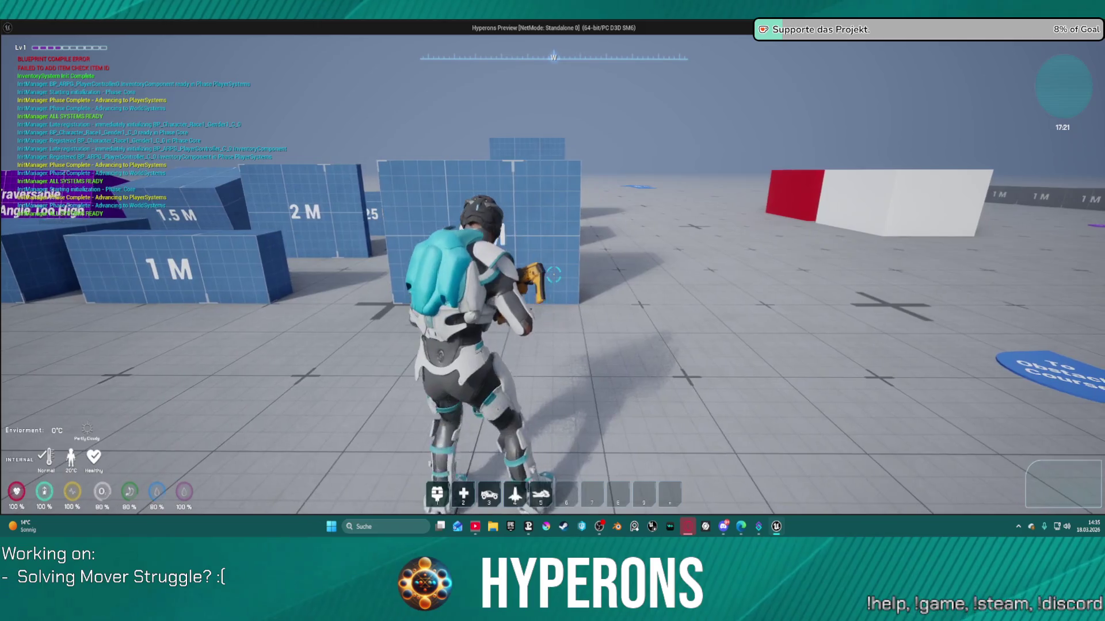
key("w")
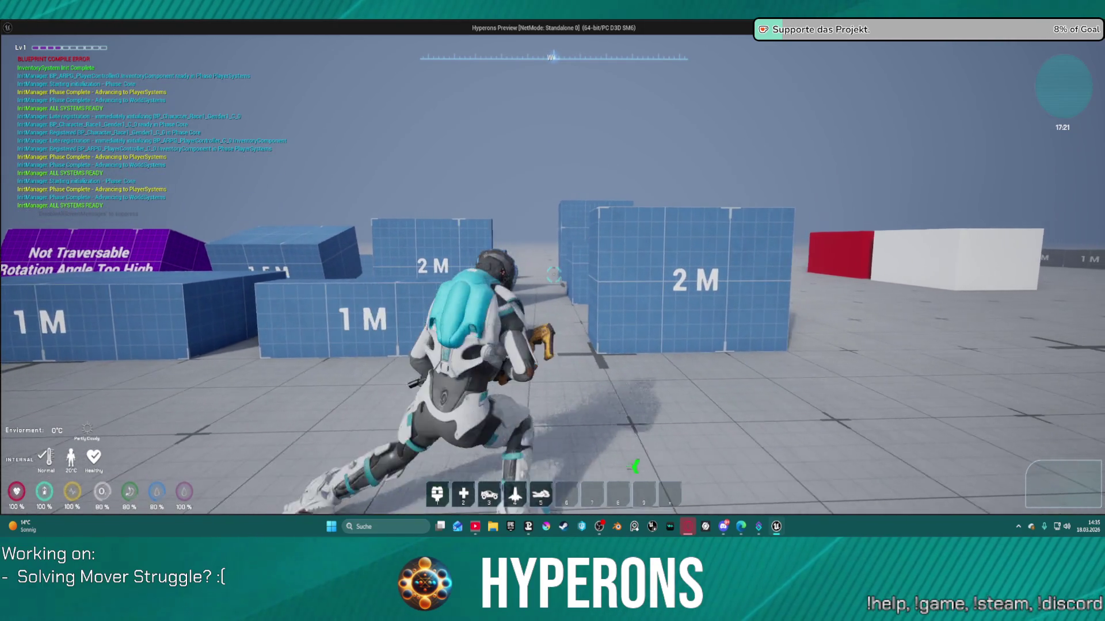
key("w")
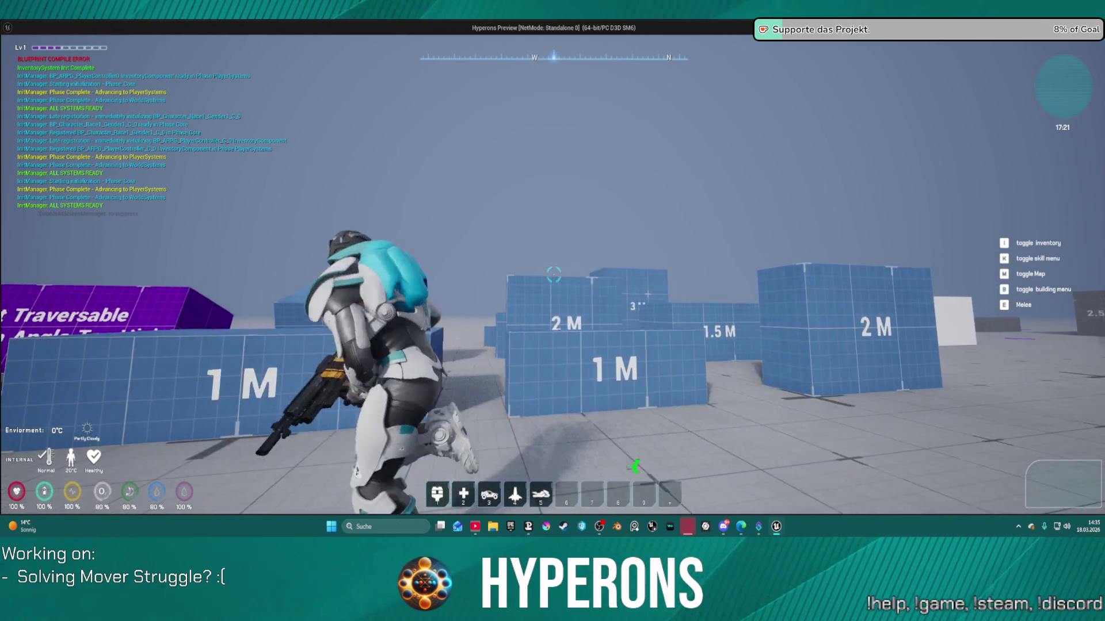
key("w")
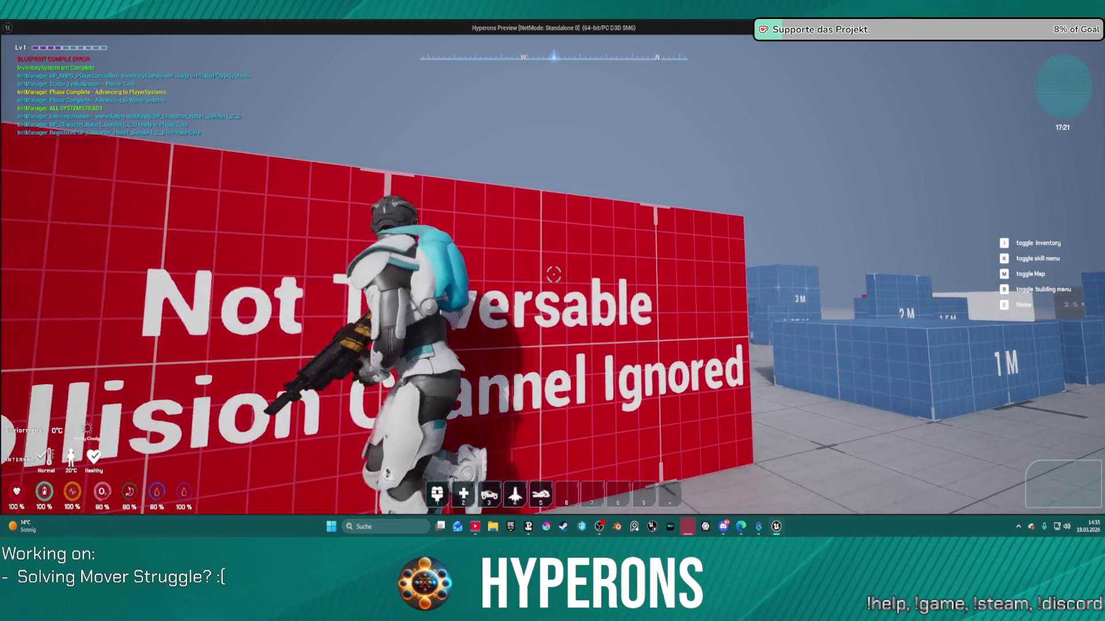
key("w")
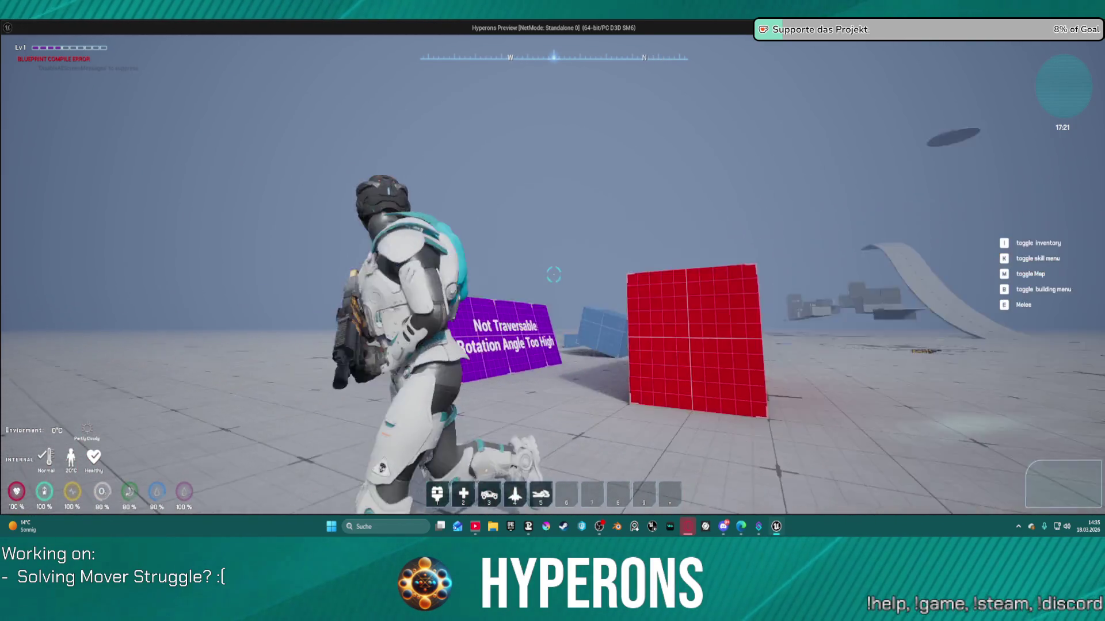
key("w")
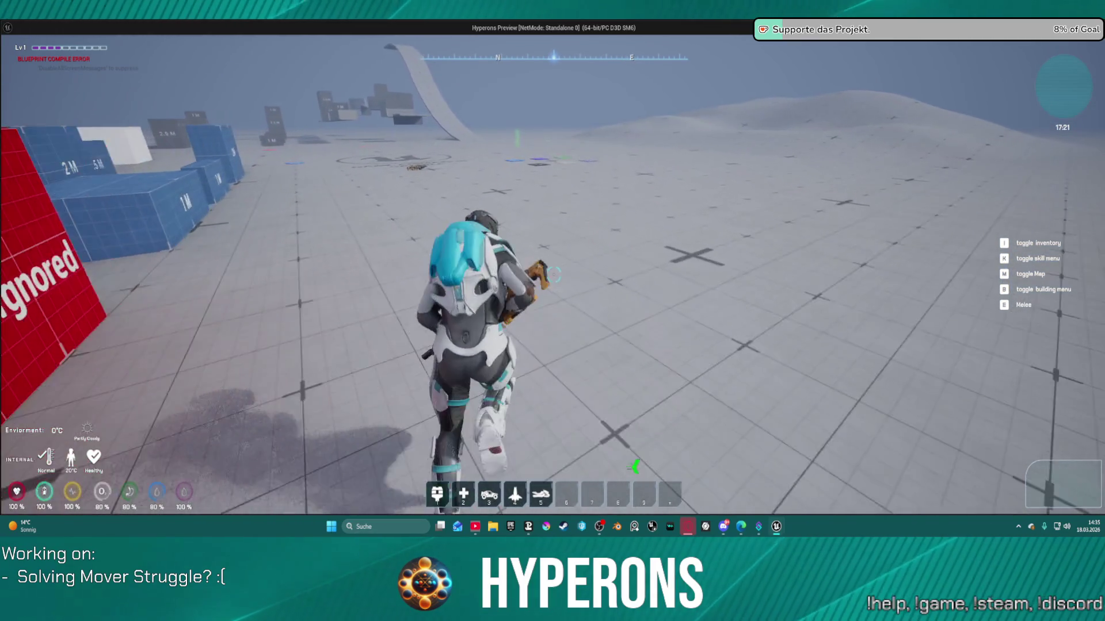
key("w")
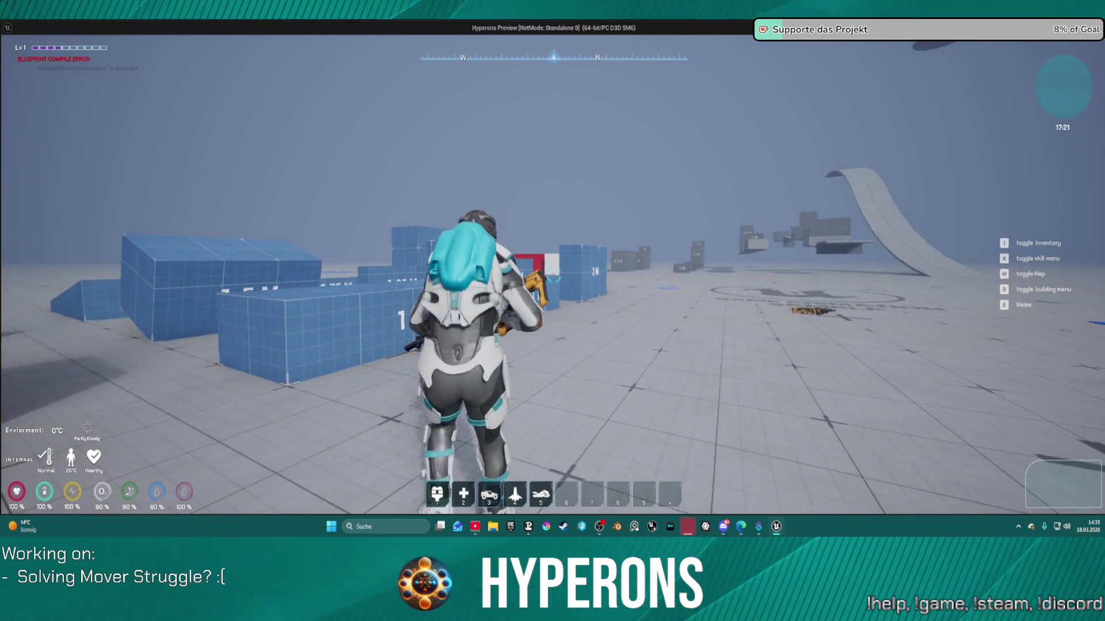
- Crouch among the blue measurement blocks, climb the tall blue wall, then stop the session
key("w")
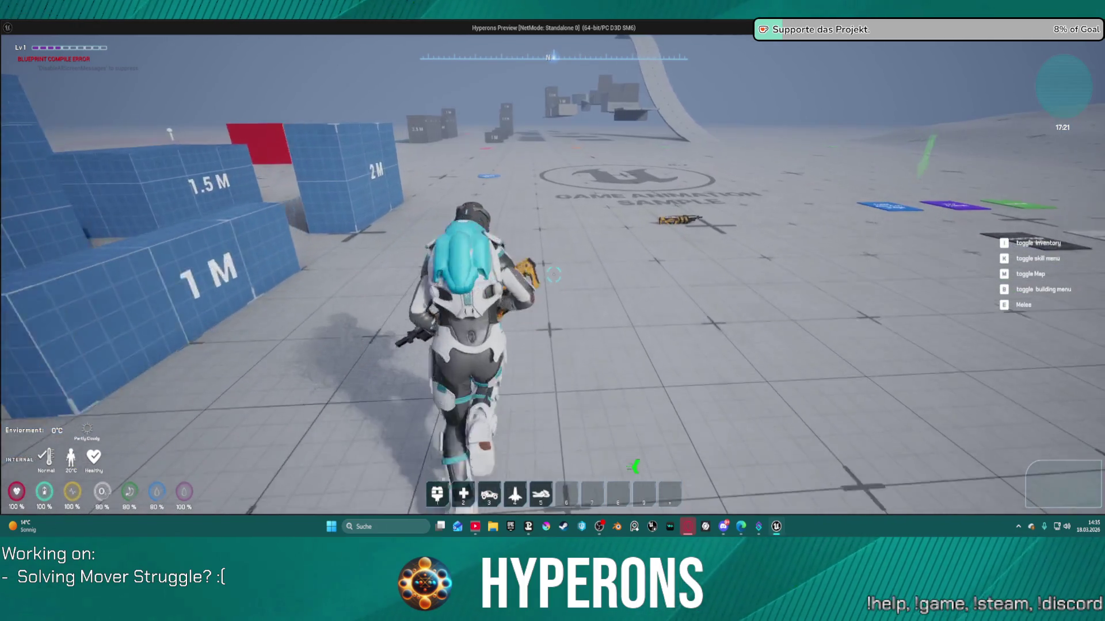
key("w")
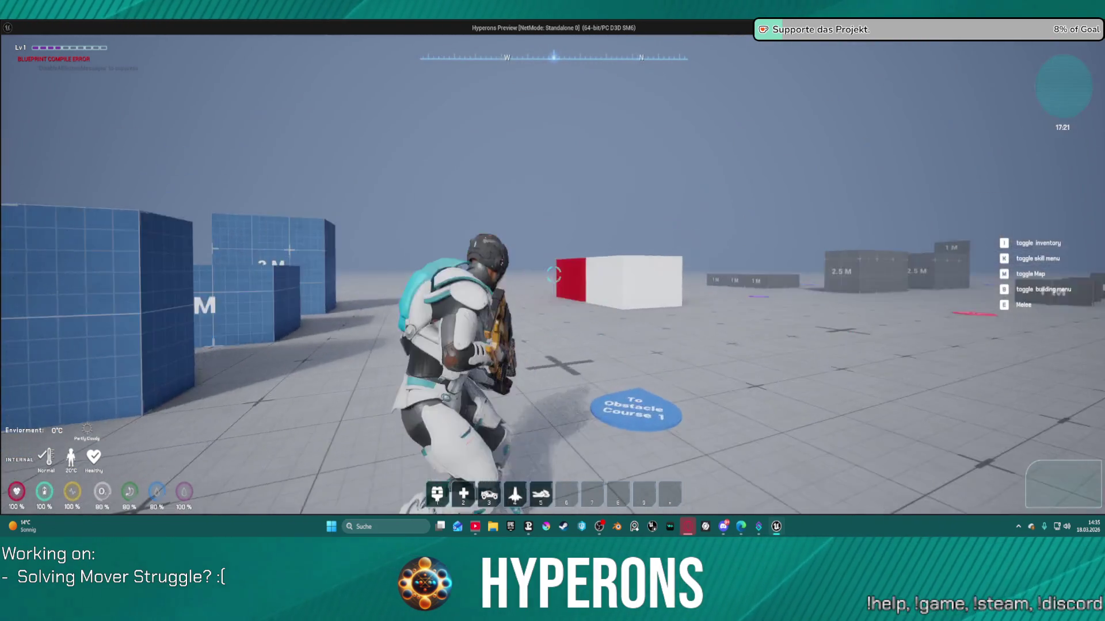
key("w")
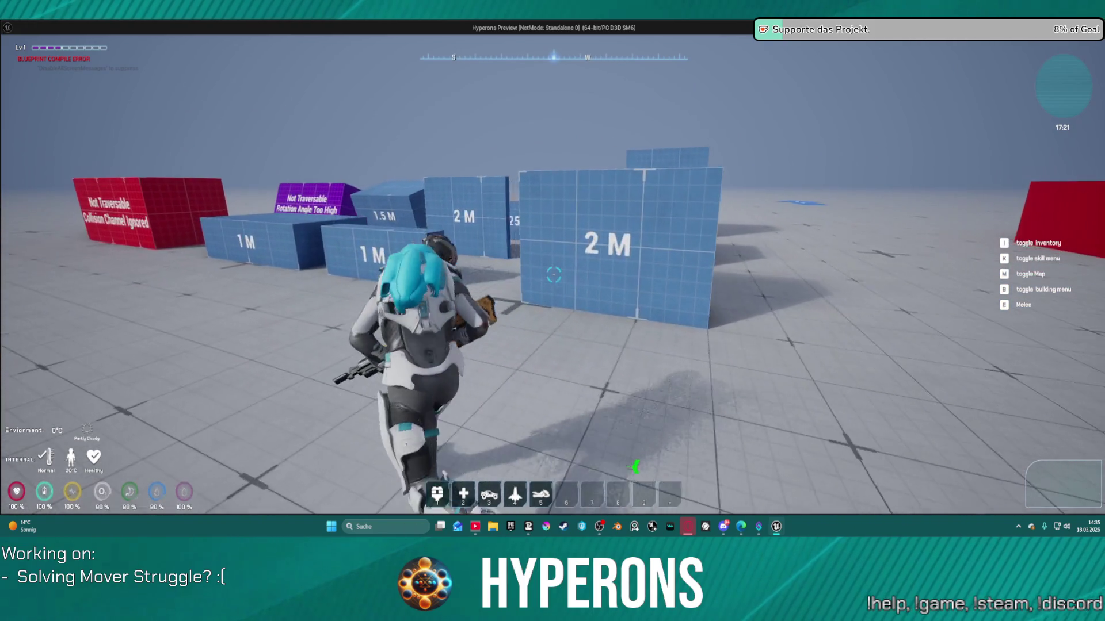
key("w")
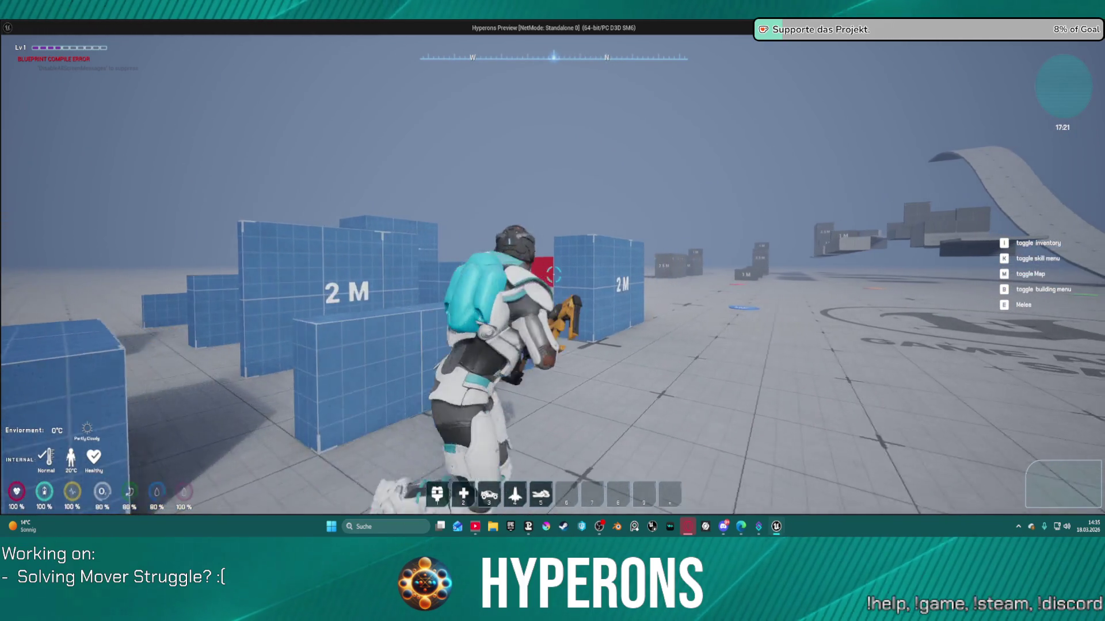
key("w")
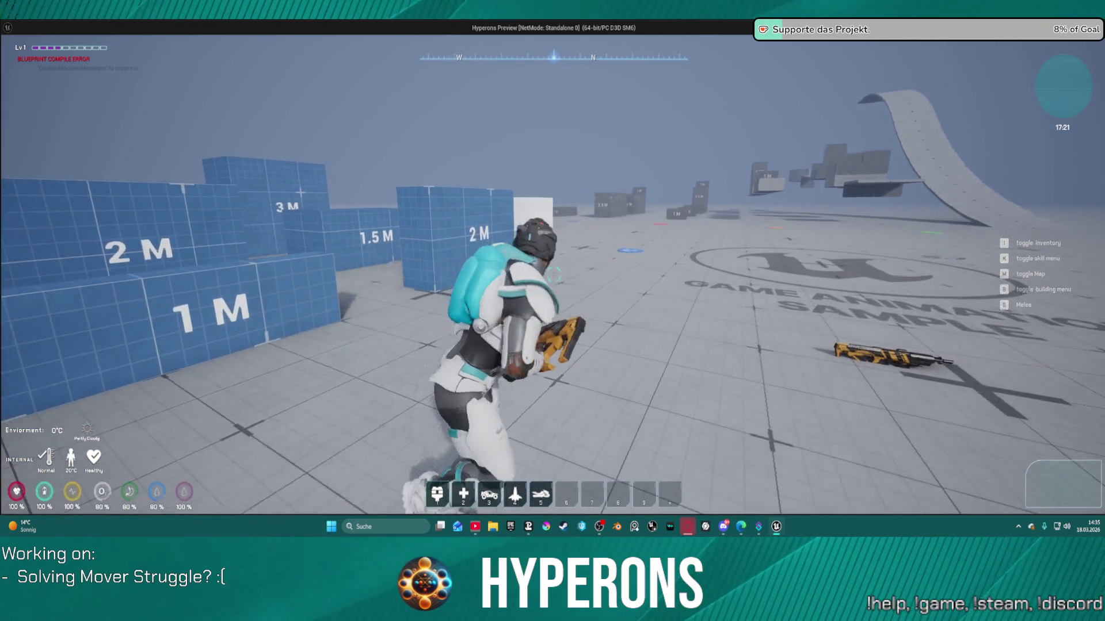
key("w")
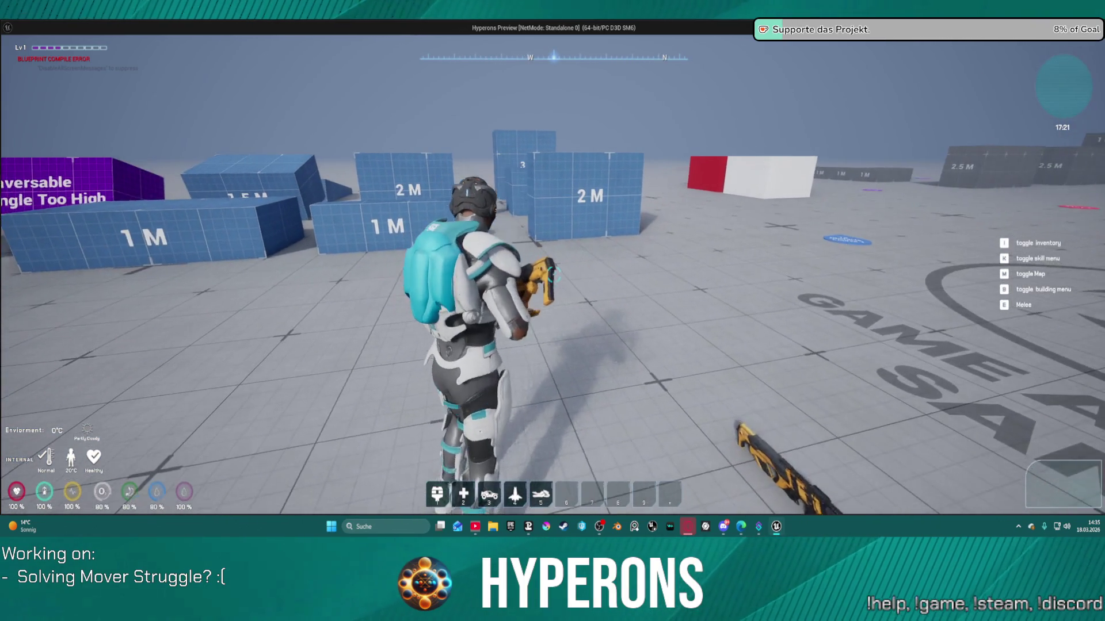
key("w")
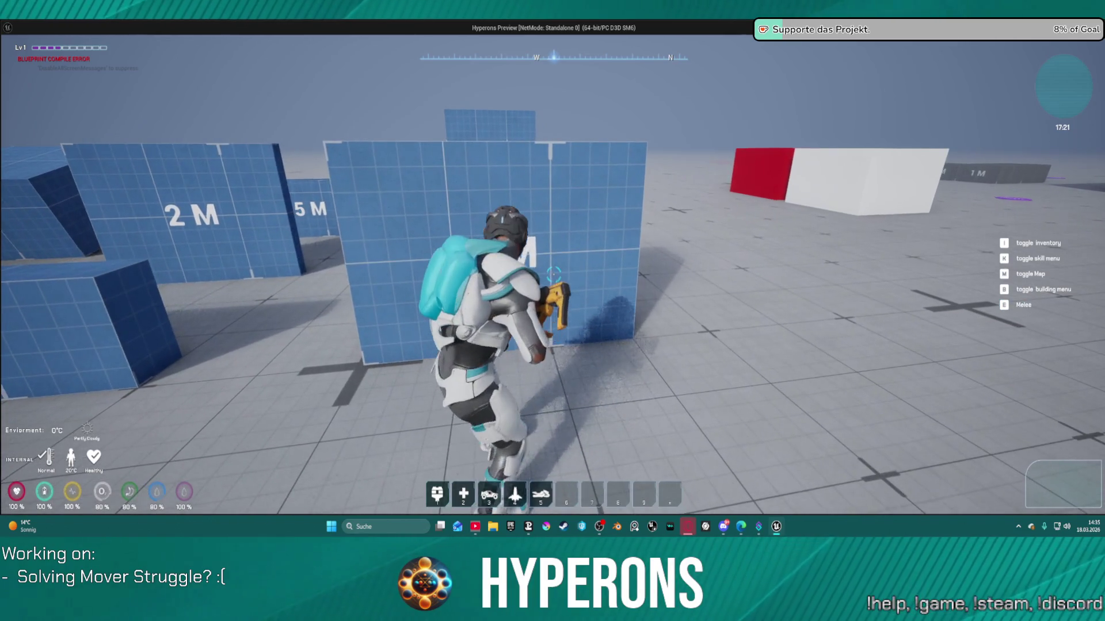
key("w")
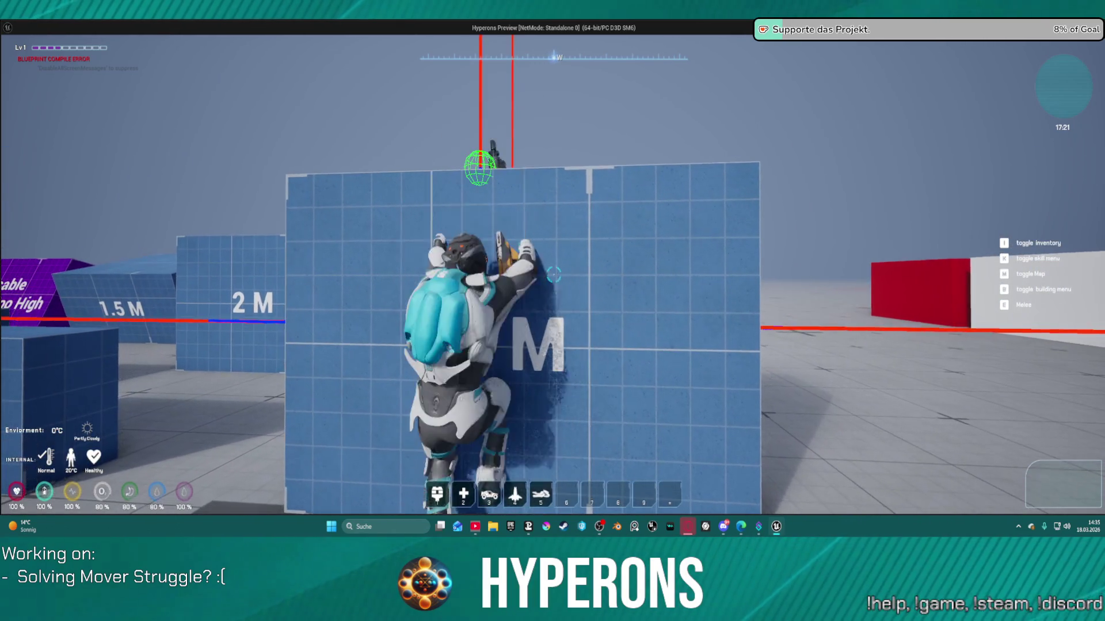
key("Escape")
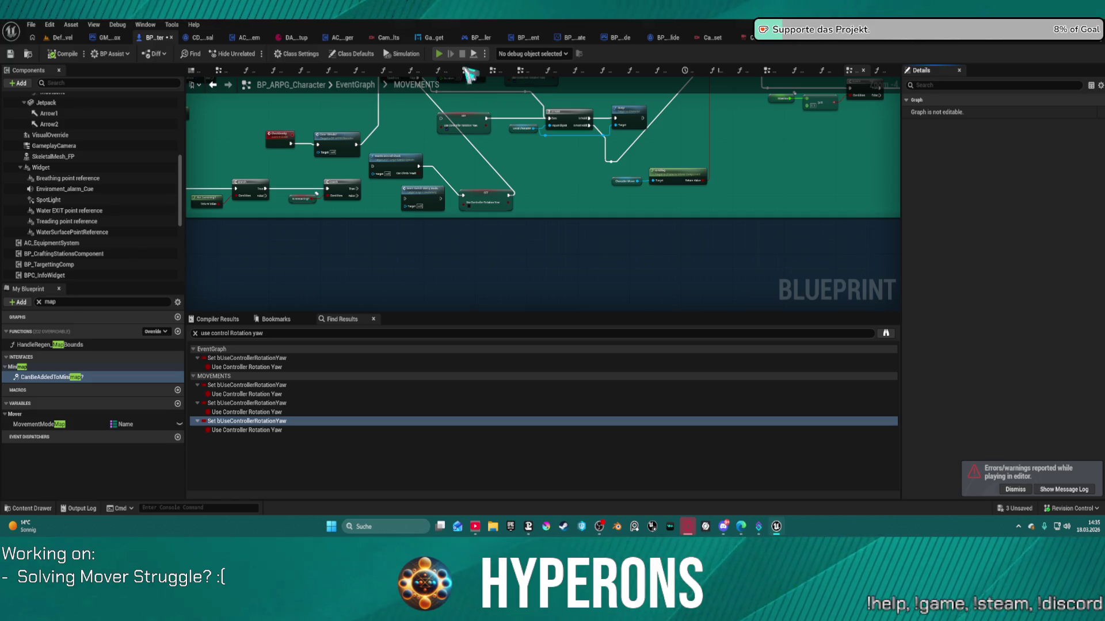
- Run the character briefly, switch to the DefaultLevel editor tab, and close the standalone preview
left_click(438, 53)
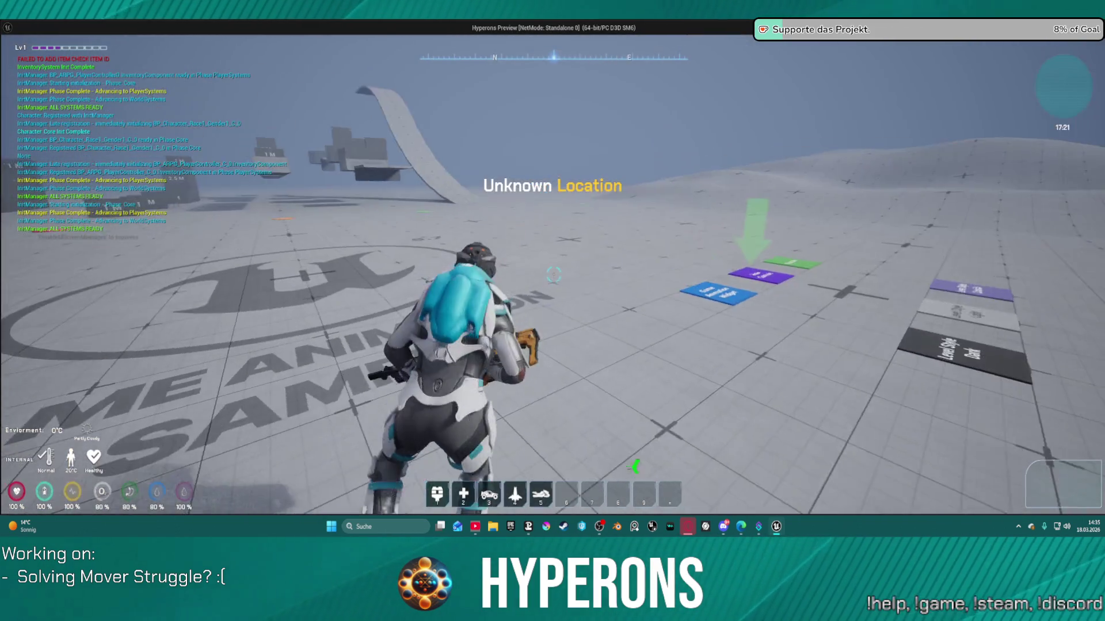
key("w")
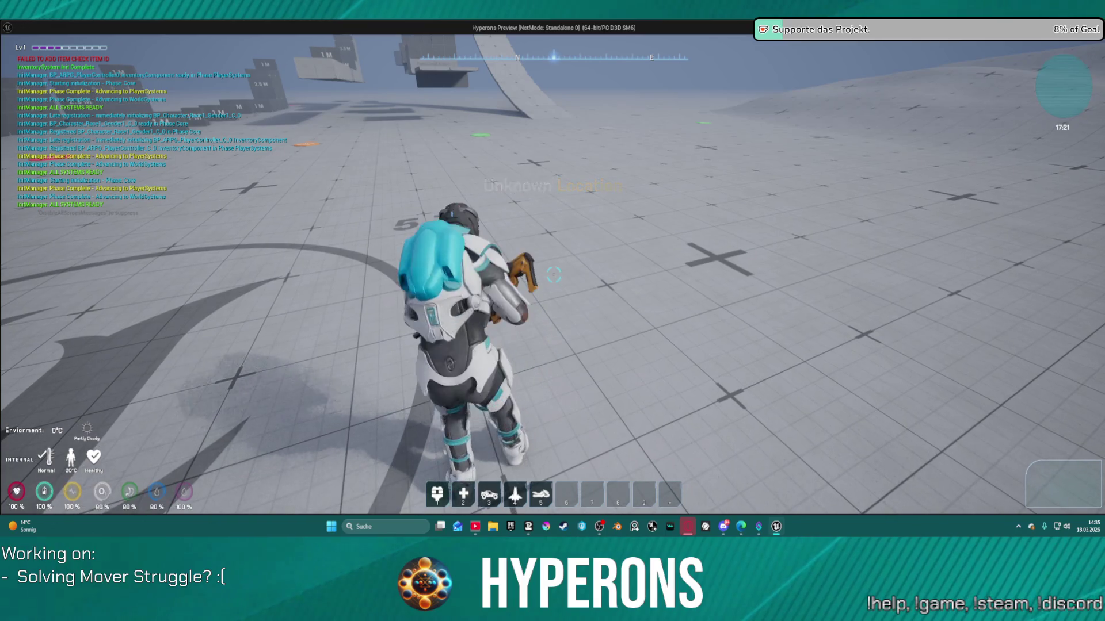
key("super")
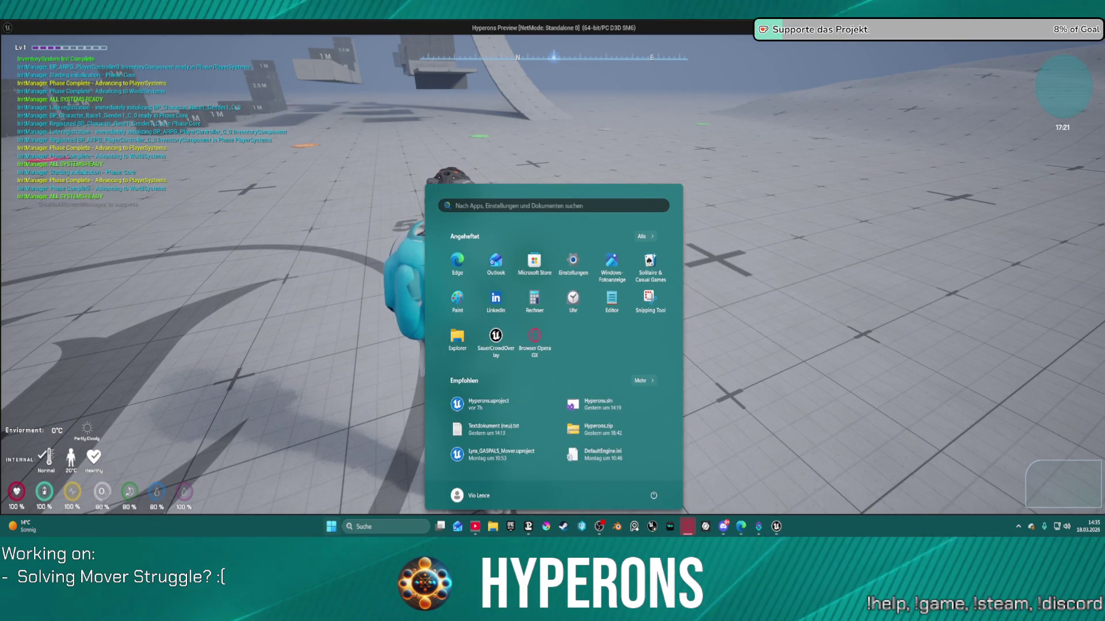
key("alt+Tab")
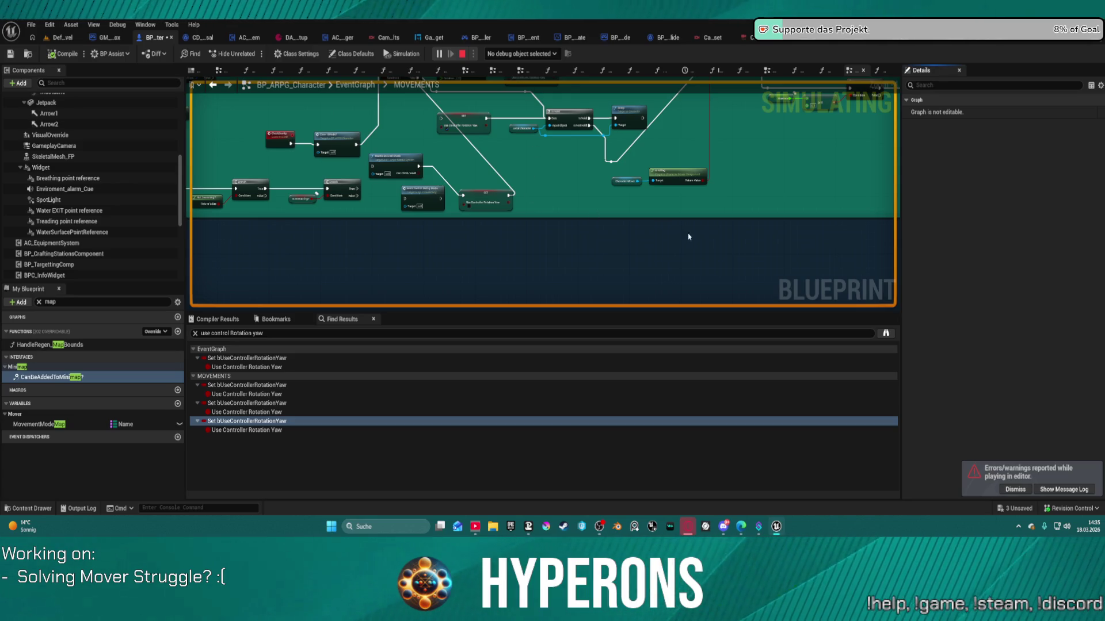
left_click(61, 40)
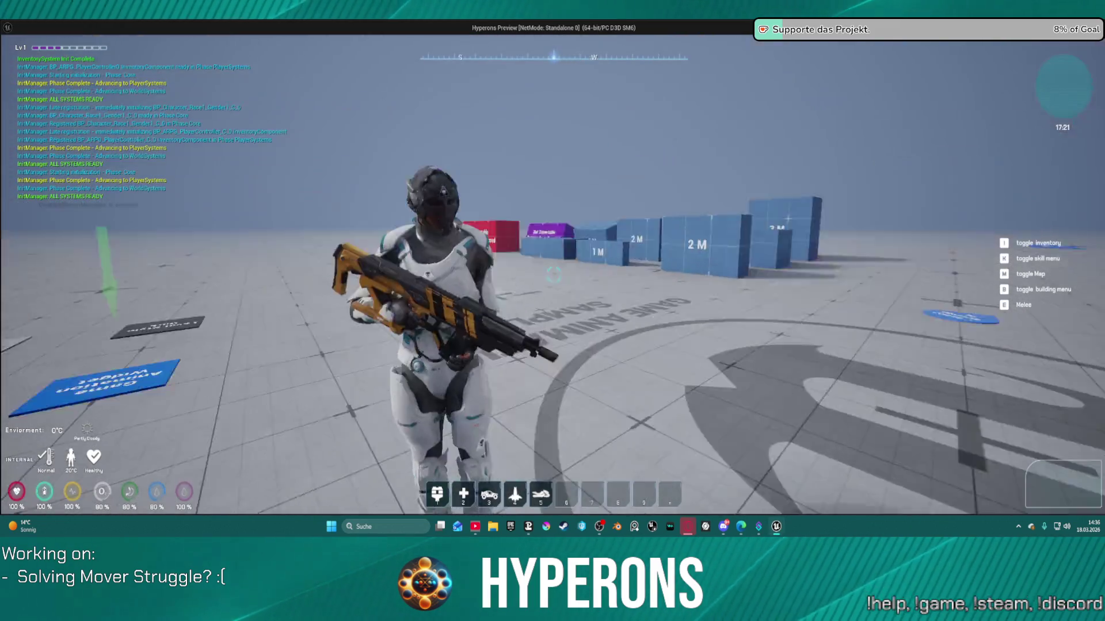
key("w")
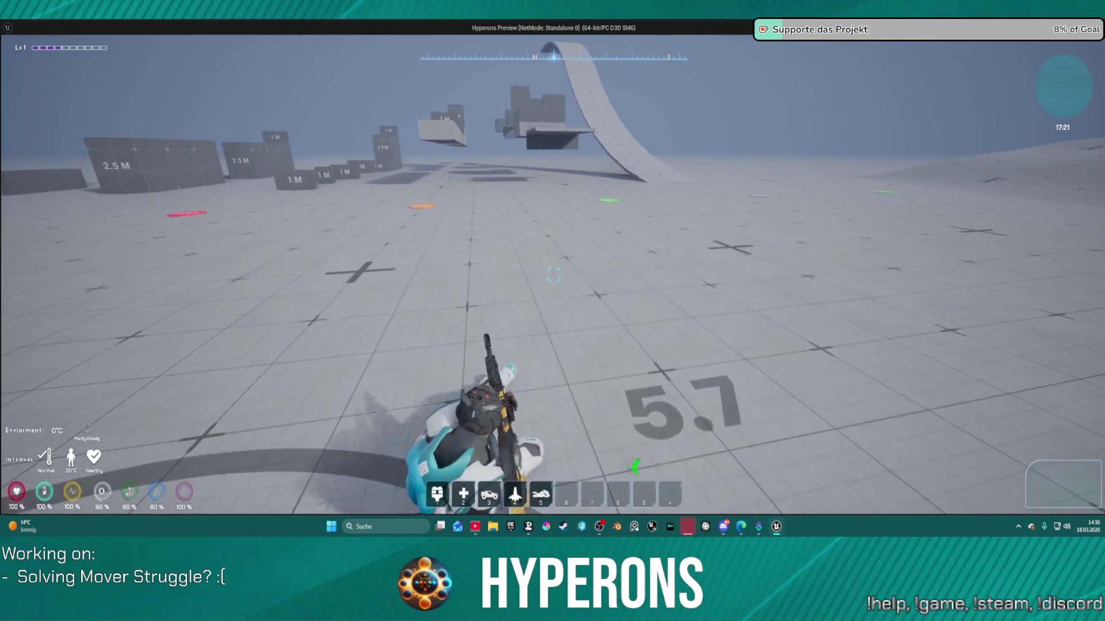
key("Escape")
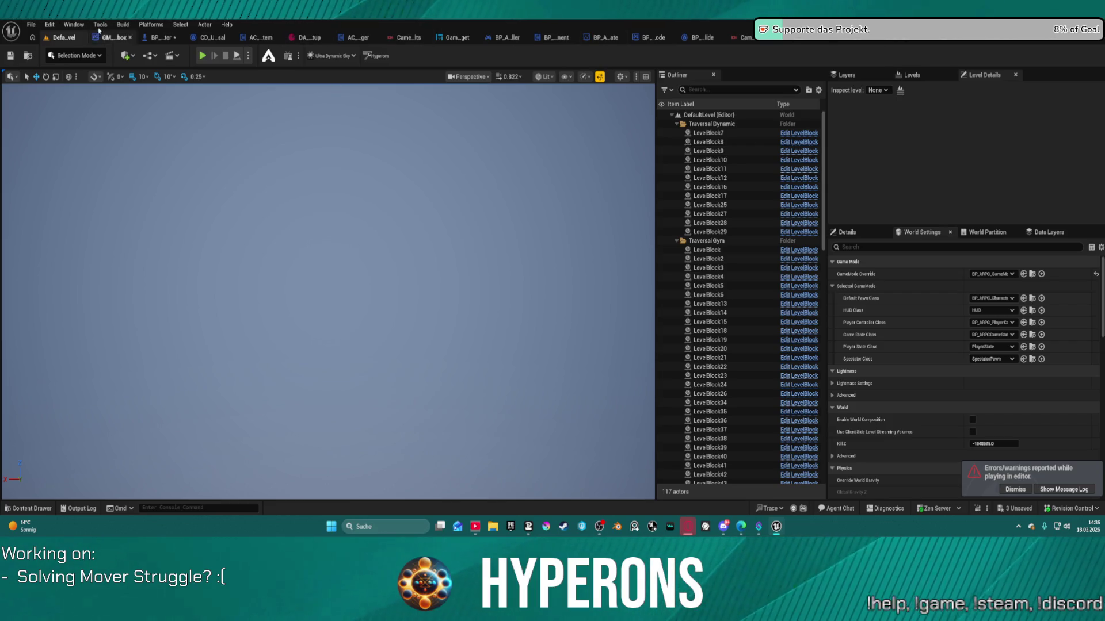
- Launch a Standalone Game, saving selected content and making BPC_CompassComponent writable
left_click(123, 24)
mouse_move(172, 103)
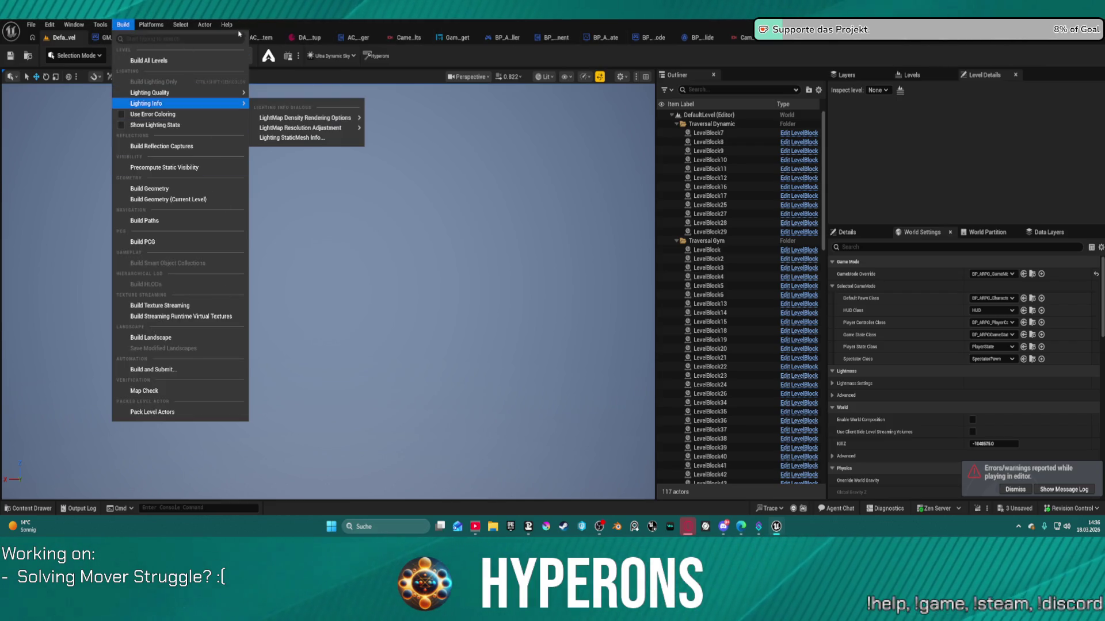
left_click(122, 24)
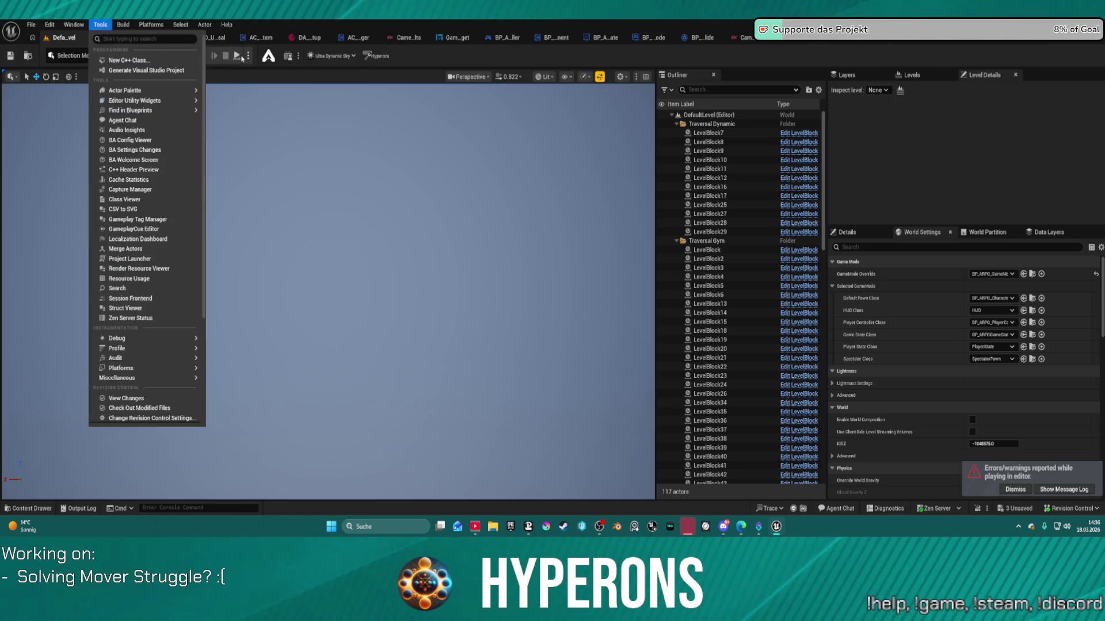
left_click(246, 56)
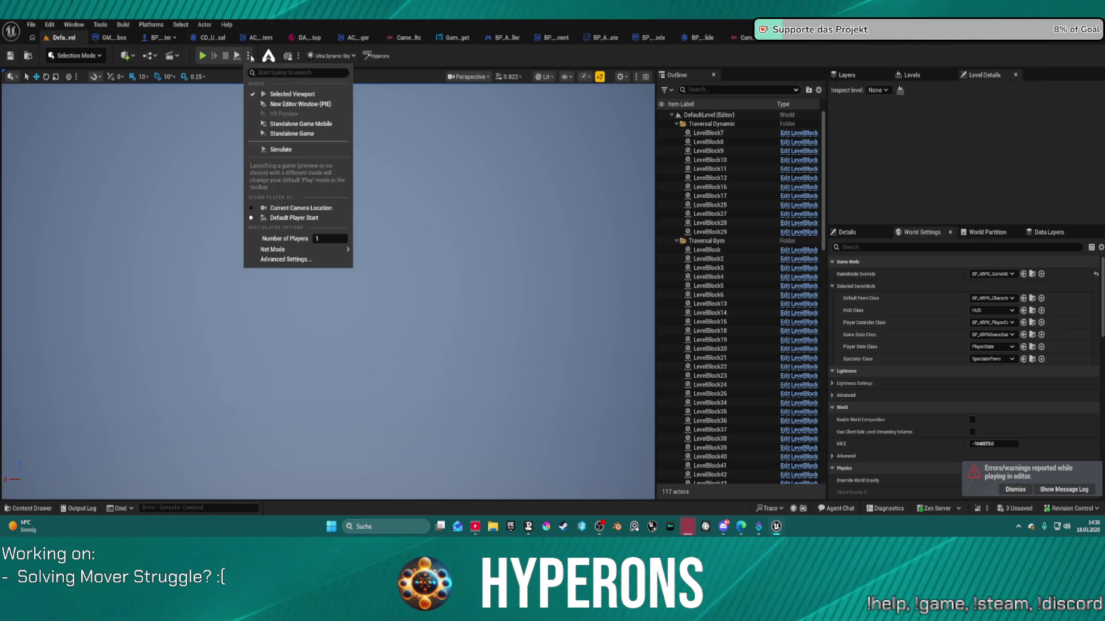
left_click(303, 135)
left_click(636, 375)
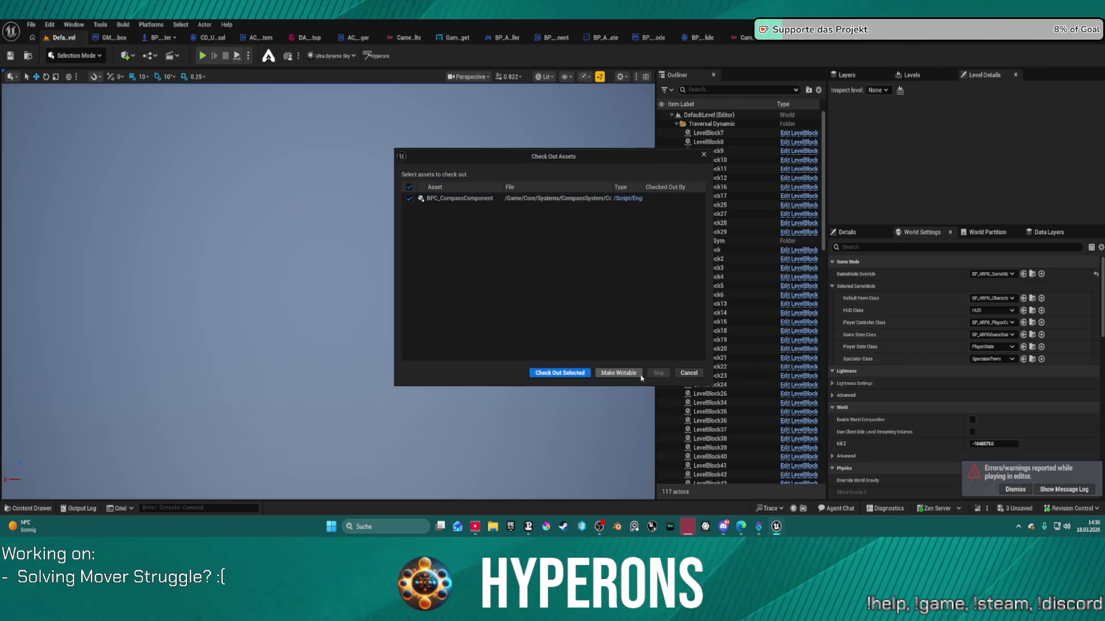
left_click(569, 375)
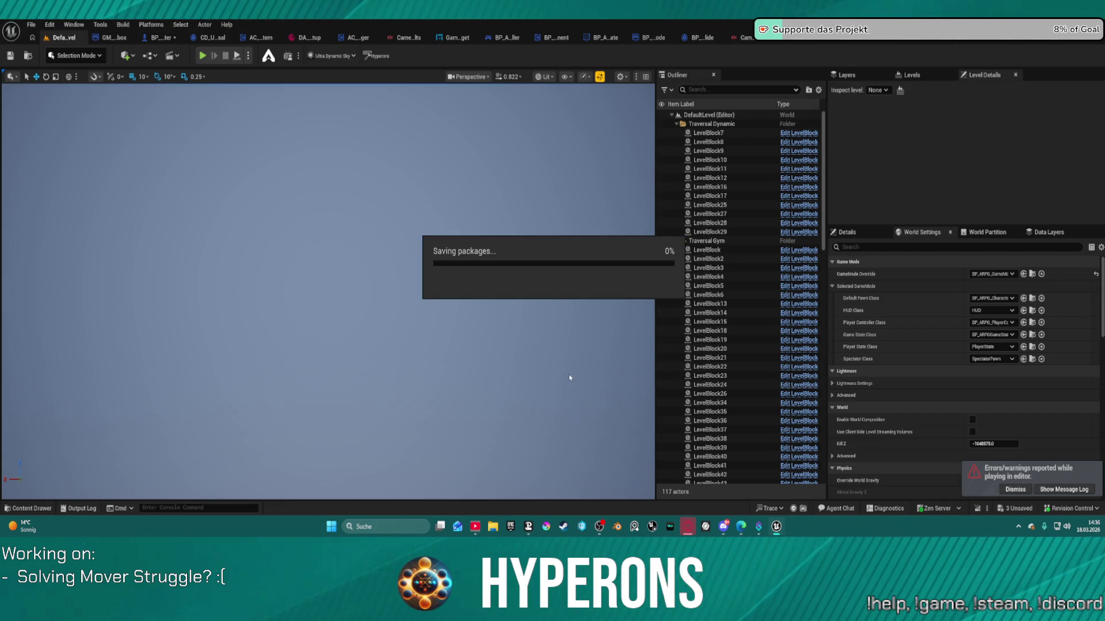
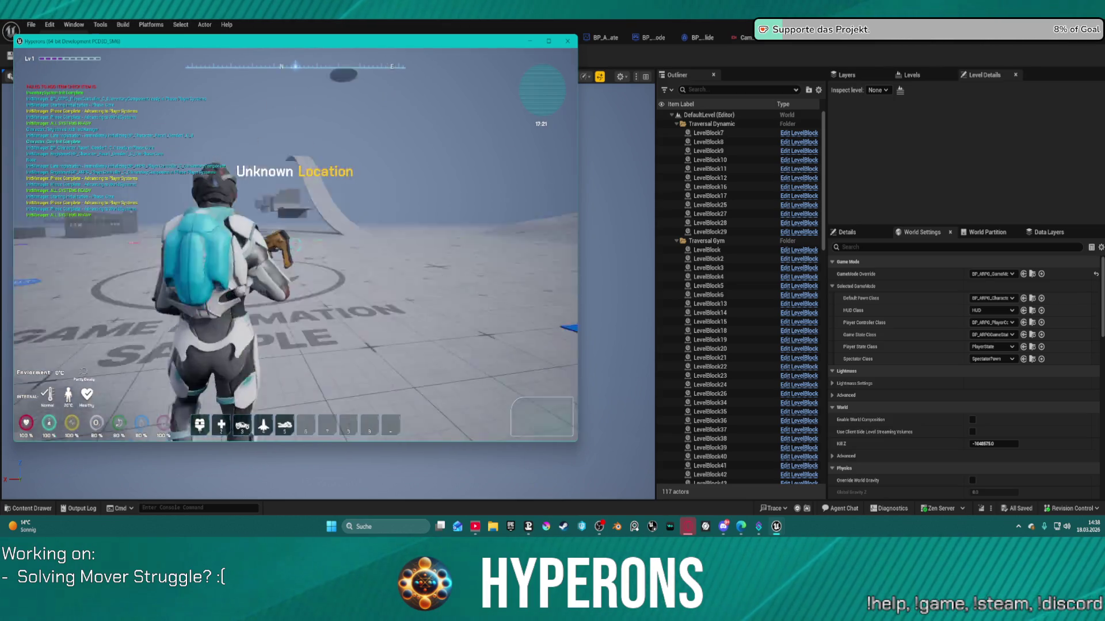
- Bring the Hyperons game window back into focus
key("super")
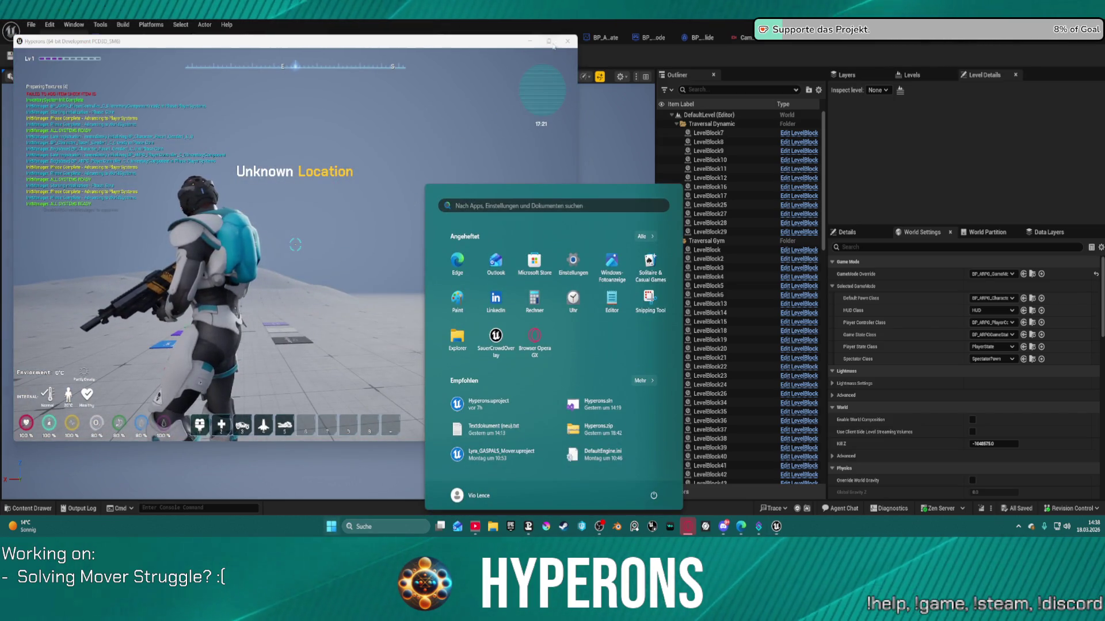
left_click(477, 122)
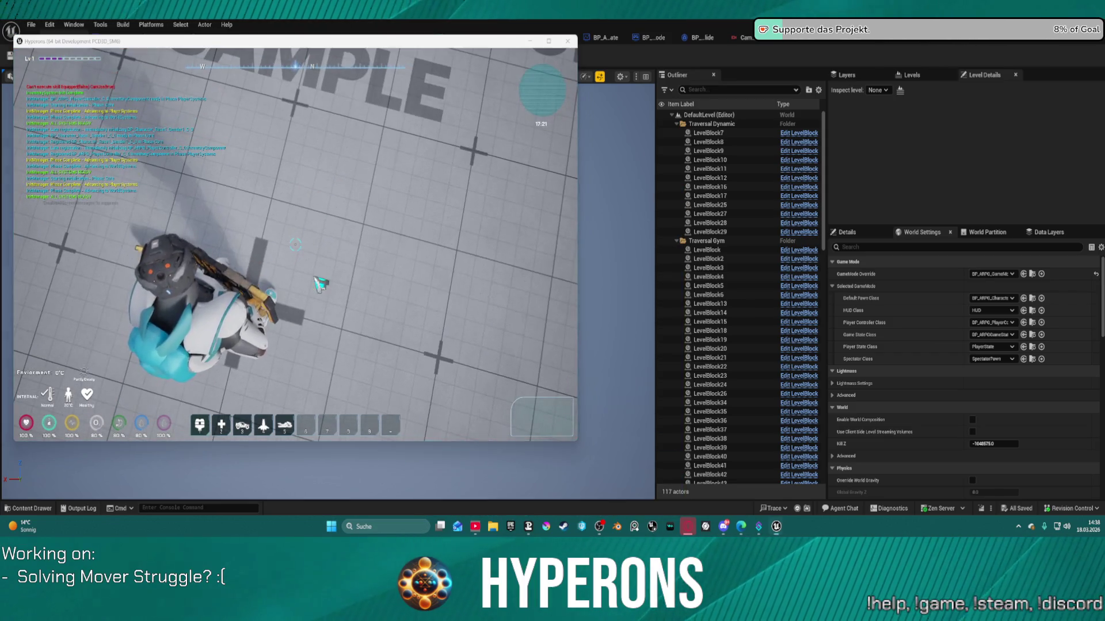
key("super")
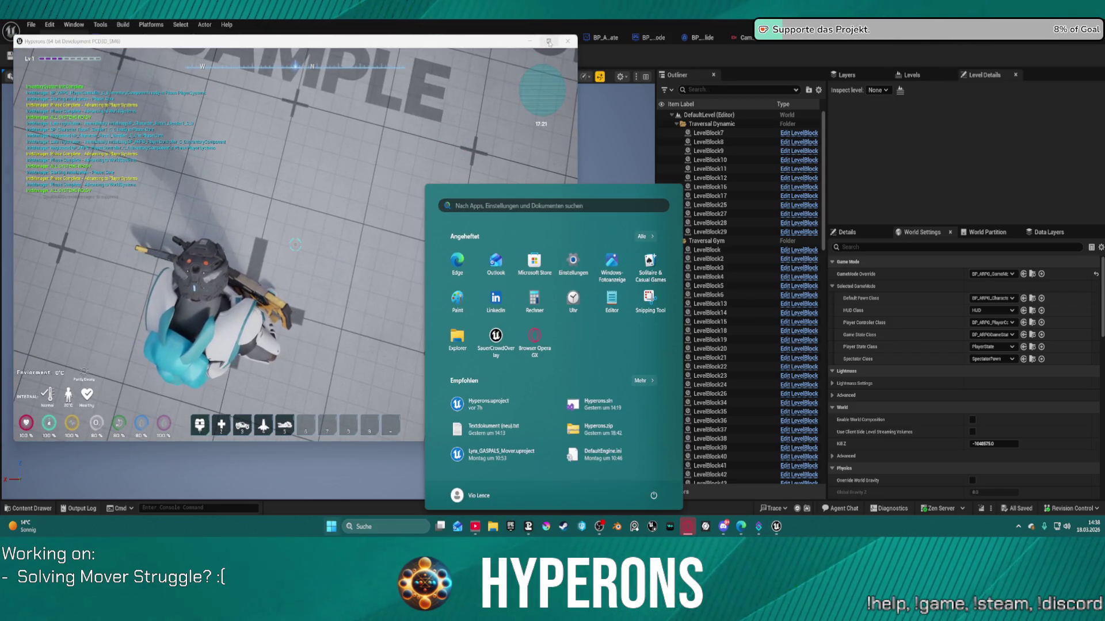
left_click(550, 43)
key("super")
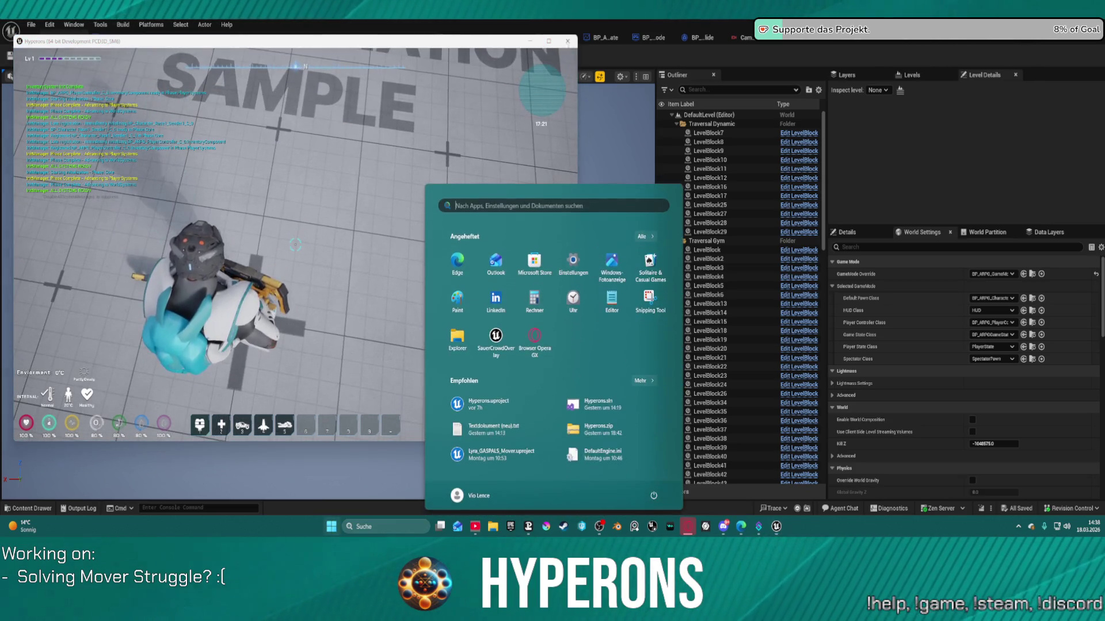
left_click(550, 43)
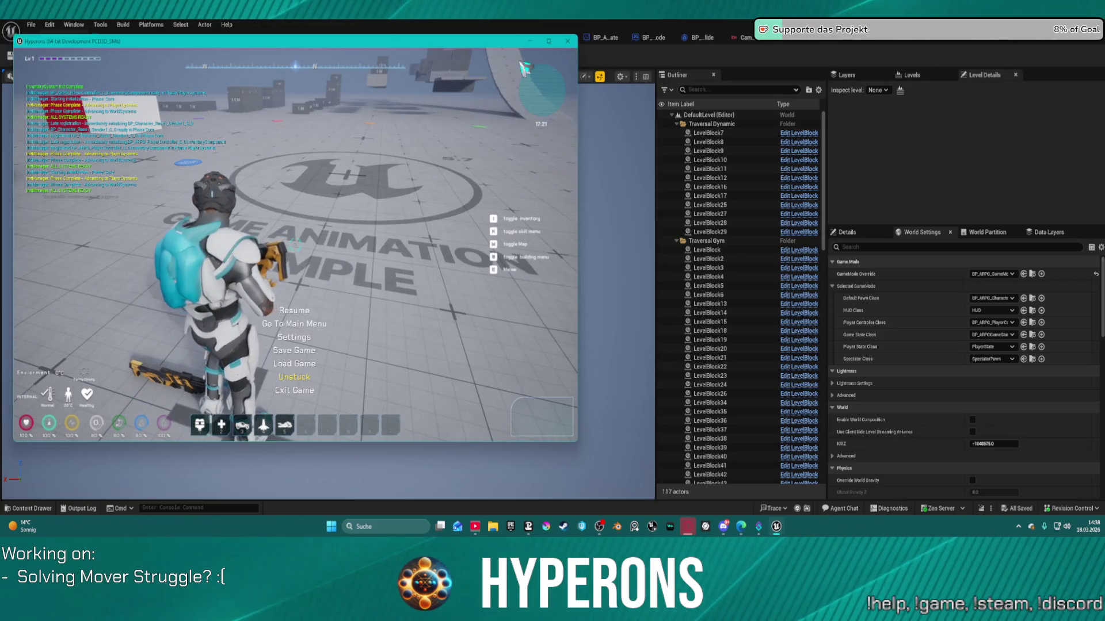
- In the game settings, set resolution to 1440p, enable vertical sync, maximize the window, then close
key("Escape")
left_click(294, 337)
left_click(345, 181)
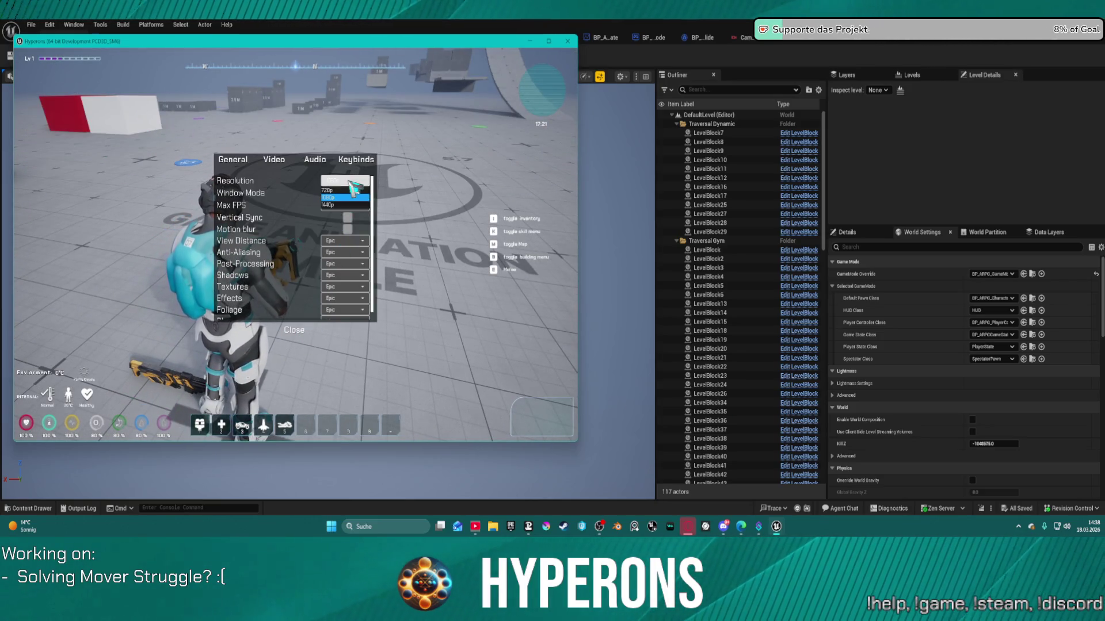
left_click(358, 205)
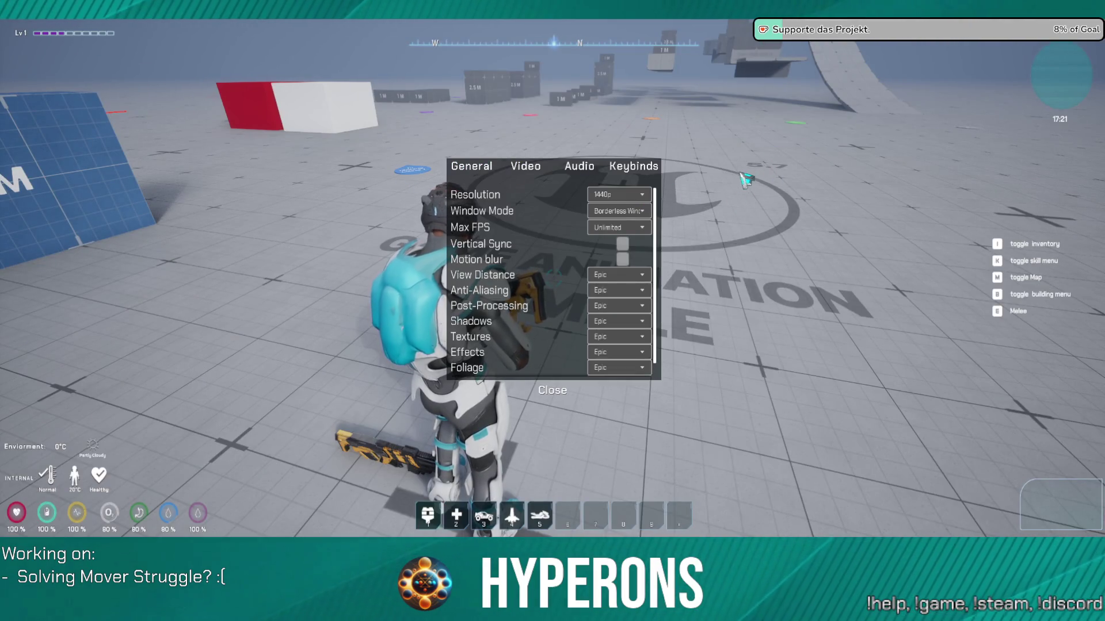
left_click(623, 244)
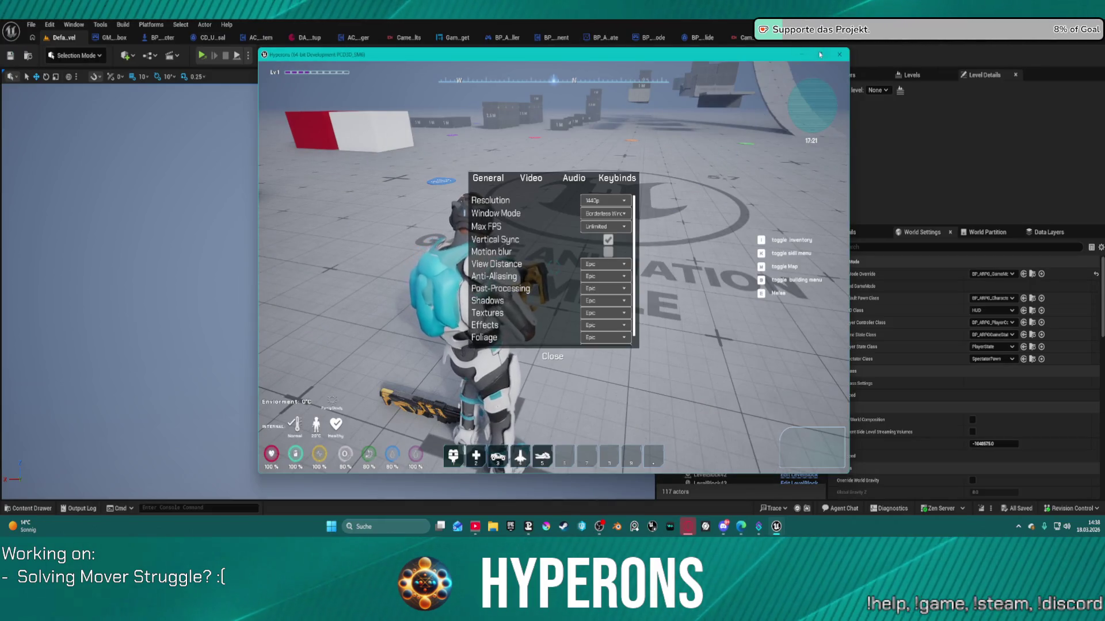
left_click(821, 55)
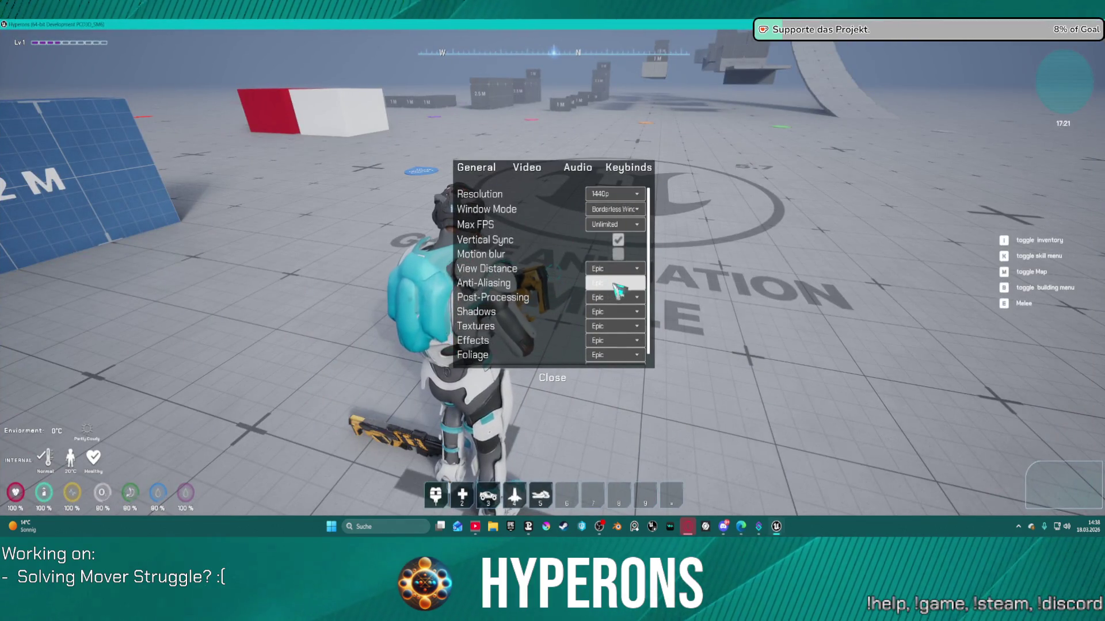
scroll(618, 305, "down", 1)
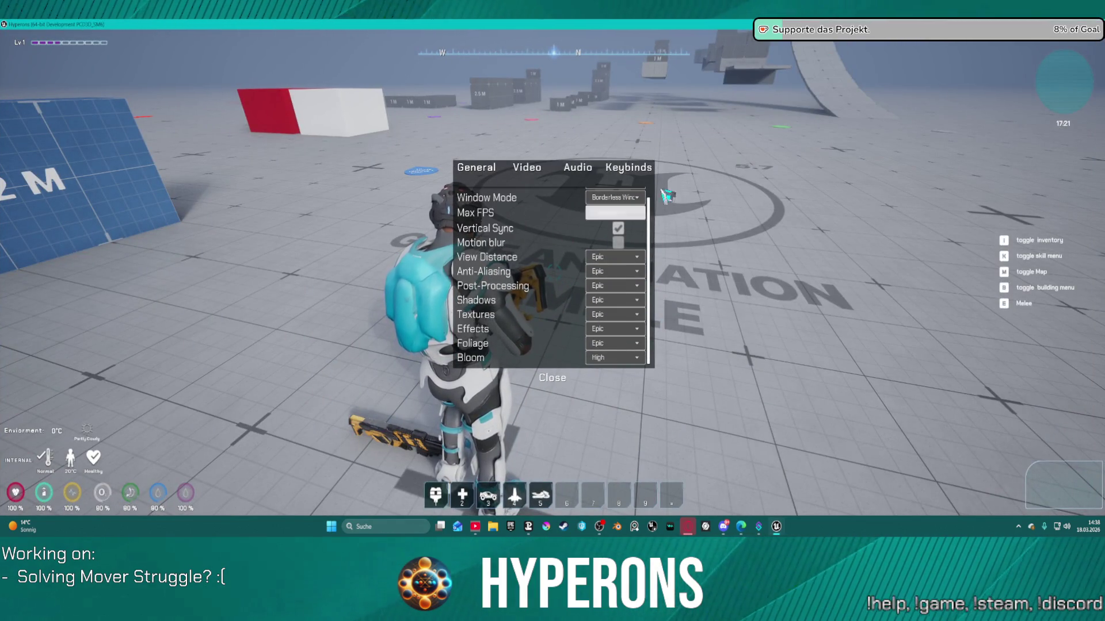
left_click(553, 379)
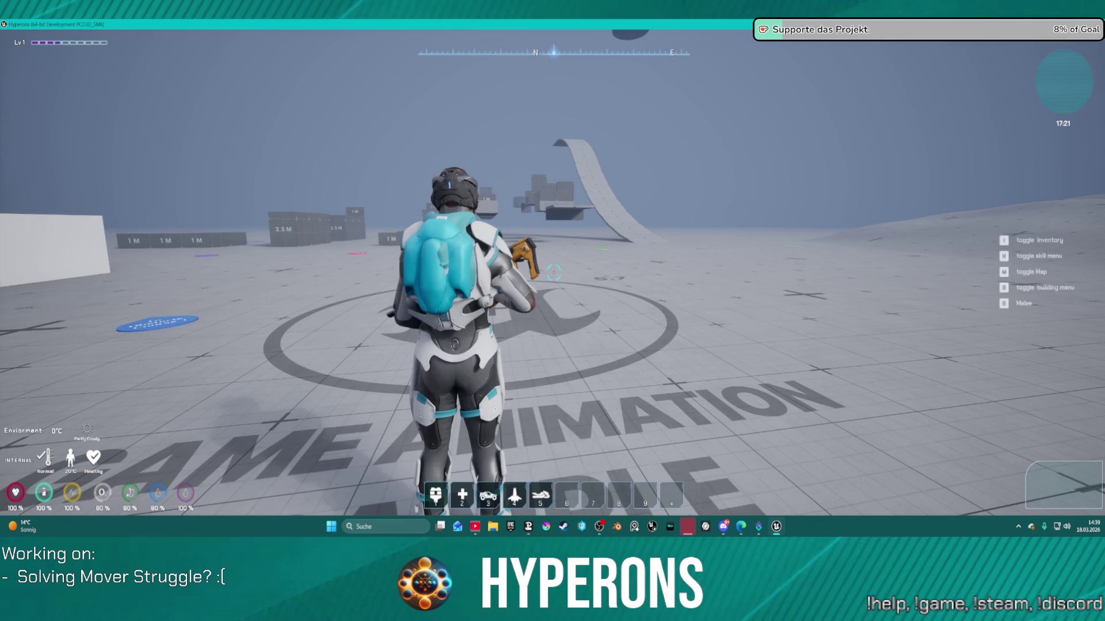
- Run past the curved ramp and boxes, then climb the wall onto the raised walkway
key("w")
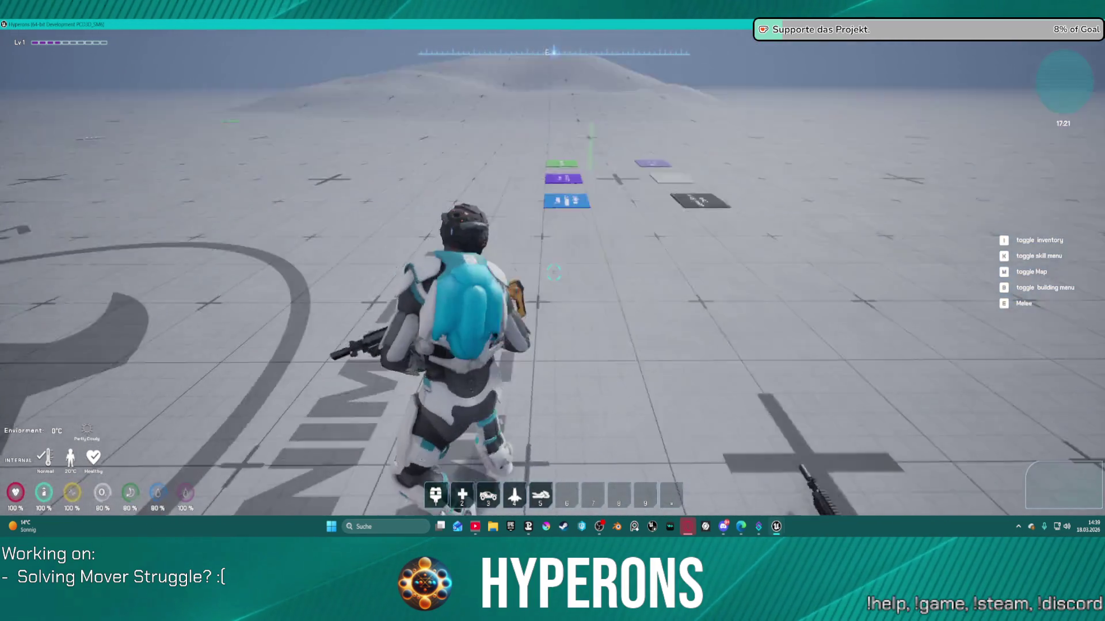
key("w")
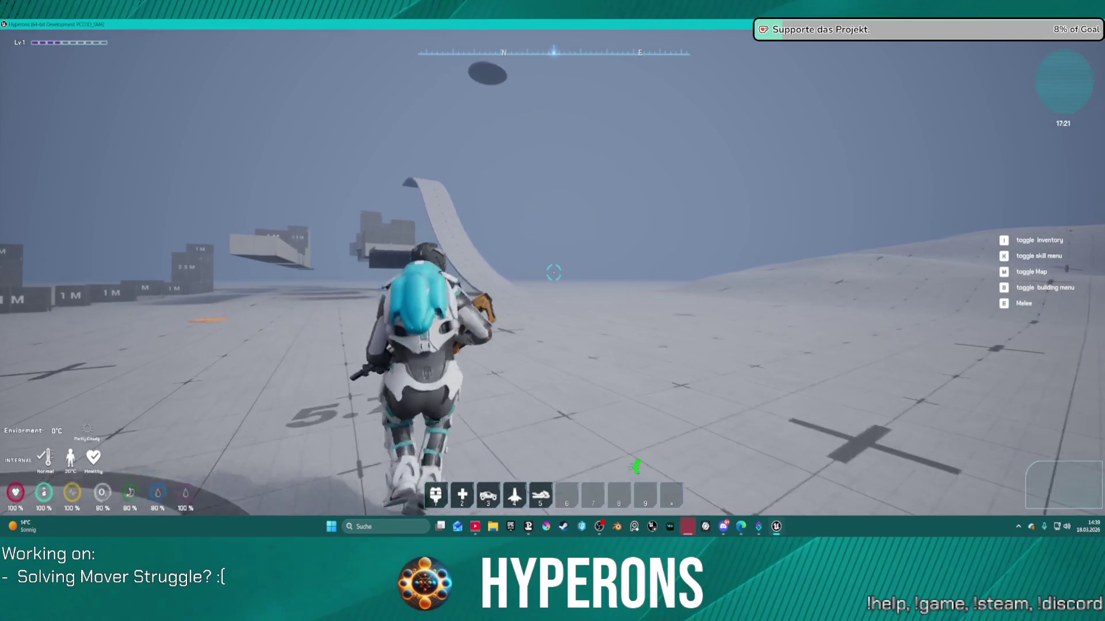
key("w")
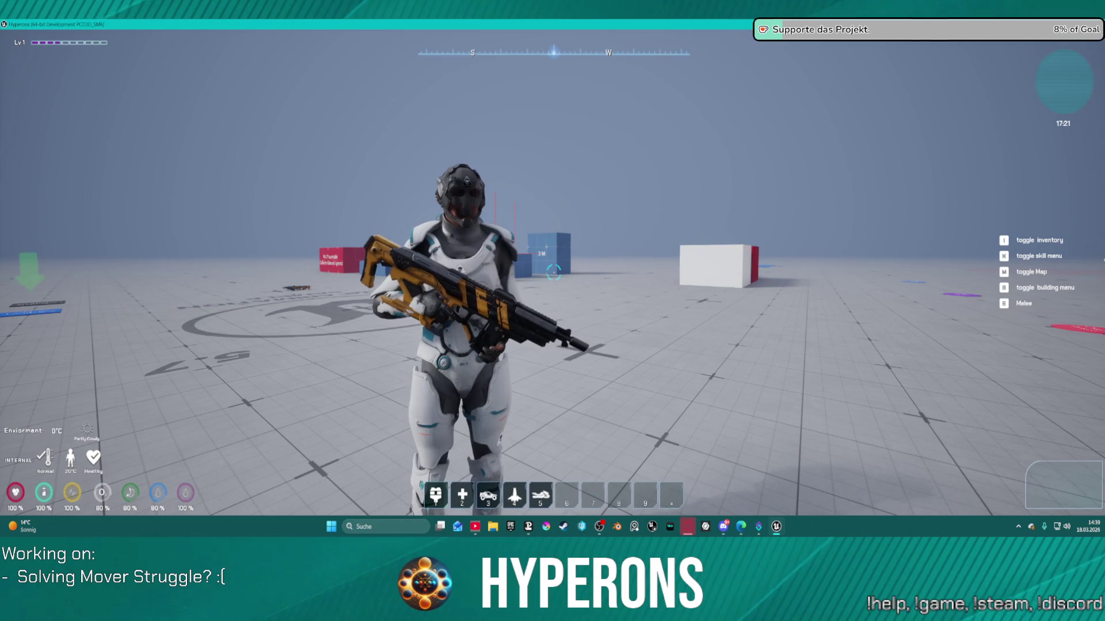
key("w")
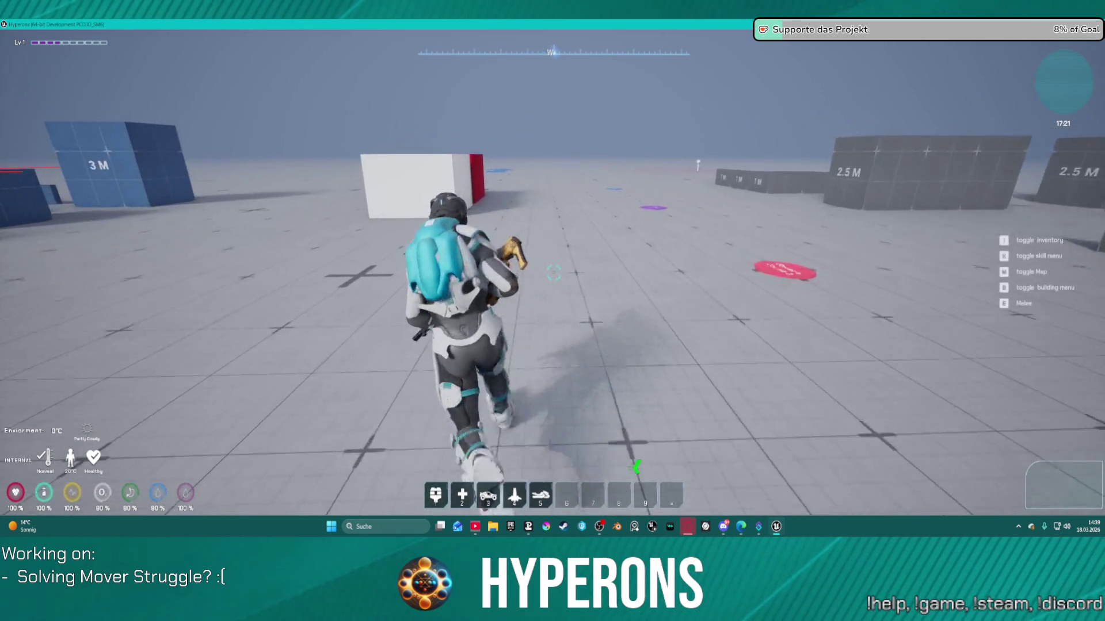
key("w")
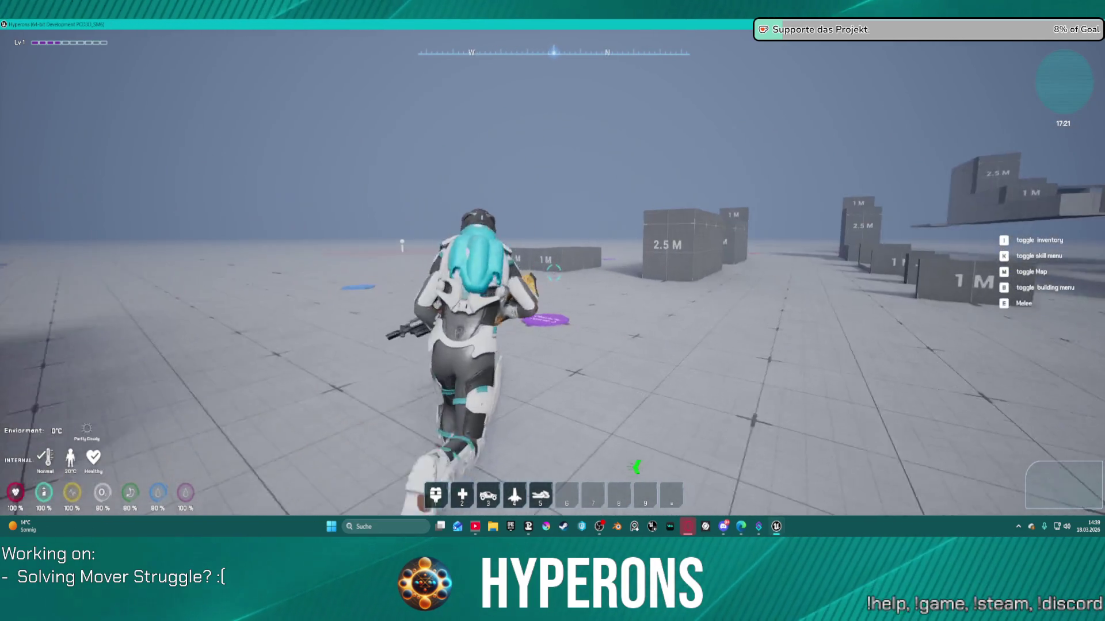
key("w")
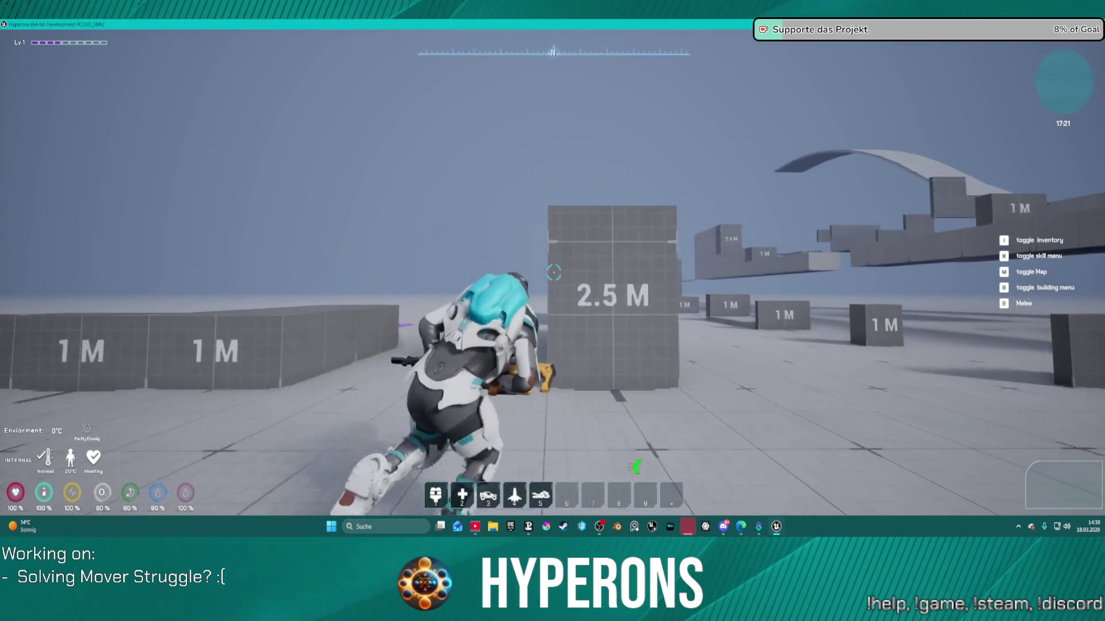
key("space")
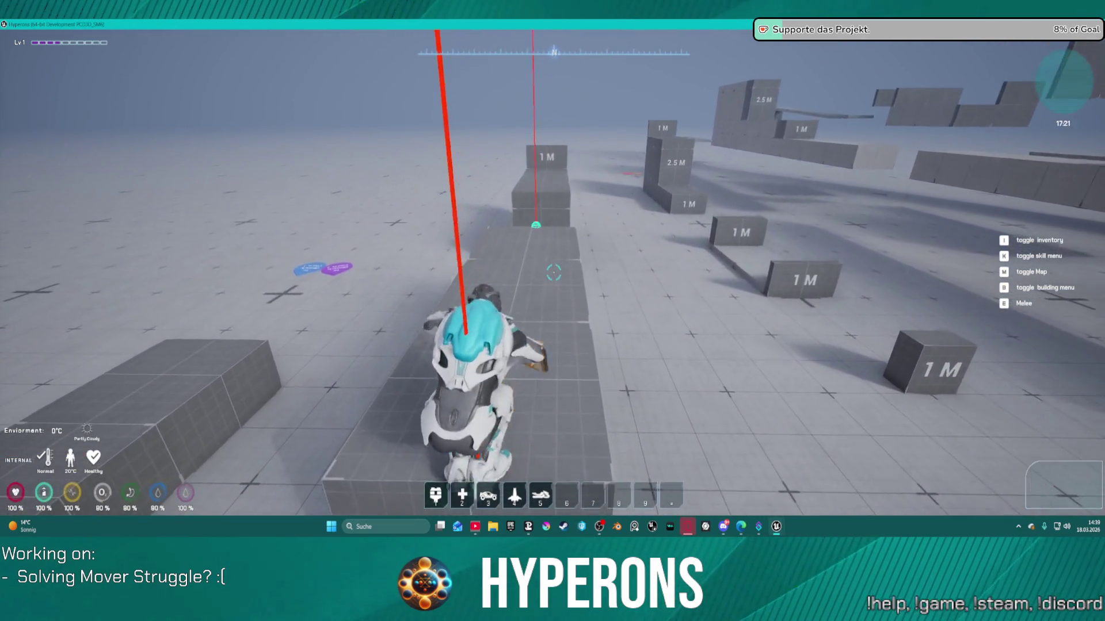
- Run along the walkway, climb onto the grey block, then climb the white block's face
key("w")
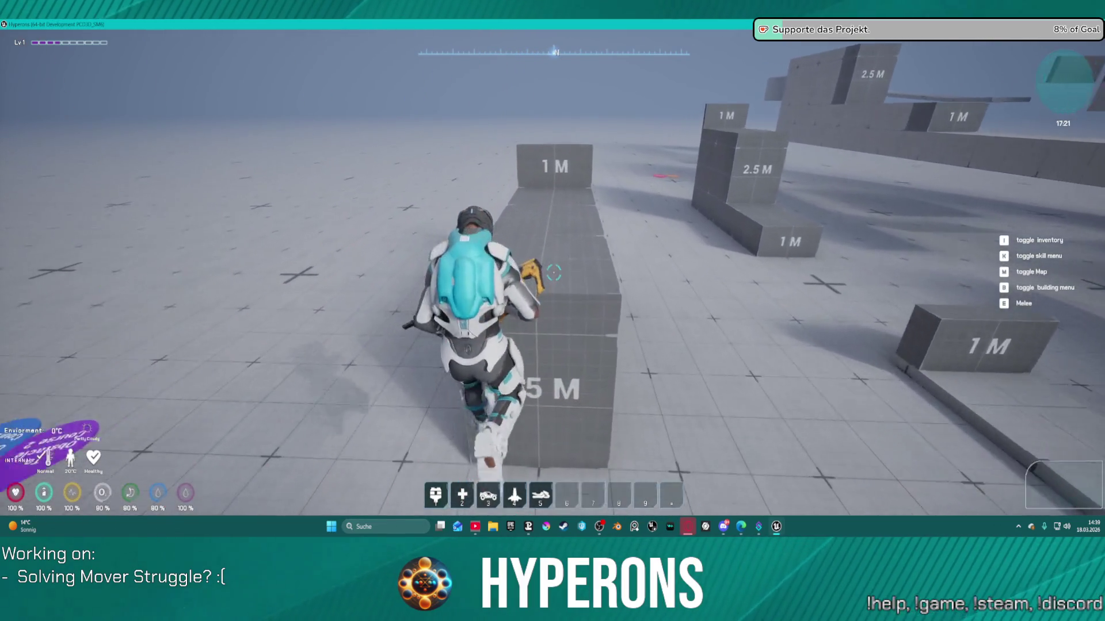
key("w")
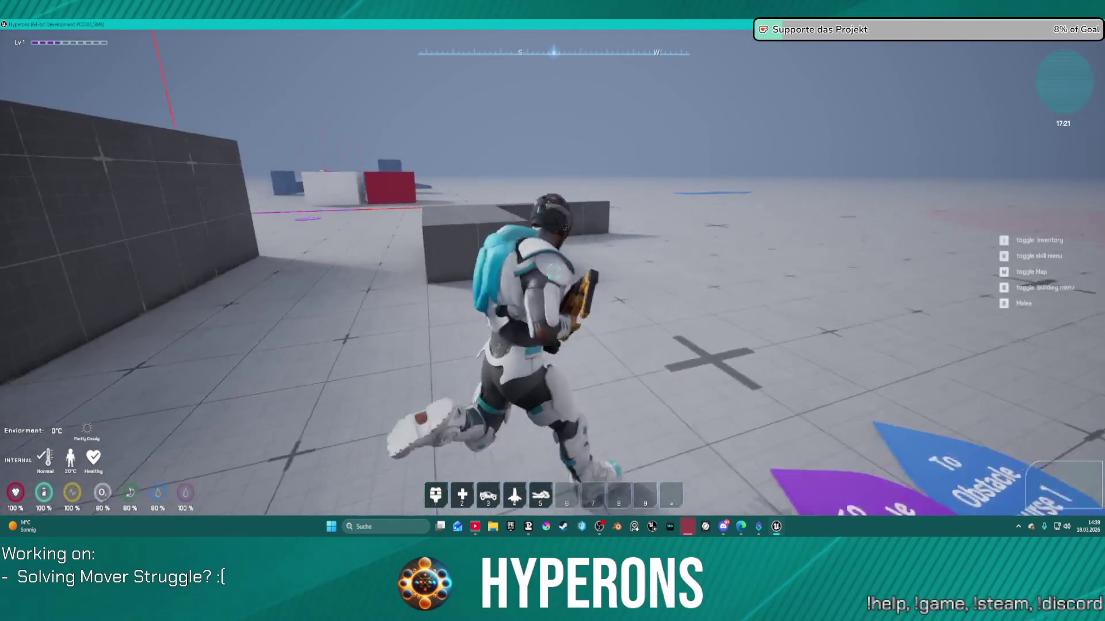
key("space")
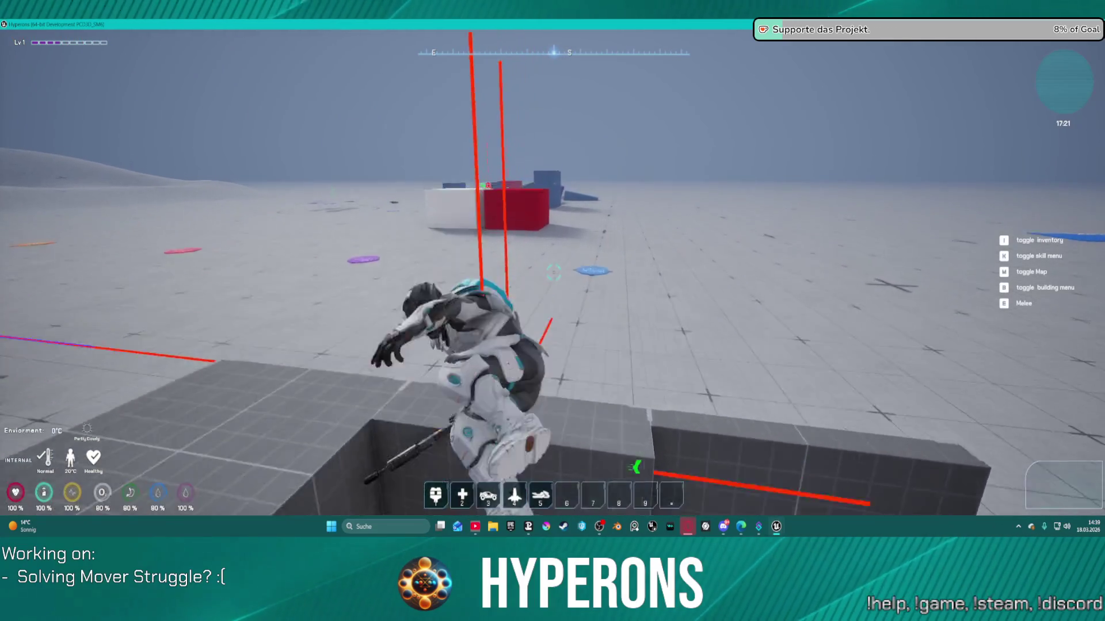
key("w")
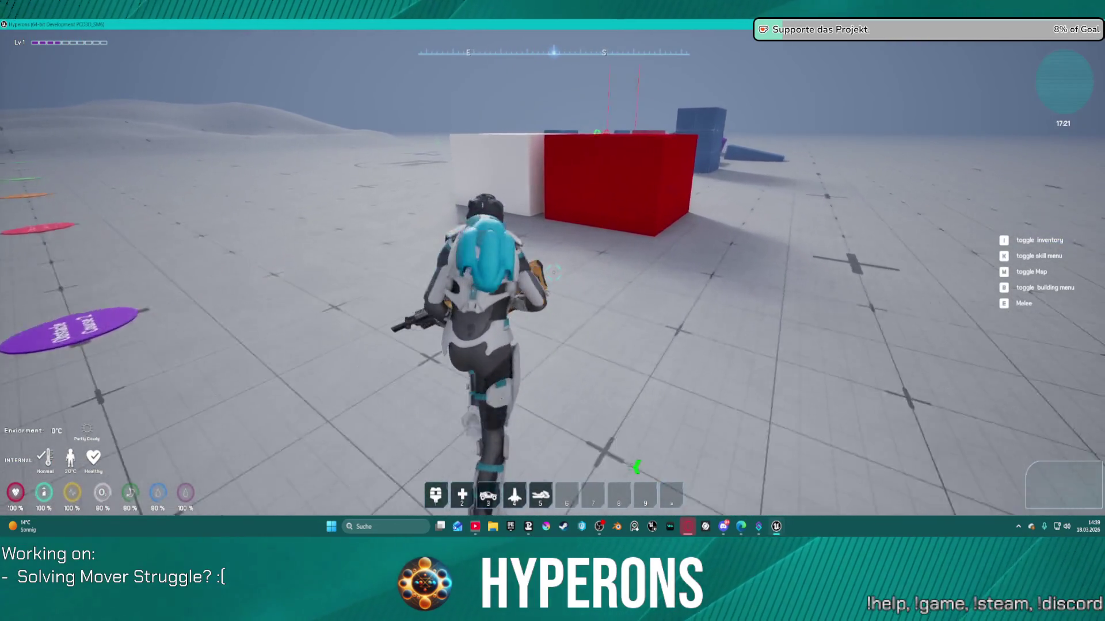
key("space")
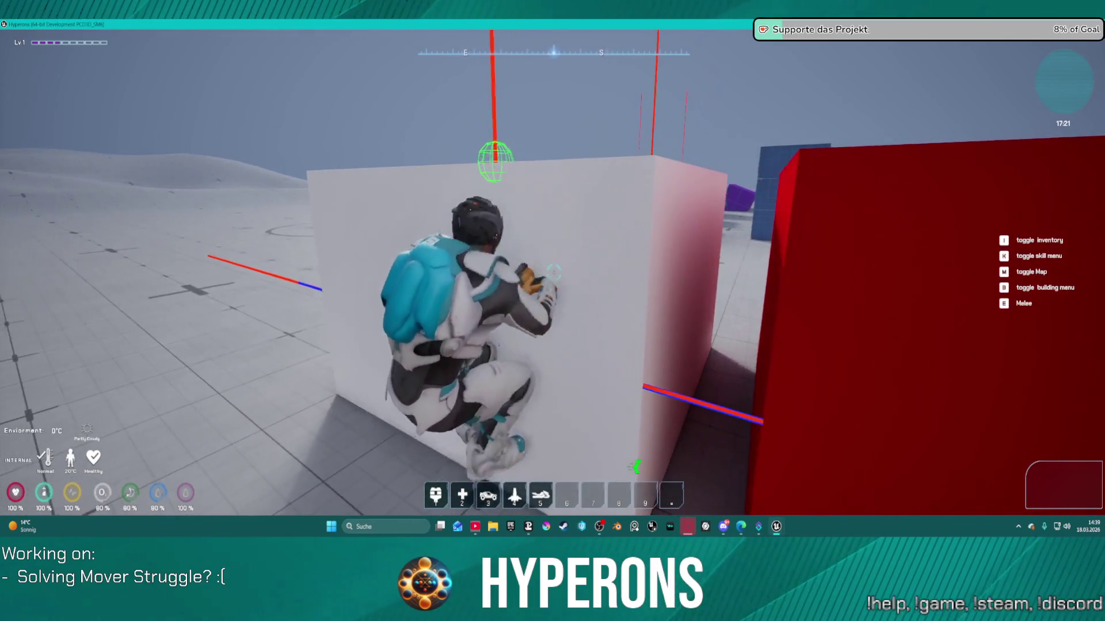
- Drop off the white block, back away, aim the weapon, then run toward the ramp
key("a")
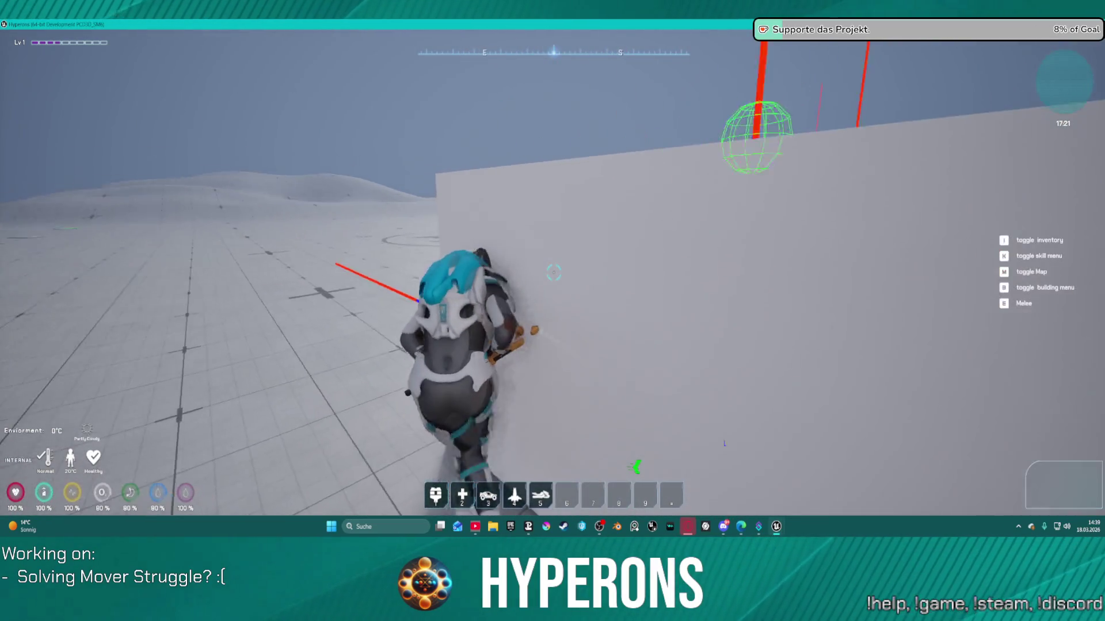
key("s")
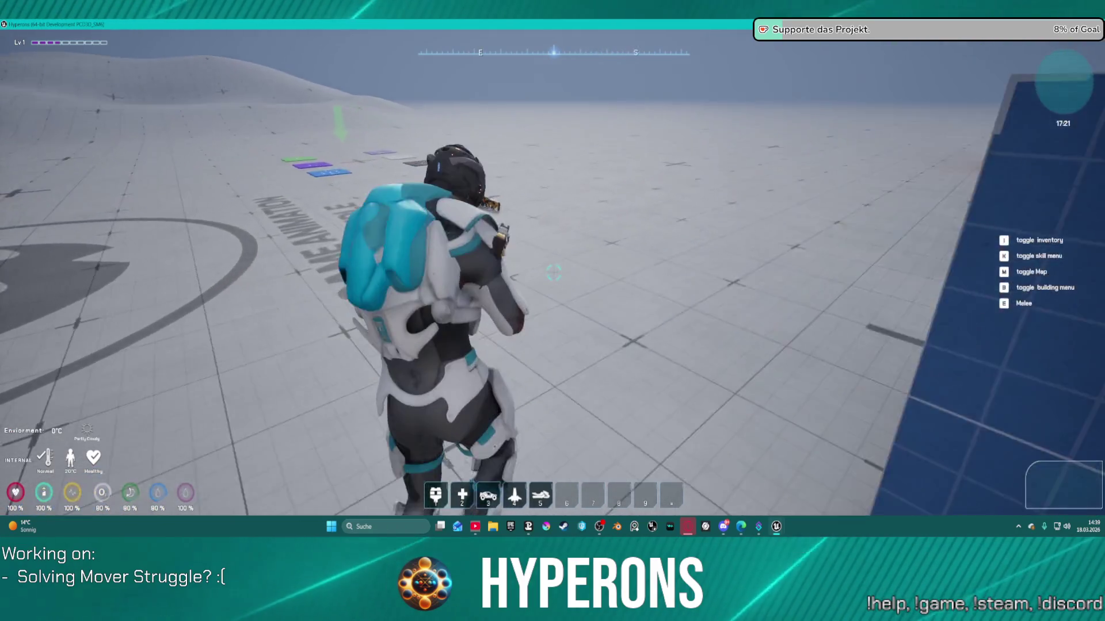
right_click(554, 273)
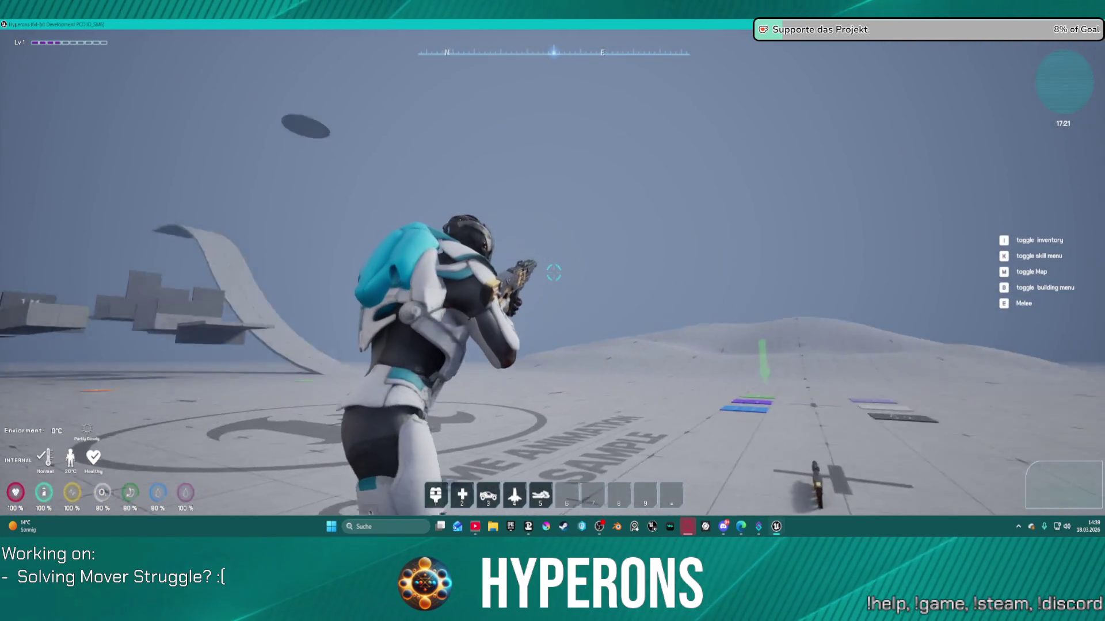
key("w")
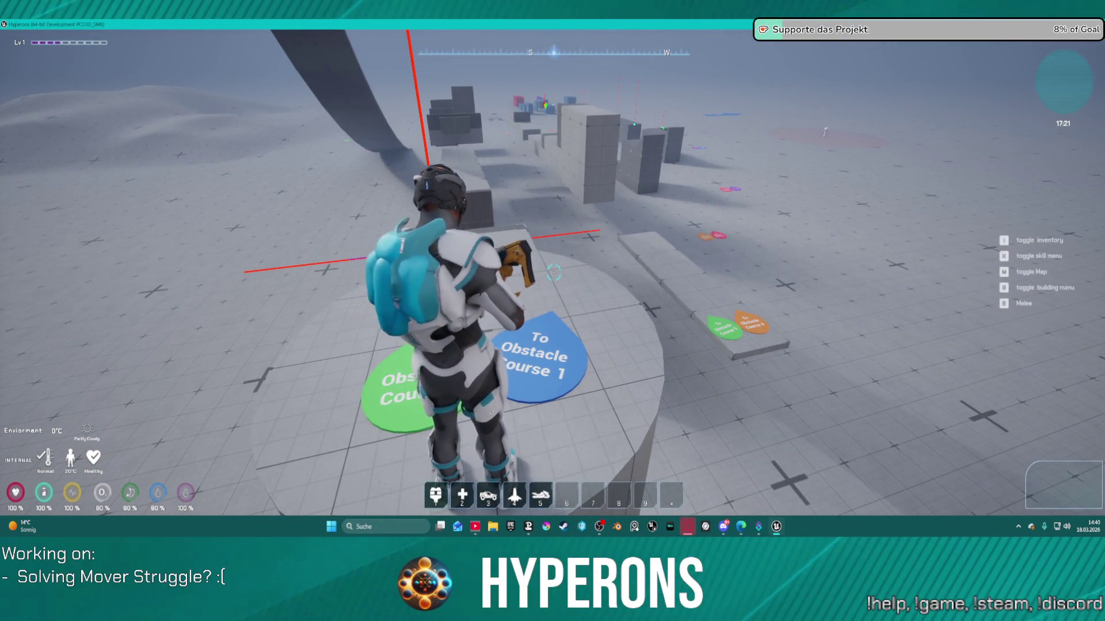
- Crouch by the obstacle-course signs, then run along the walkway past the dark cube
key("c")
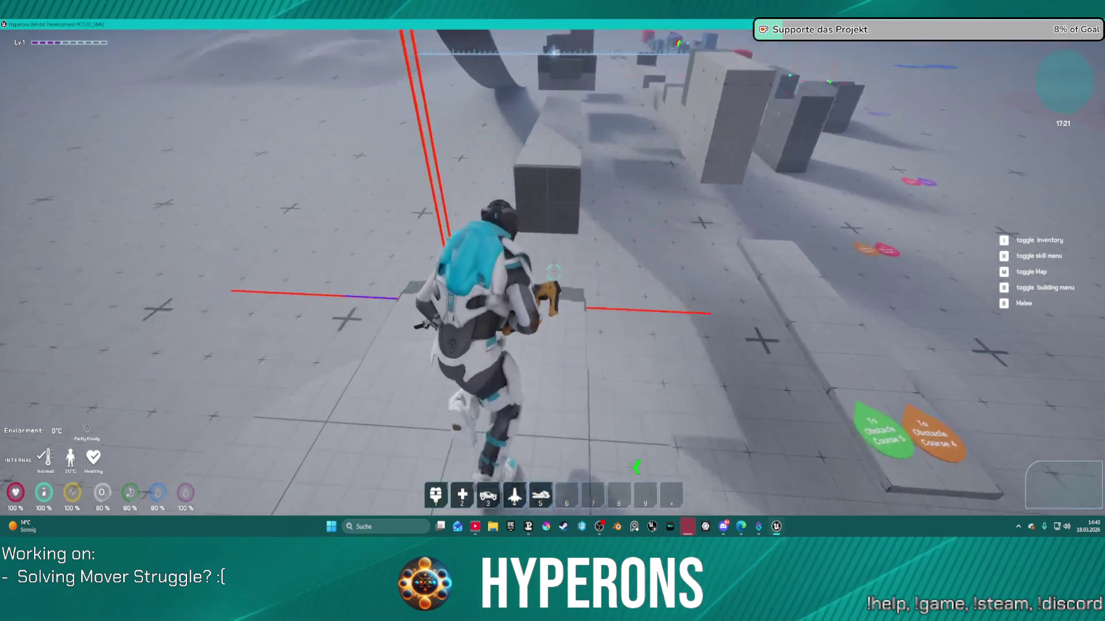
key("w")
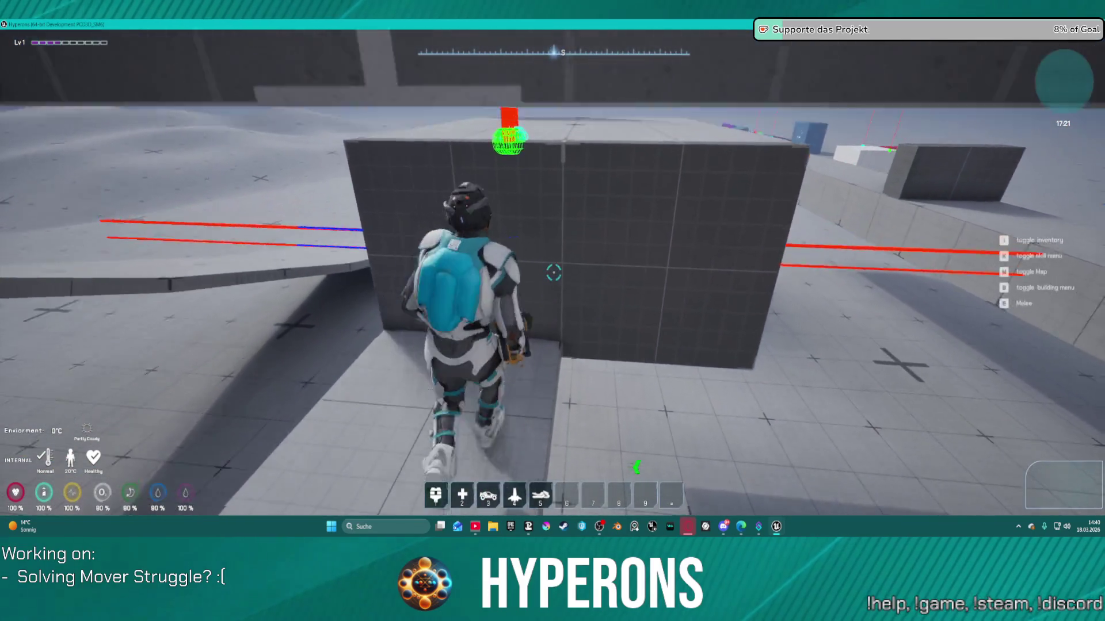
- Turn around, mantle onto and off the 1 M block, and run along the grey wall
key("s")
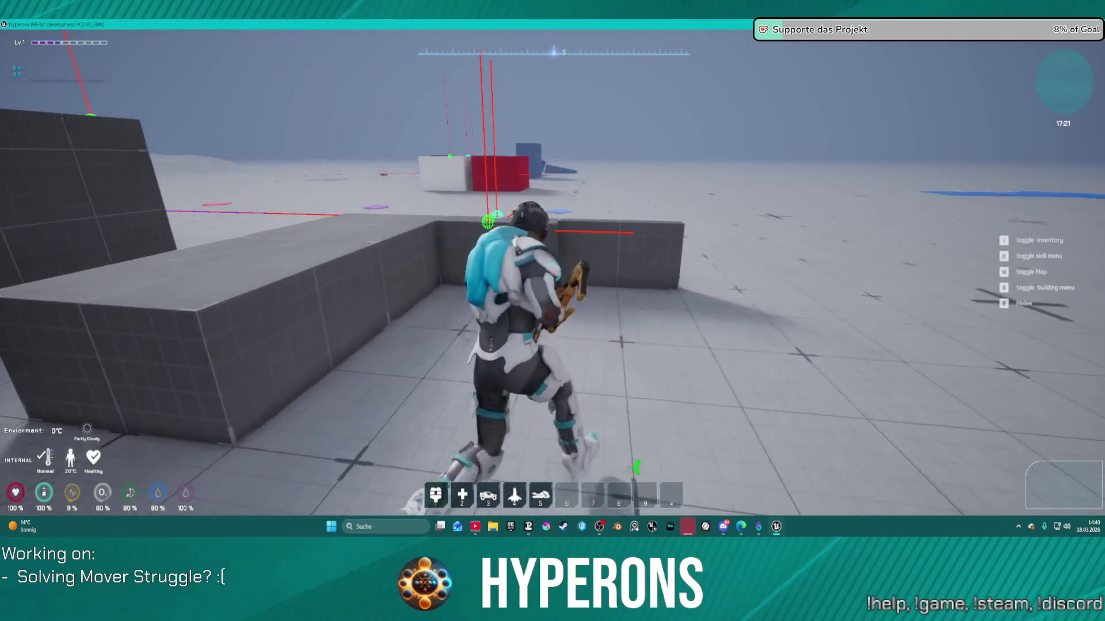
key("s")
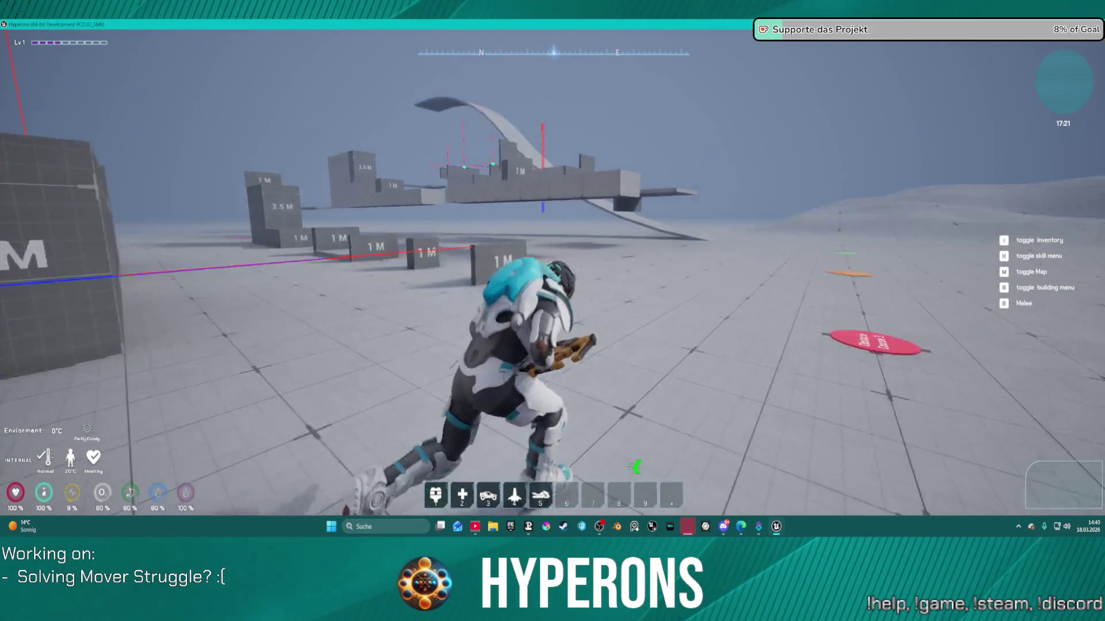
key("w")
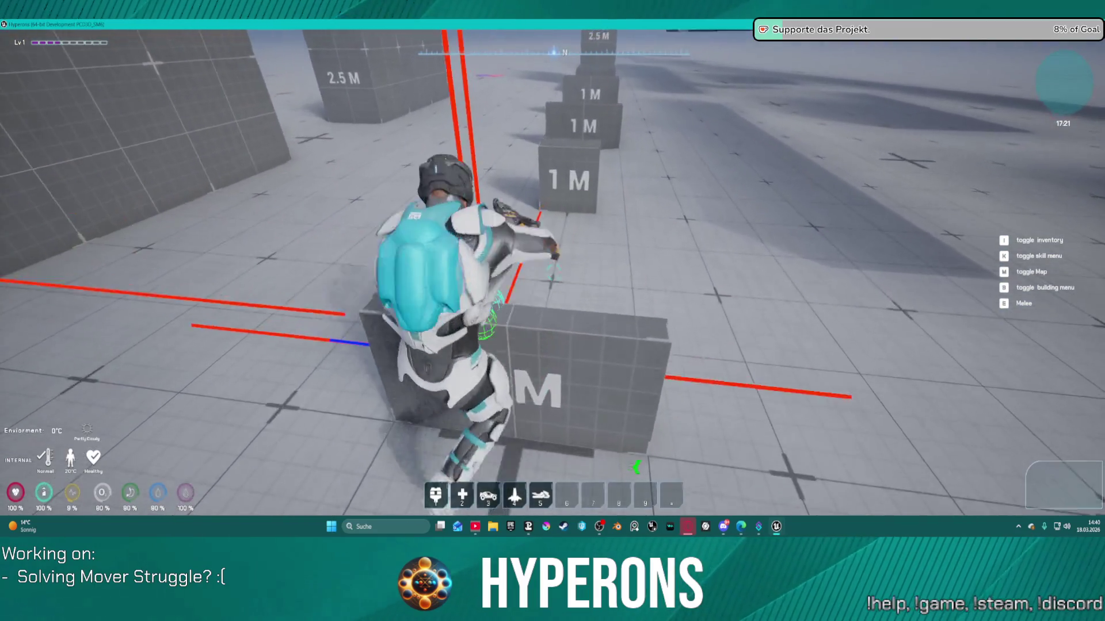
key("space")
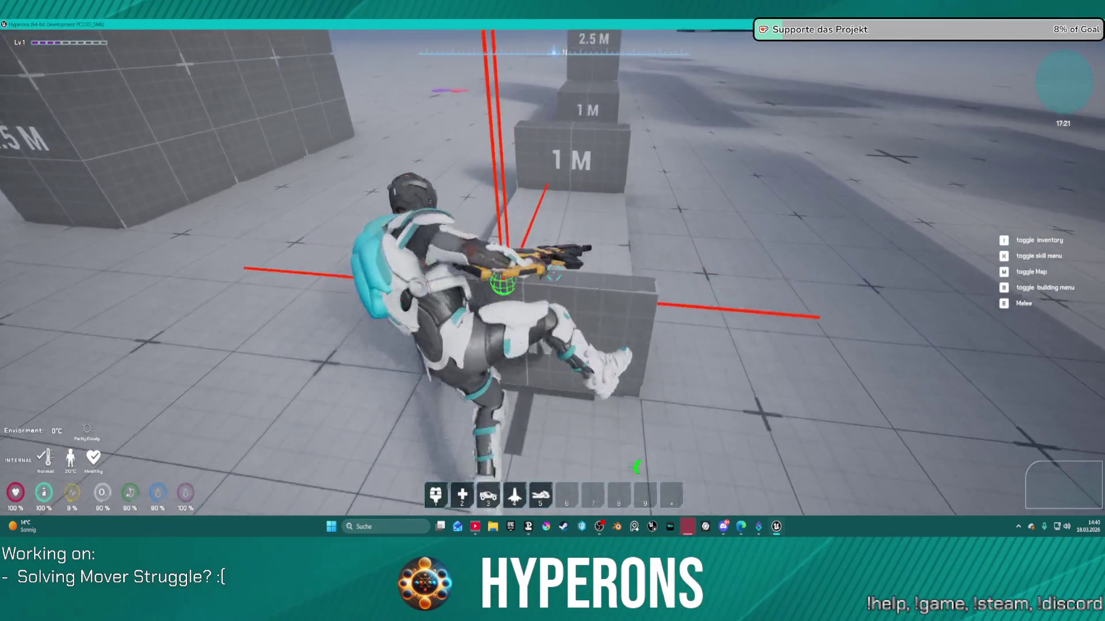
key("w")
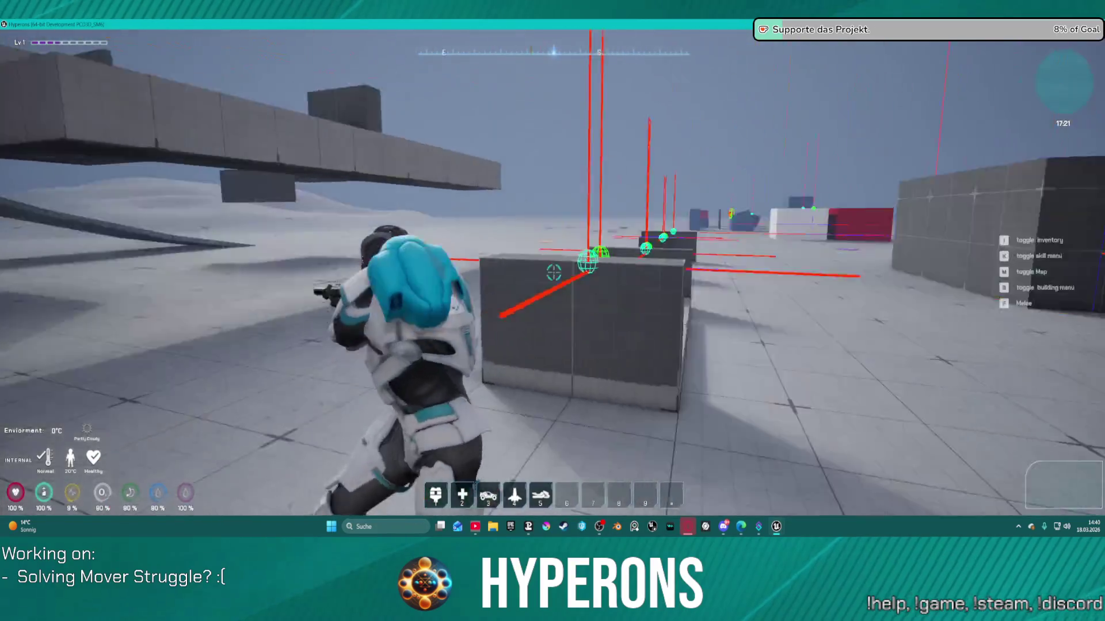
key("w")
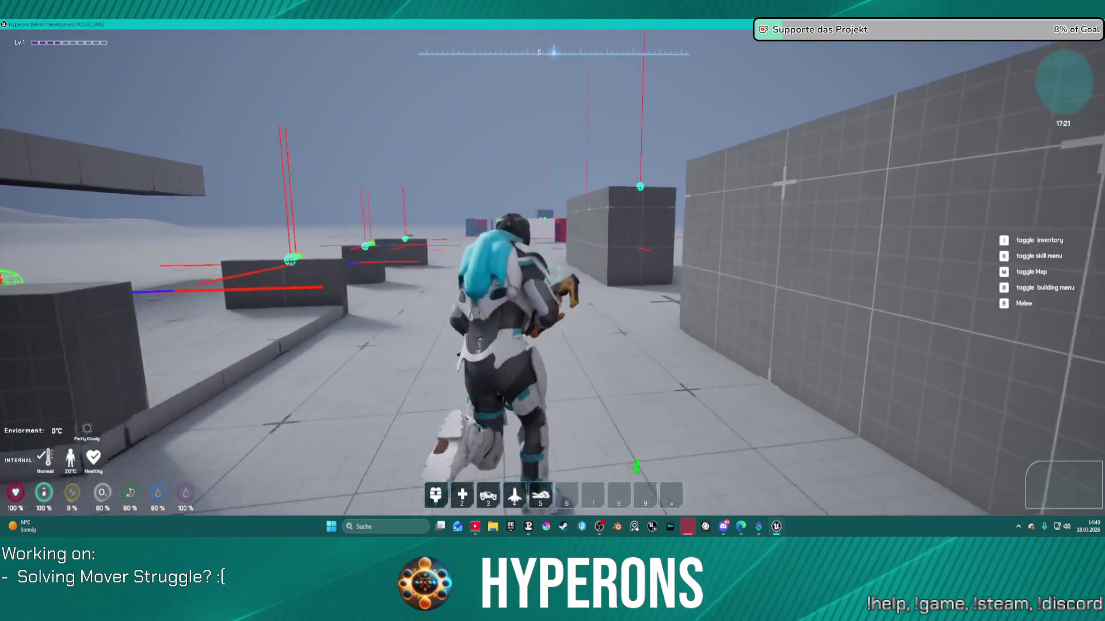
key("w")
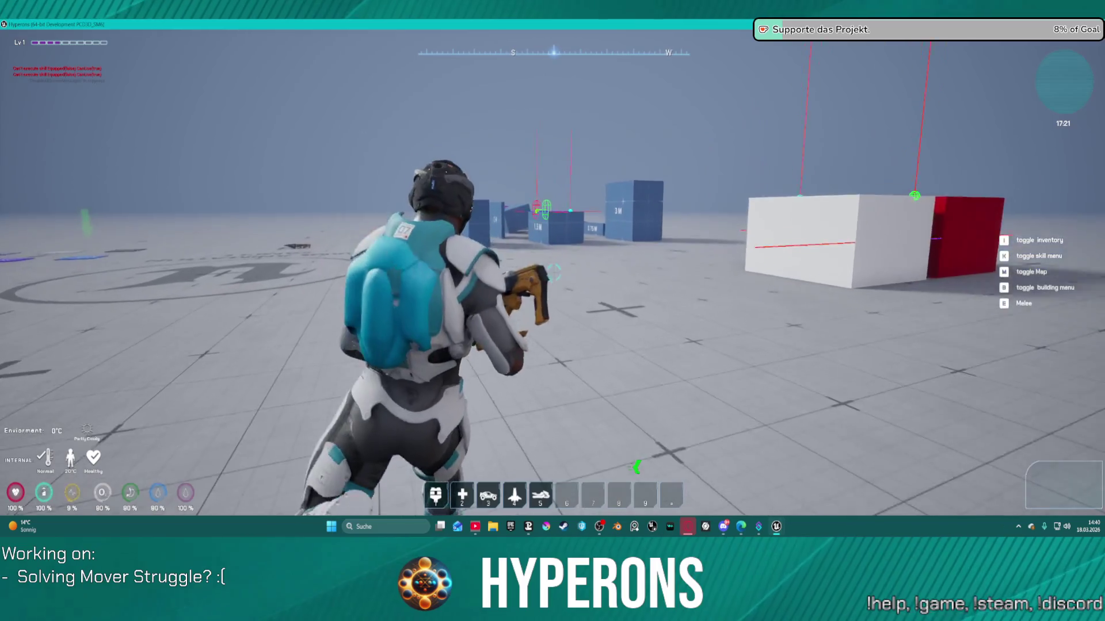
- Run around the blue traversal blocks and switch the weapon to the pistol
key("w")
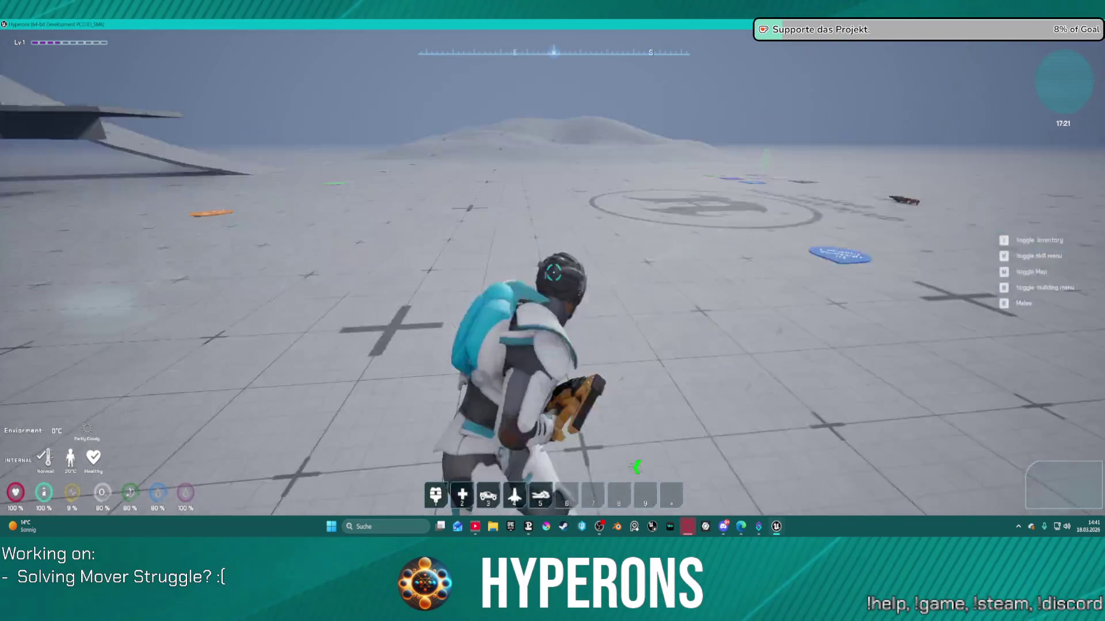
key("w")
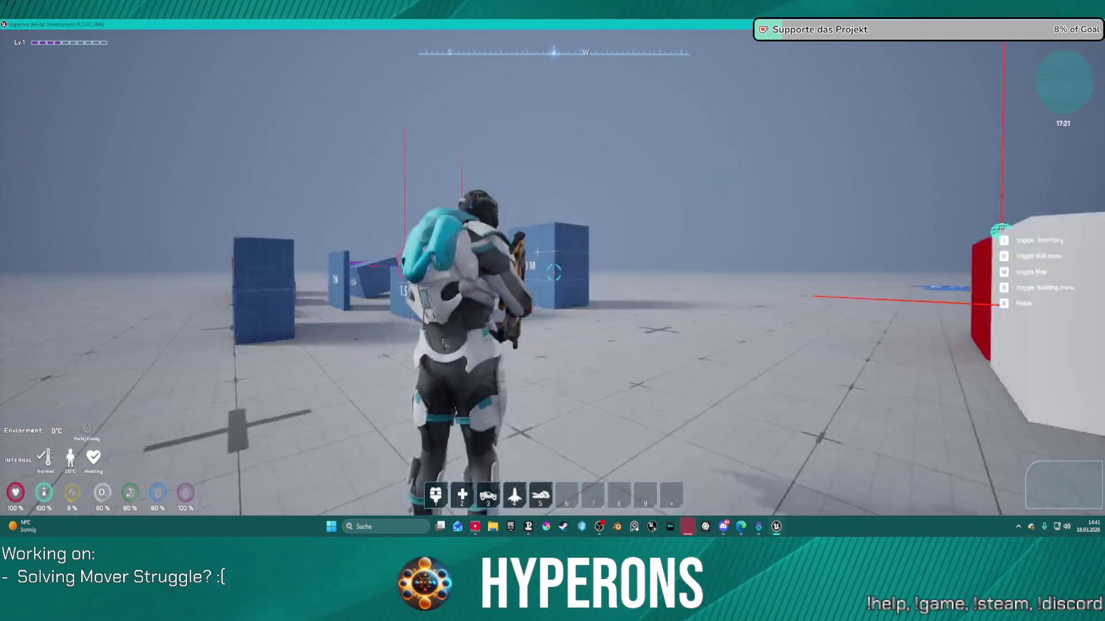
key("w")
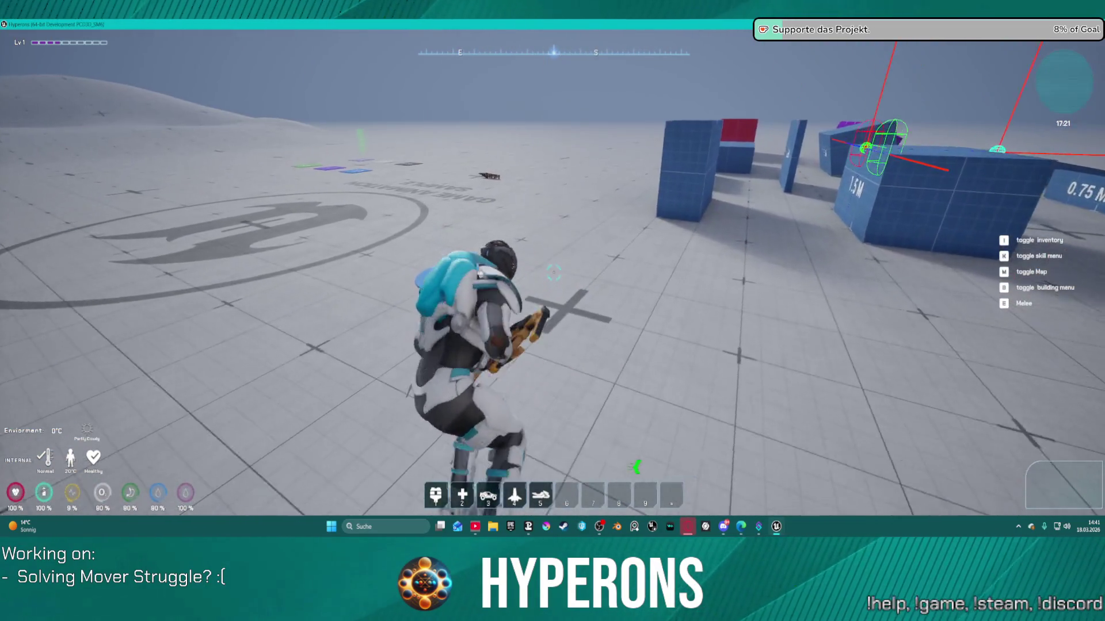
key("w")
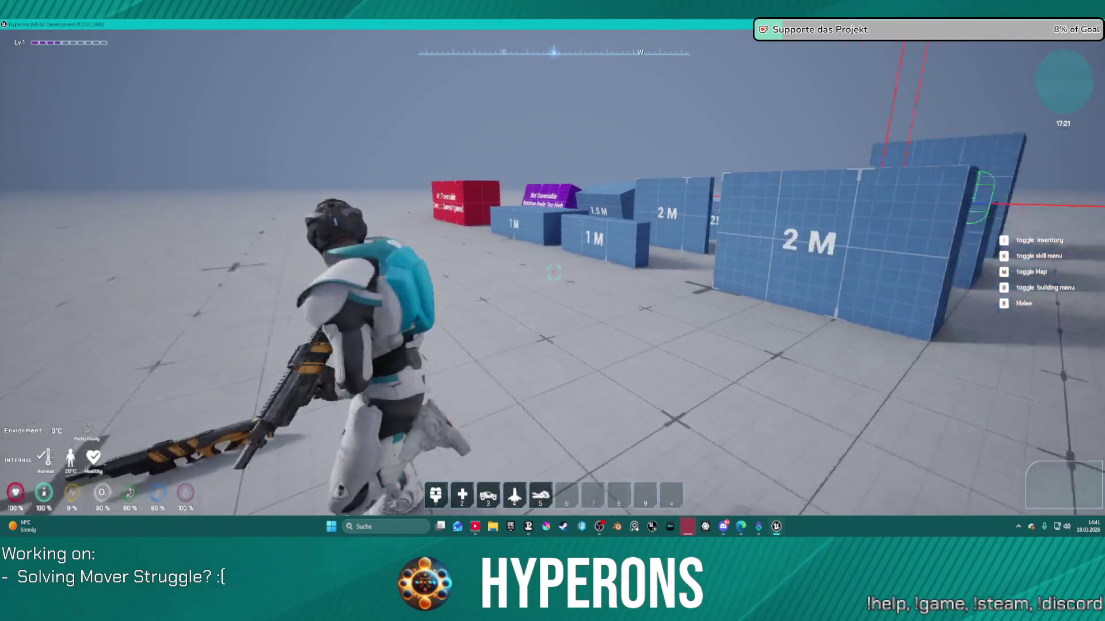
key("w")
key("2")
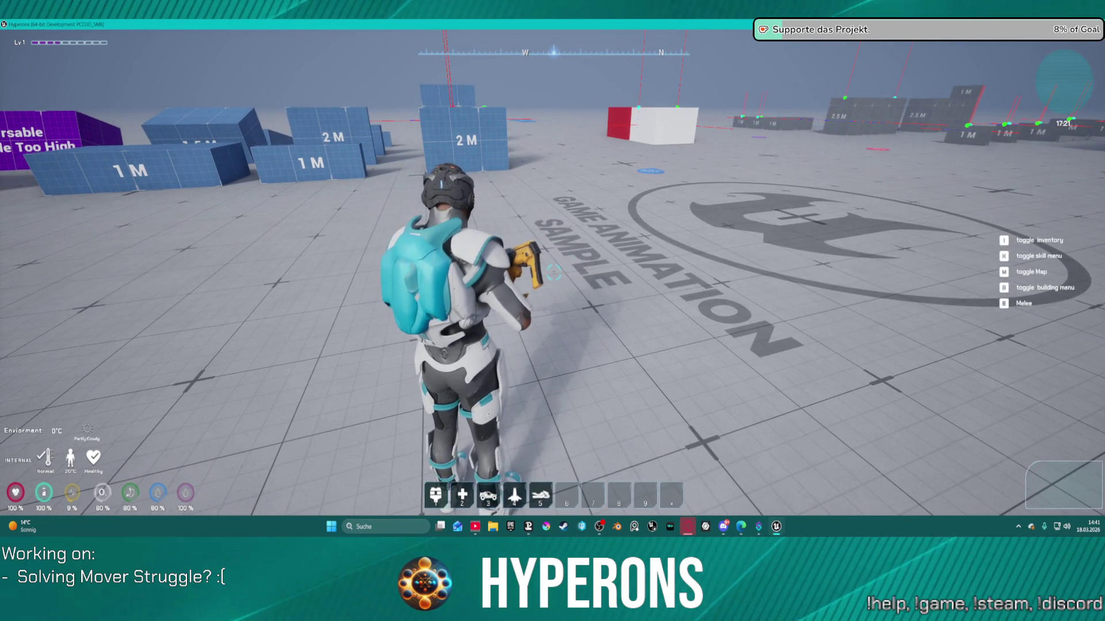
- Crouch toward the blue 2 M wall, test climbing it, then climb the 3 M box
key("c")
key("w")
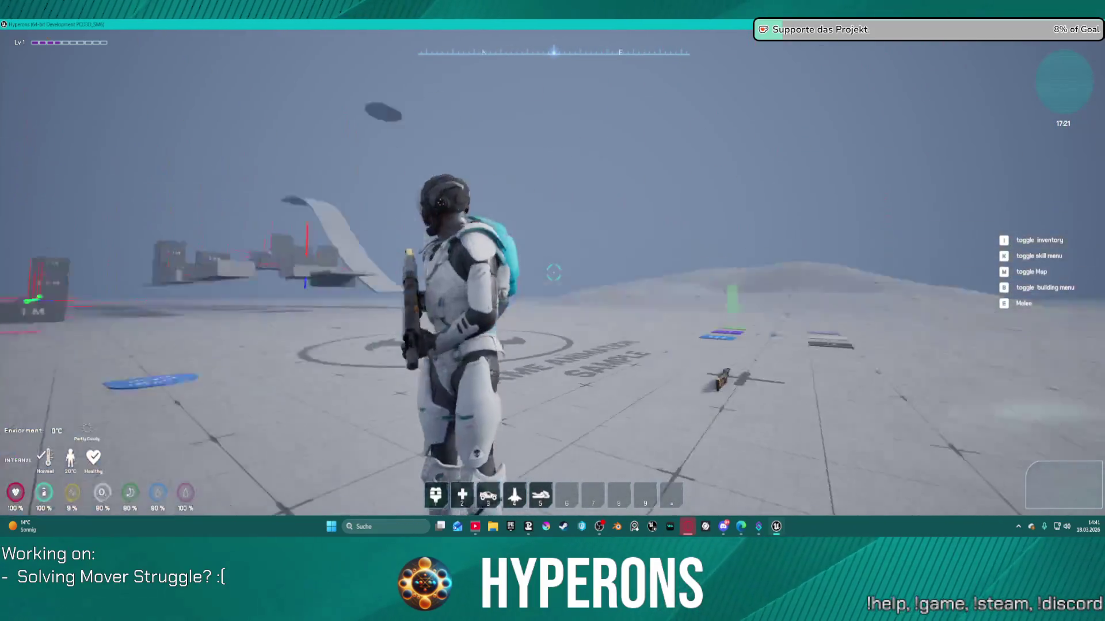
key("s")
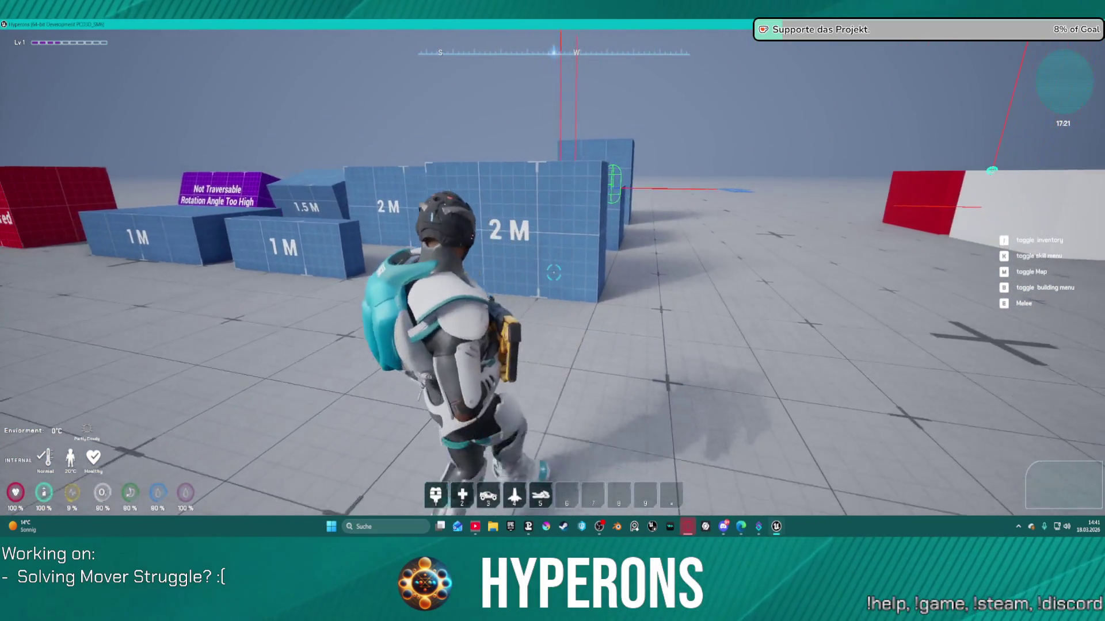
key("w")
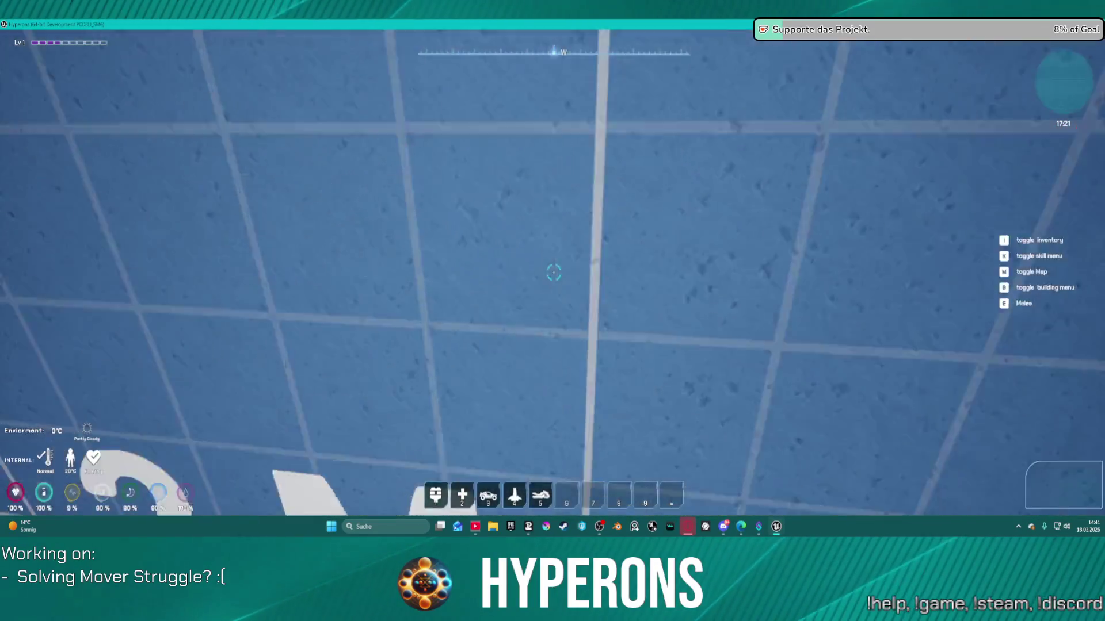
key("w")
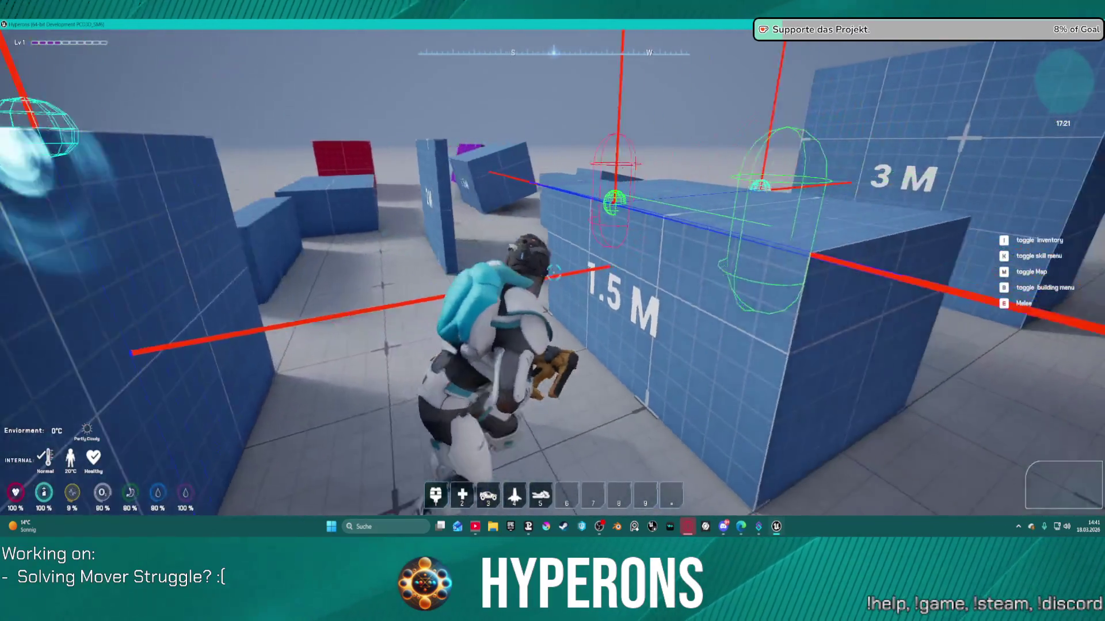
key("w")
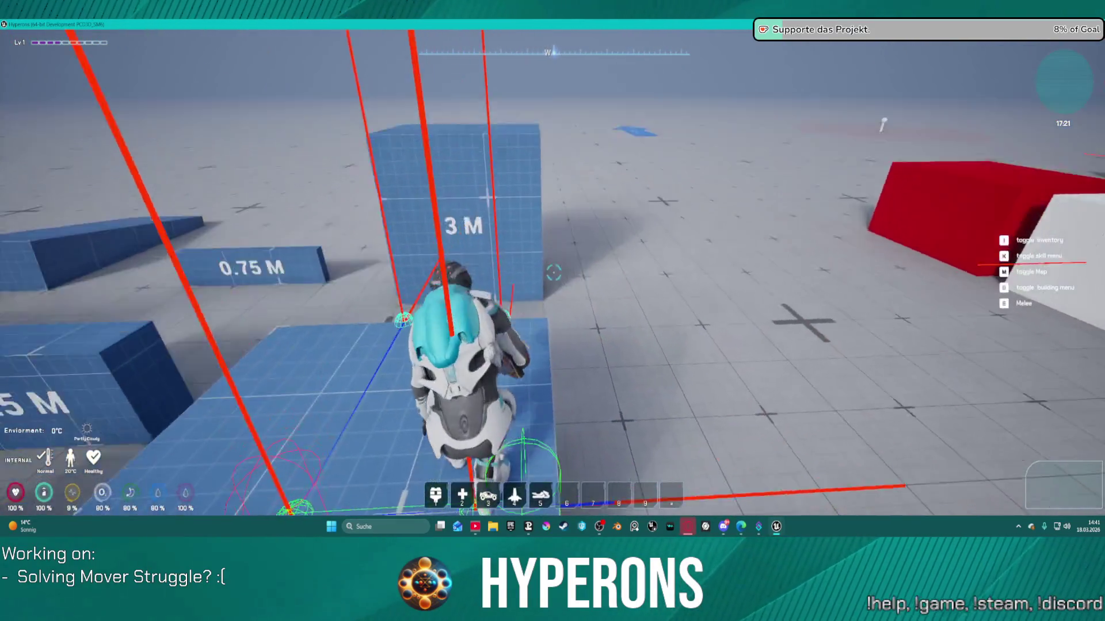
key("w")
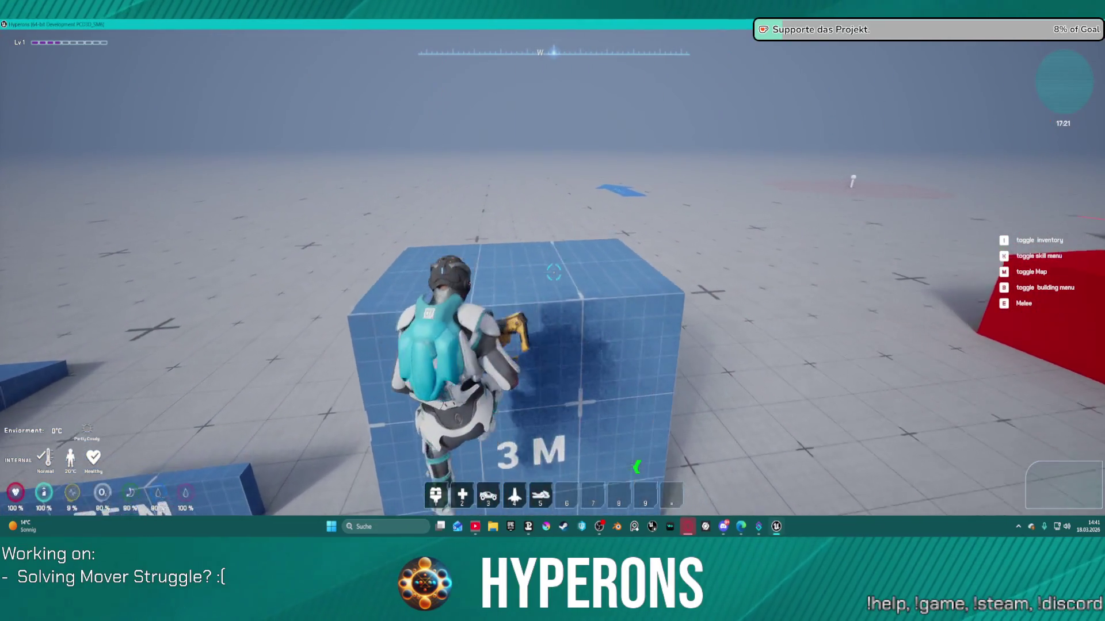
- Run past the red and white cubes, up the curved ramp, then pause with Esc
key("w")
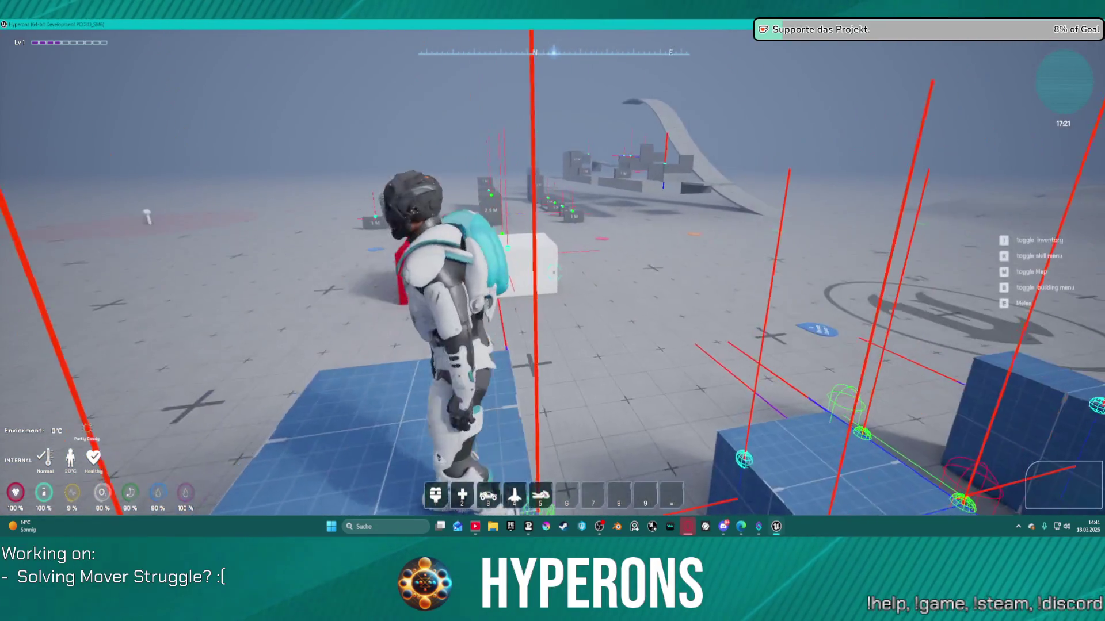
key("w")
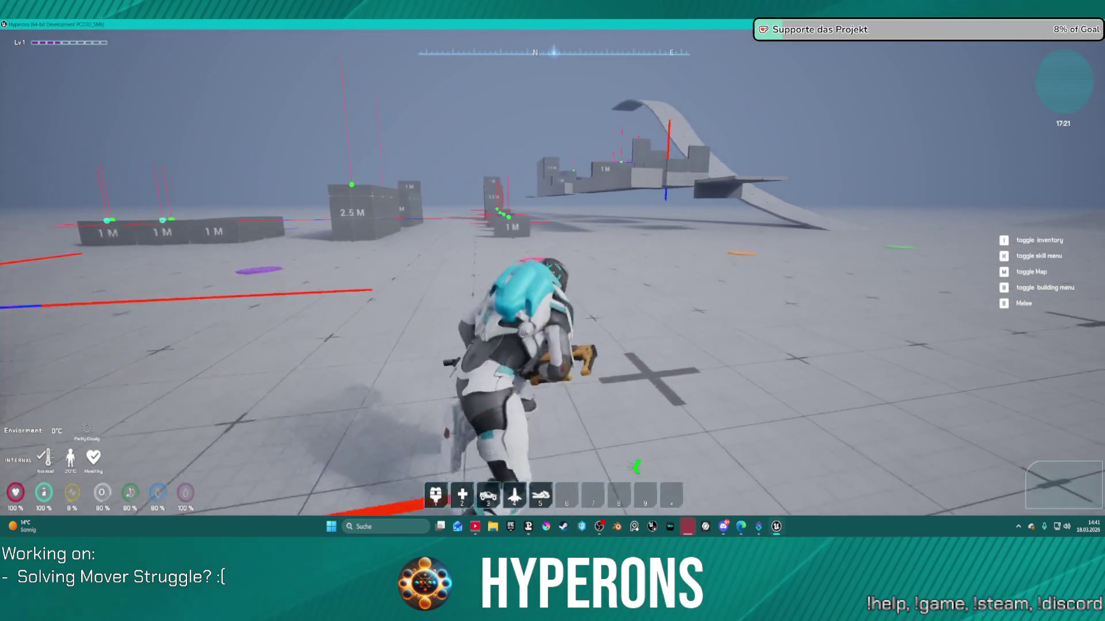
key("w")
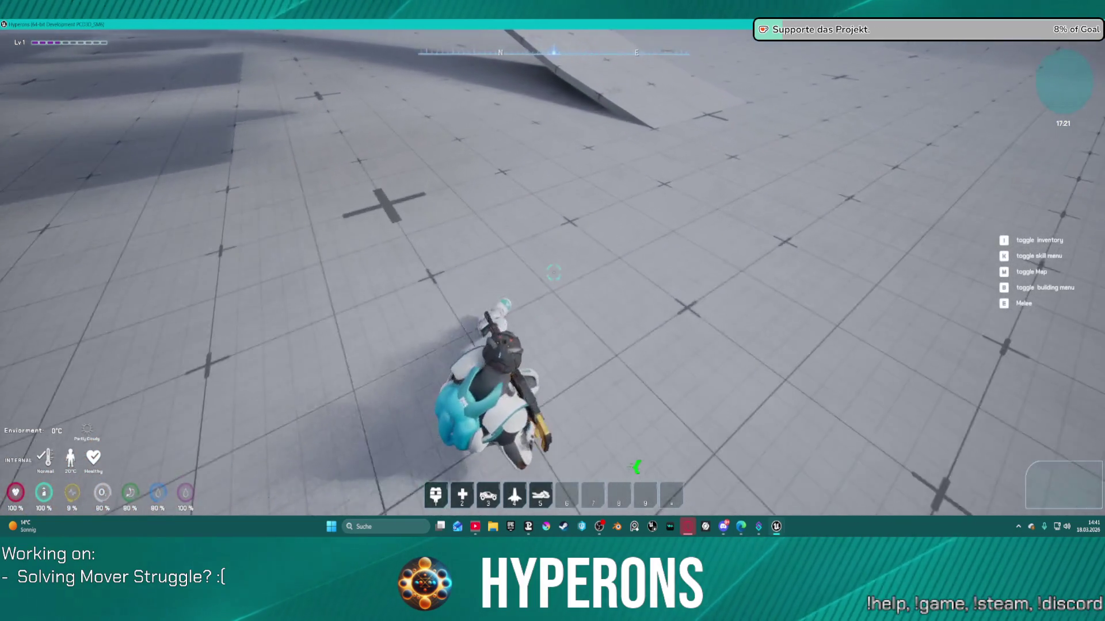
key("w")
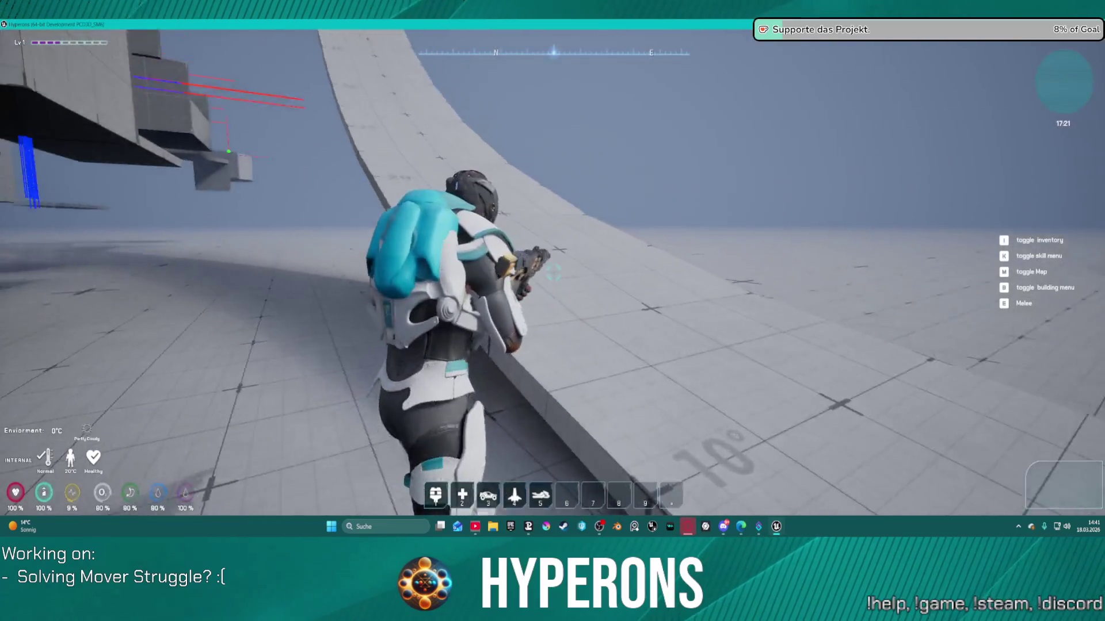
key("w")
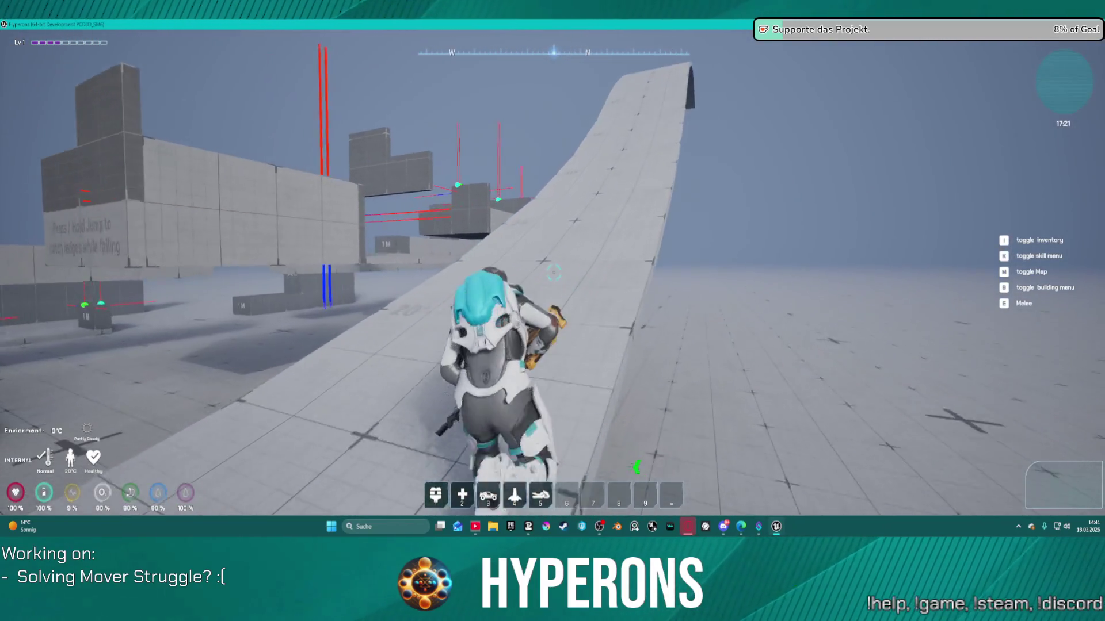
key("w")
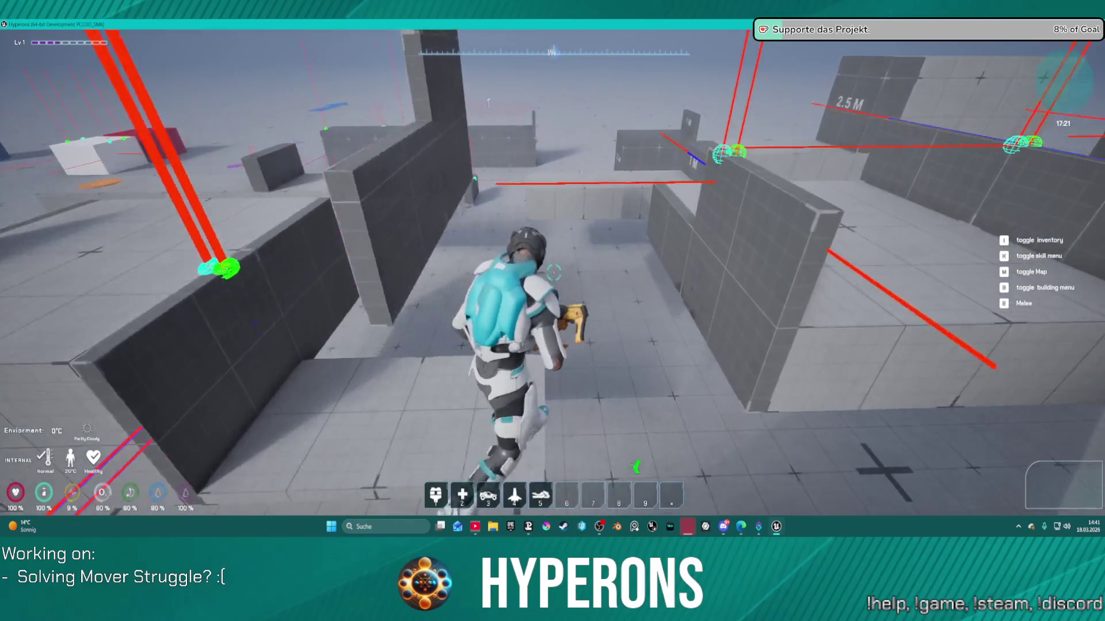
key("w")
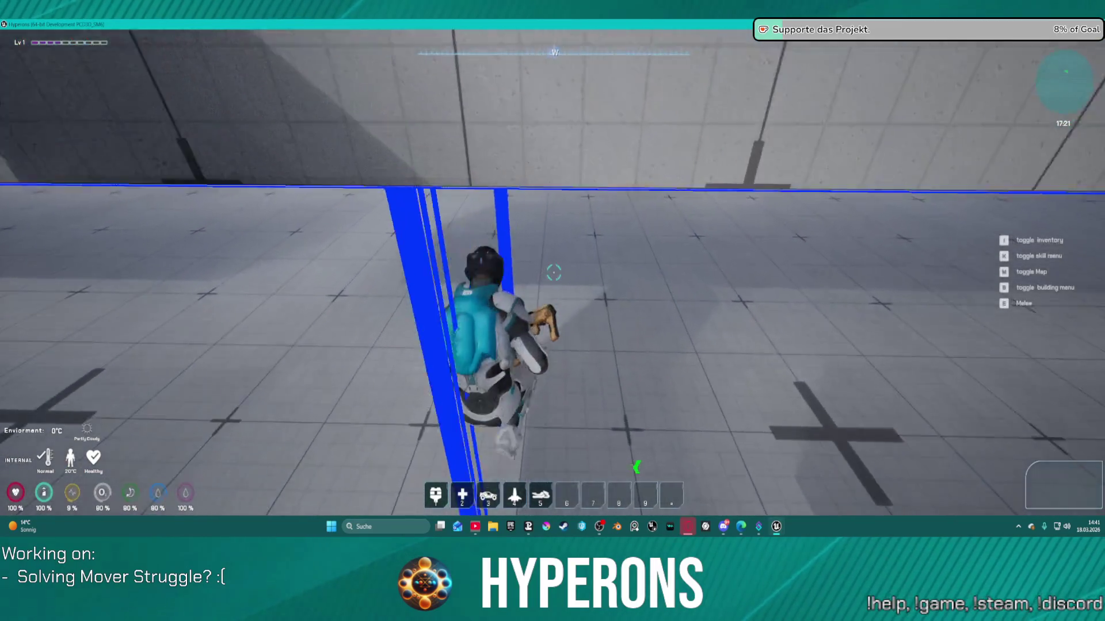
key("Escape")
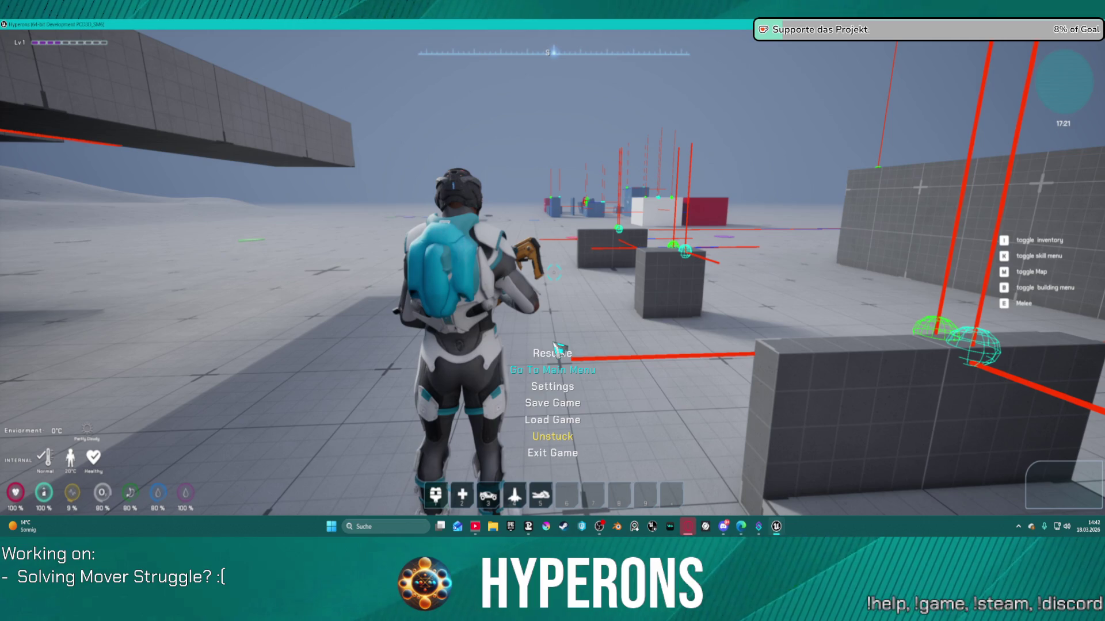
- Leave to the main menu and start a new game with the Test character
left_click(554, 344)
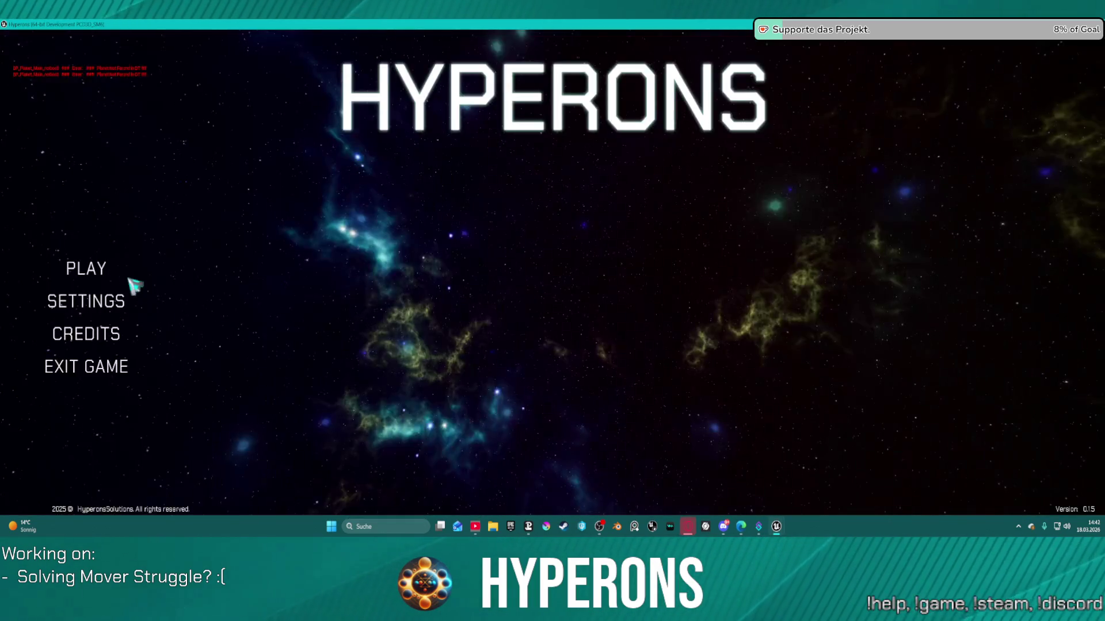
left_click(92, 267)
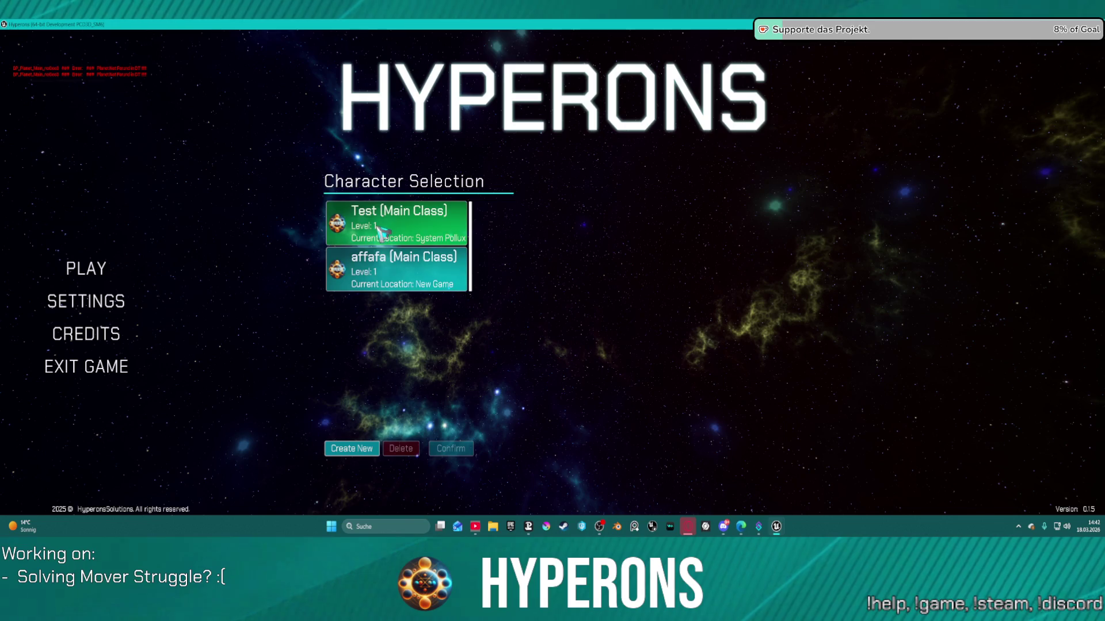
left_click(414, 232)
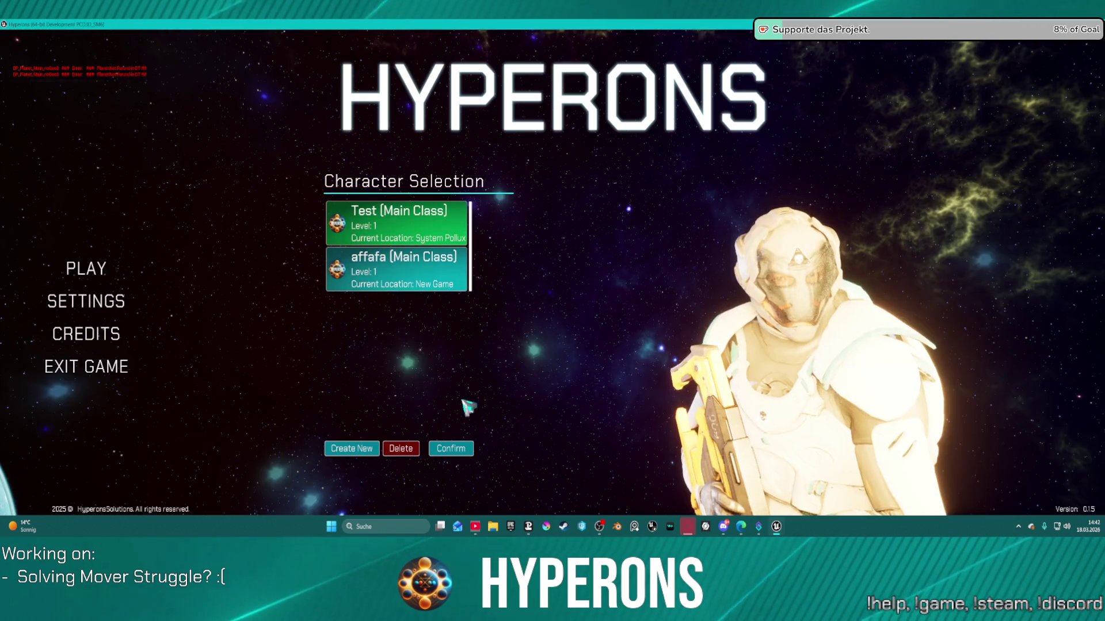
left_click(457, 449)
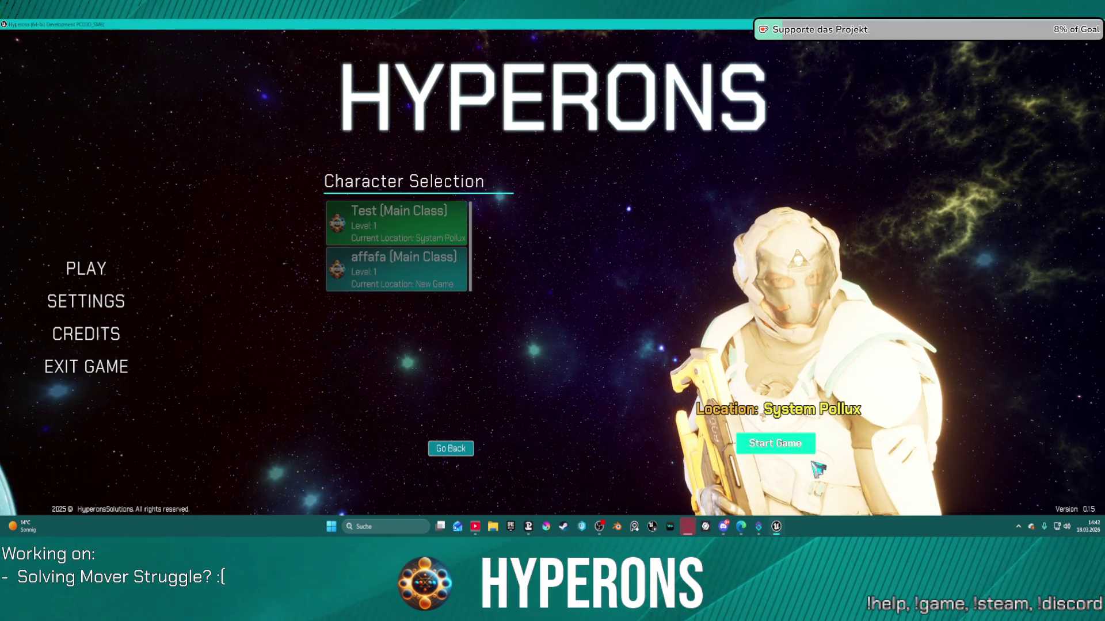
left_click(775, 443)
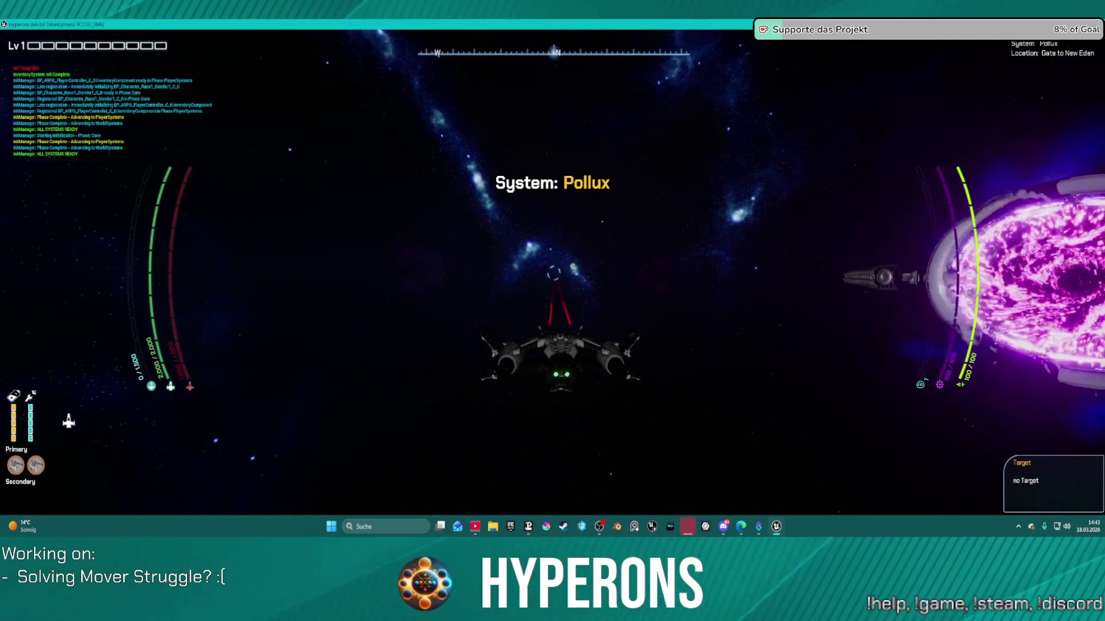
- Fly the ship, move the Ship Projectile stack into the C50 Cargo container, then pause
key("w")
key("shift")
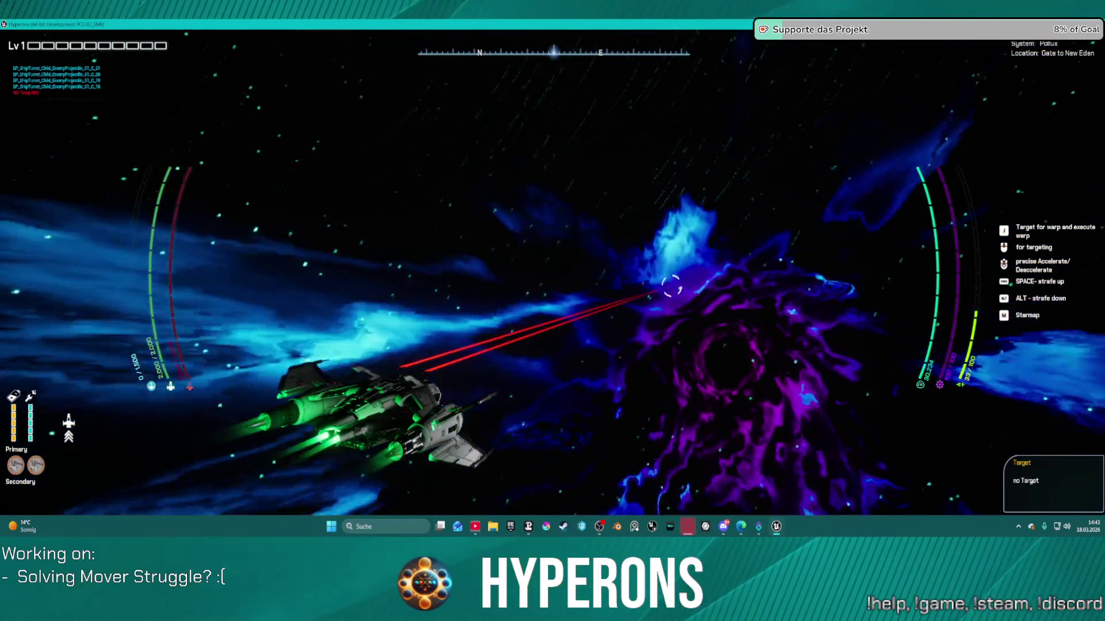
key("i")
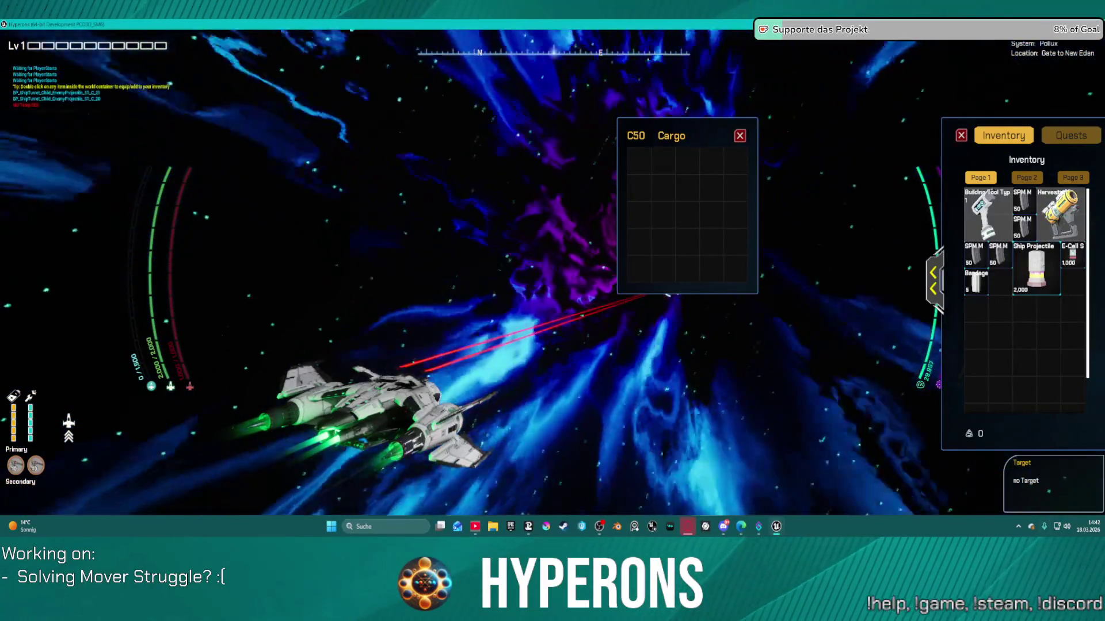
left_click_drag(1035, 267, 647, 193)
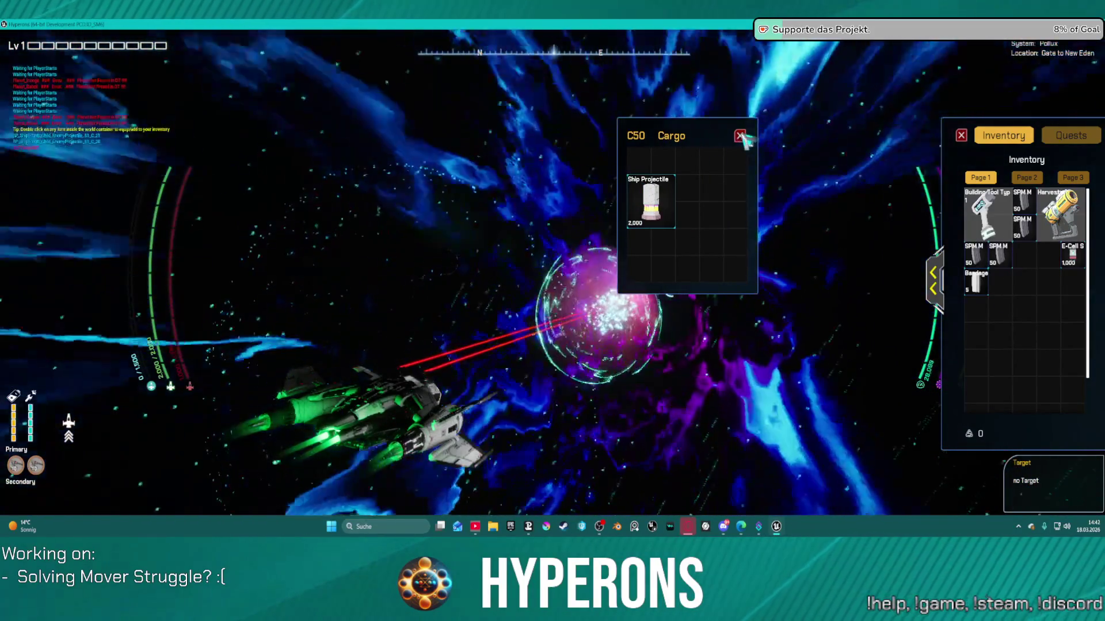
left_click(740, 136)
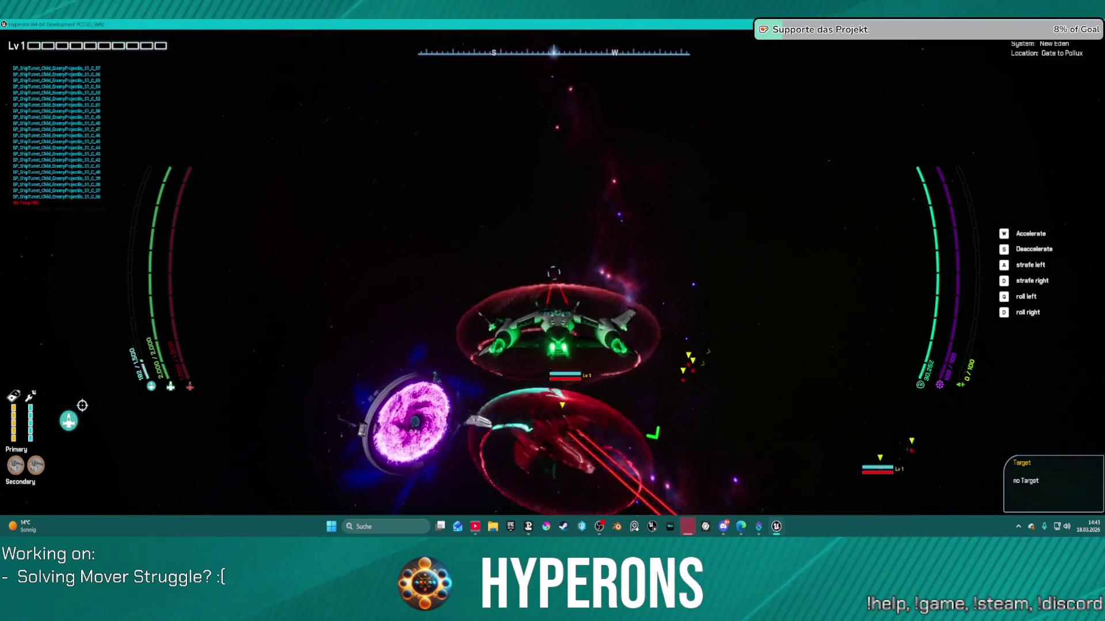
key("Escape")
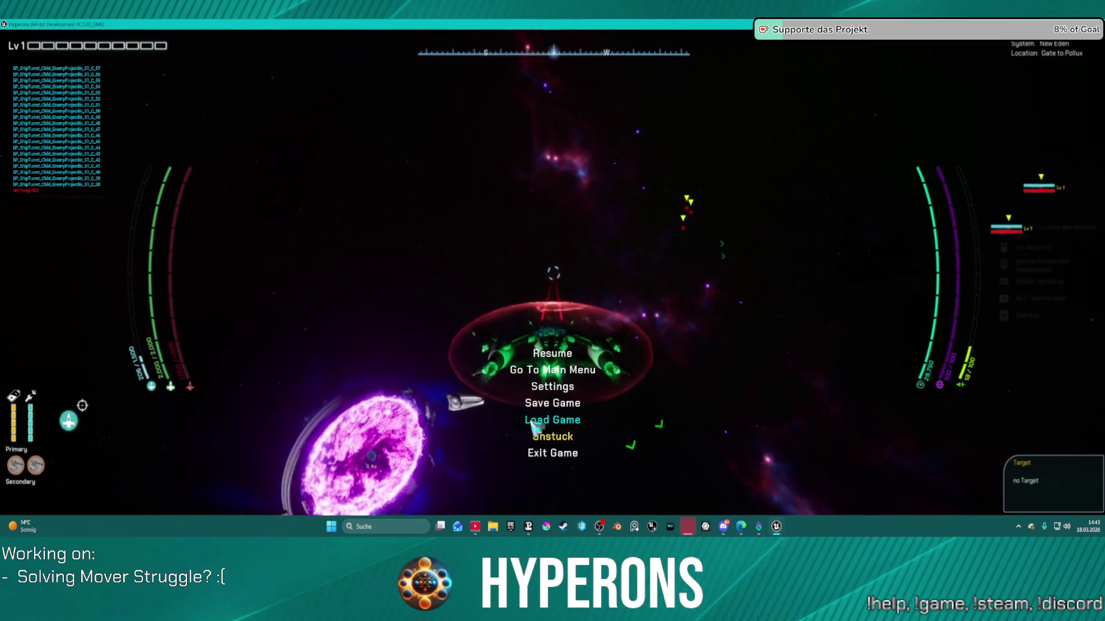
- Exit the packaged game and start a play-in-editor session in the Selected Viewport
left_click(555, 455)
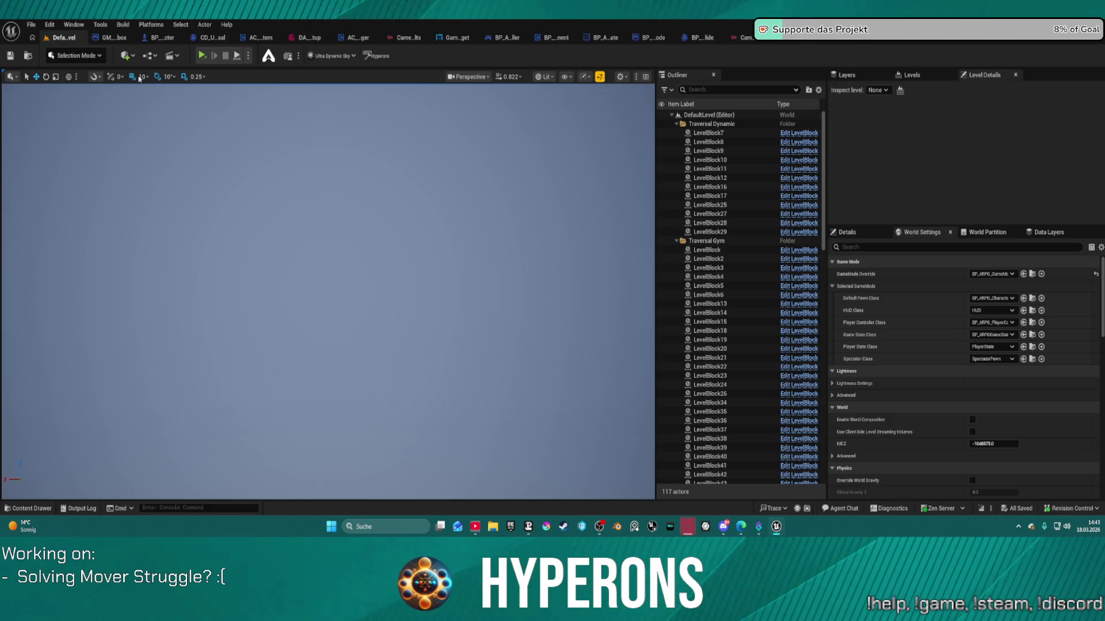
left_click(248, 57)
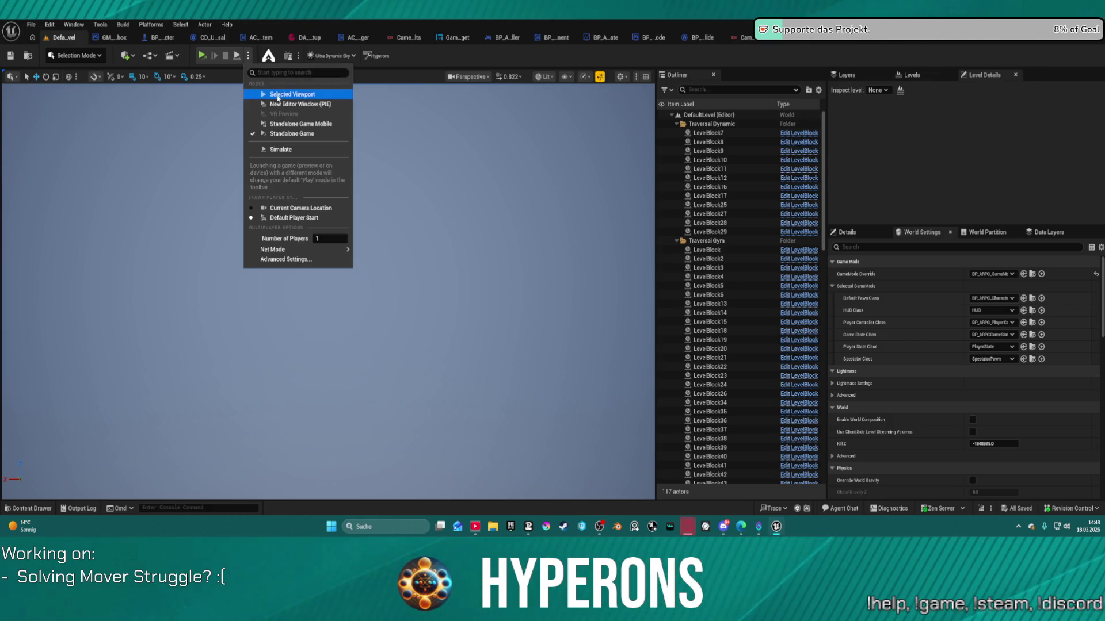
left_click(278, 94)
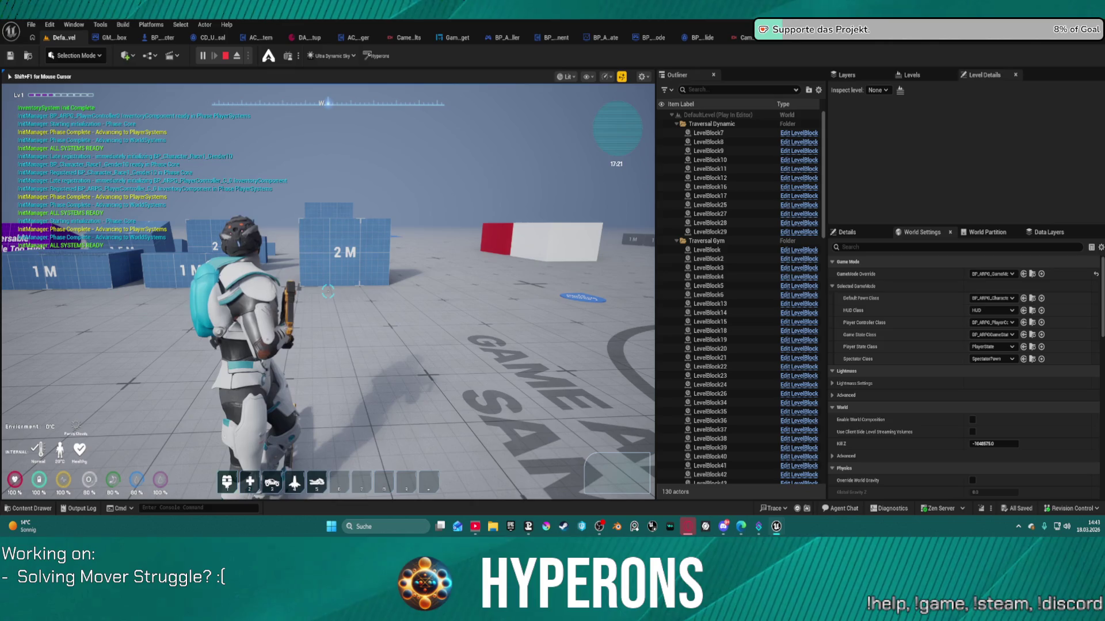
- Run up to the blue 2 M wall, climb it, and stop the PIE session
key("w")
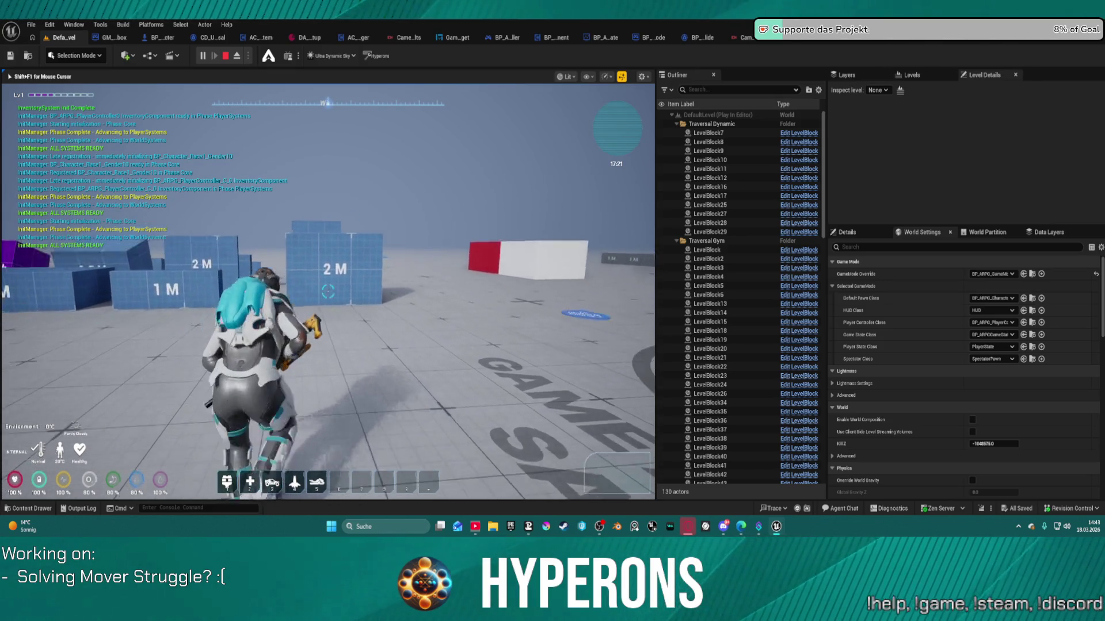
key("w")
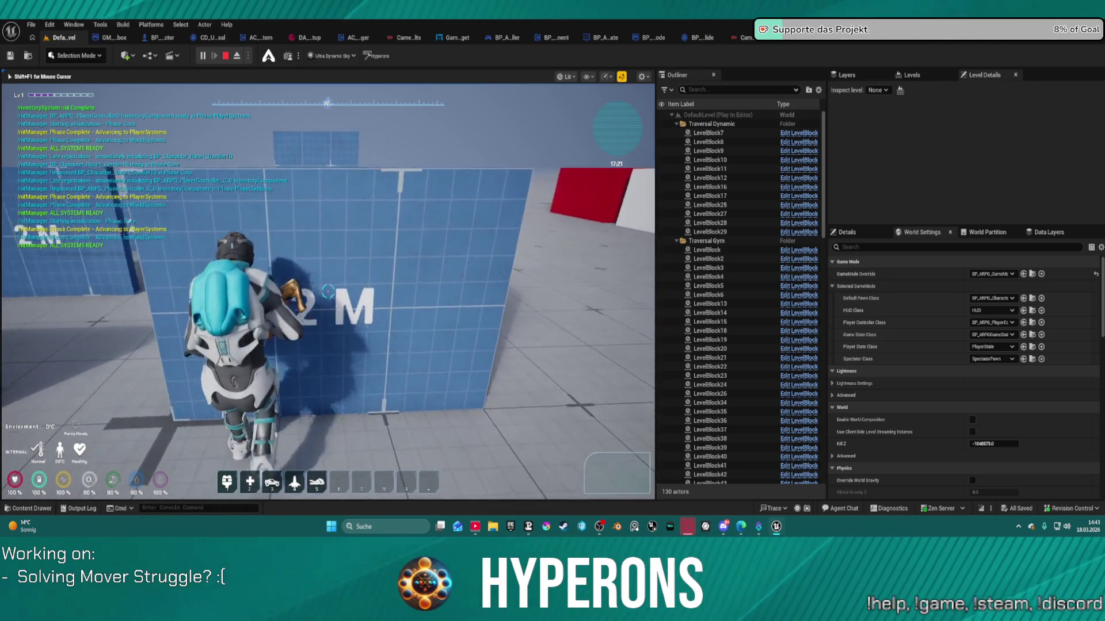
key("space")
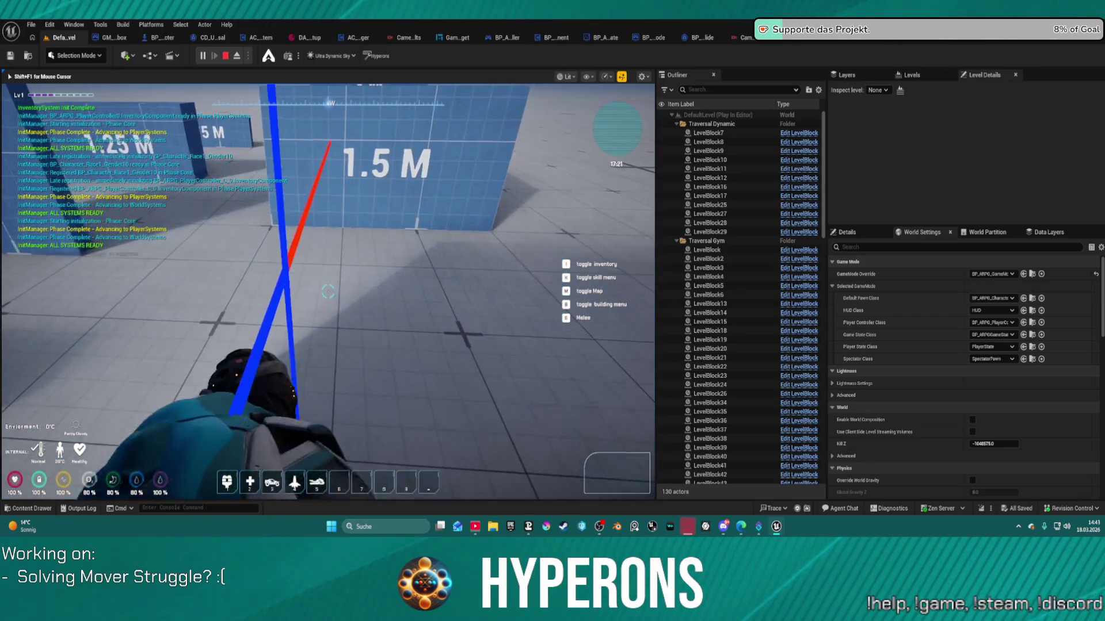
key("Escape")
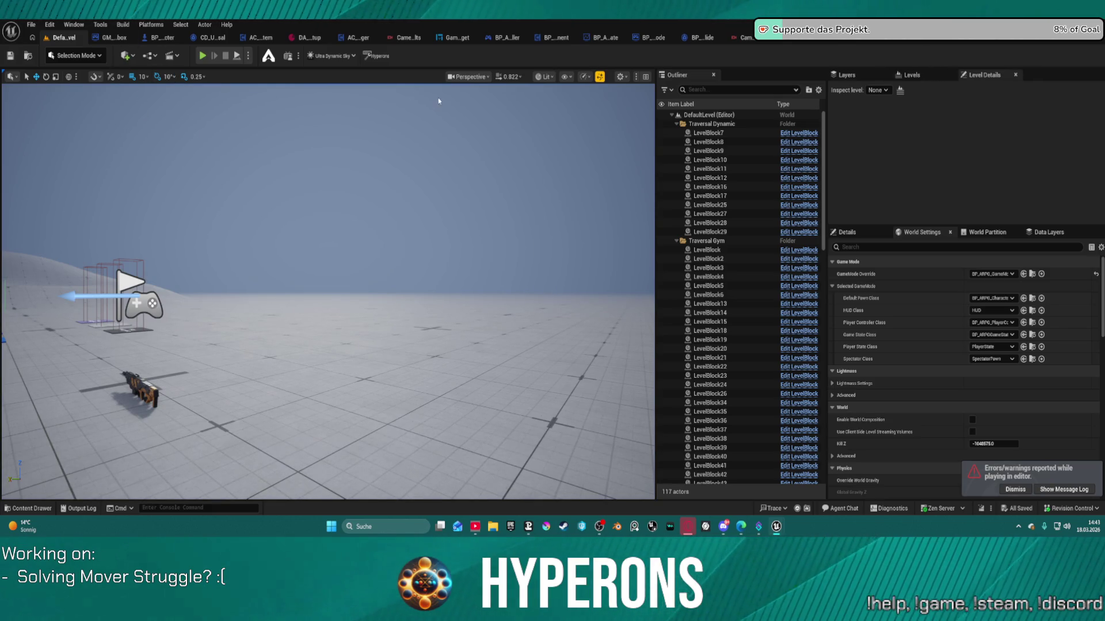
- Set the Widget component's Collision Presets to Custom in BP_ARPG_Character and compile with F7
left_click(150, 38)
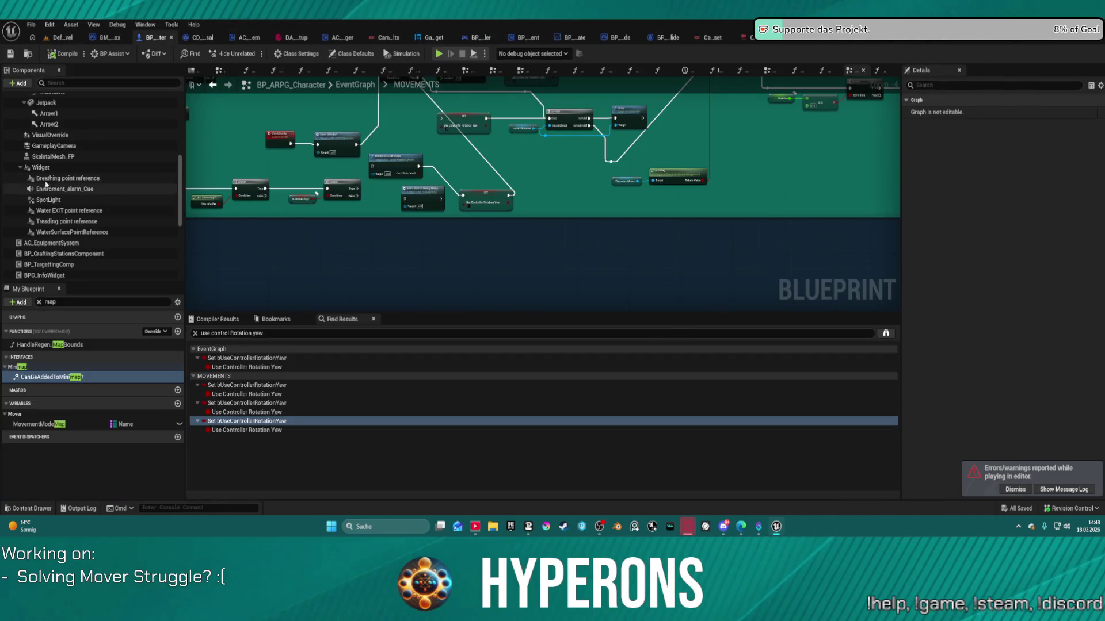
left_click(53, 168)
scroll(1031, 247, "down", 5)
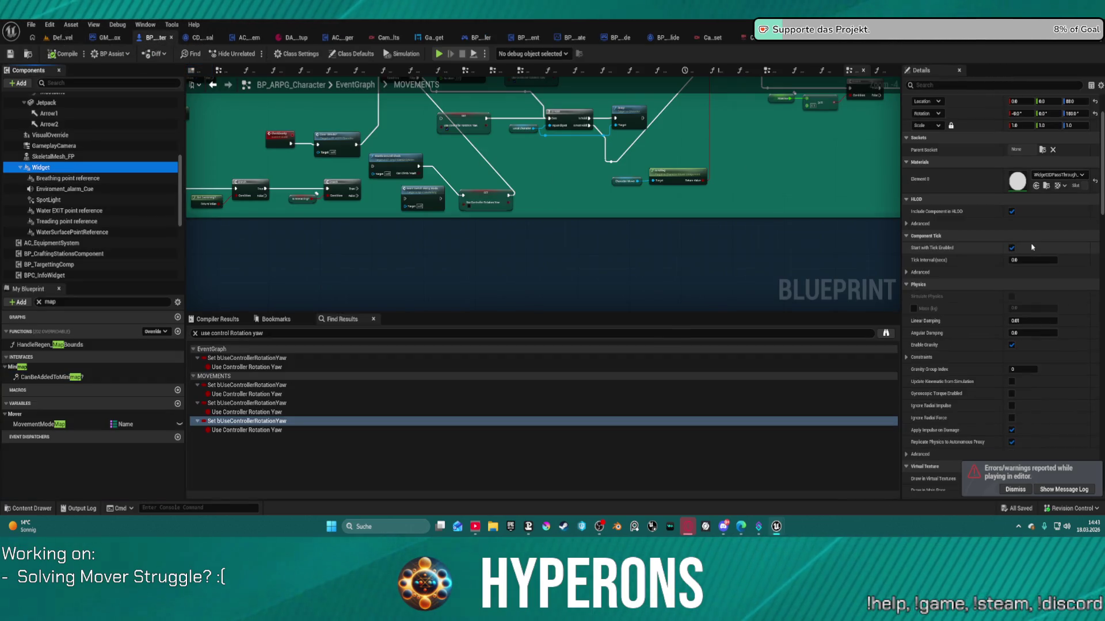
scroll(1033, 246, "down", 10)
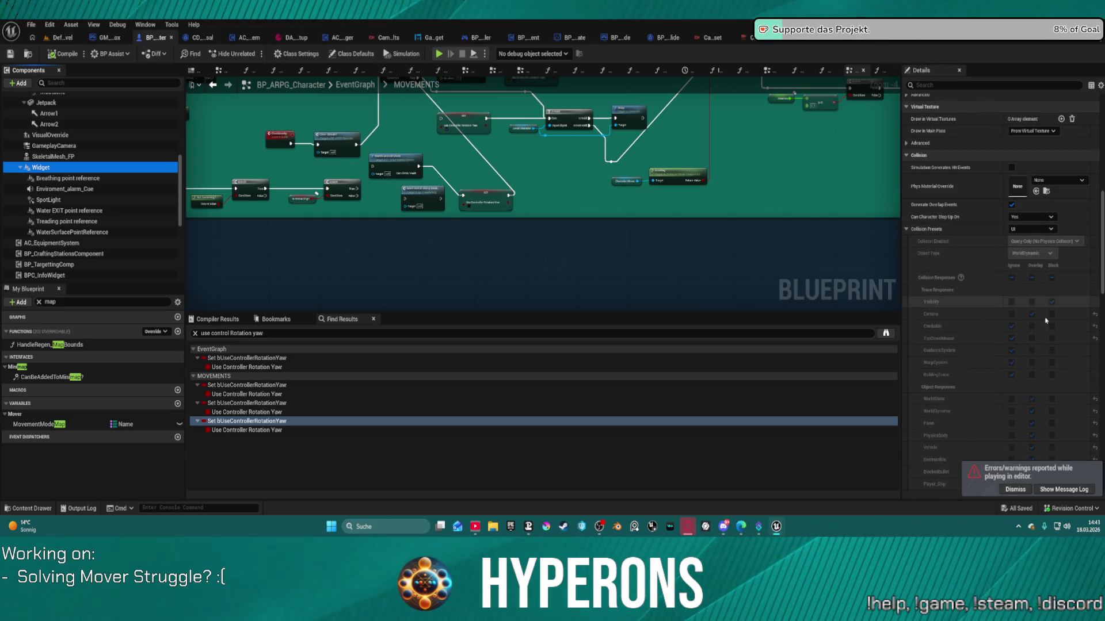
scroll(1046, 339, "down", 5)
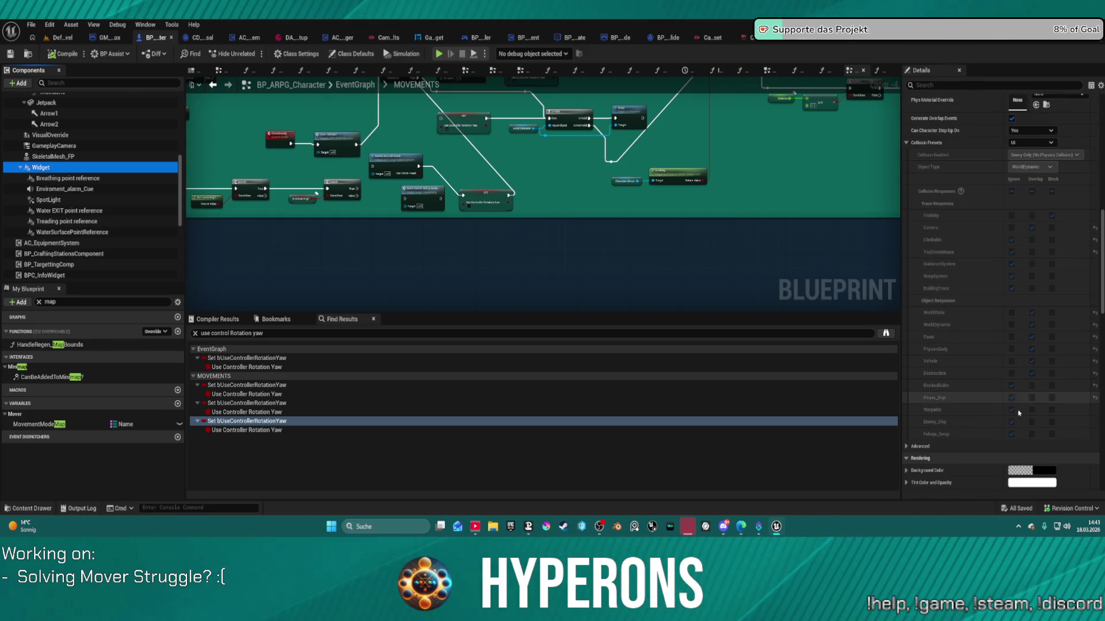
scroll(1005, 191, "up", 2)
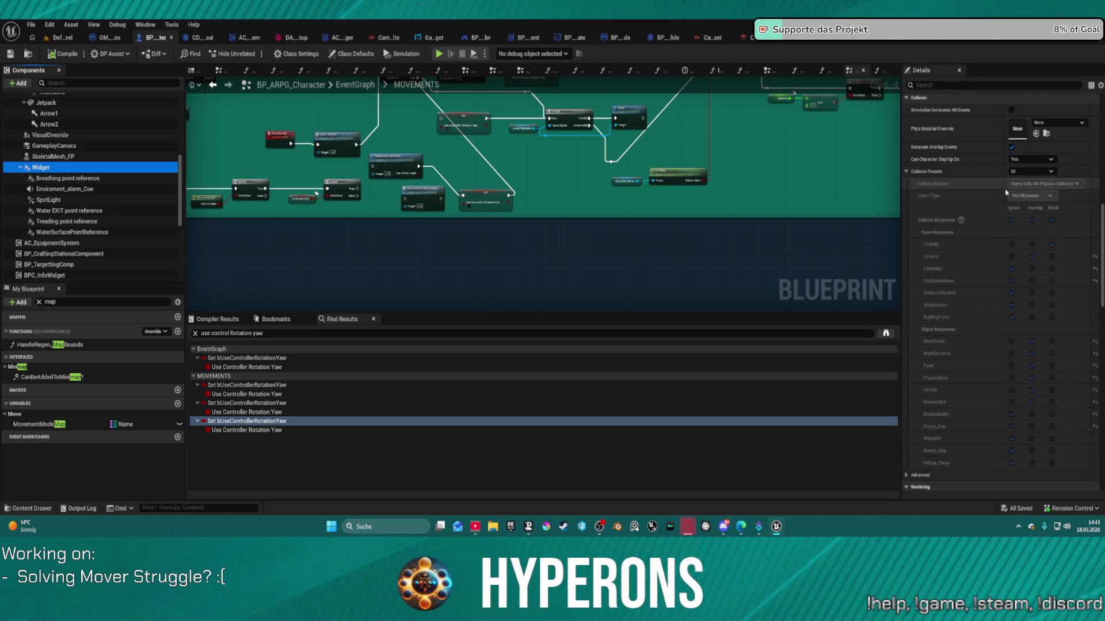
left_click(1022, 174)
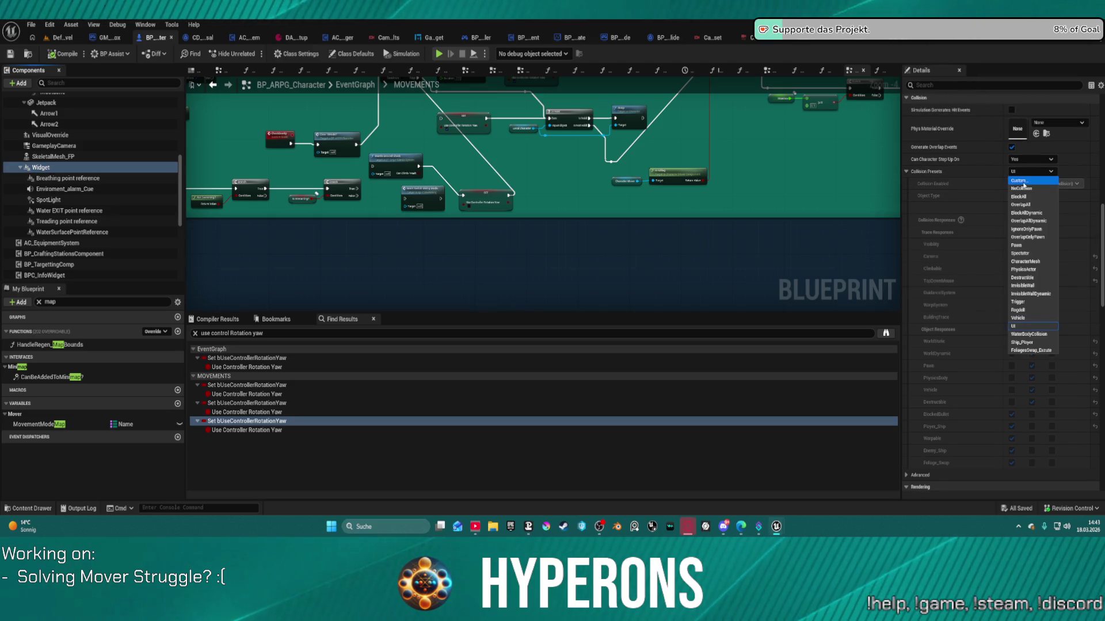
left_click(1023, 182)
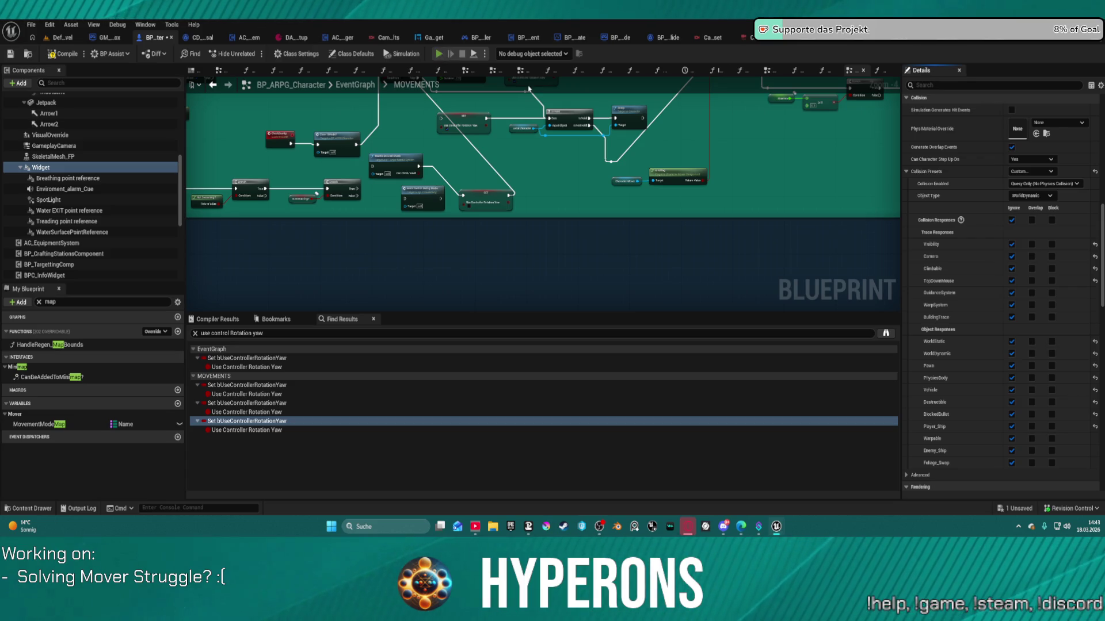
key("F7")
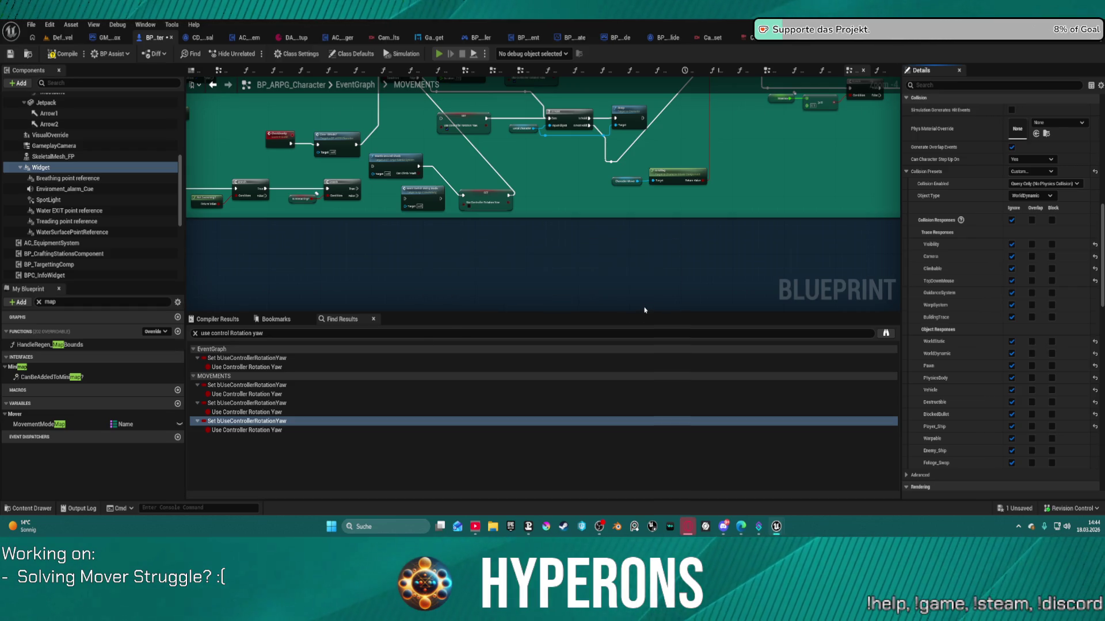
- Play-test with Alt+P, climbing the 2 M wall, then end the session
key("alt+p")
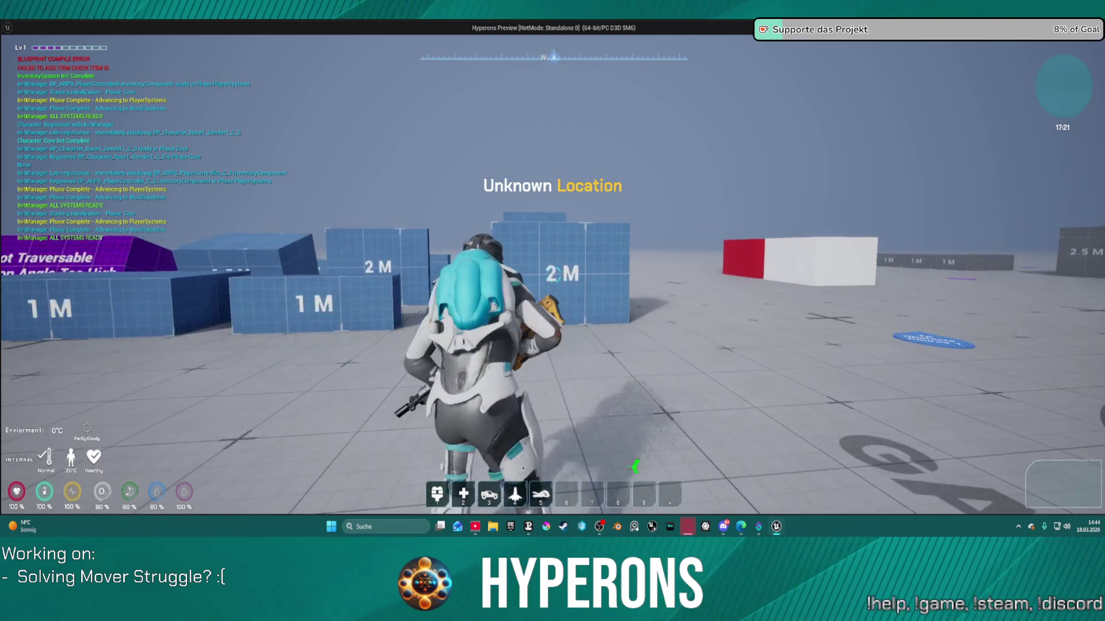
key("w")
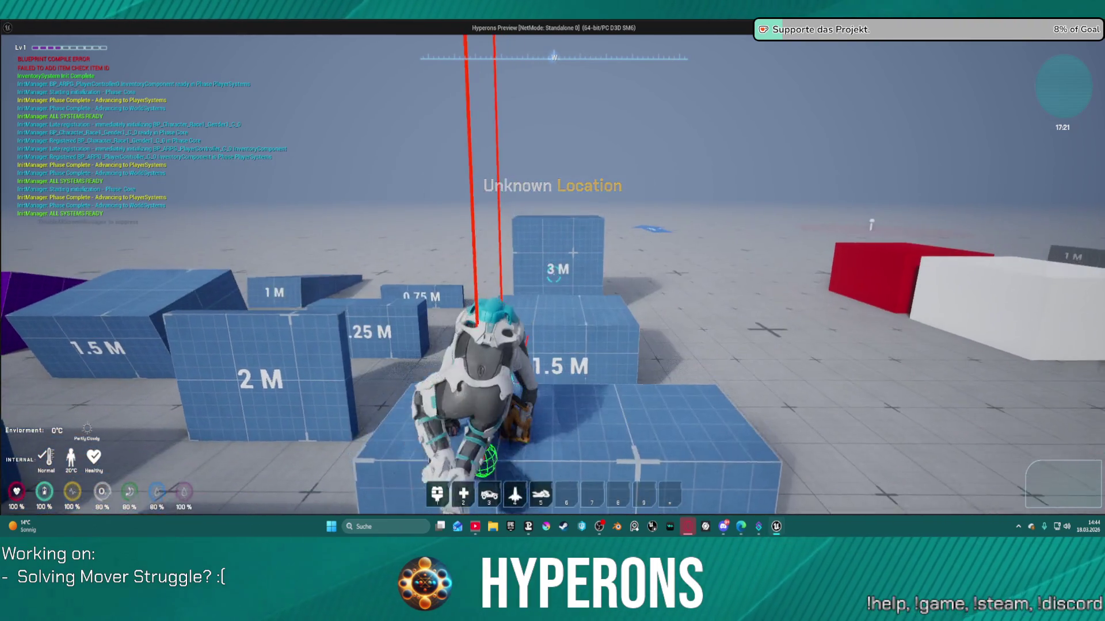
key("w")
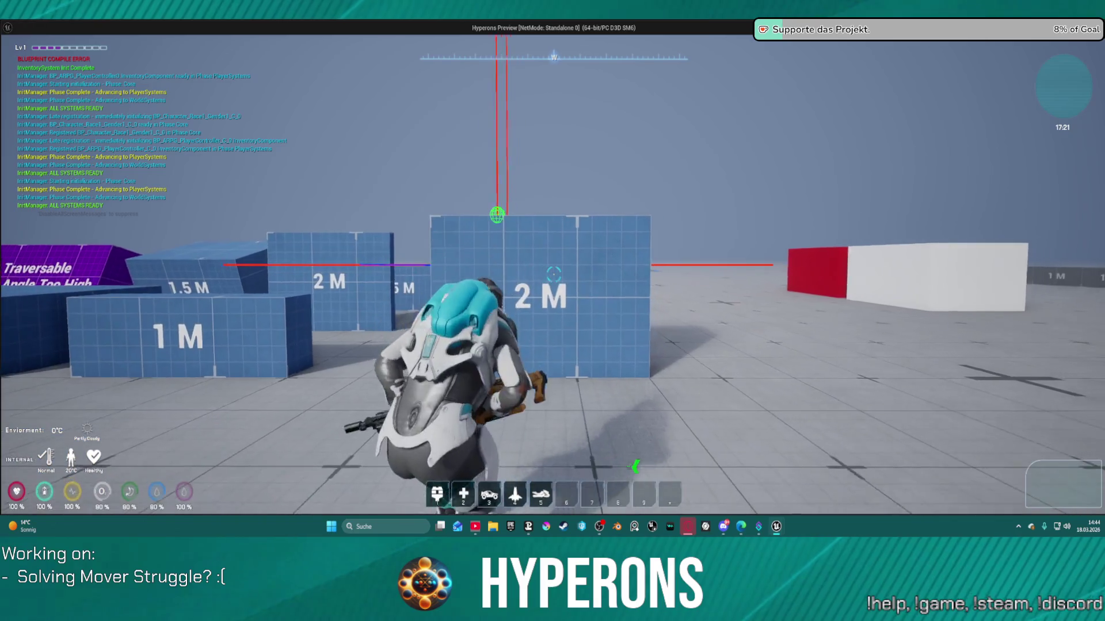
key("w")
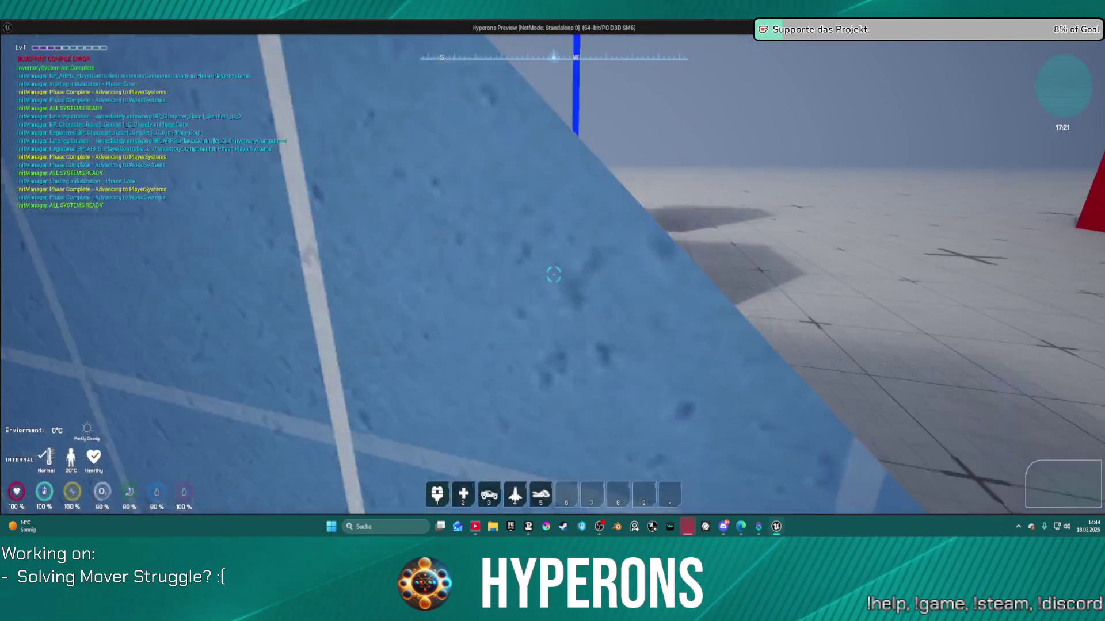
key("Escape")
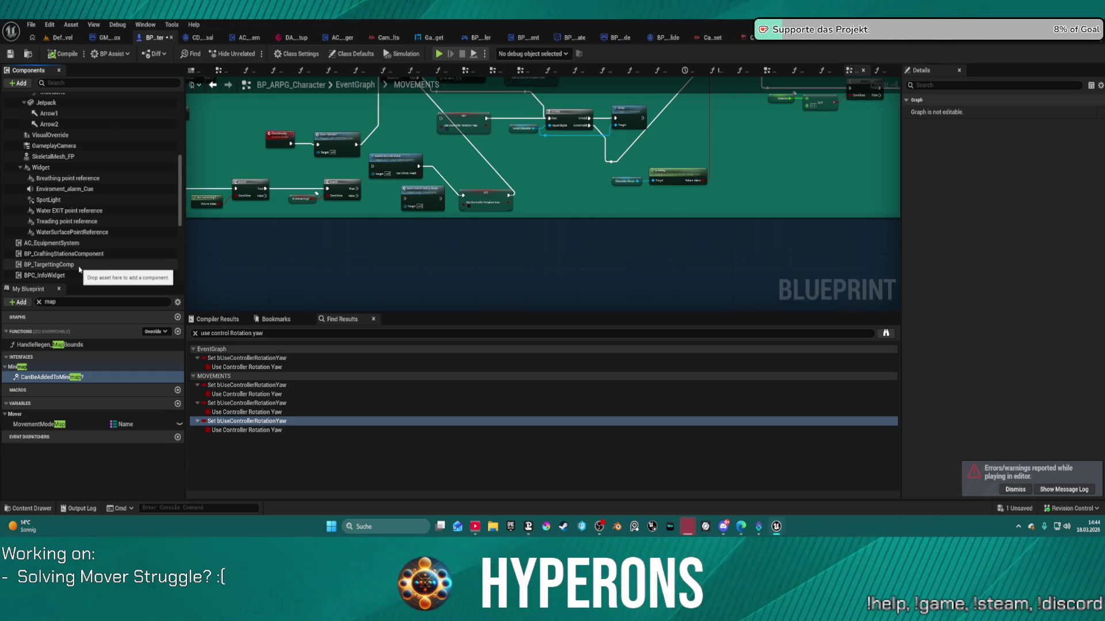
- Delete the SpotLight component and retest climbing the blue 2 M wall
left_click(48, 200)
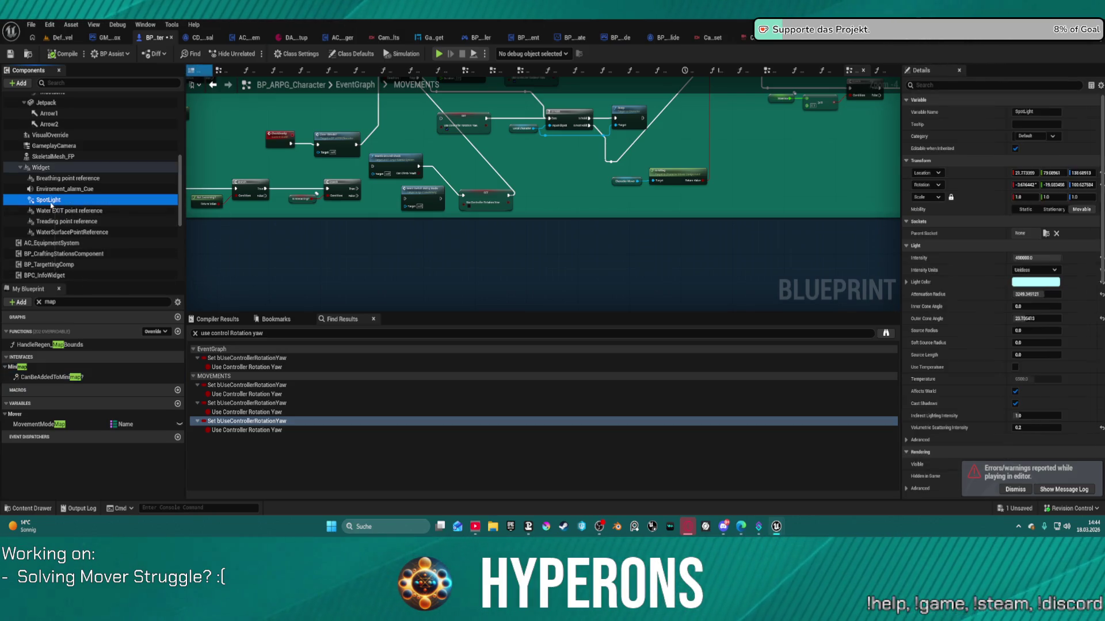
key("Delete")
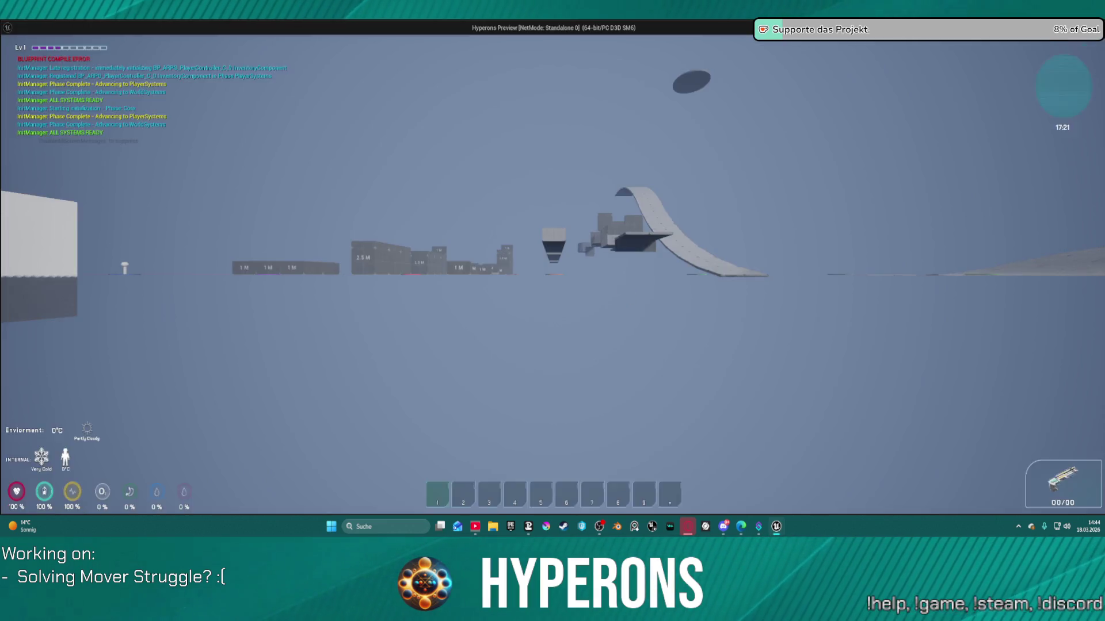
key("w")
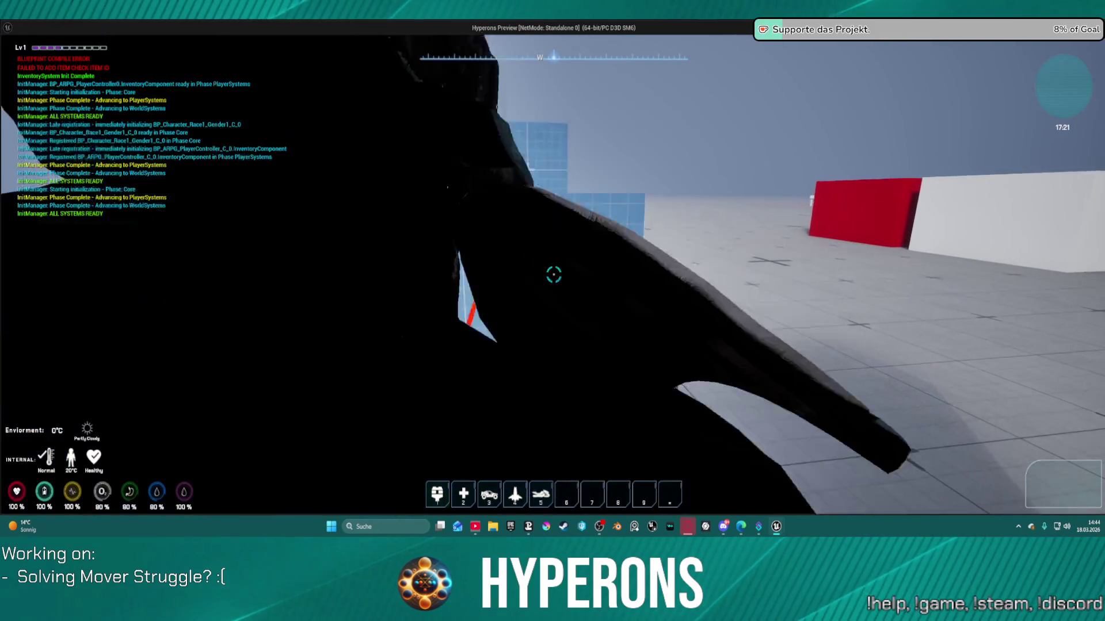
key("w")
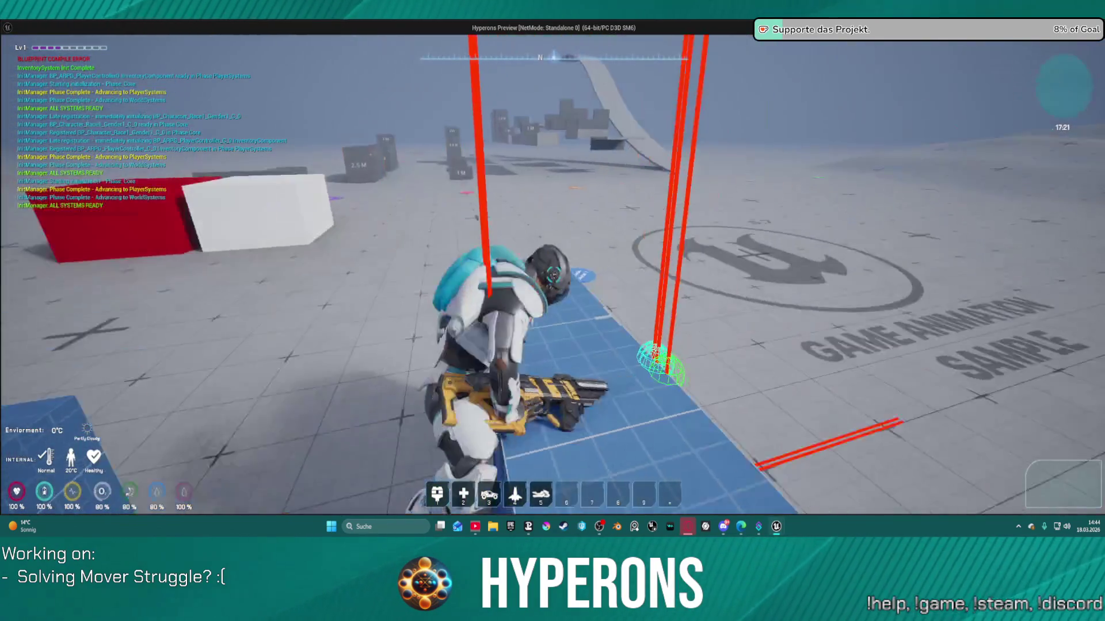
key("w")
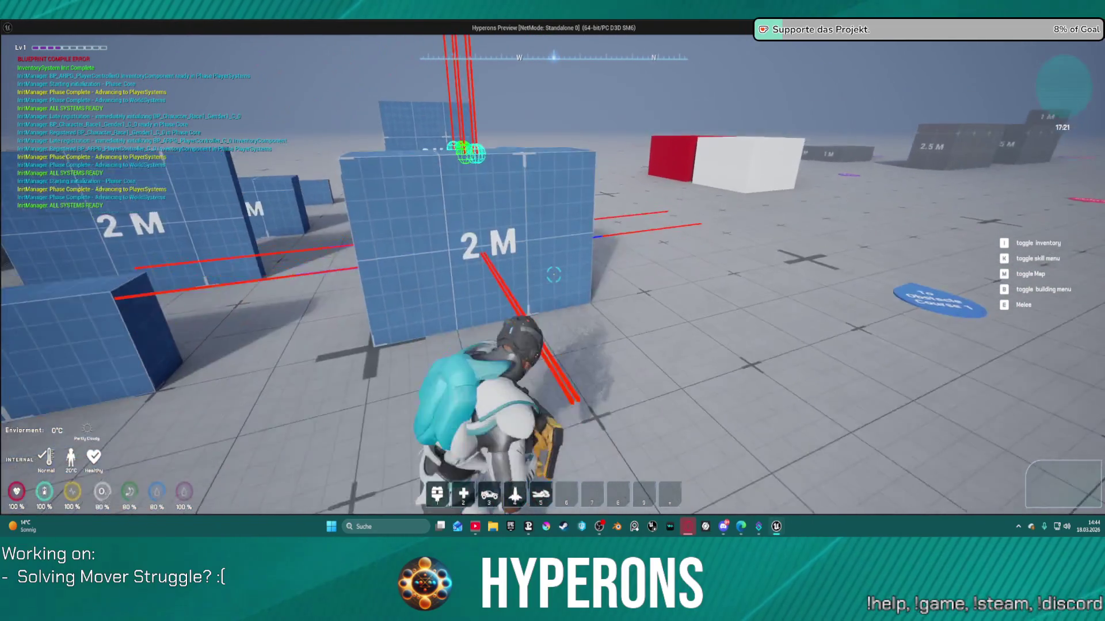
key("w")
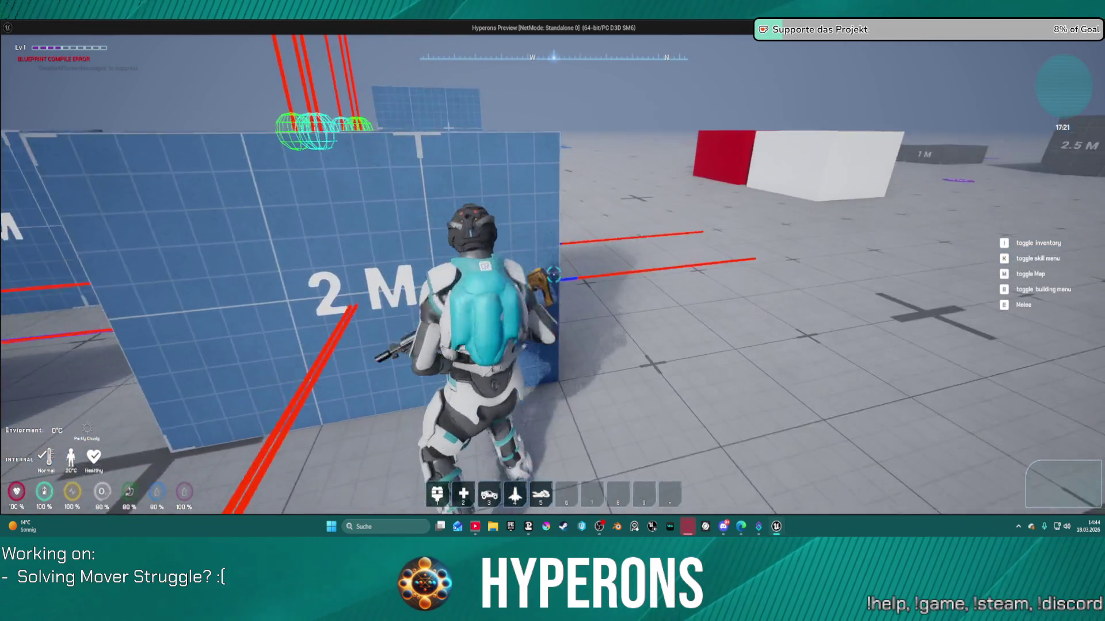
- Unequip the helmet, drop Armor, Armor Pants, helmet and MG 01, then collapse the inventory
key("i")
left_click(928, 285)
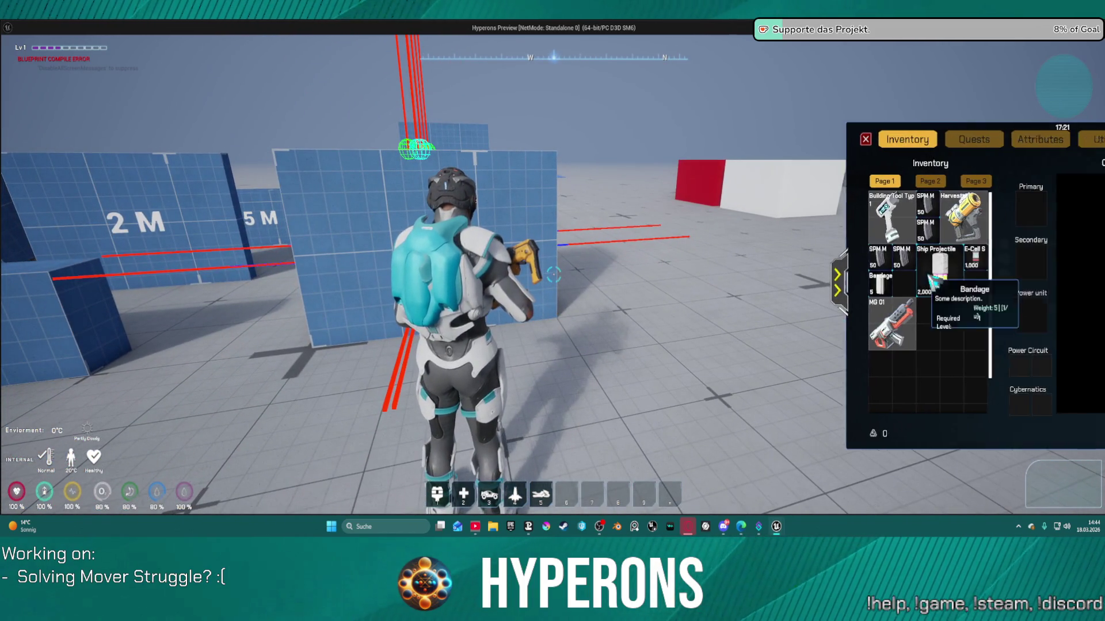
double_click(1054, 209)
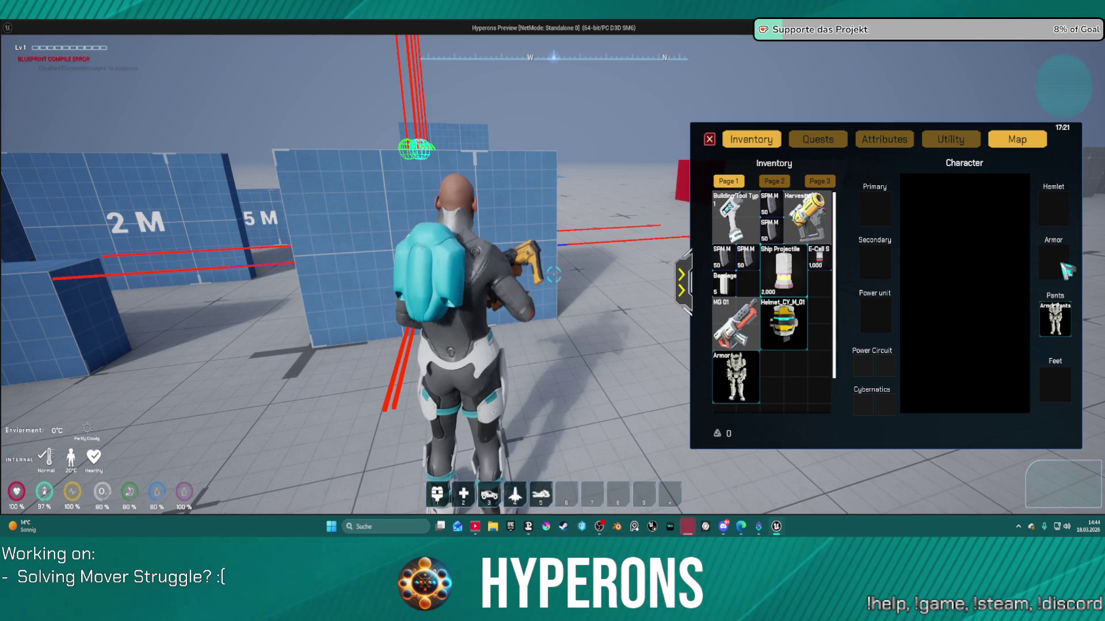
left_click_drag(807, 371, 552, 406)
left_click_drag(735, 377, 633, 406)
mouse_move(783, 323)
left_mouse_down()
mouse_move(633, 374)
mouse_move(575, 374)
left_mouse_up()
mouse_move(735, 325)
left_mouse_down()
mouse_move(729, 339)
mouse_move(583, 340)
left_mouse_up()
left_click(682, 288)
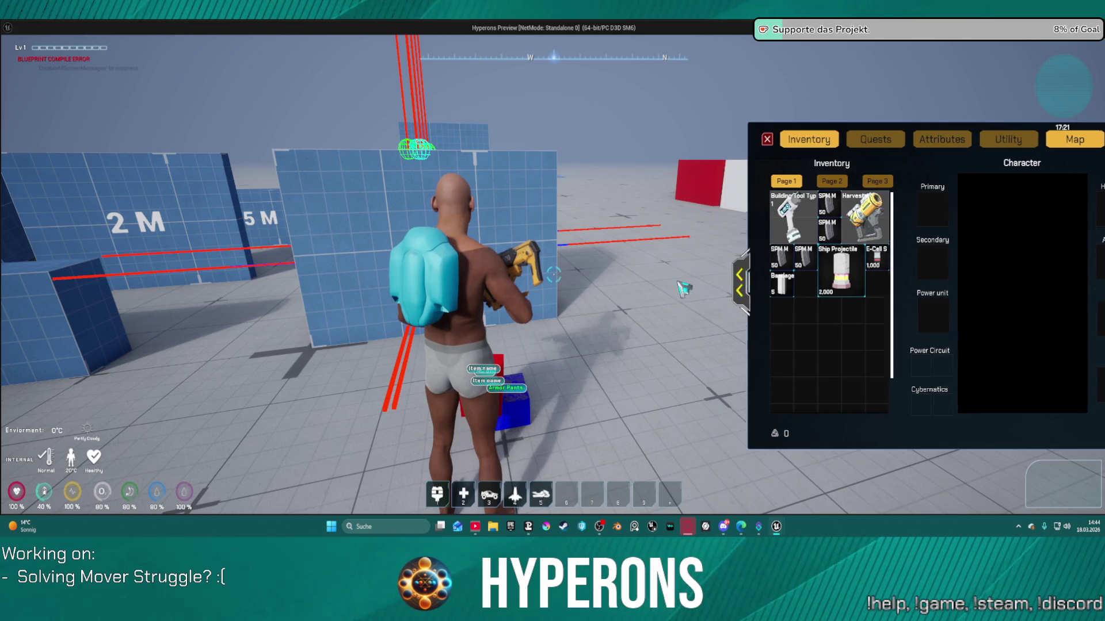
- Climb the 2 M wall unarmoured, then return to the editor and stop PIE
key("w")
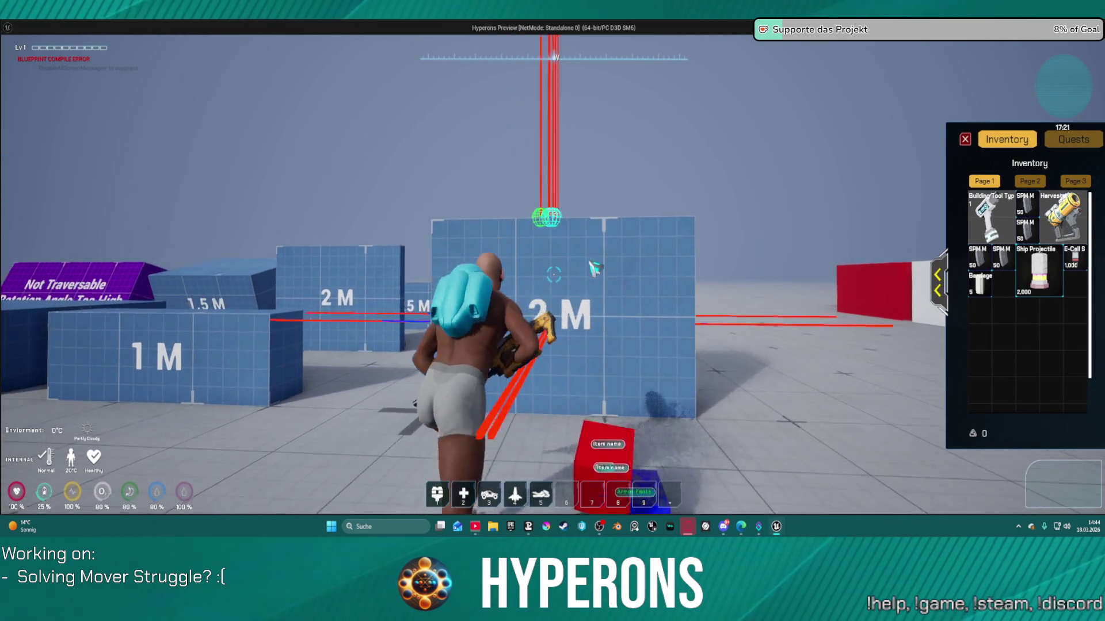
key("w")
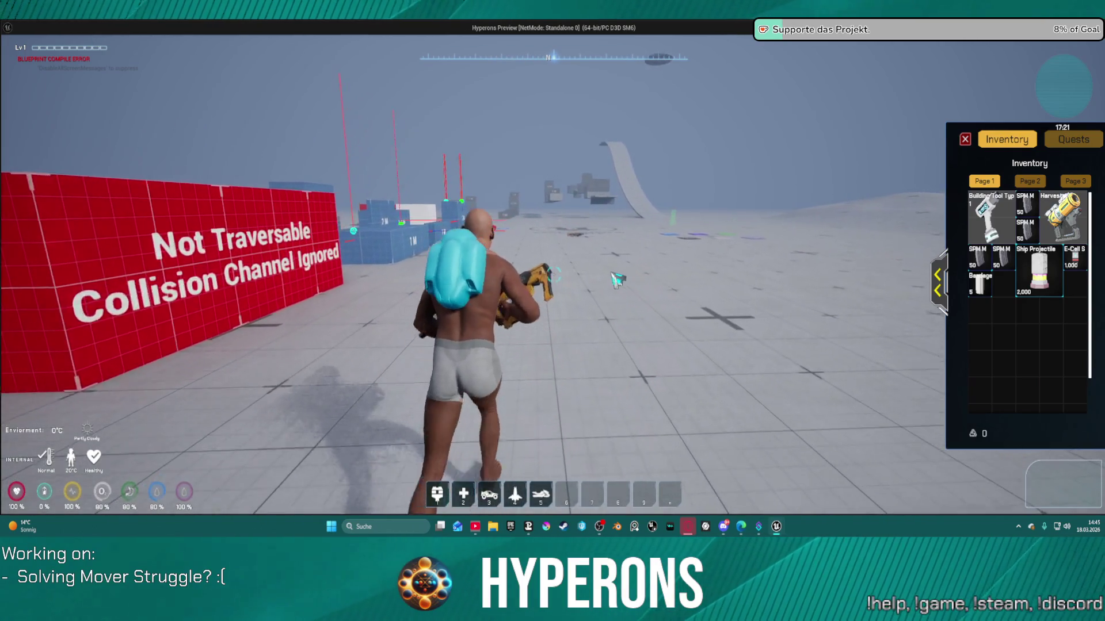
key("alt+Tab")
key("Escape")
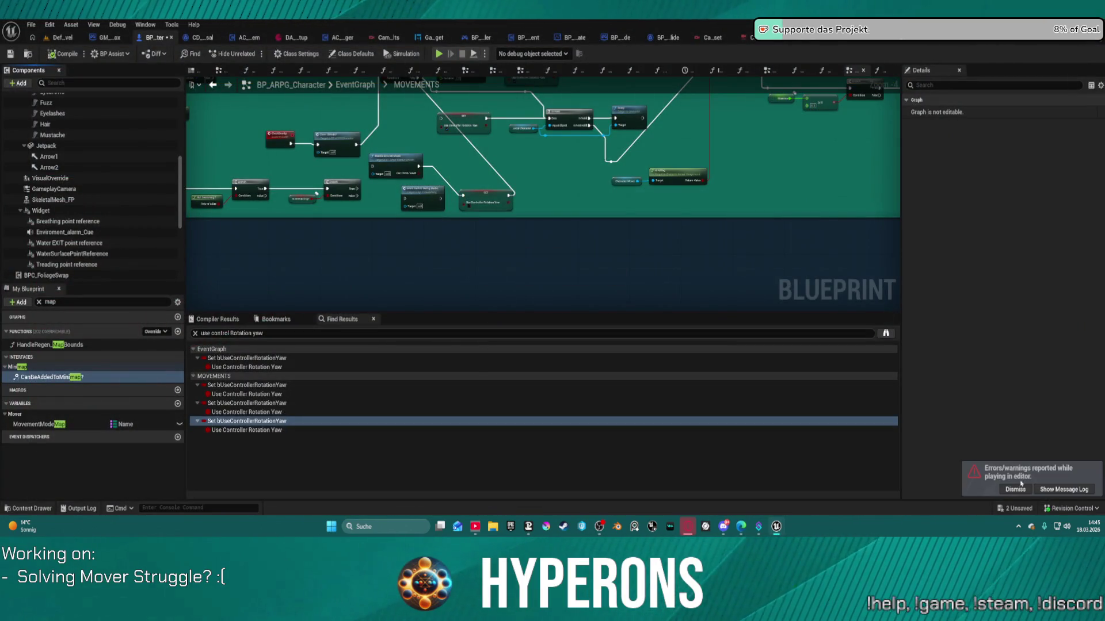
- Dismiss the errors notice and pan the MOVEMENTS graph to other node groups
left_click(1017, 491)
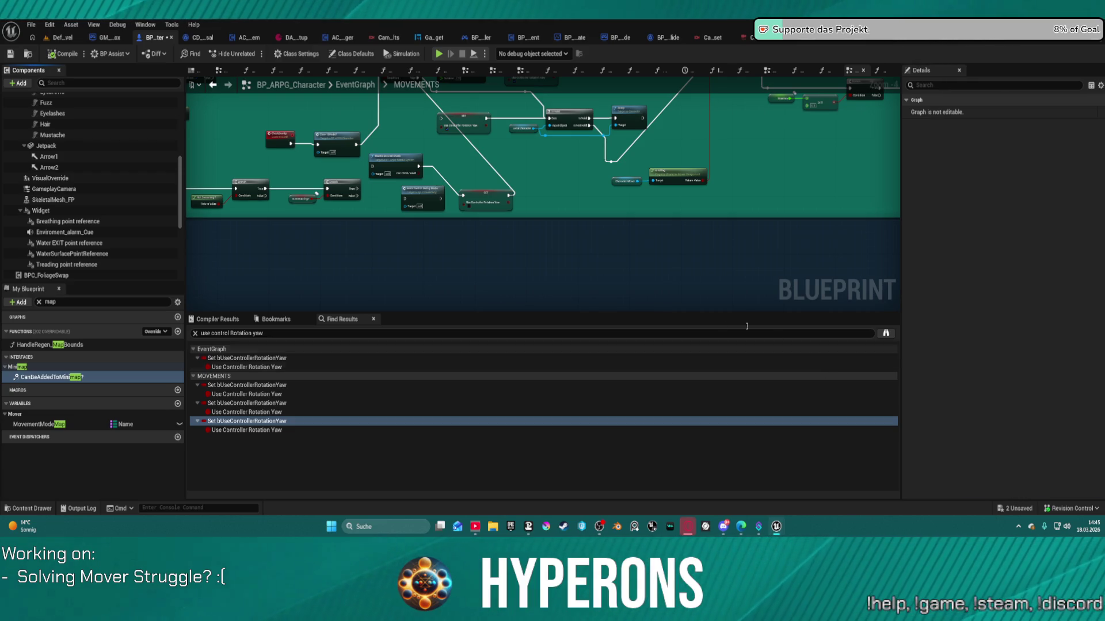
scroll(602, 282, "down", 6)
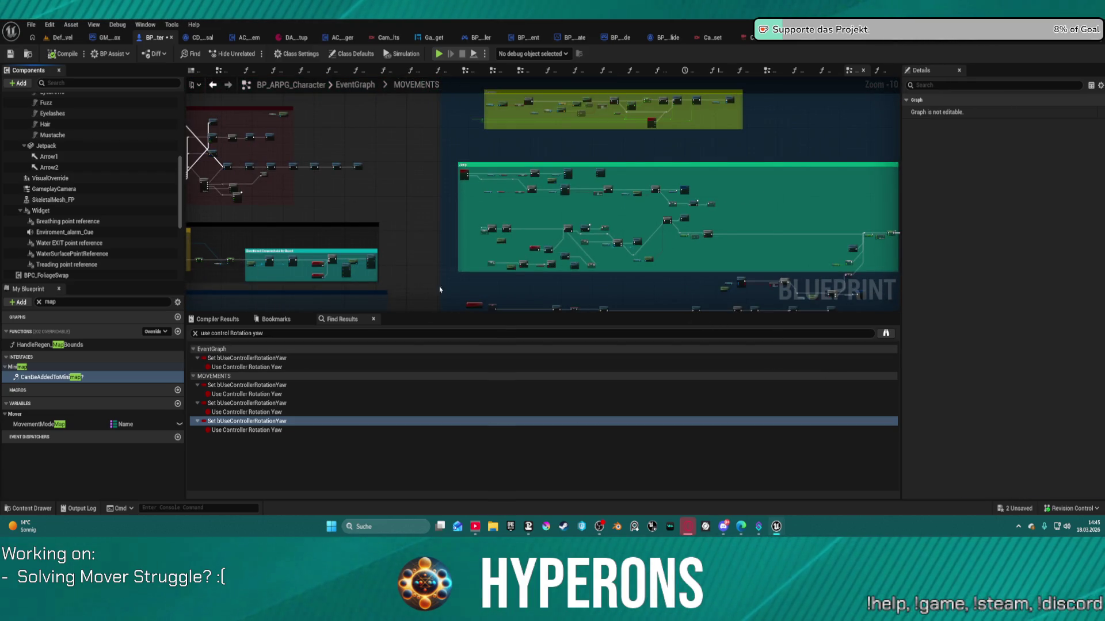
mouse_move(440, 289)
left_mouse_down()
mouse_move(383, 156)
mouse_move(347, 166)
left_mouse_up()
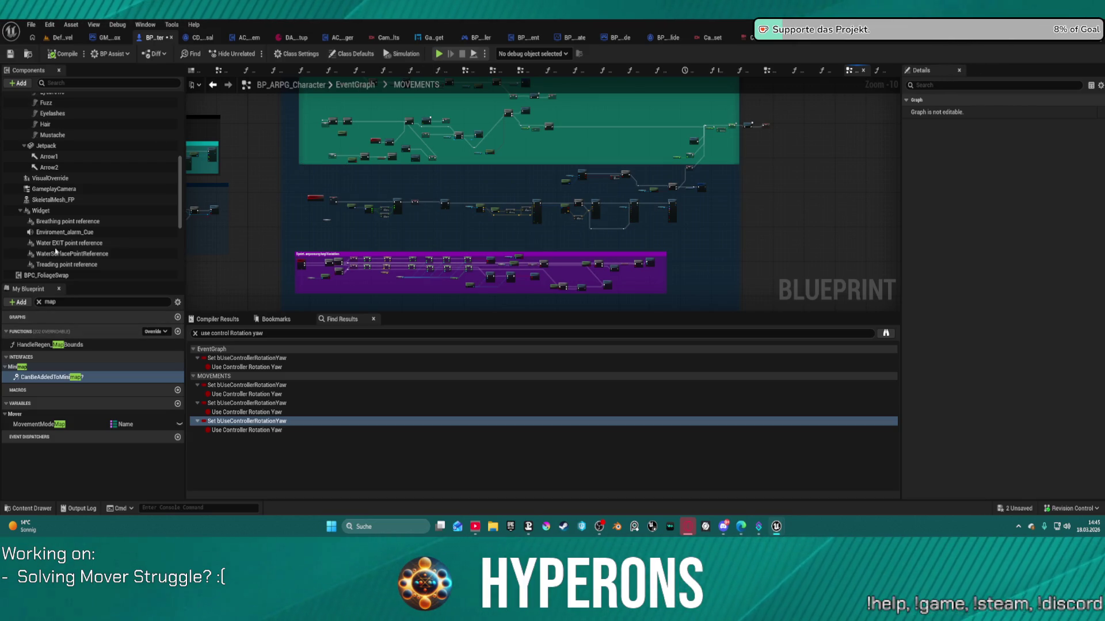
scroll(56, 252, "down", 5)
scroll(395, 163, "down", 2)
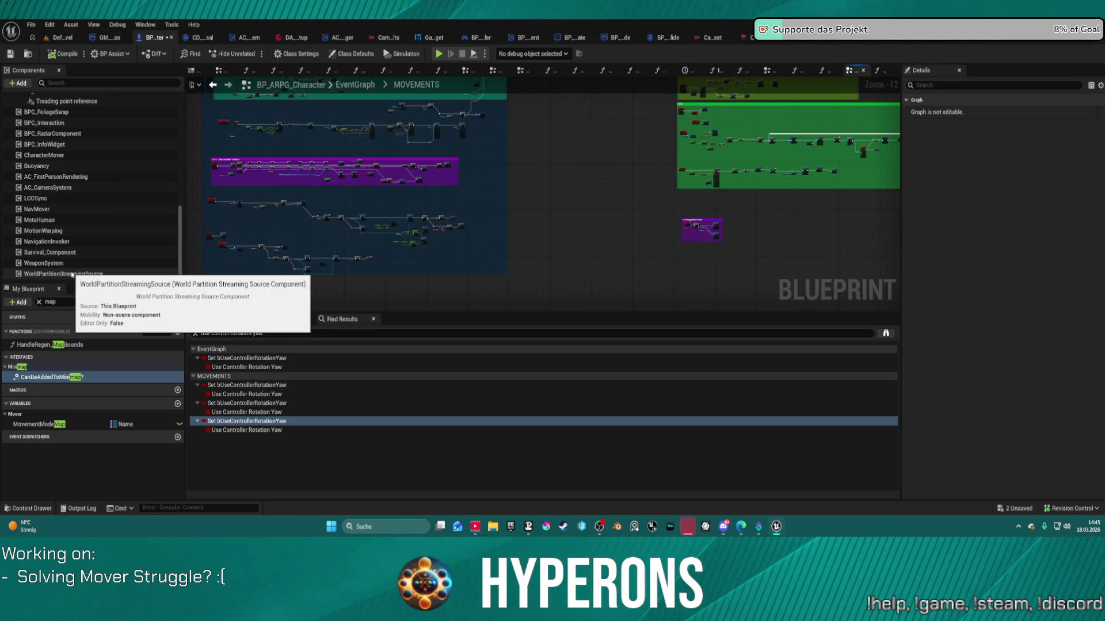
scroll(256, 251, "up", 12)
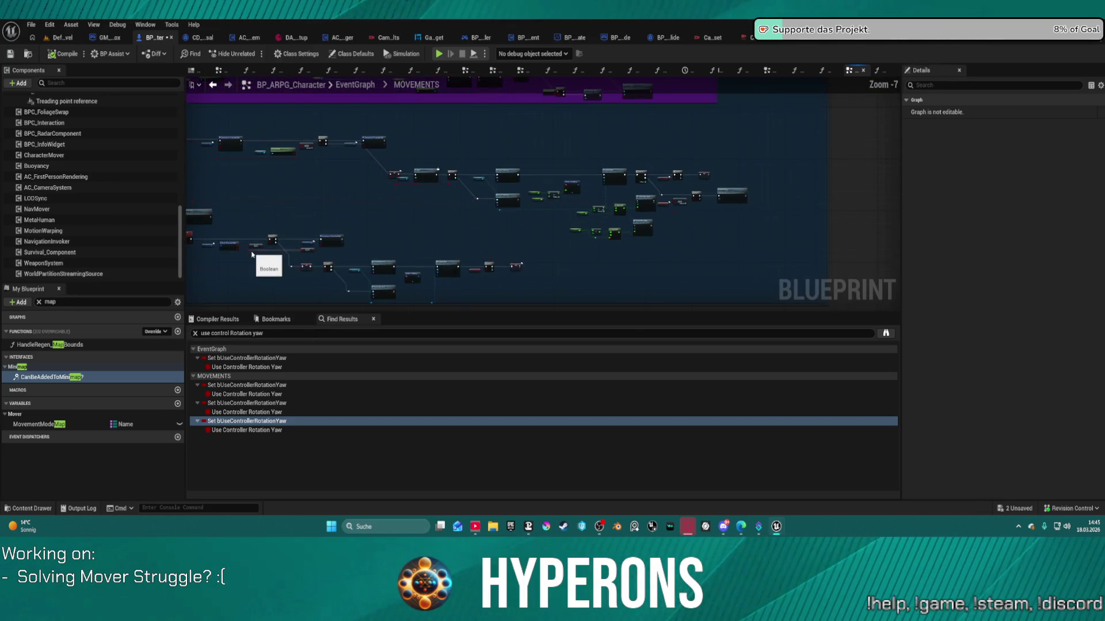
- Pan across the walking logic nodes and open IA_Jump from the EnhancedInputAction node
left_click_drag(341, 237, 604, 234)
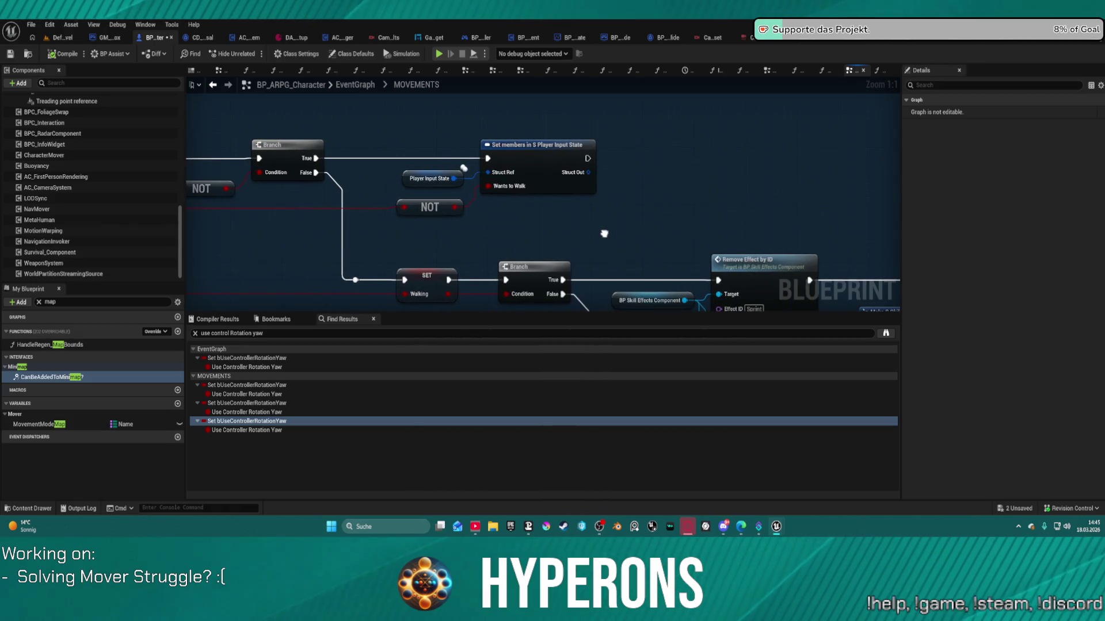
scroll(604, 234, "down", 6)
scroll(515, 255, "up", 5)
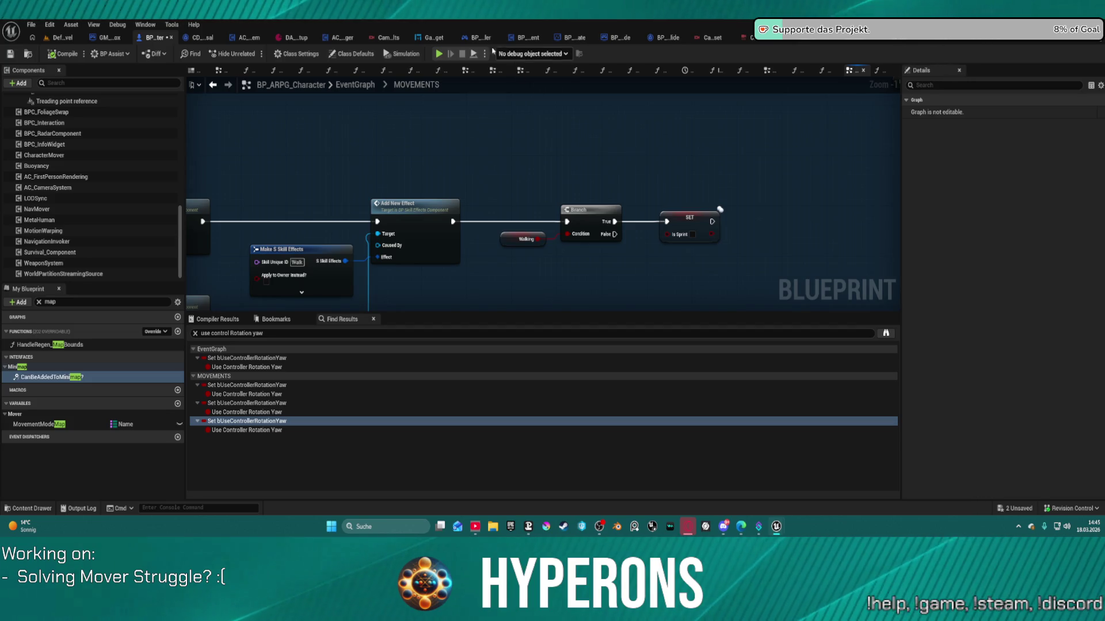
scroll(351, 293, "down", 7)
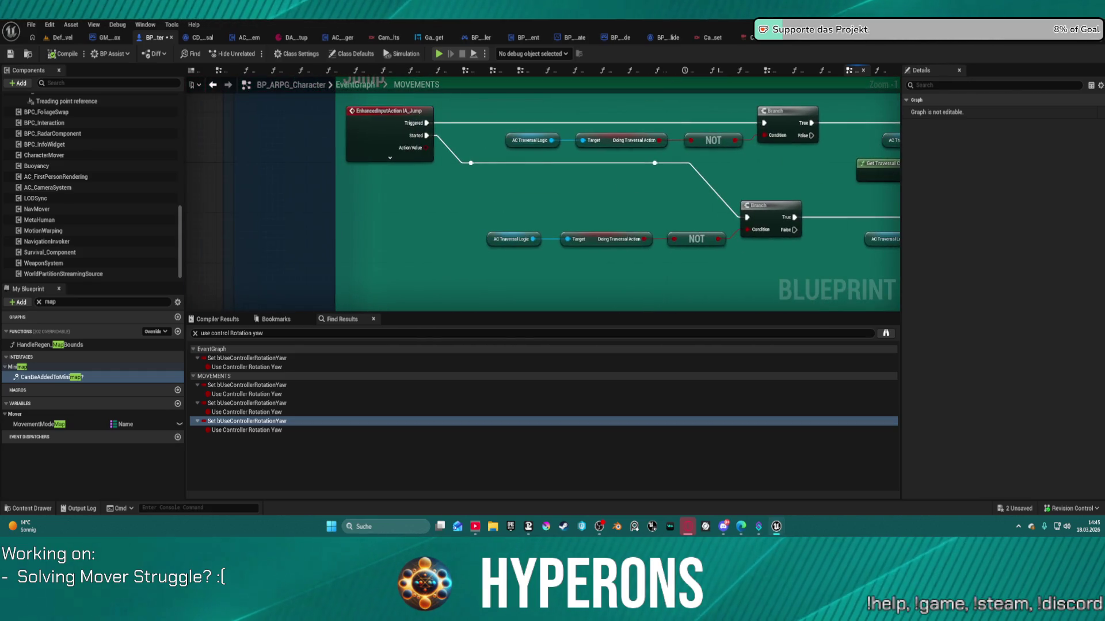
double_click(374, 142)
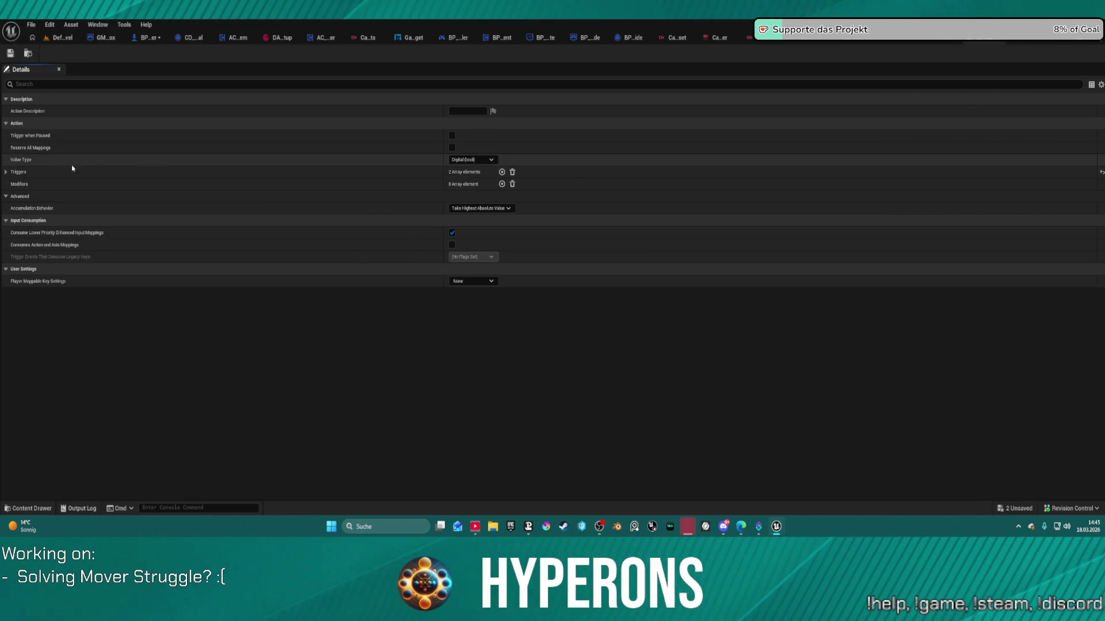
- Expand IA_Jump's Triggers to confirm Pressed and Down, then return to BP_ARPG_Character
left_click(5, 172)
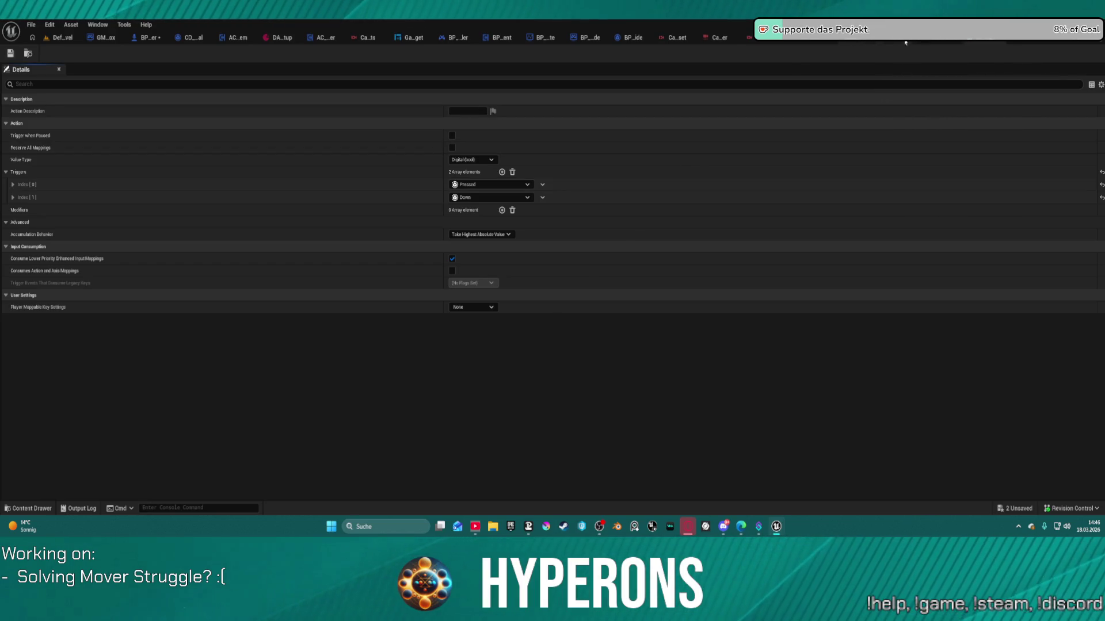
left_click(147, 38)
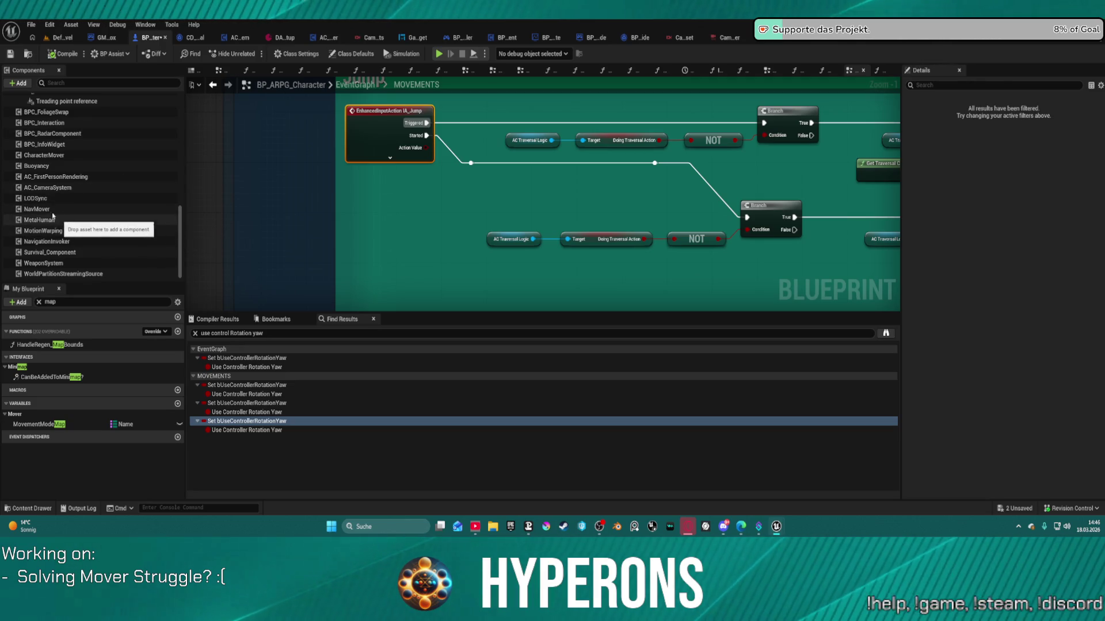
- Delete the Jetpack component with its arrows, compile, and start a play-in-editor test
scroll(86, 178, "up", 5)
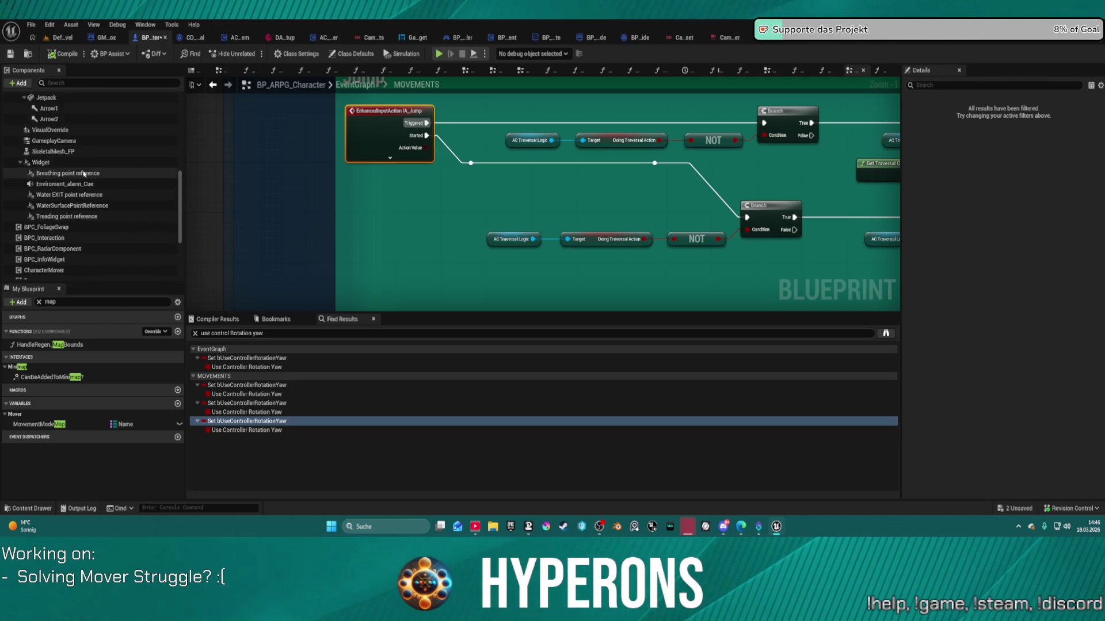
scroll(89, 184, "up", 5)
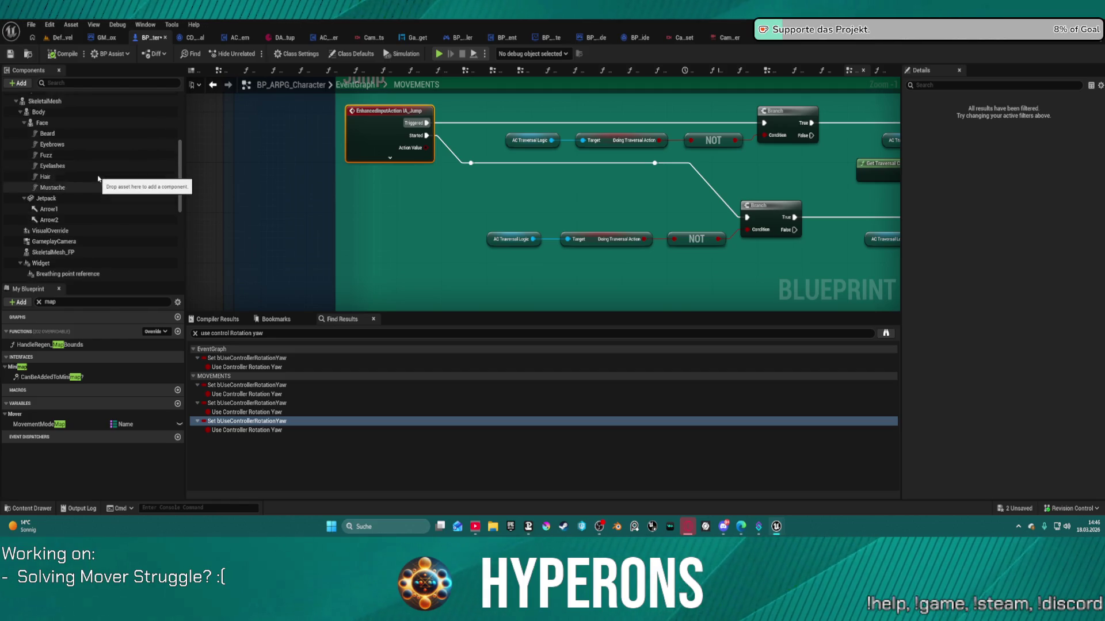
left_click(109, 228)
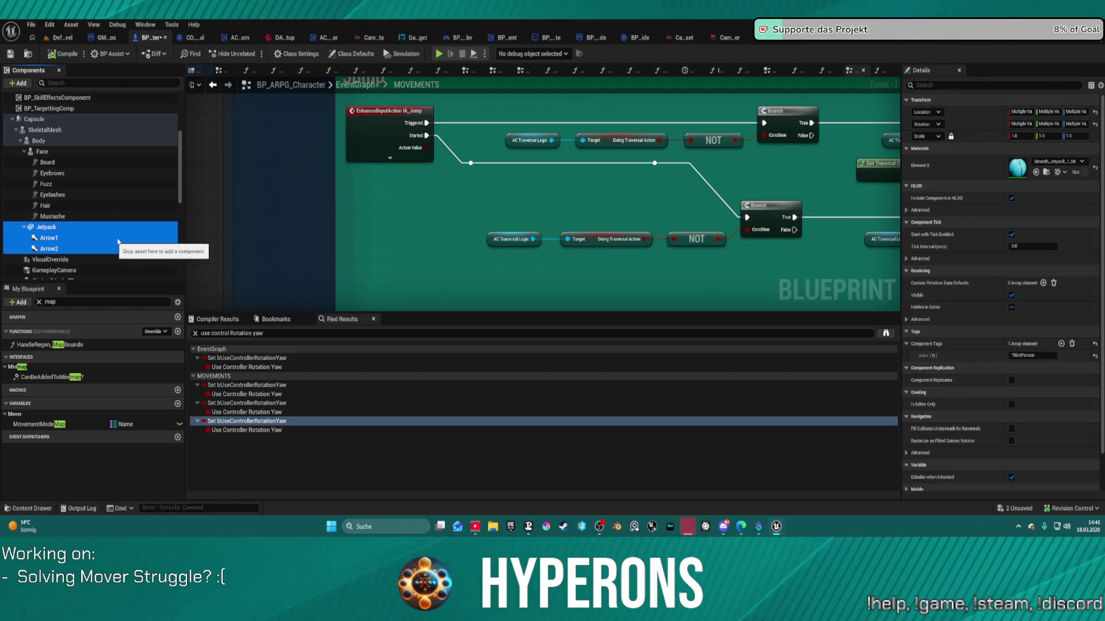
key("Delete")
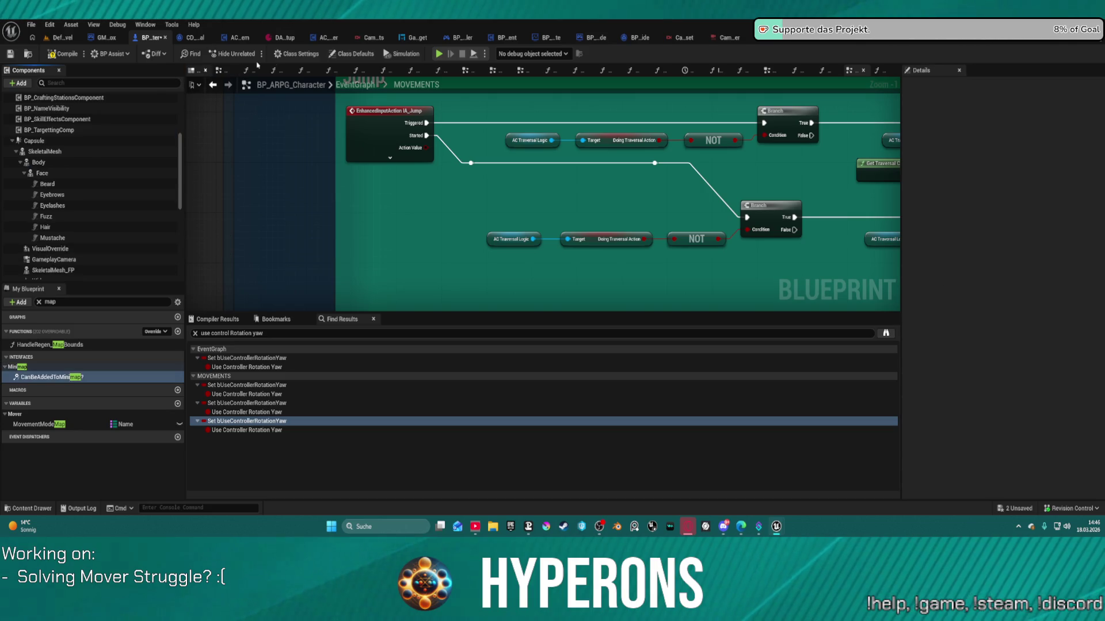
key("F7")
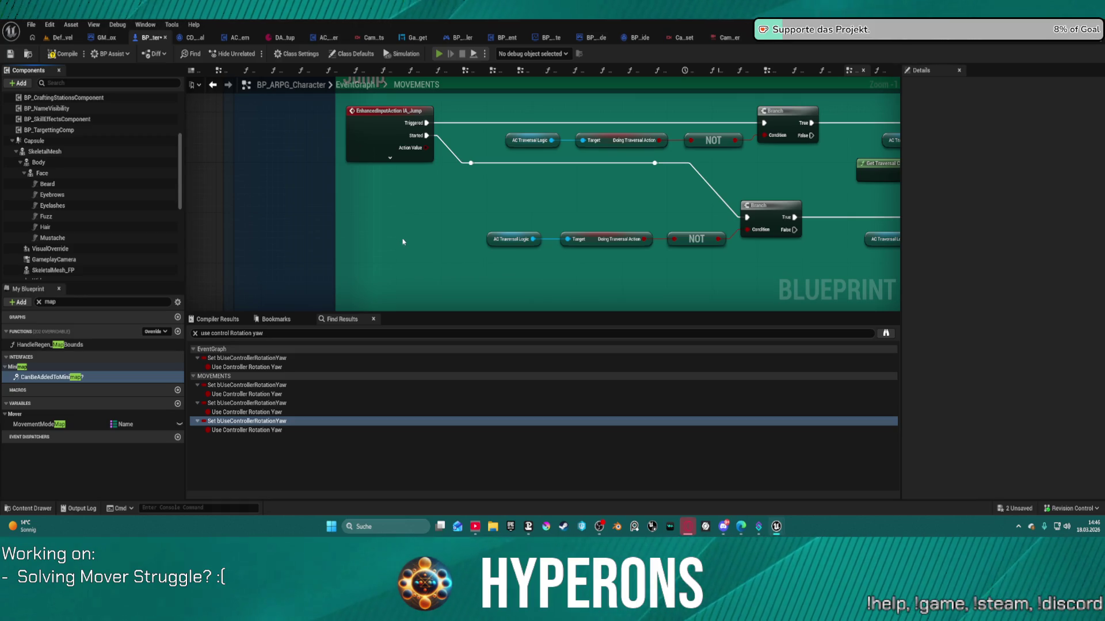
key("alt+p")
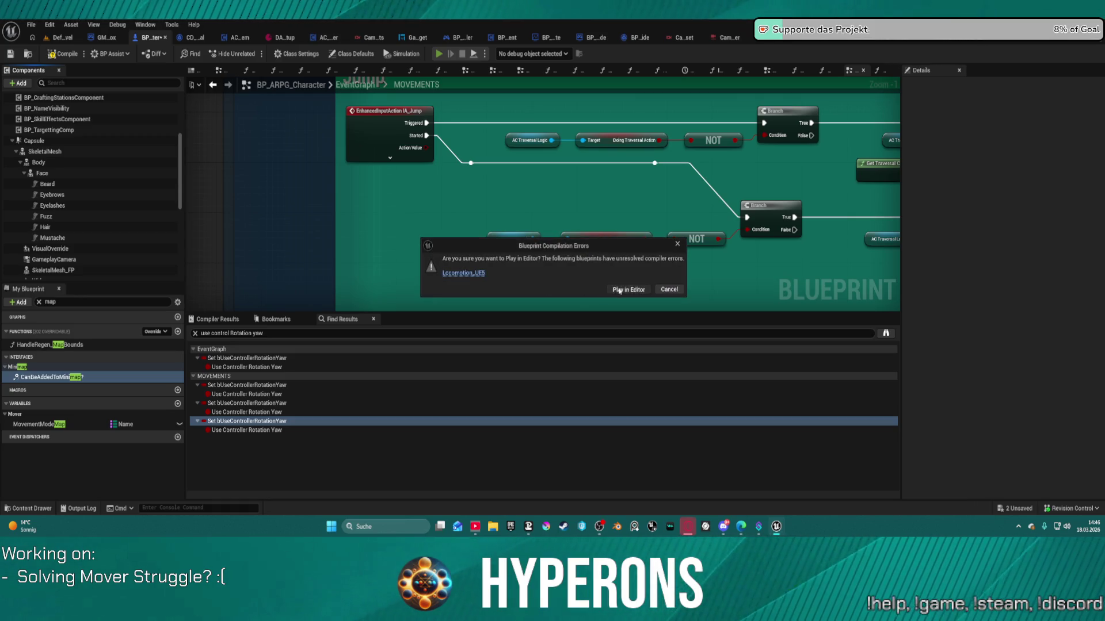
- Play despite compile errors, run the character at the 2 M wall, then stop
left_click(619, 290)
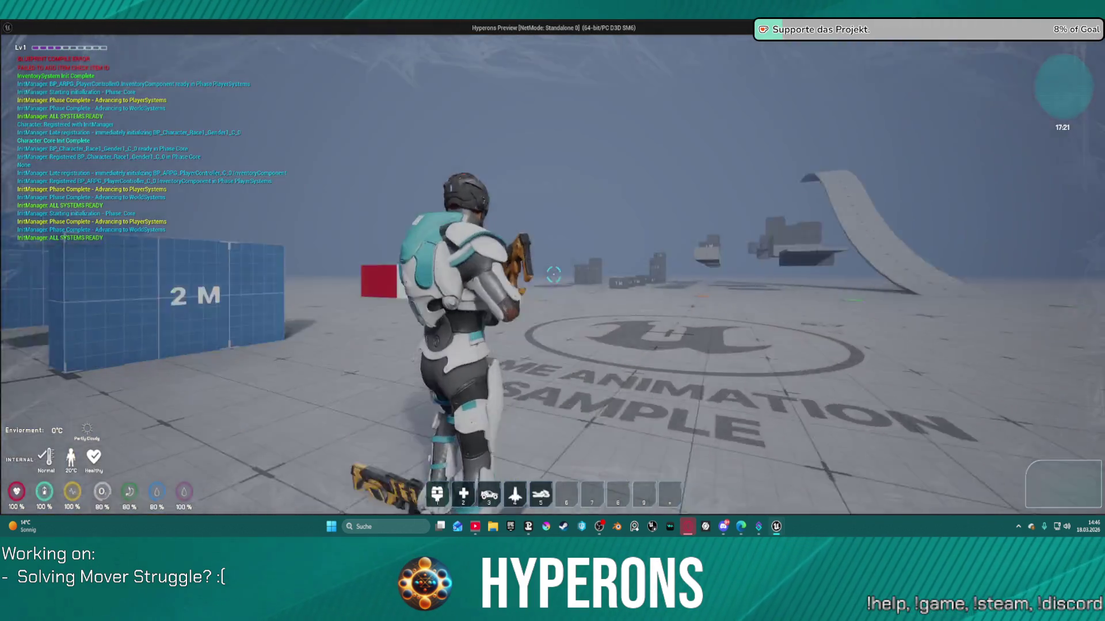
key("w")
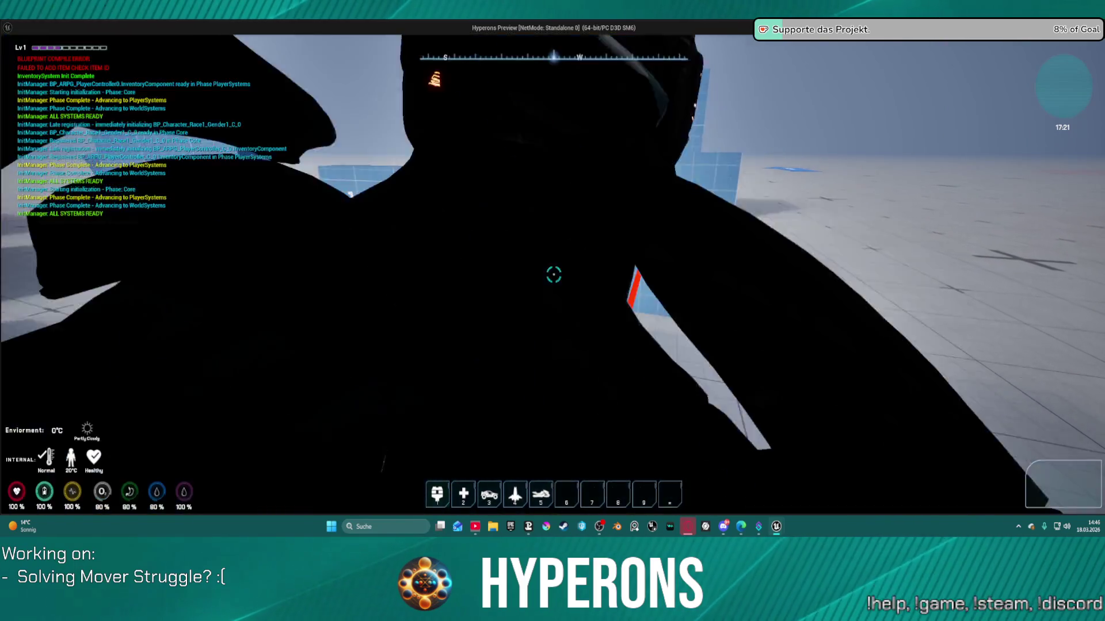
key("Escape")
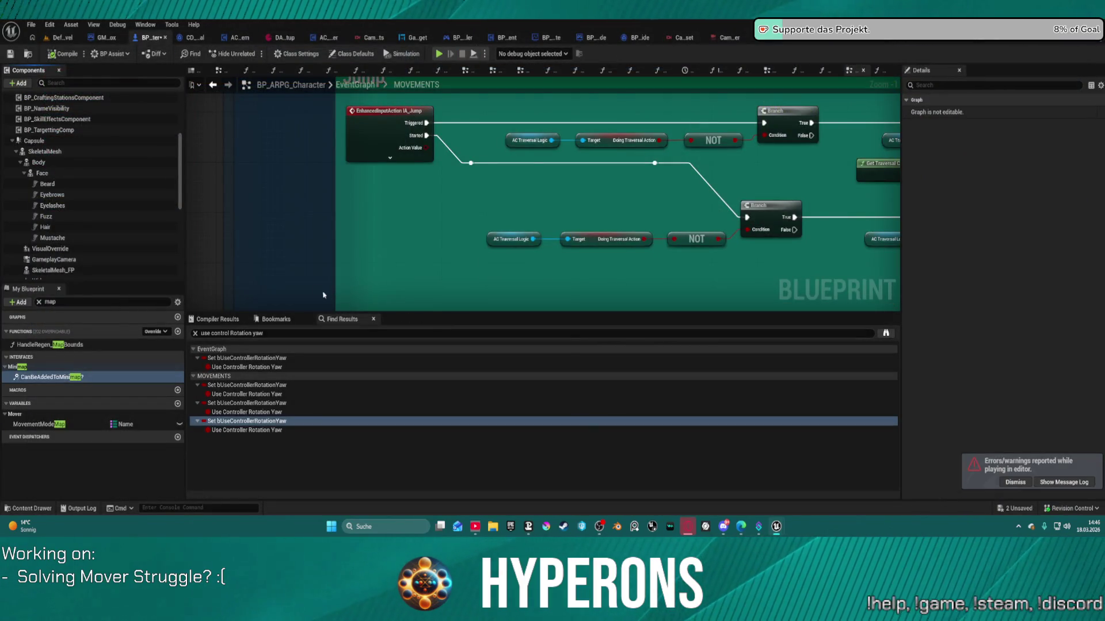
- Undo Remove Components to restore the Jetpack component
key("ctrl+z")
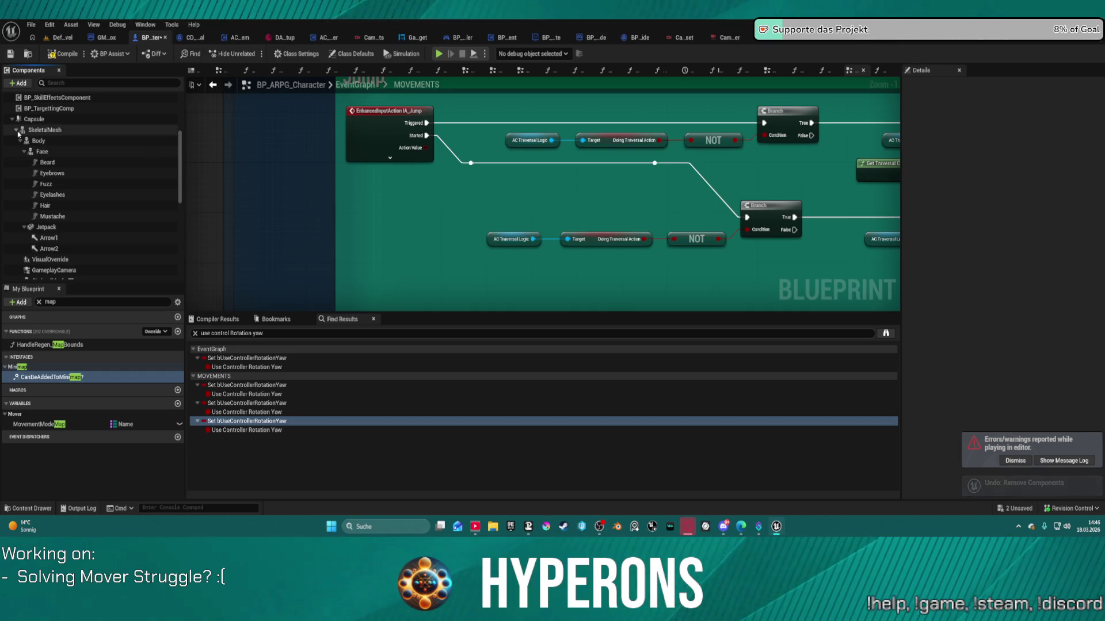
scroll(64, 115, "up", 3)
scroll(63, 114, "up", 3)
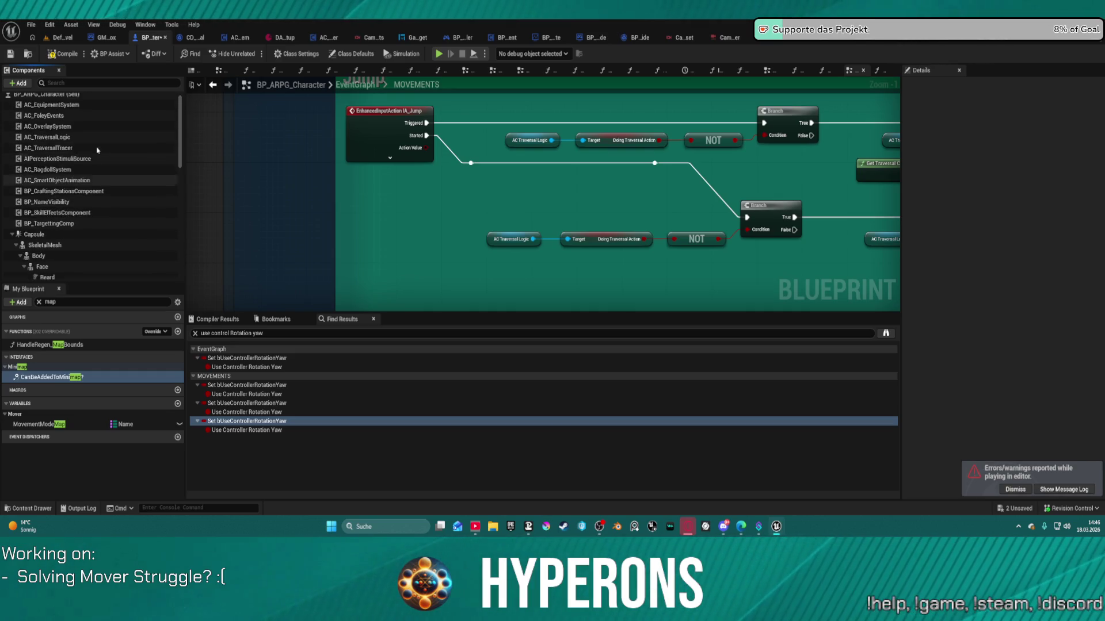
scroll(67, 188, "up", 2)
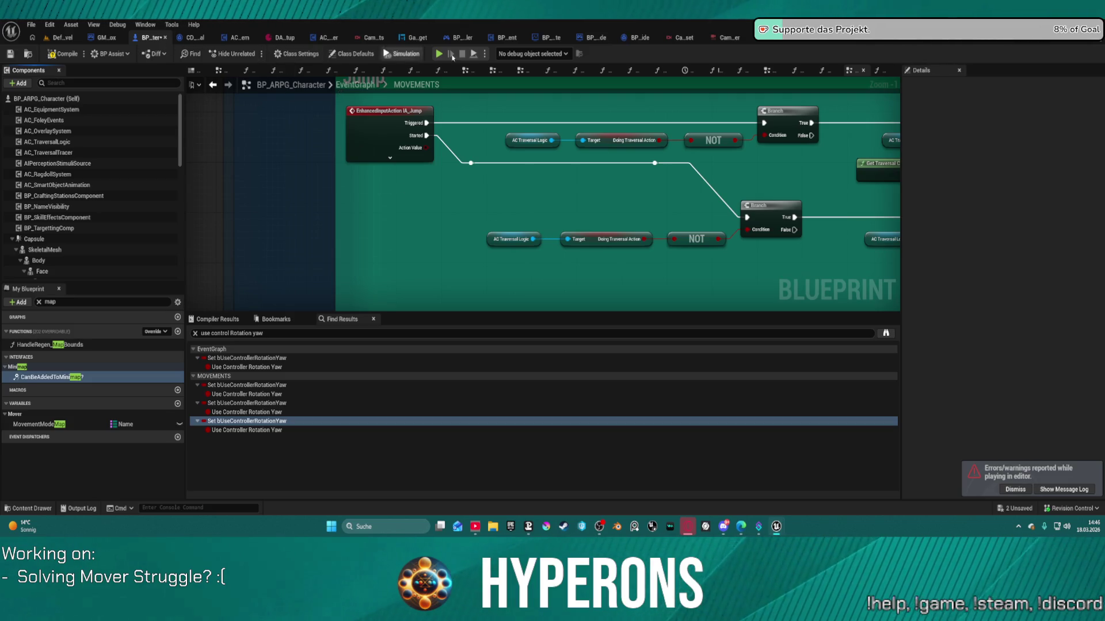
- Select the red target dummy cube in DefaultLevel and open its TargetDummy Blueprint
left_click(60, 37)
mouse_move(352, 224)
left_mouse_down()
mouse_move(345, 149)
mouse_move(352, 225)
mouse_move(404, 313)
left_mouse_up()
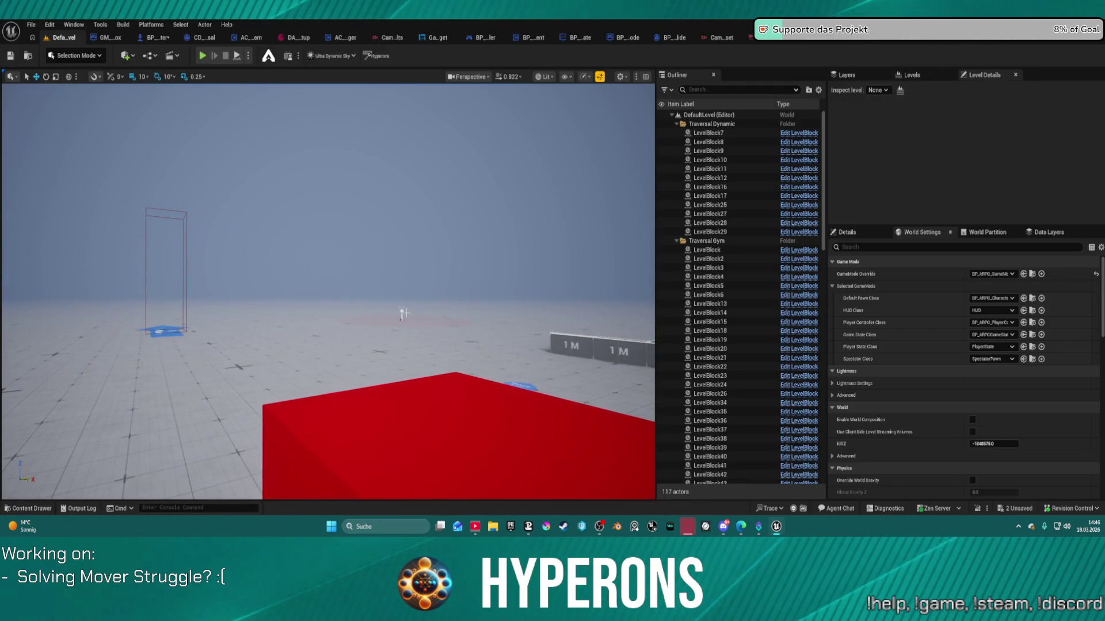
left_click(401, 313)
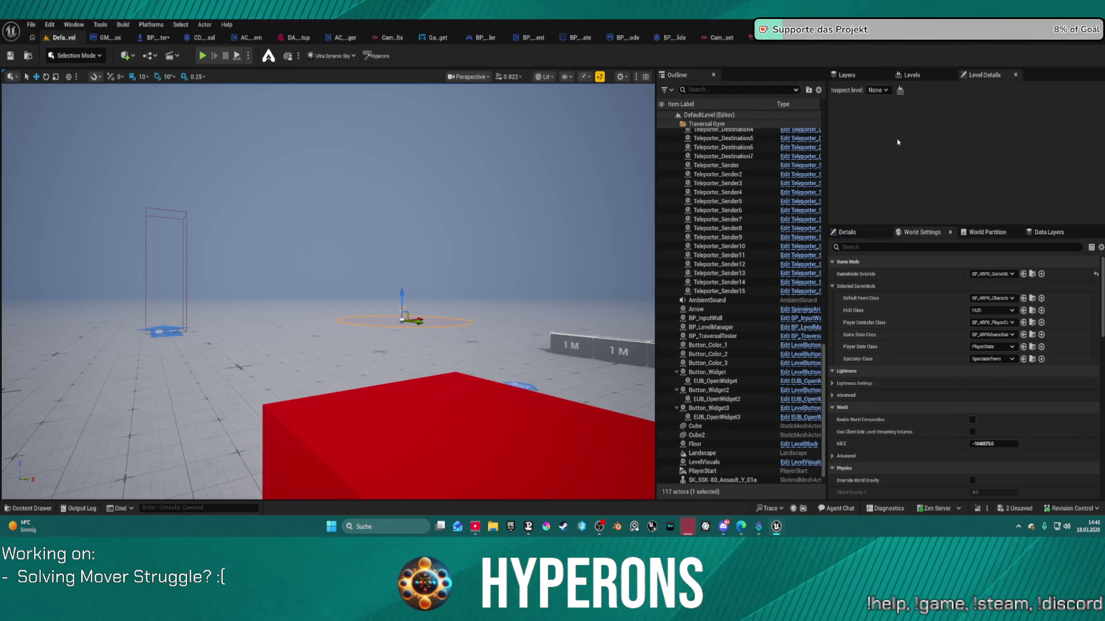
left_click(911, 77)
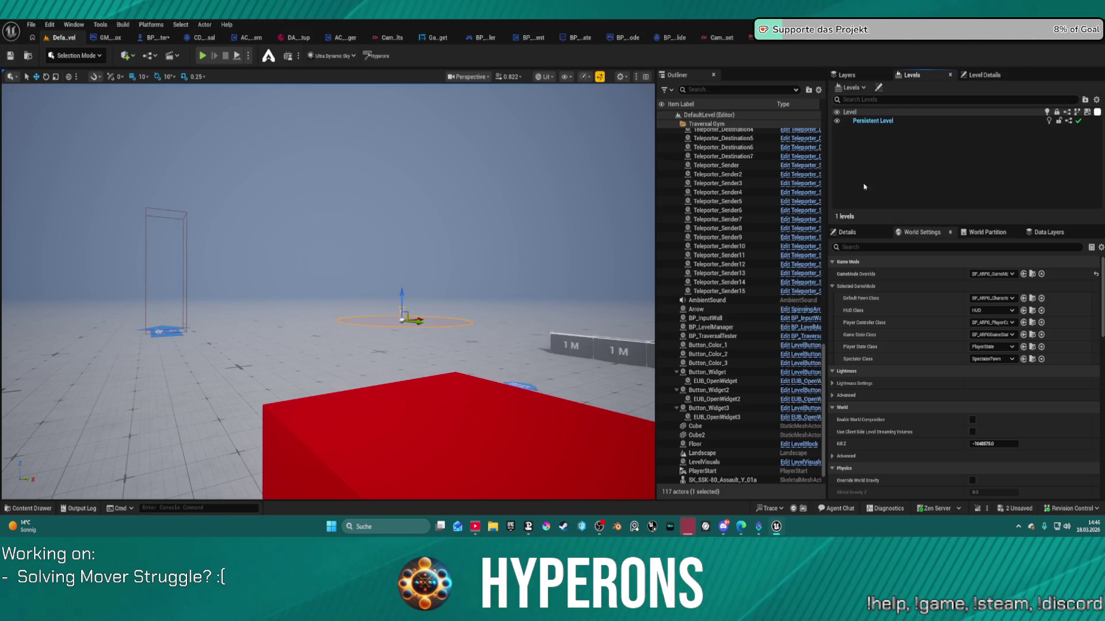
left_click(868, 234)
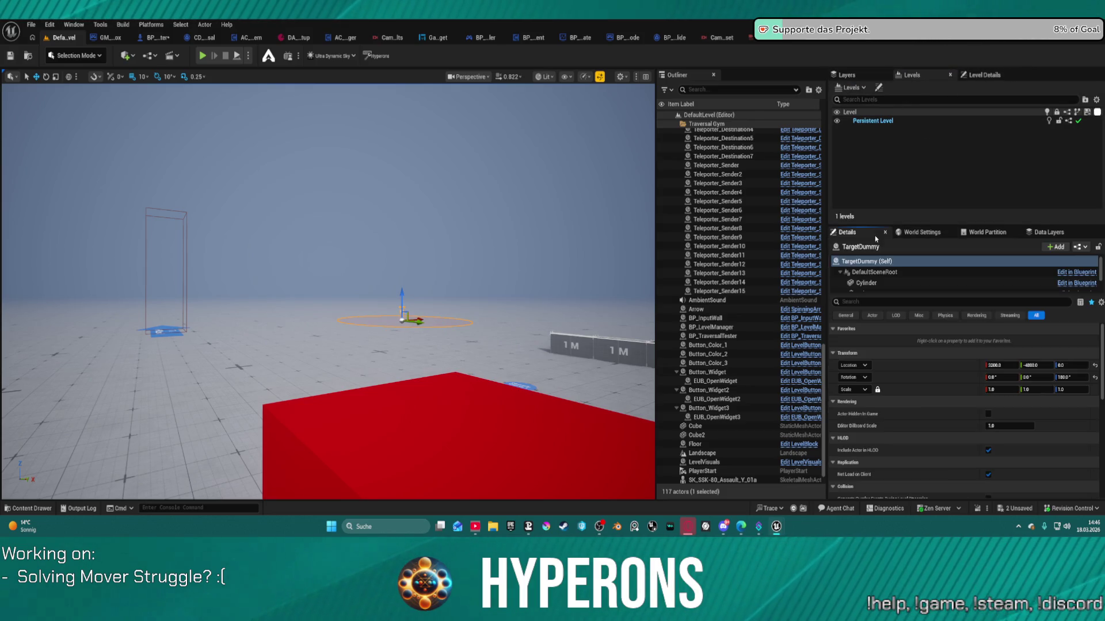
left_click(1059, 284)
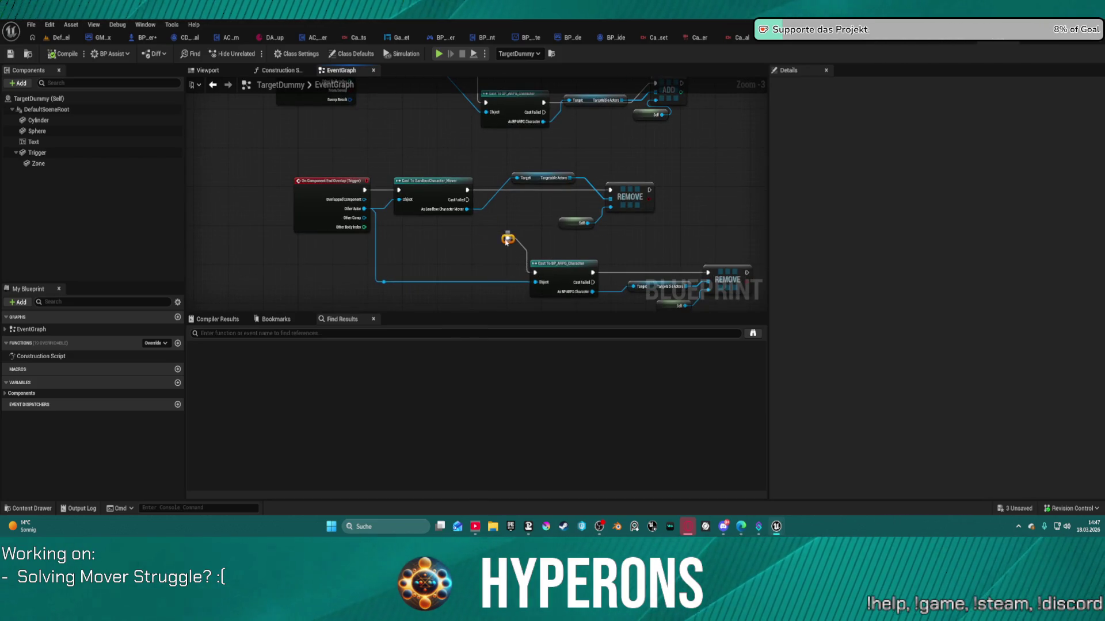
- Wire the Cast Failed pin into the lower SandboxCharacter_Mover cast node
left_click_drag(506, 240, 463, 201)
scroll(657, 220, "up", 4)
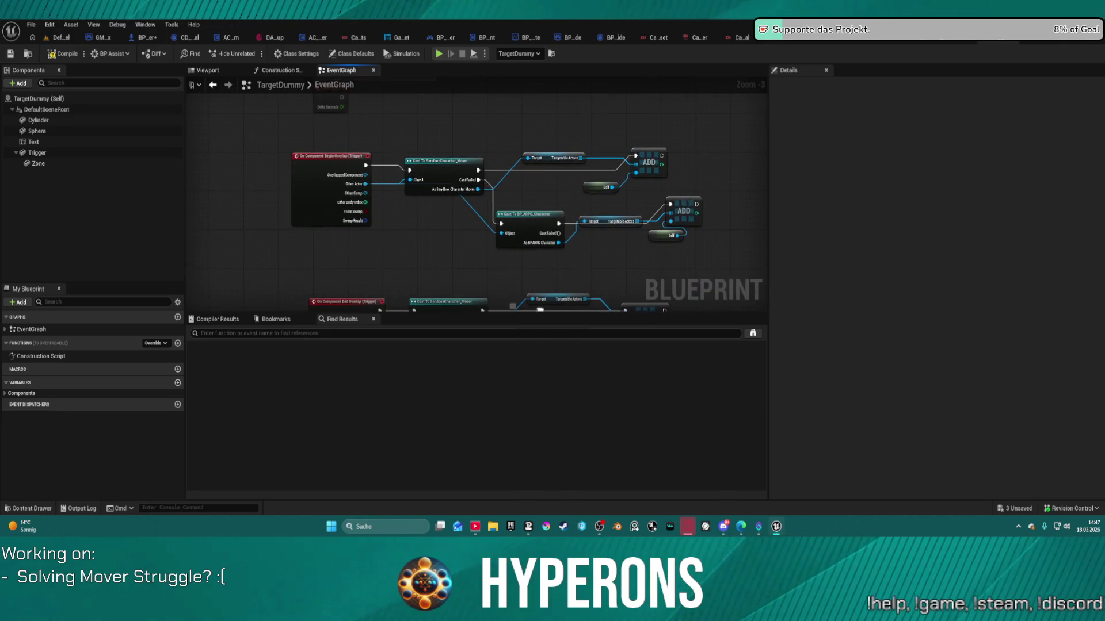
mouse_move(657, 220)
left_mouse_down()
mouse_move(563, 237)
mouse_move(656, 217)
mouse_move(783, 242)
left_mouse_up()
mouse_move(656, 242)
left_mouse_down()
mouse_move(644, 219)
mouse_move(619, 214)
mouse_move(575, 173)
mouse_move(581, 57)
mouse_move(440, 3)
mouse_move(561, 1)
left_mouse_up()
mouse_move(571, 74)
left_mouse_down()
mouse_move(767, 152)
mouse_move(744, 135)
mouse_move(605, 99)
left_mouse_up()
mouse_move(535, 240)
left_mouse_down()
mouse_move(621, 368)
mouse_move(469, 194)
mouse_move(573, 299)
mouse_move(575, 173)
mouse_move(564, 175)
left_mouse_up()
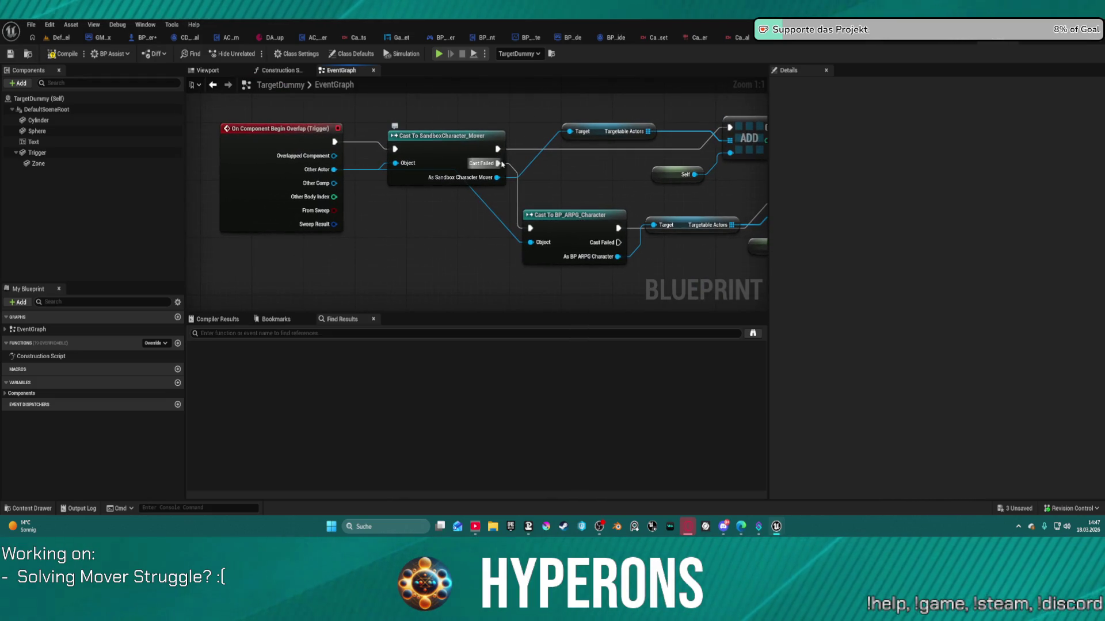
- Route Begin Overlap into Cast To BP_ARPG_Character first, add a reroute, compile and play
left_click_drag(334, 141, 474, 215)
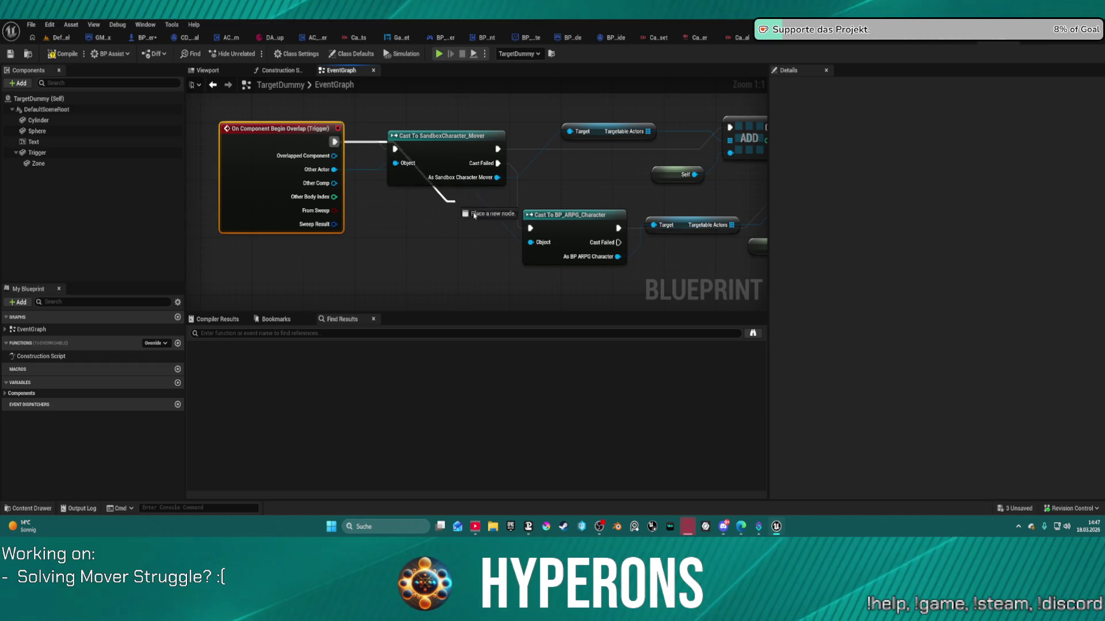
left_click_drag(534, 235, 531, 230)
left_click(623, 249)
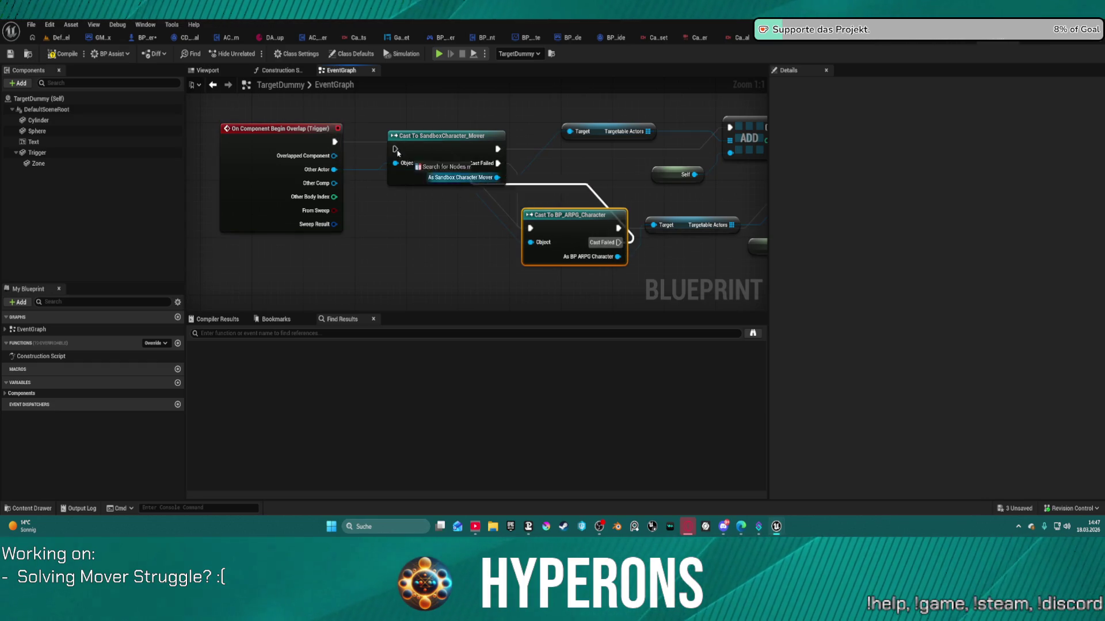
key("f")
left_click_drag(637, 231, 532, 212)
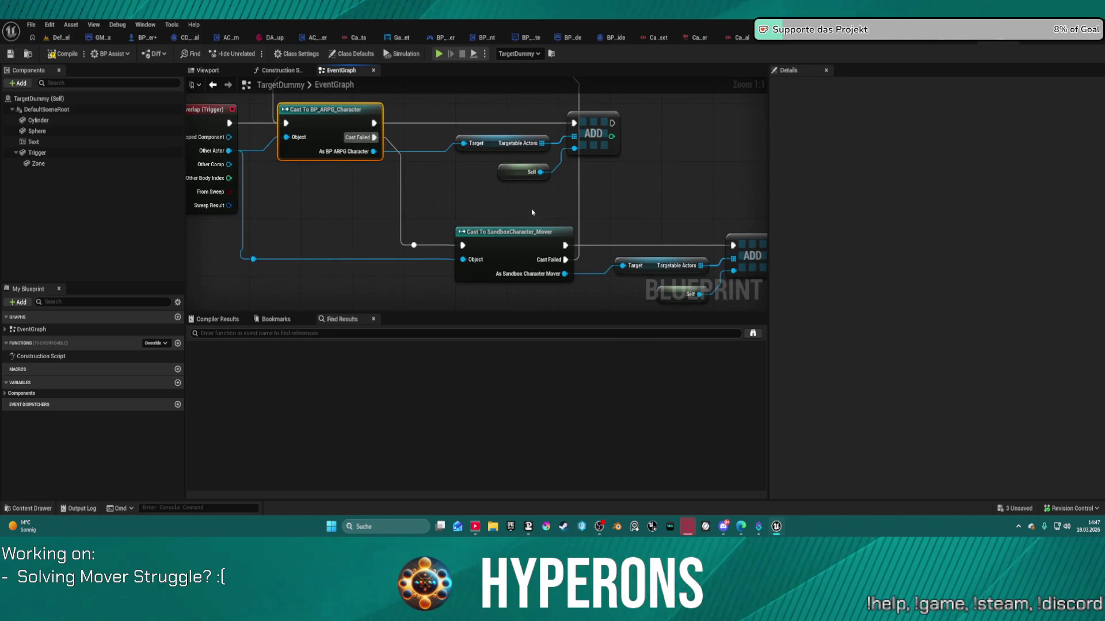
double_click(578, 201)
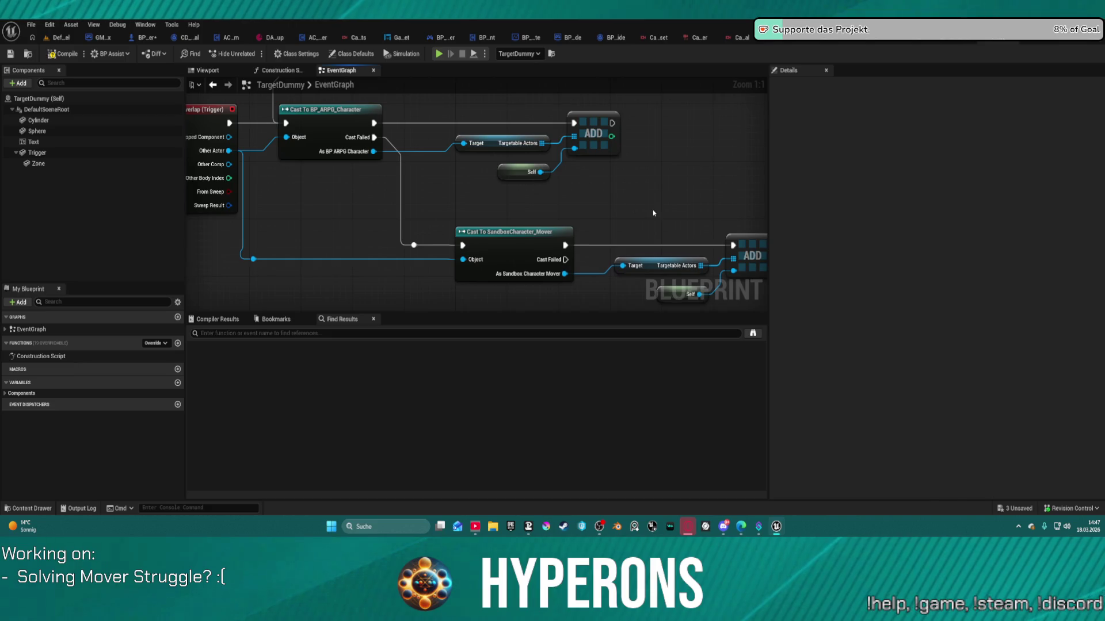
left_click_drag(653, 213, 567, 210)
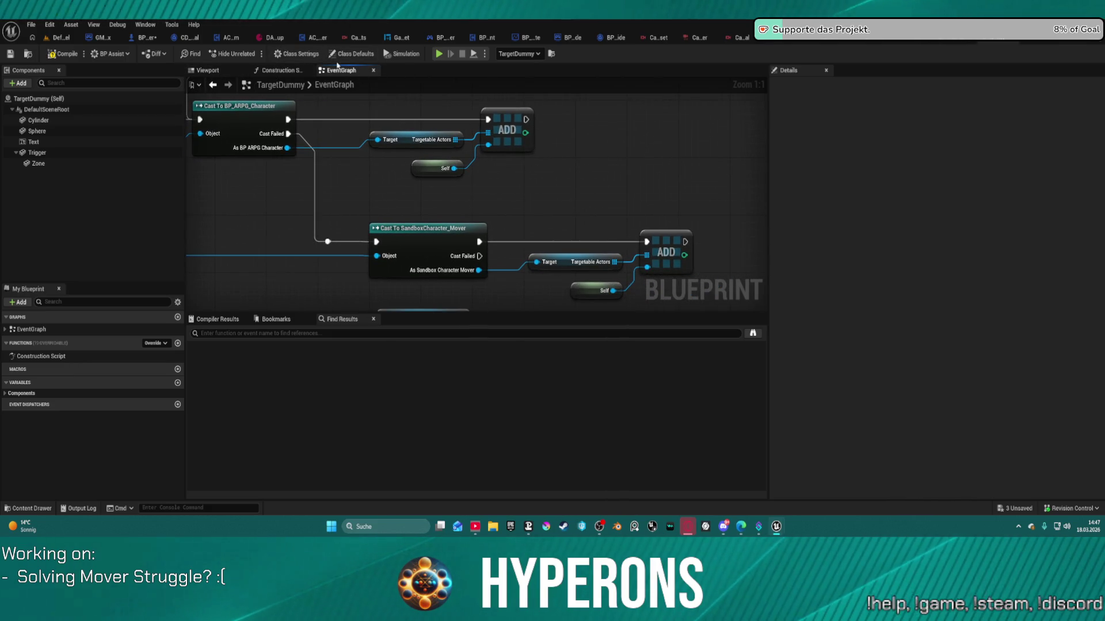
key("F7")
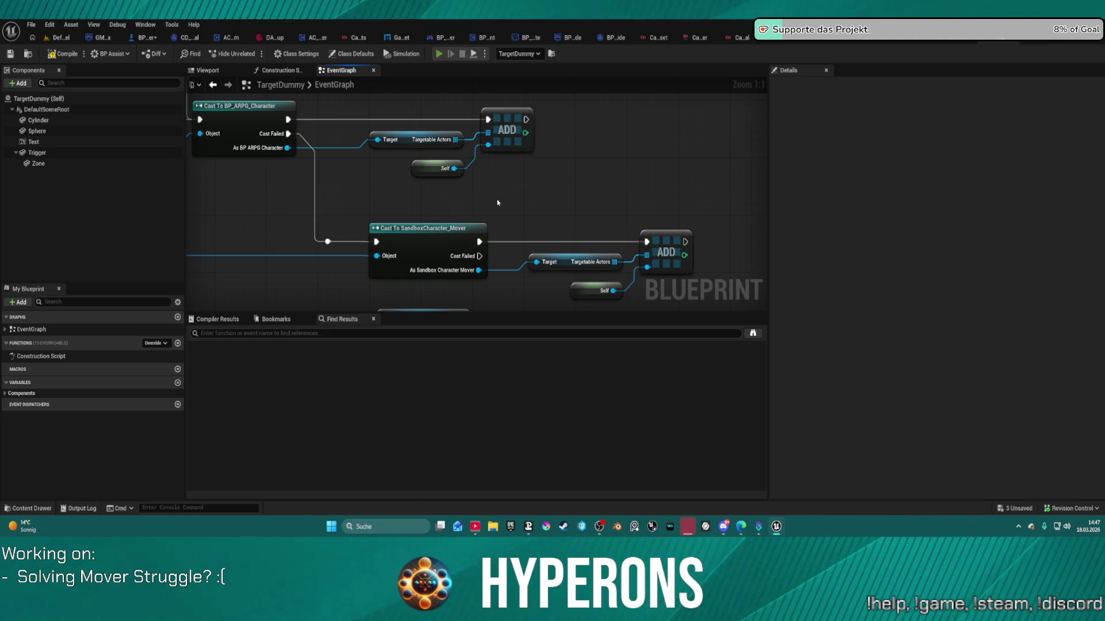
key("alt+p")
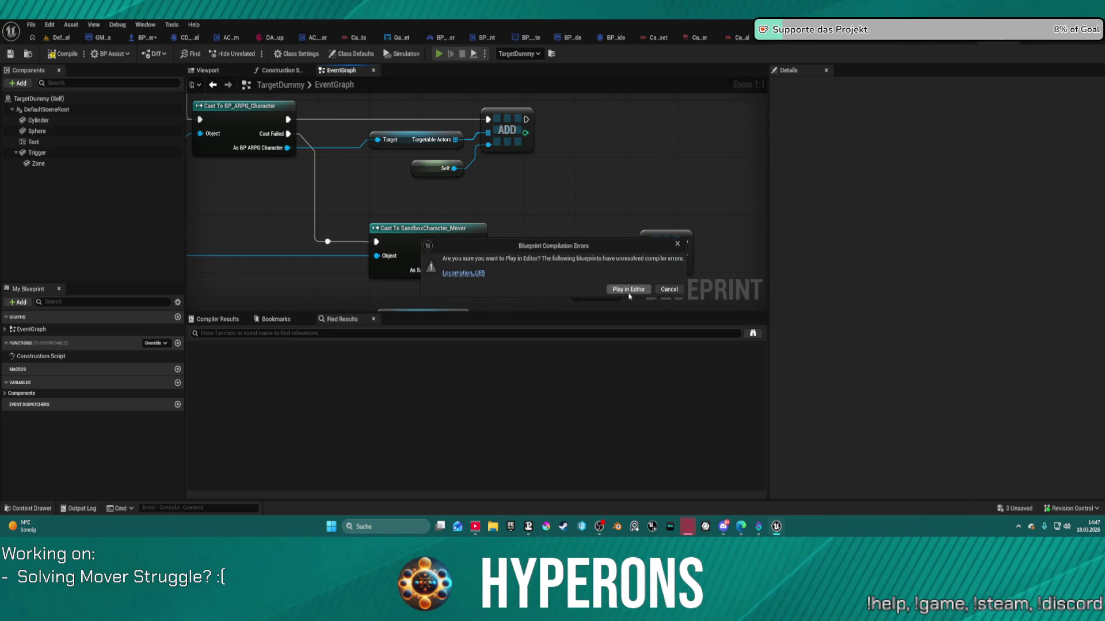
- Play anyway, run the character past the red box to the white pole, then stop
left_click(630, 296)
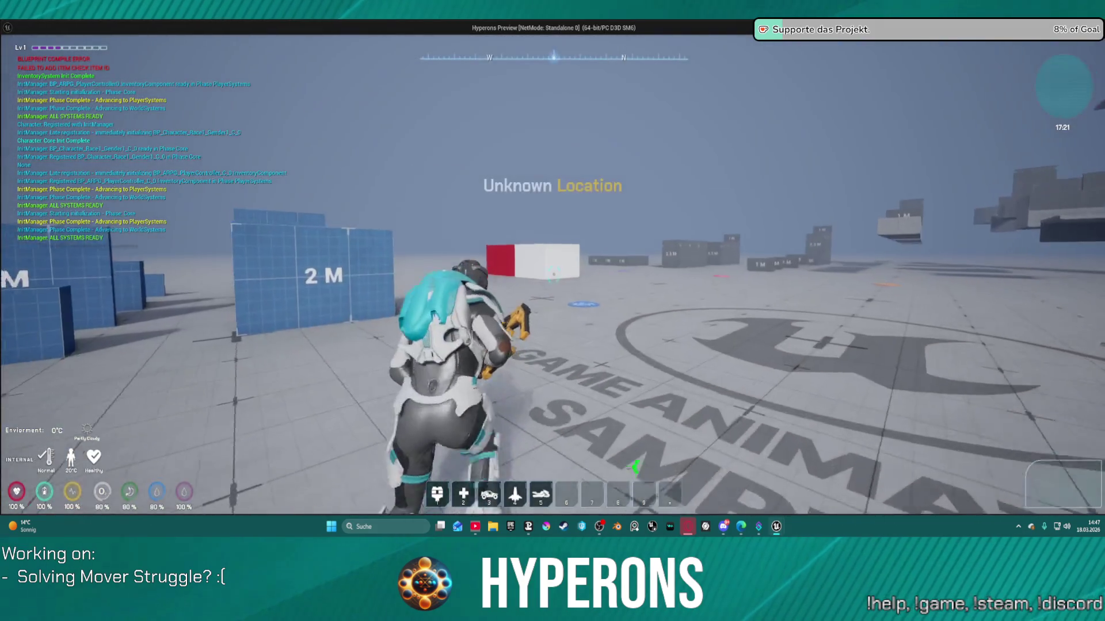
key("w")
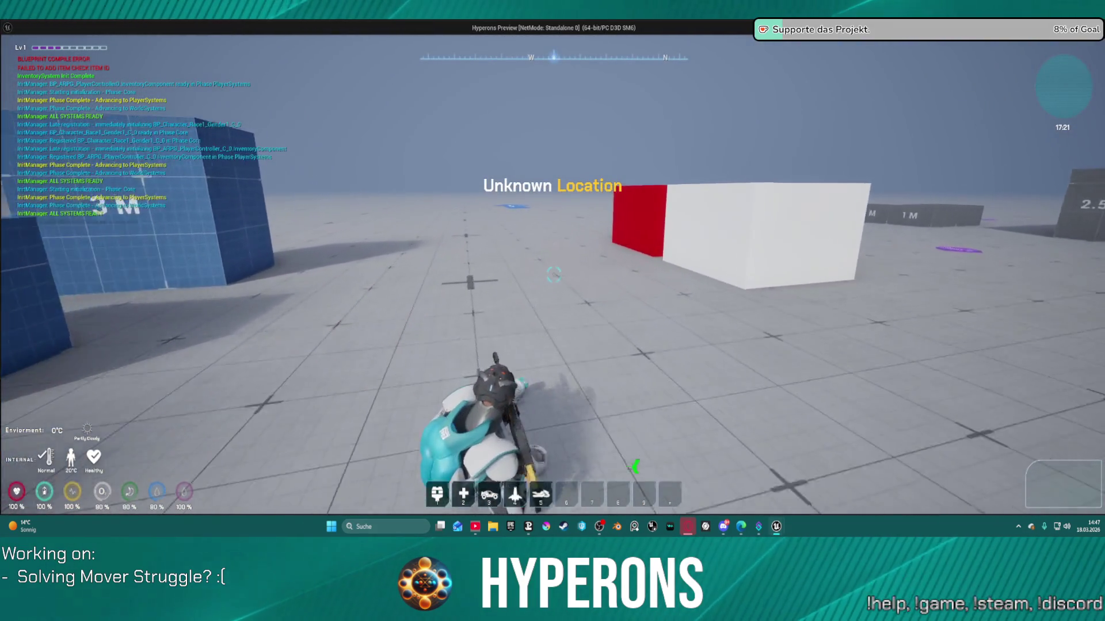
key("w")
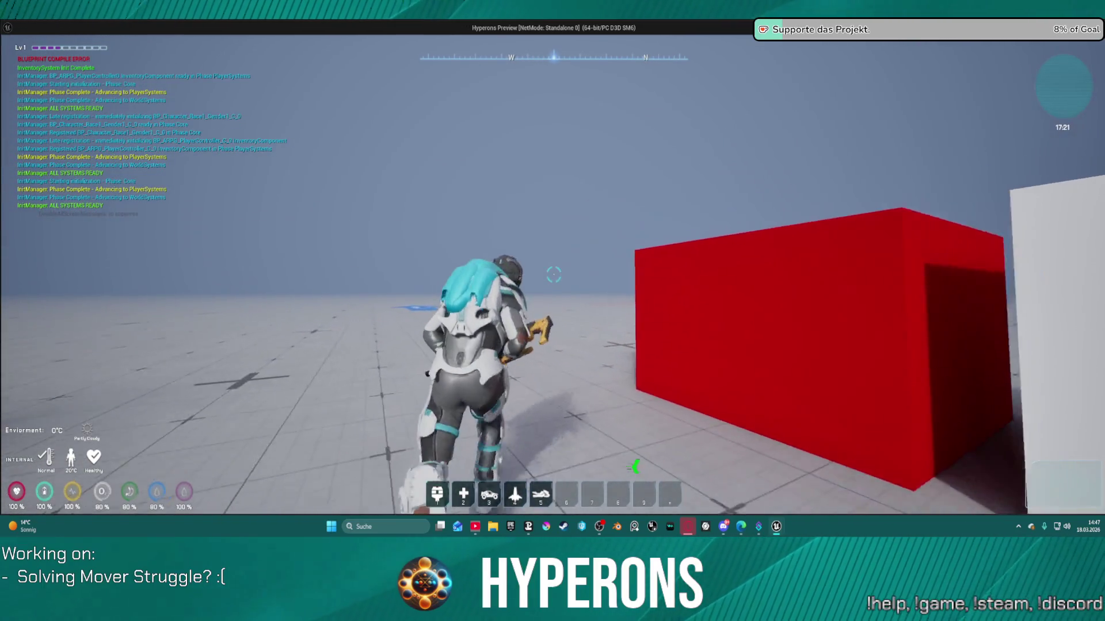
key("w")
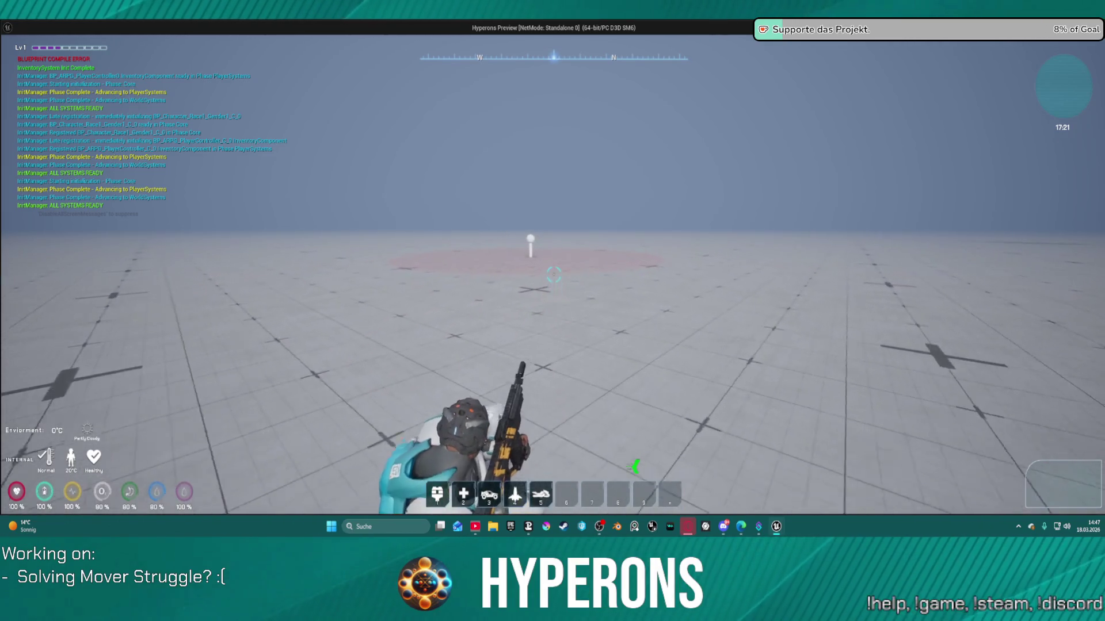
key("w")
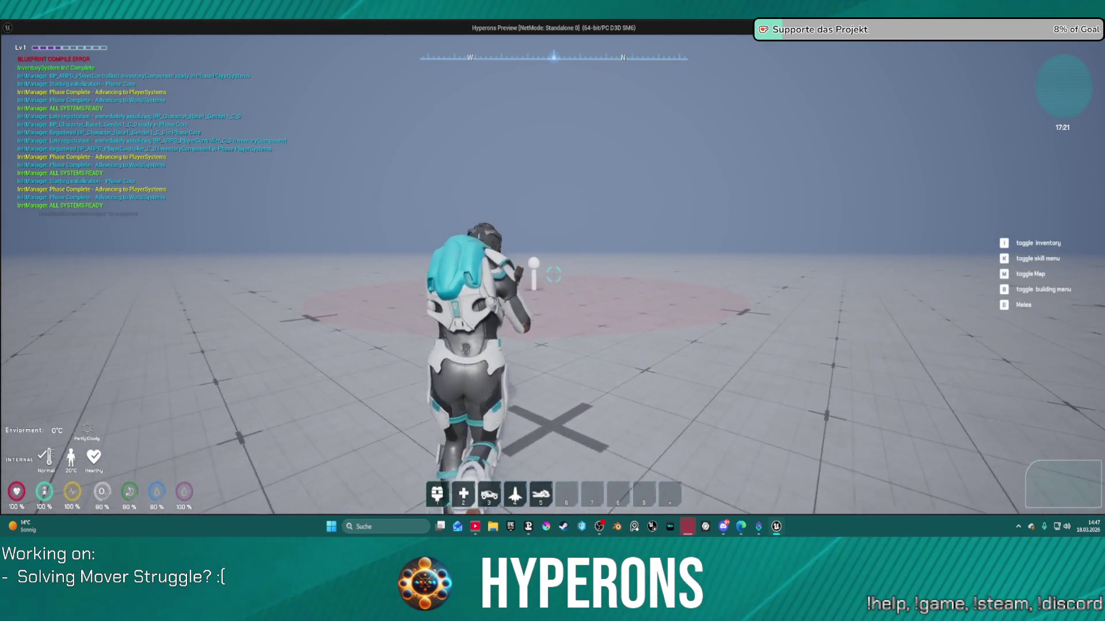
key("w")
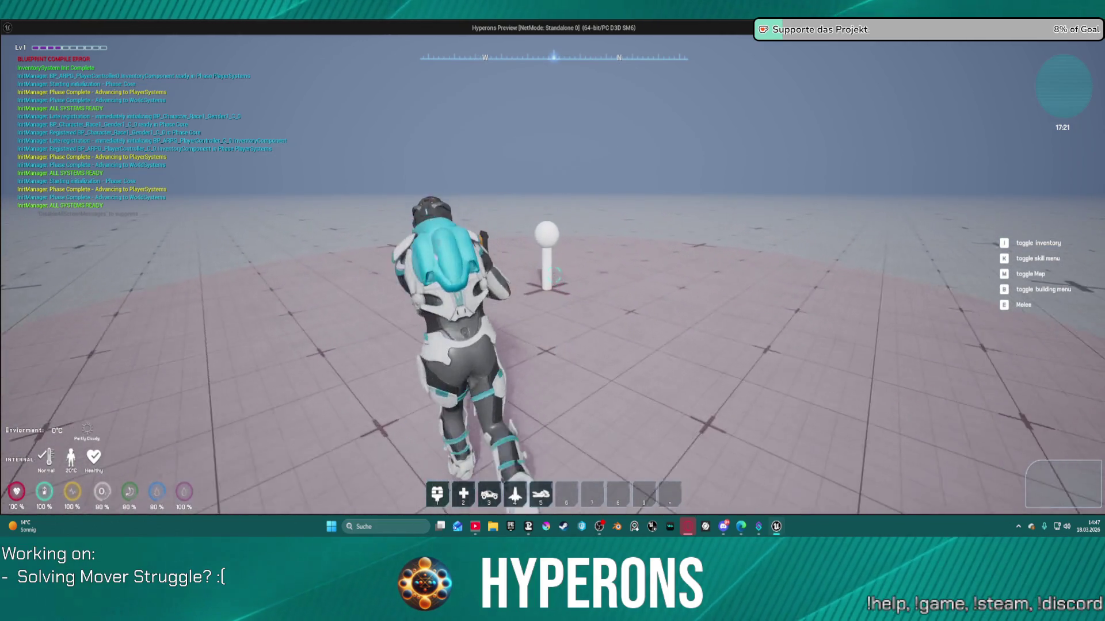
key("w")
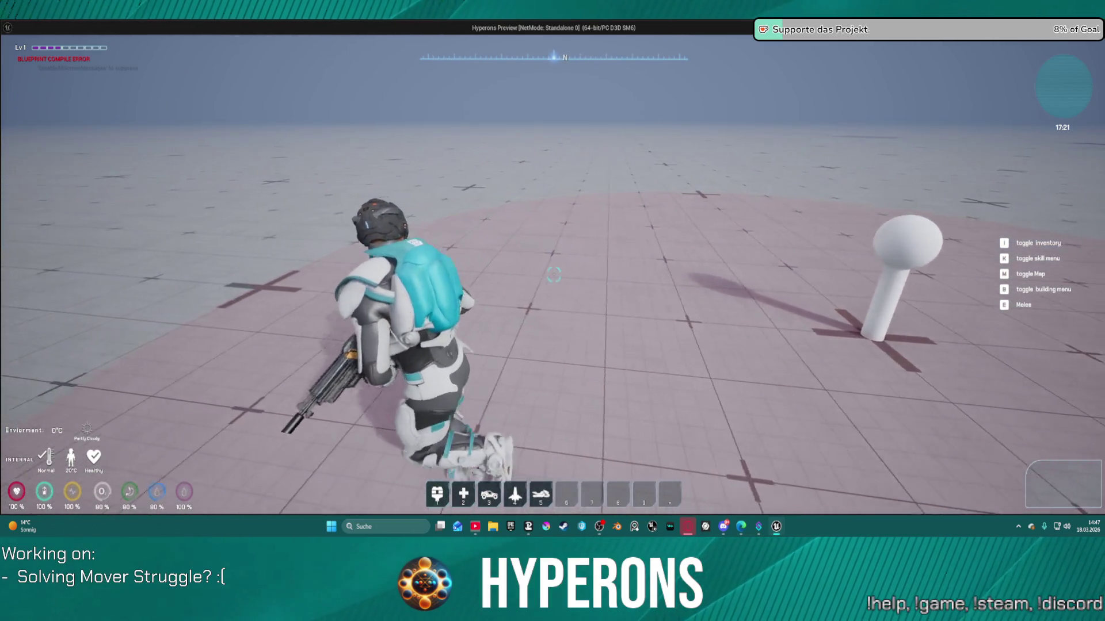
key("w")
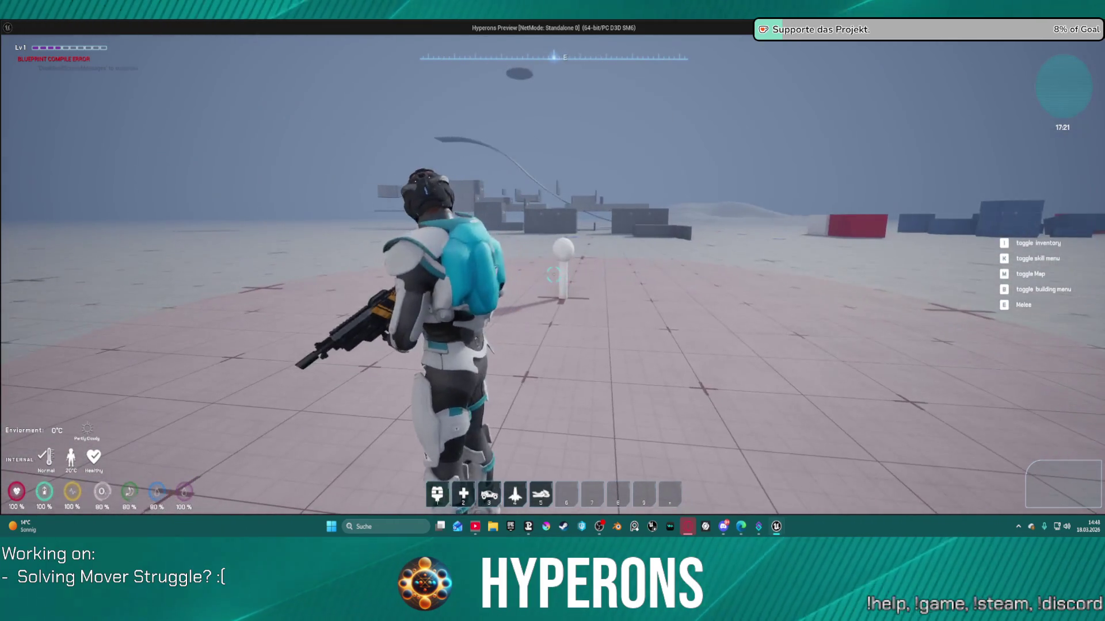
key("Escape")
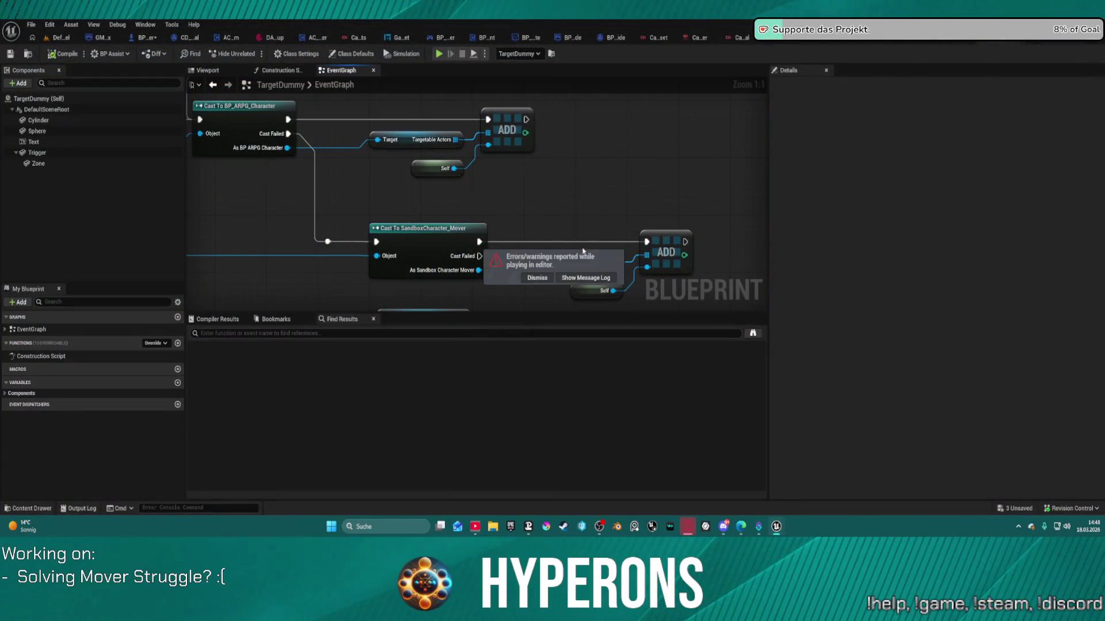
- Check the ADD node's actions and the Trigger component's collision, then return to BP_ARPG_Character
right_click(485, 149)
mouse_move(357, 176)
left_mouse_down()
mouse_move(545, 199)
mouse_move(506, 201)
mouse_move(592, 284)
mouse_move(638, 308)
mouse_move(575, 369)
mouse_move(434, 215)
left_mouse_up()
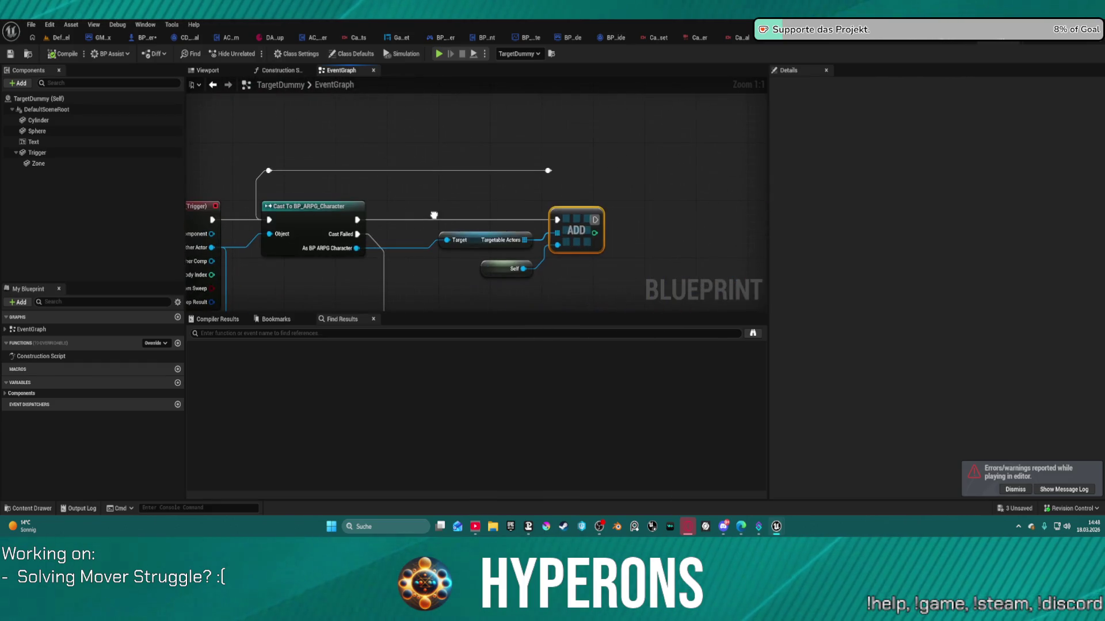
right_click(566, 240)
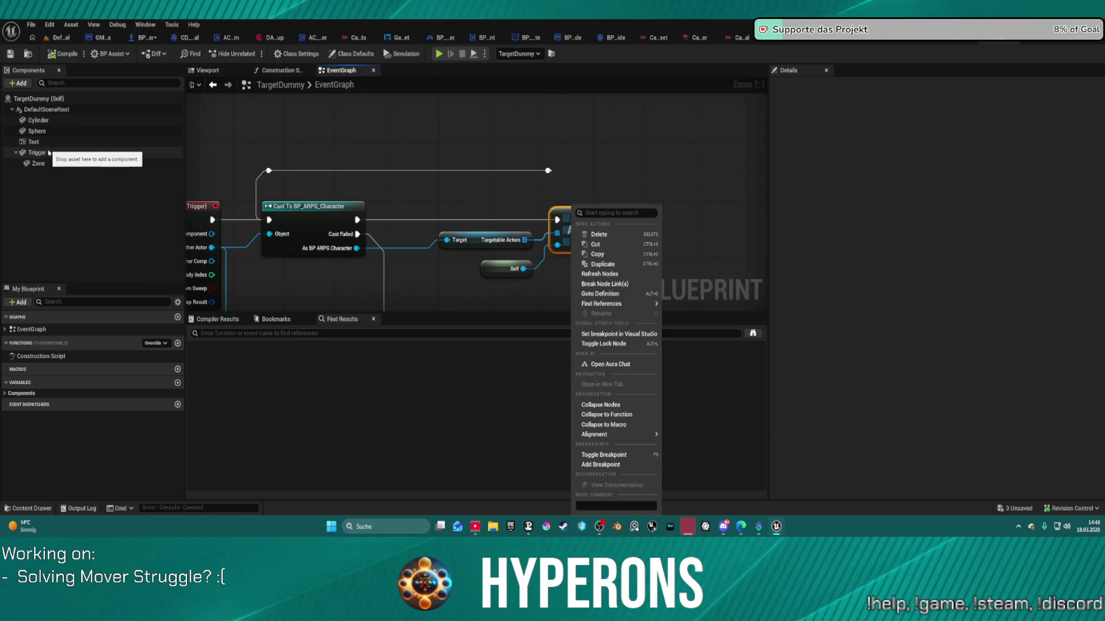
left_click(37, 152)
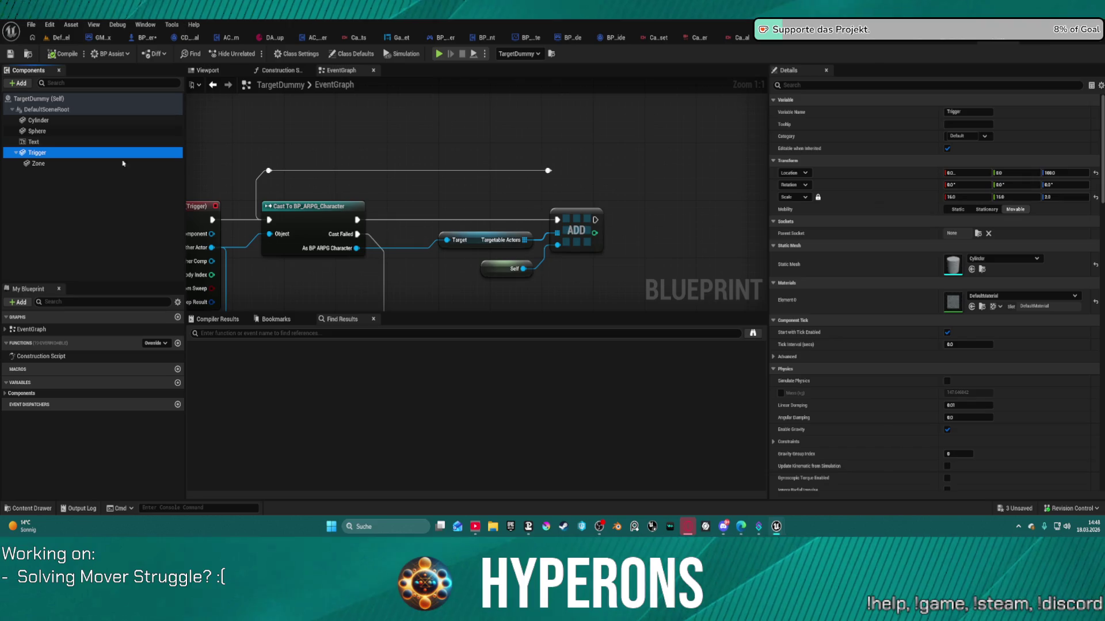
scroll(1006, 312, "down", 8)
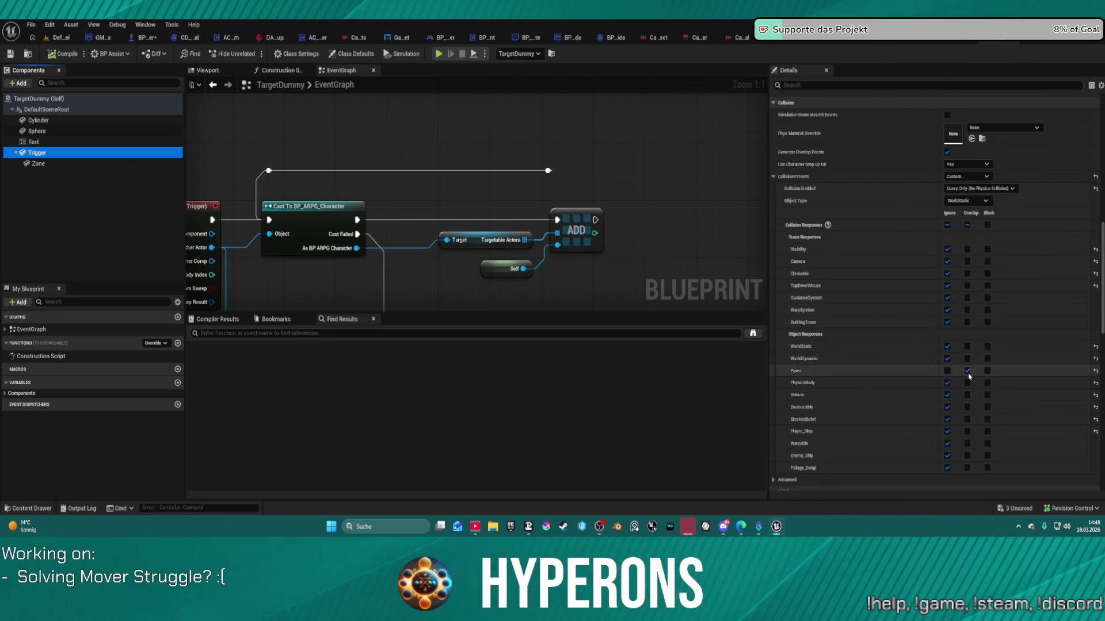
left_click(140, 38)
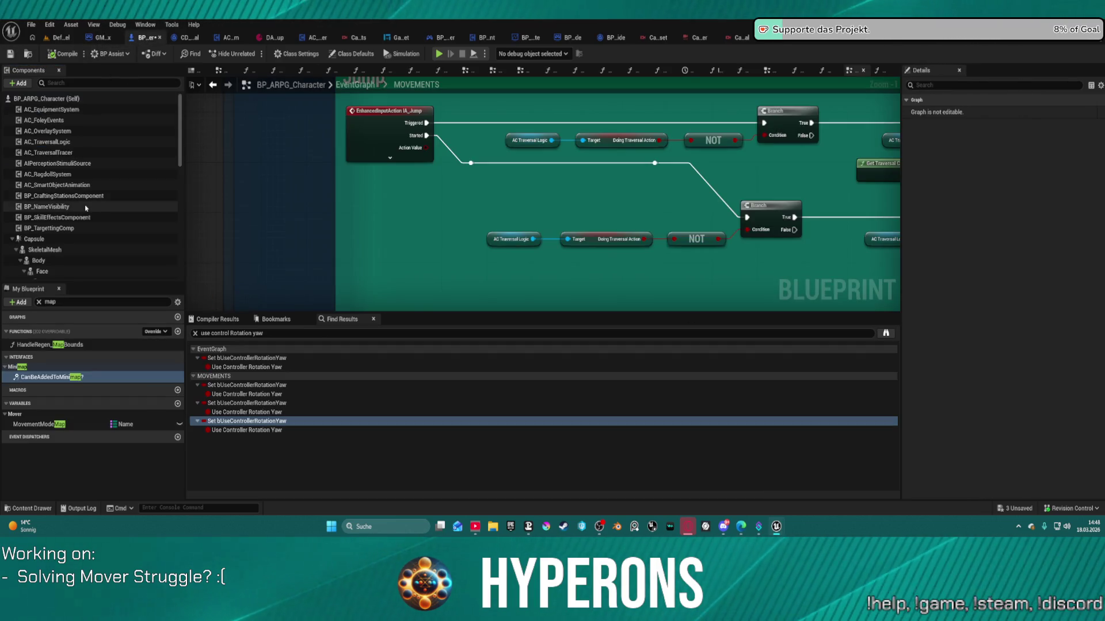
- Review Body and SkeletalMesh collision, set the mesh's Pawn response to Block, then open GM_Sandbox
scroll(75, 213, "down", 3)
left_click(41, 189)
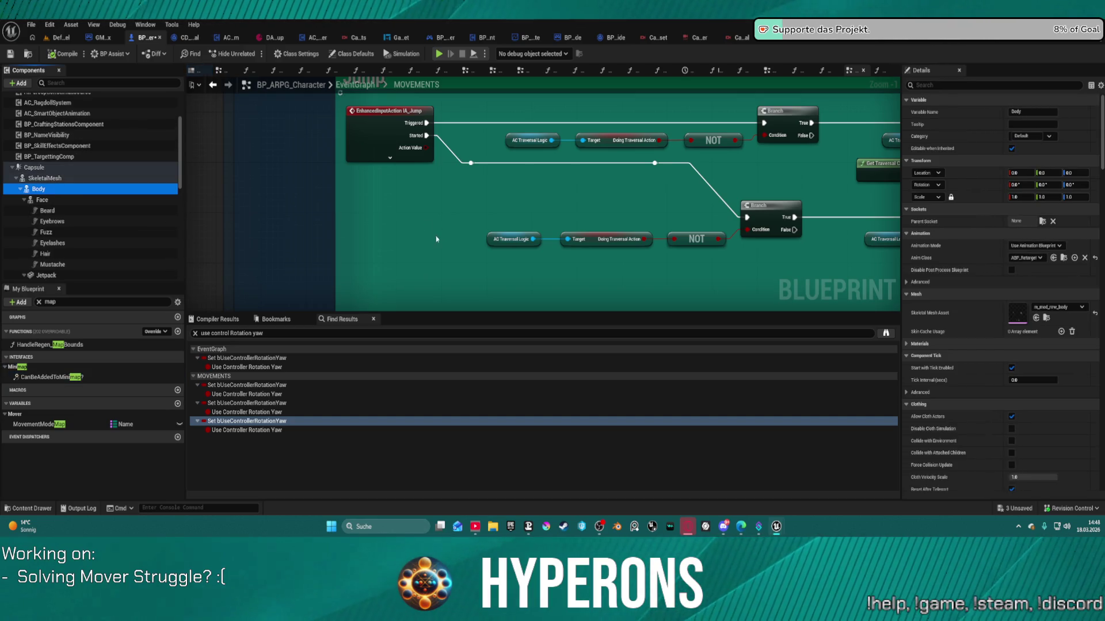
left_click(46, 178)
scroll(1016, 373, "down", 10)
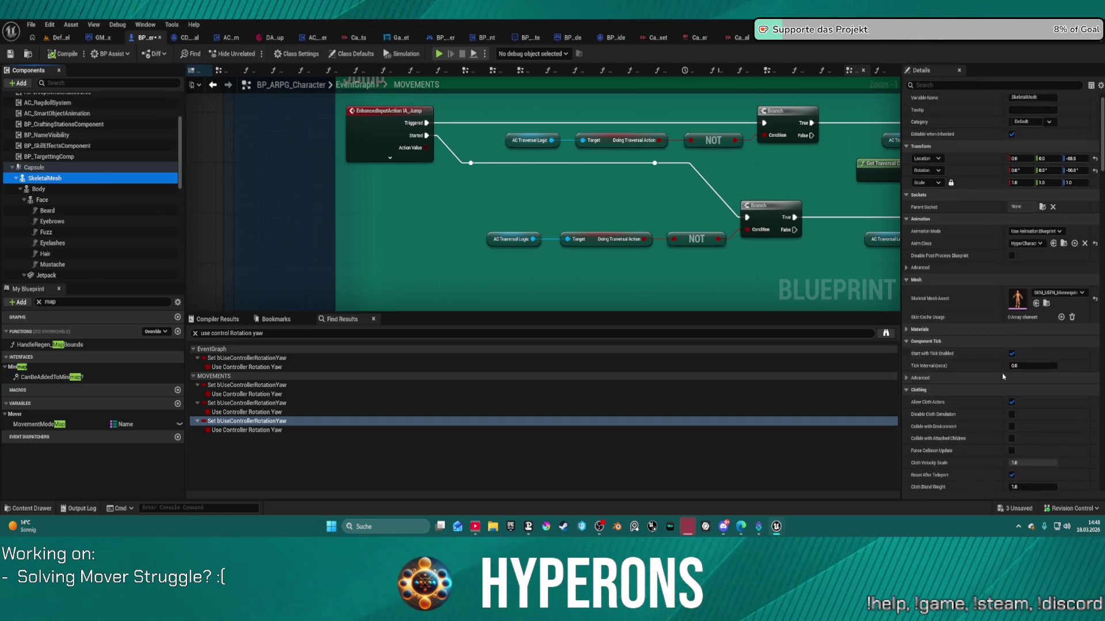
scroll(1016, 373, "down", 10)
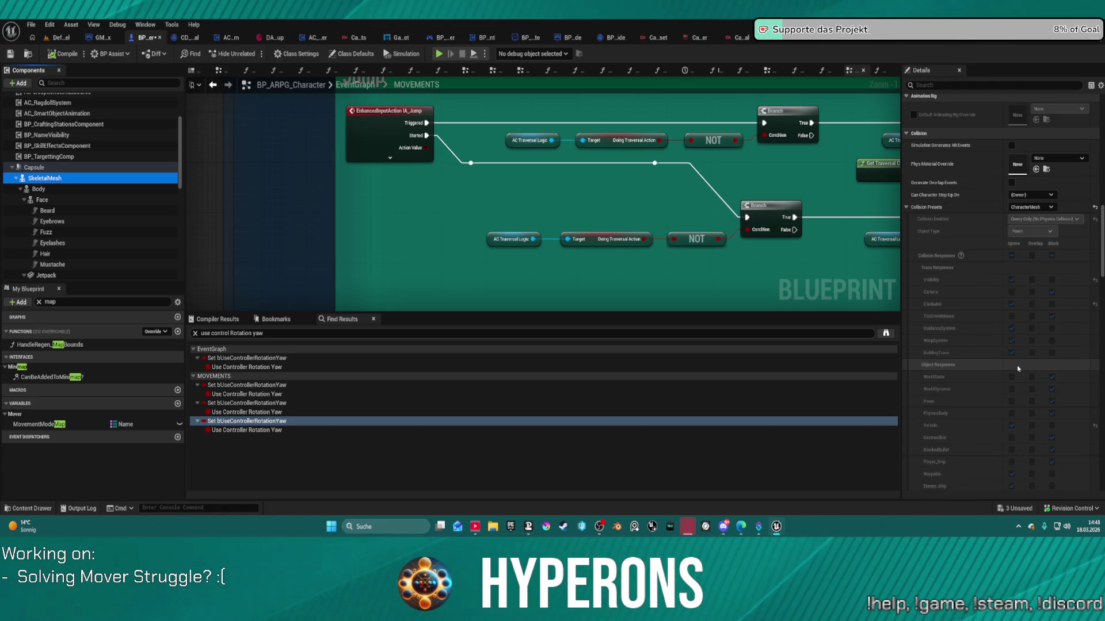
left_click(1052, 402)
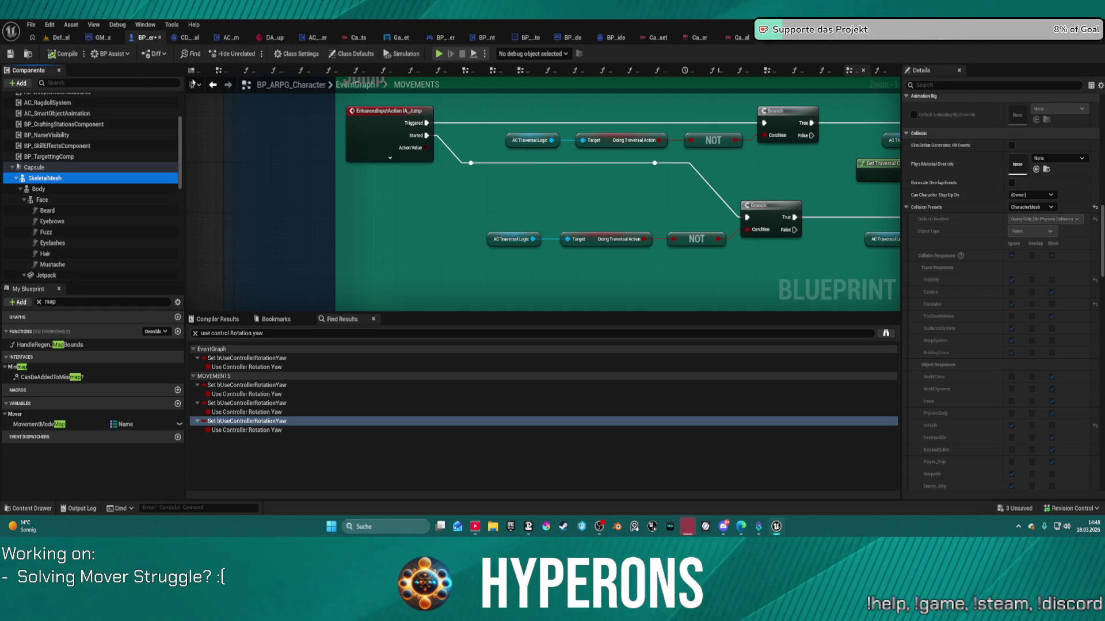
left_click(95, 38)
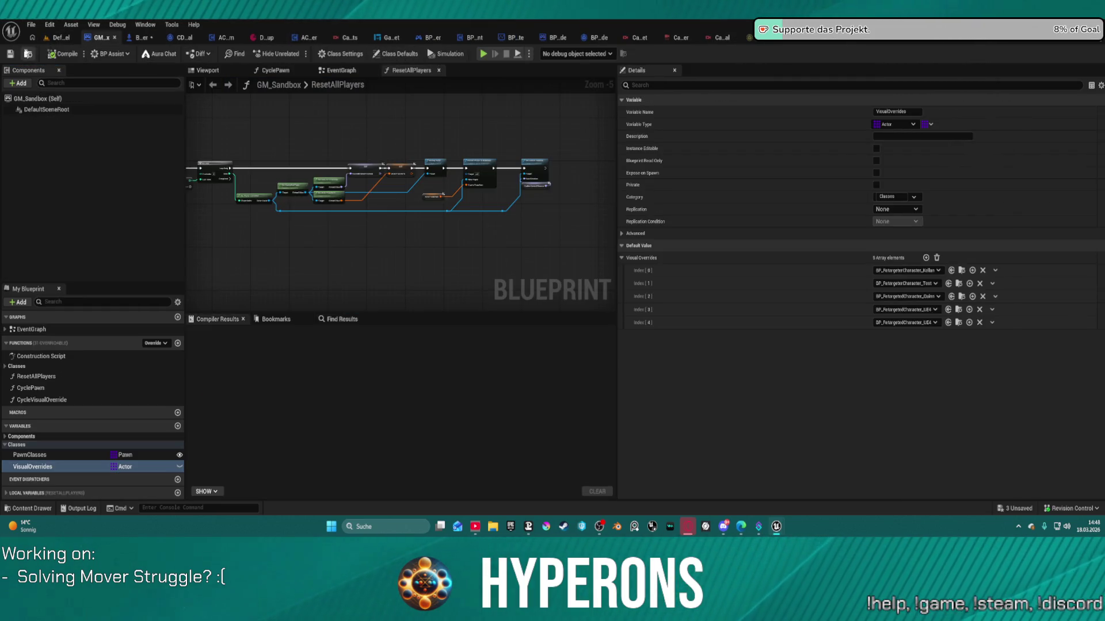
- Open the SandboxCharacter_Mover blueprint from the content drawer
key("ctrl+space")
left_click(906, 397)
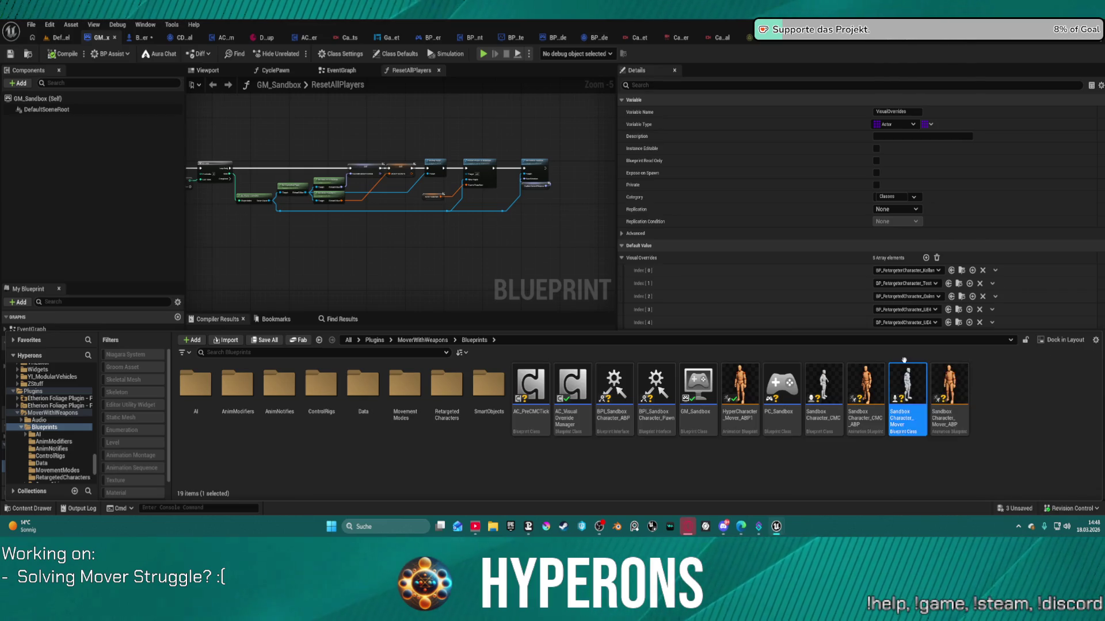
double_click(907, 396)
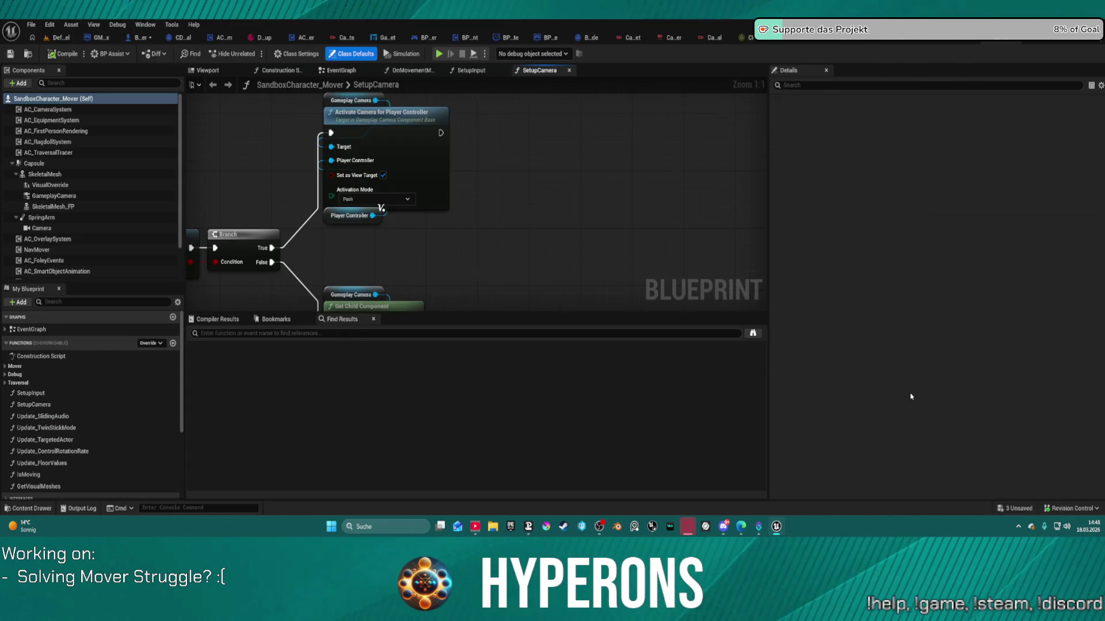
- Compare its SkeletalMesh and Capsule collision (Custom preset, Pawn), then return to BP_ARPG_Character
left_click(45, 174)
scroll(888, 293, "down", 4)
scroll(889, 291, "down", 5)
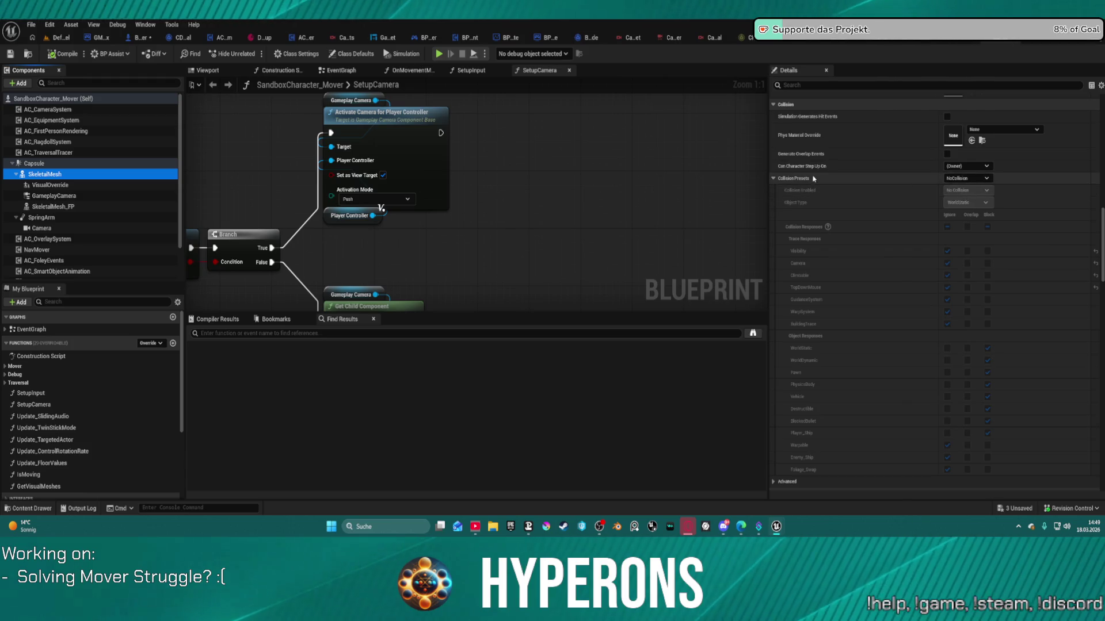
left_click(33, 164)
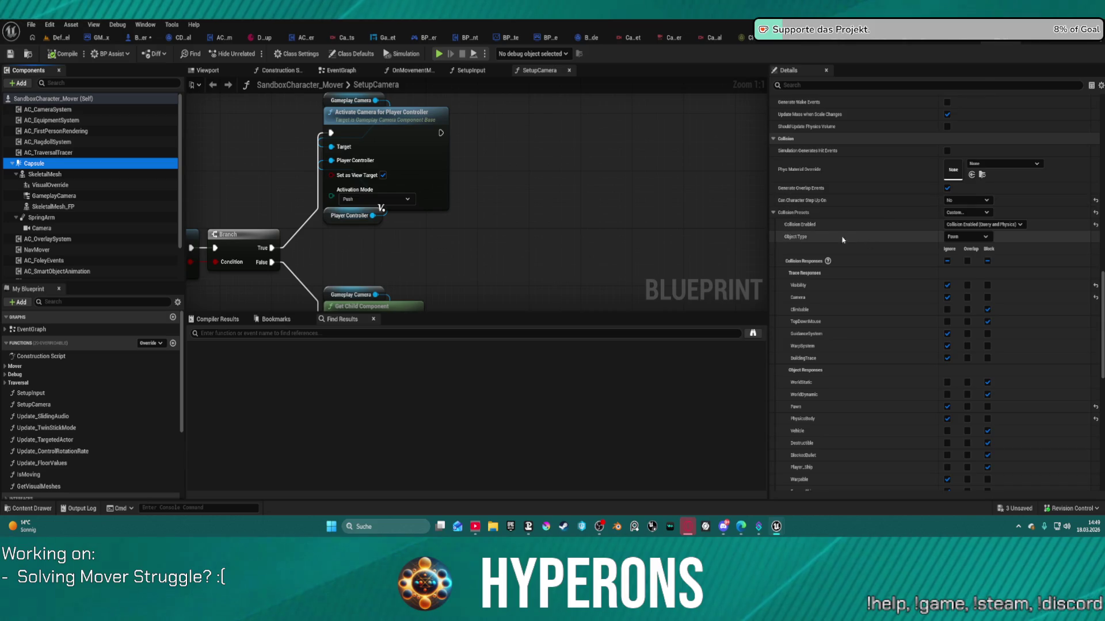
left_click(817, 221)
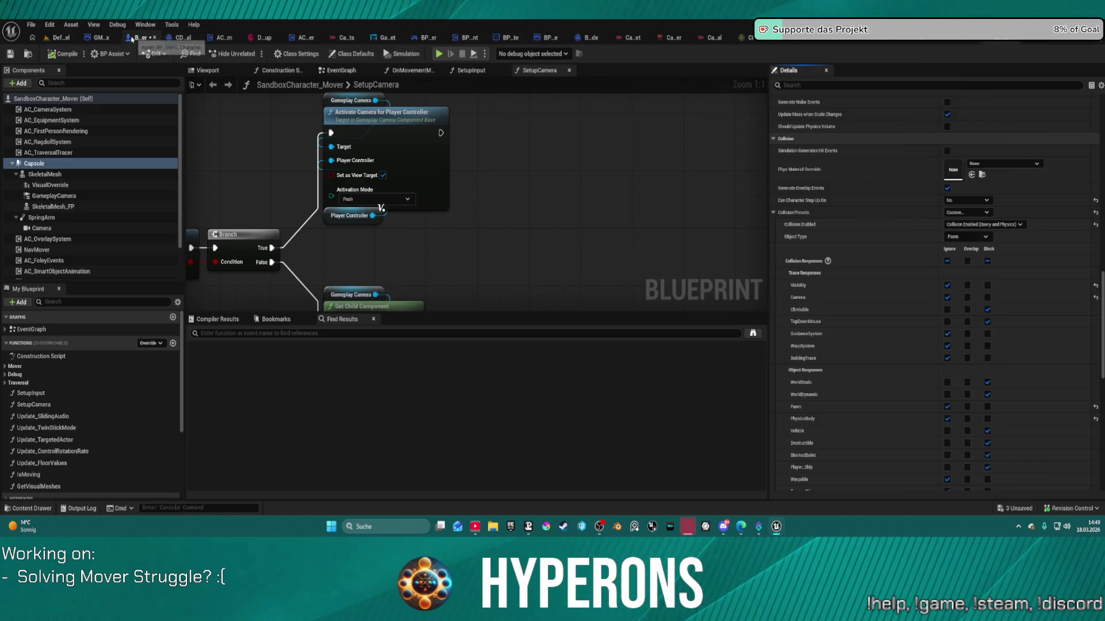
left_click(132, 38)
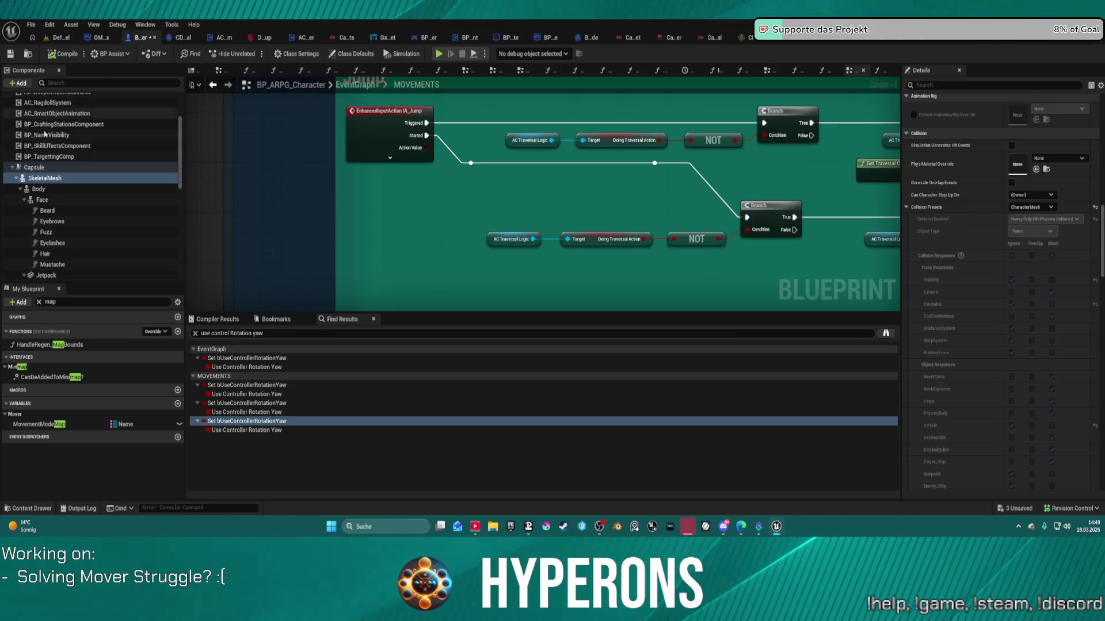
- Change the Capsule's collision Object Type from WorldStatic to Pawn, then compile and play
left_click(23, 167)
scroll(1007, 342, "down", 3)
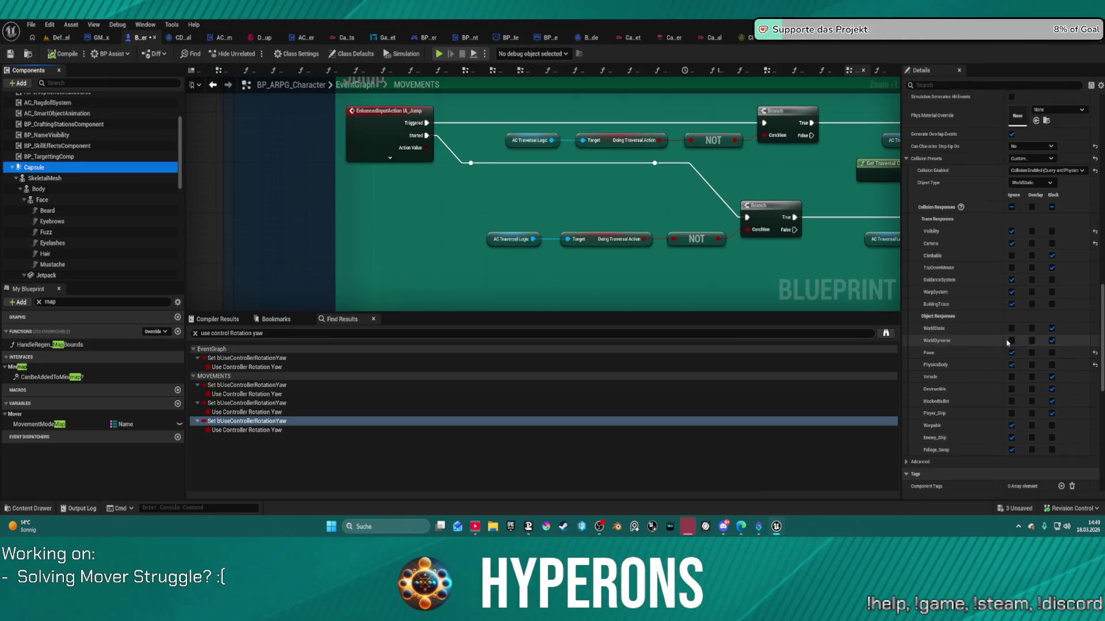
scroll(971, 244, "up", 2)
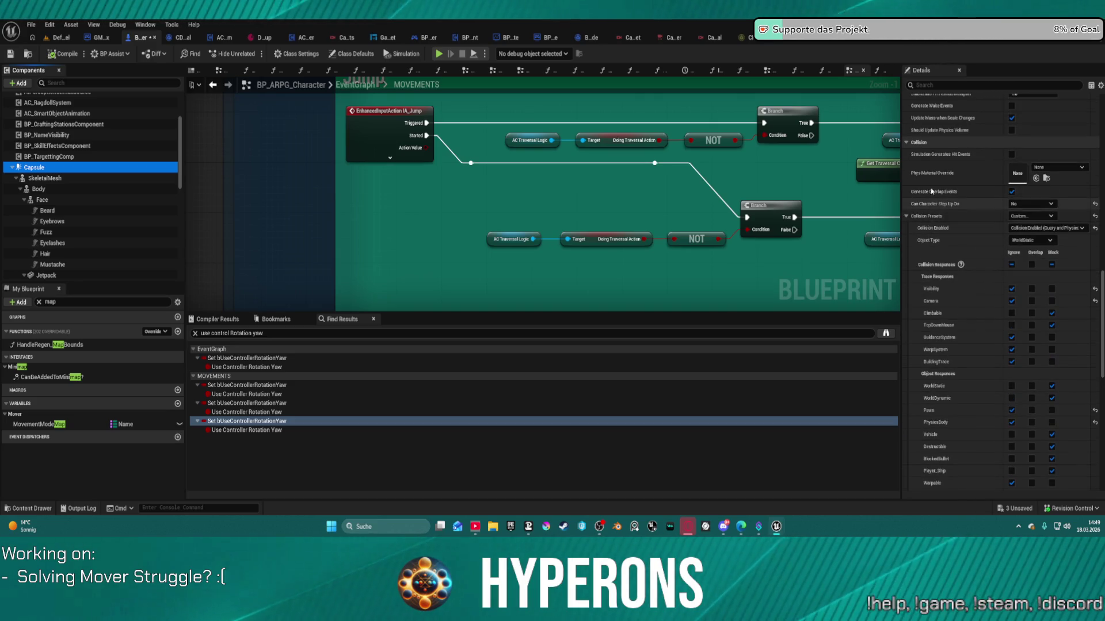
left_click(1030, 240)
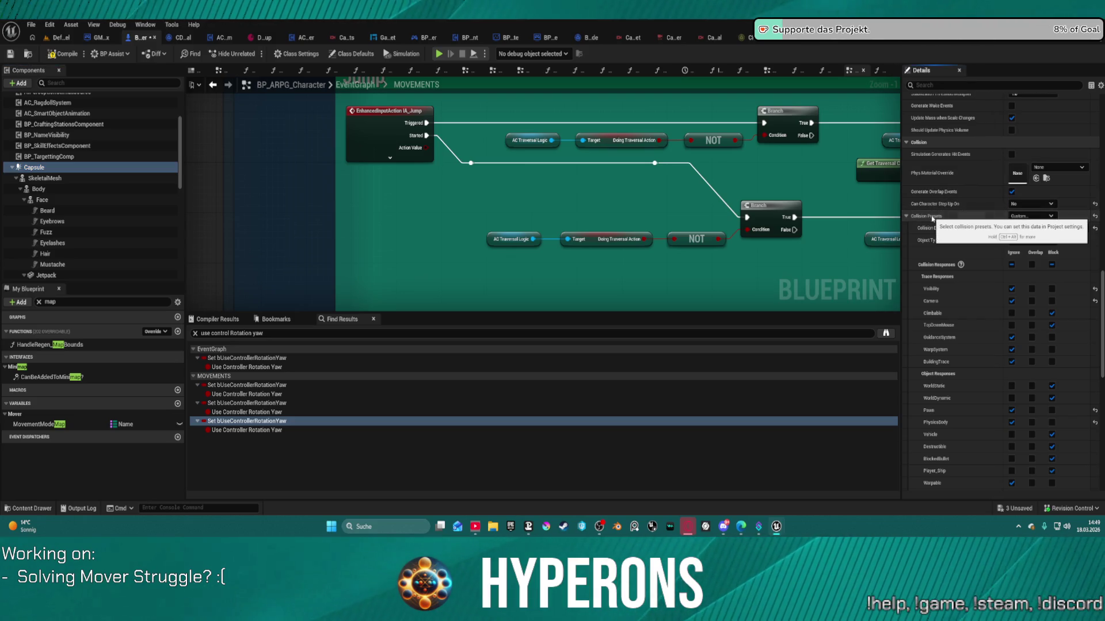
left_click(1018, 275)
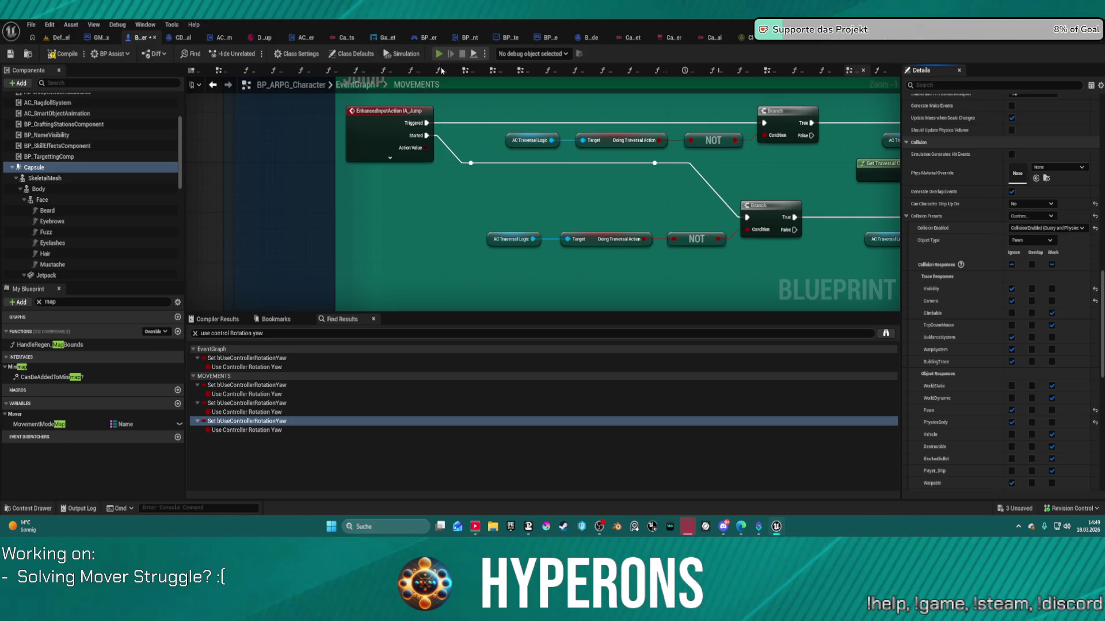
key("F7")
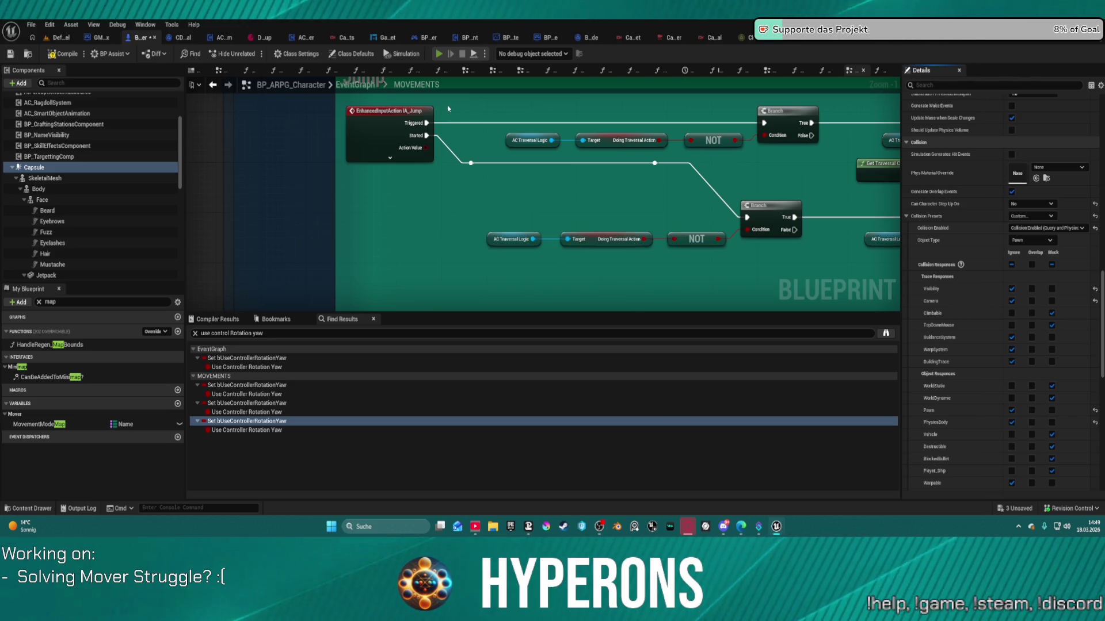
key("alt+p")
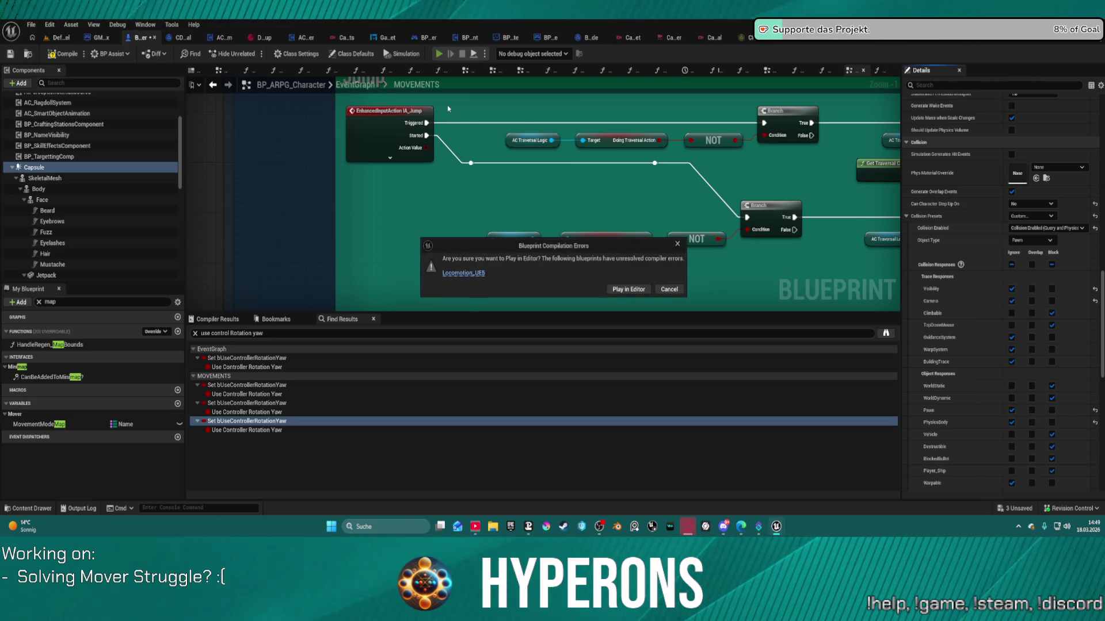
- Start Play in Editor and run the character past the 2 M wall and the red-and-white block
left_click(628, 289)
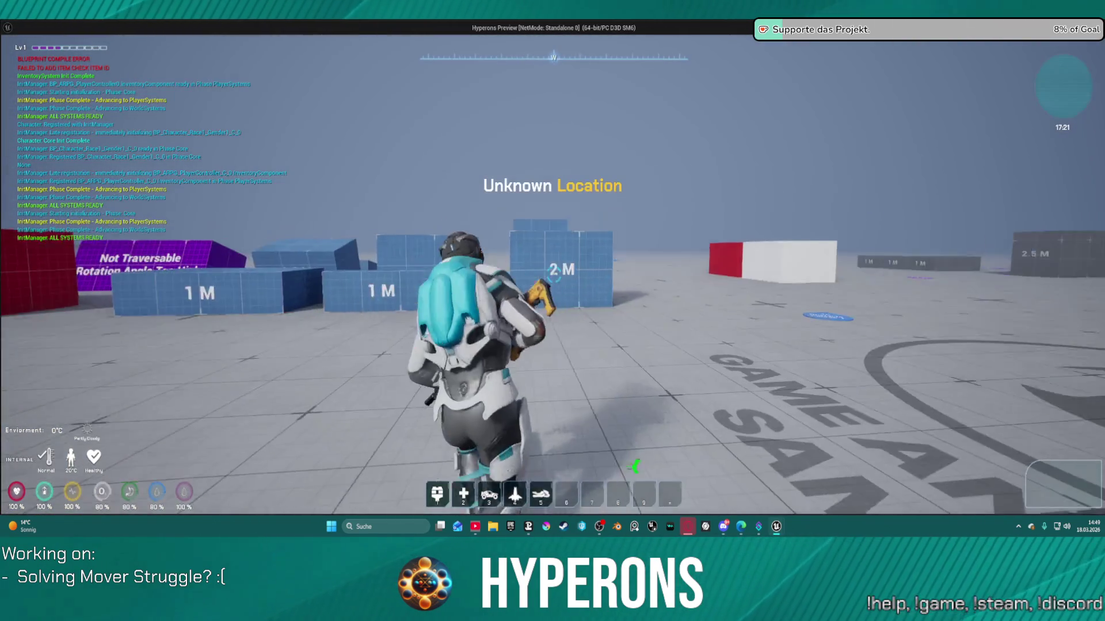
key("w")
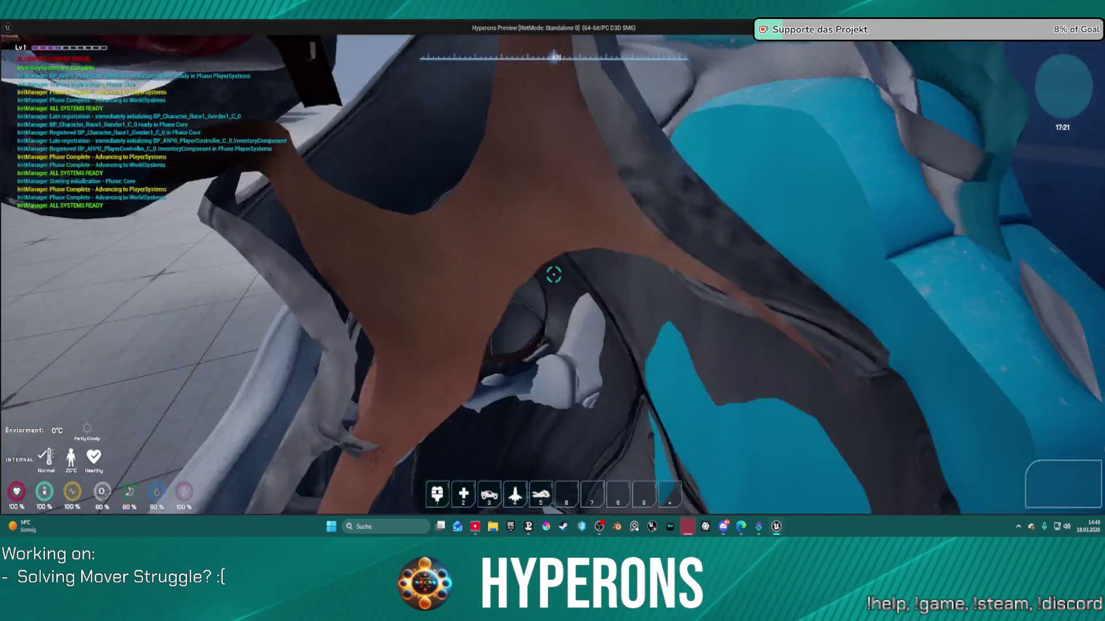
key("w")
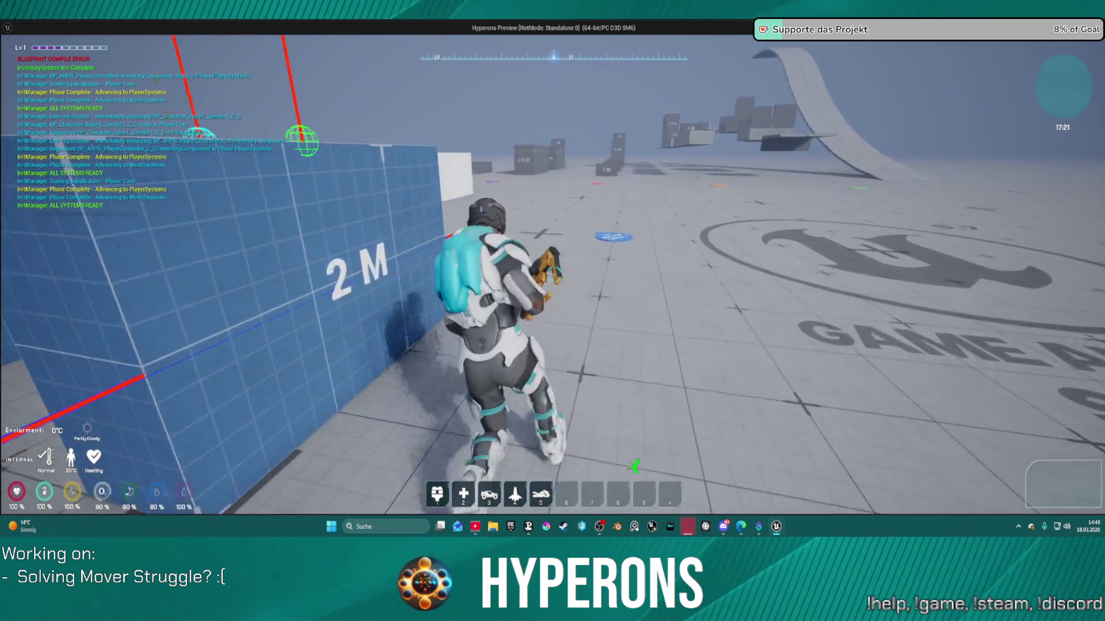
key("w")
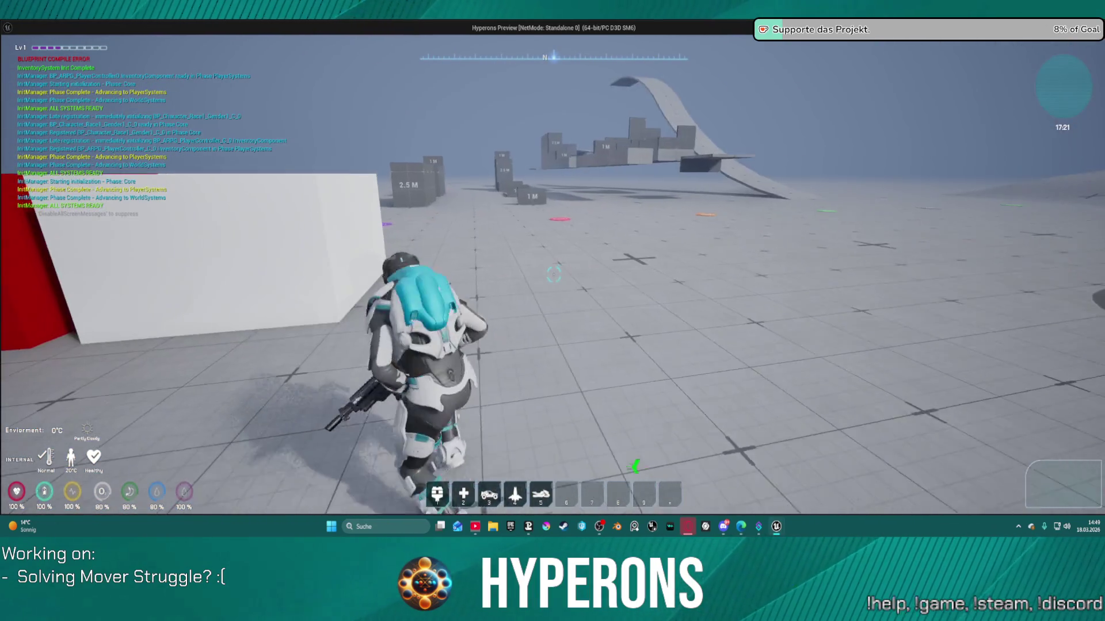
key("w")
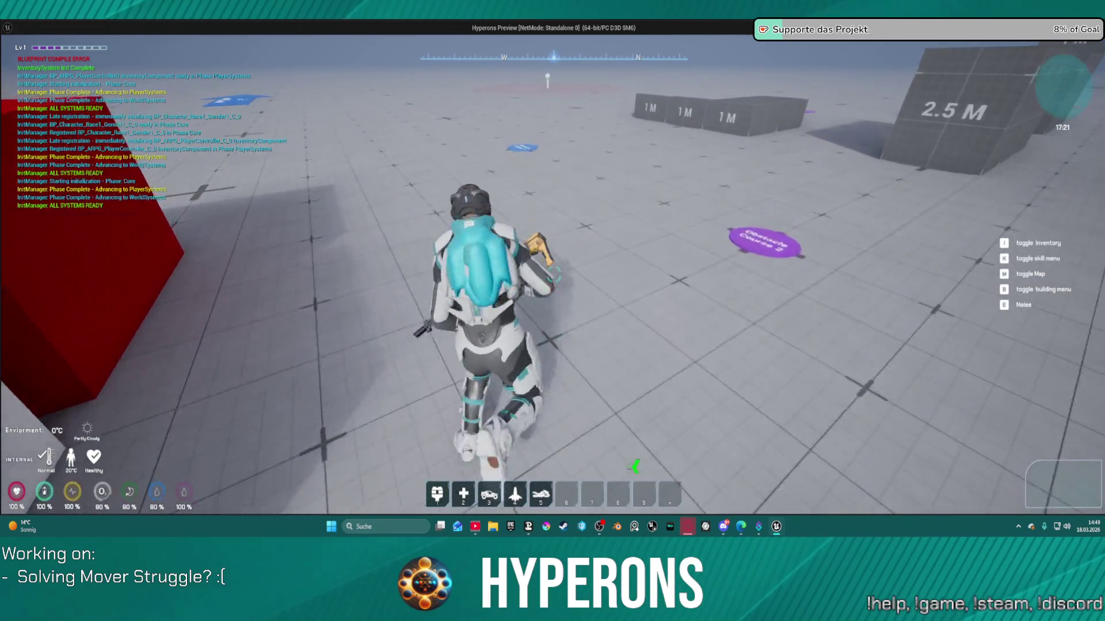
key("w")
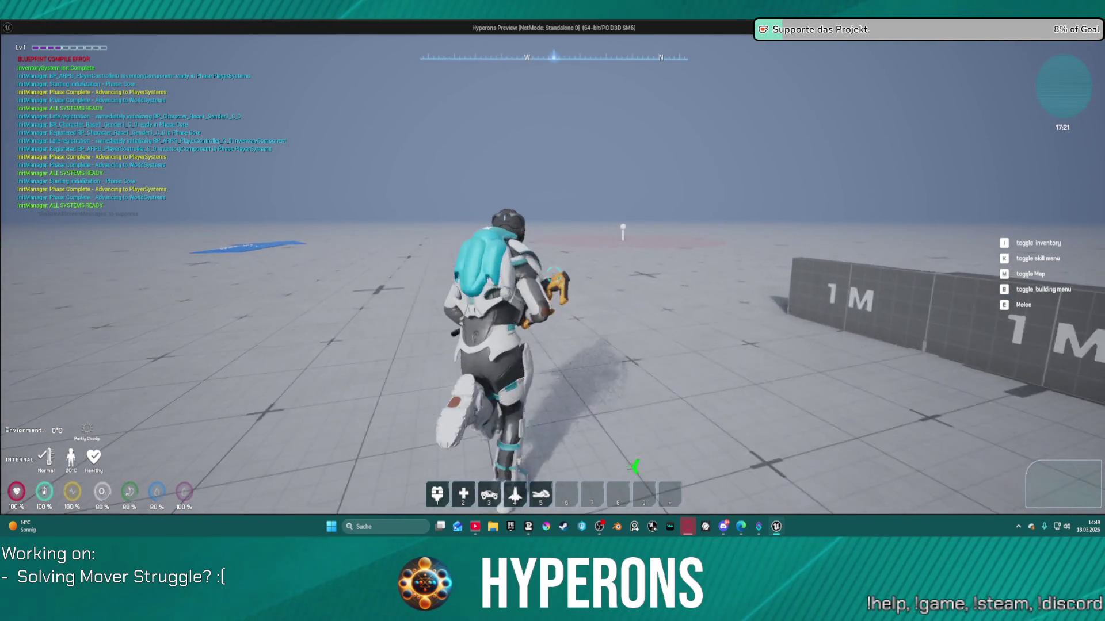
key("c")
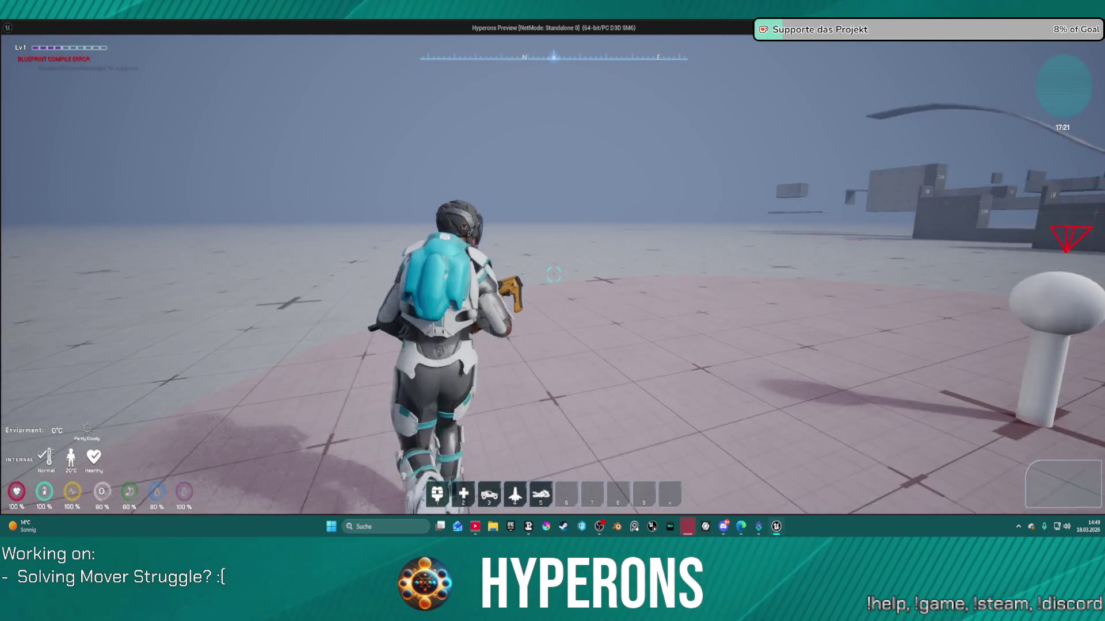
- Run across the open floor toward the white marker post and turn back around
key("w")
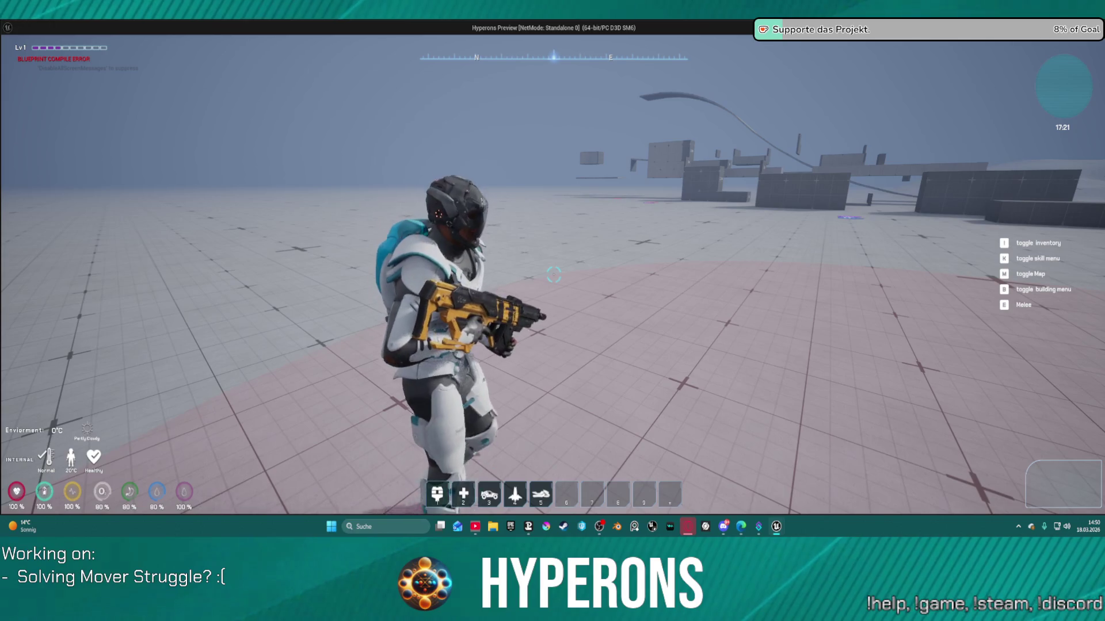
key("w")
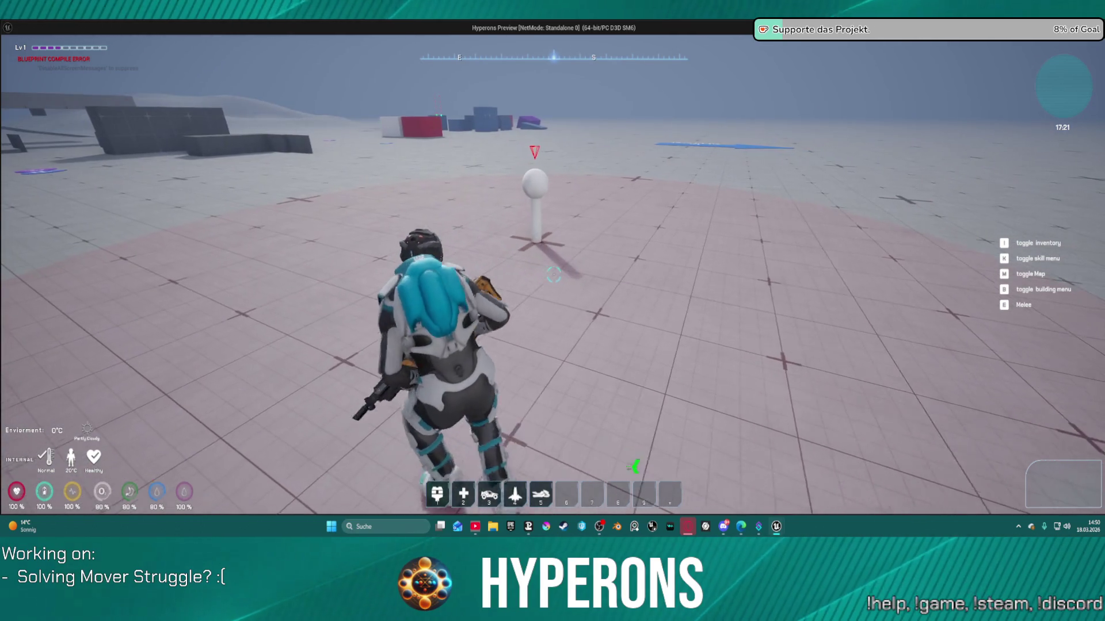
key("w")
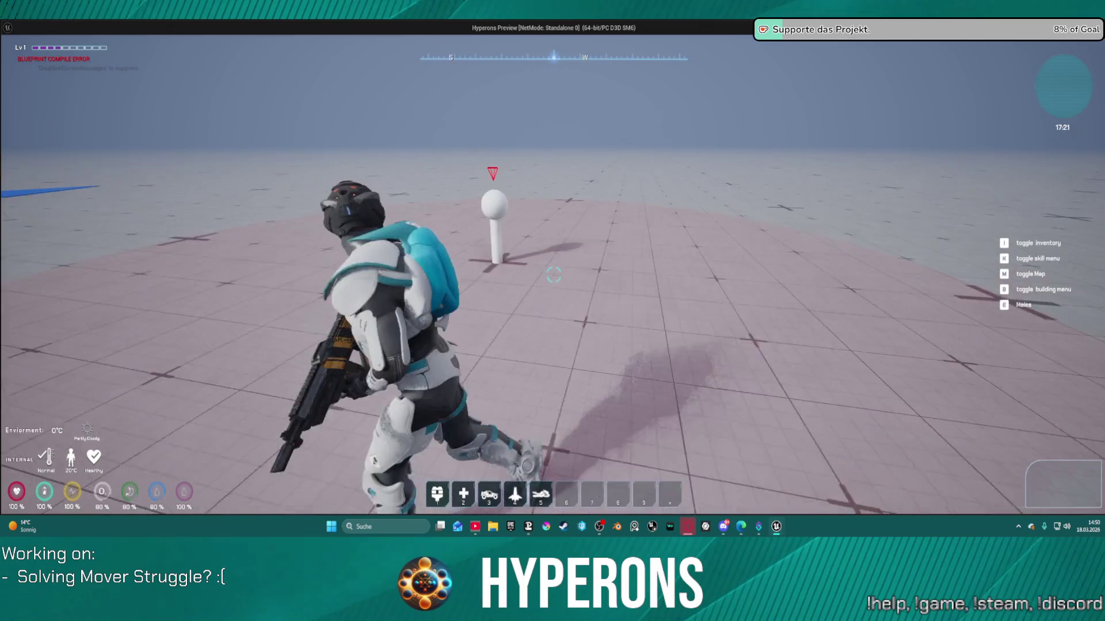
key("w")
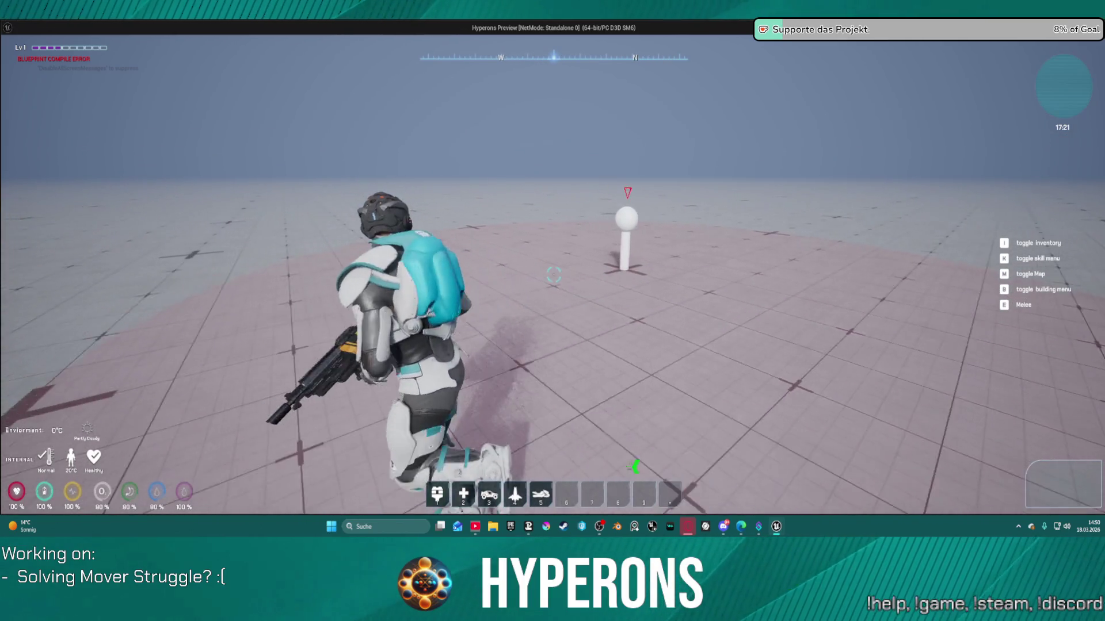
key("w")
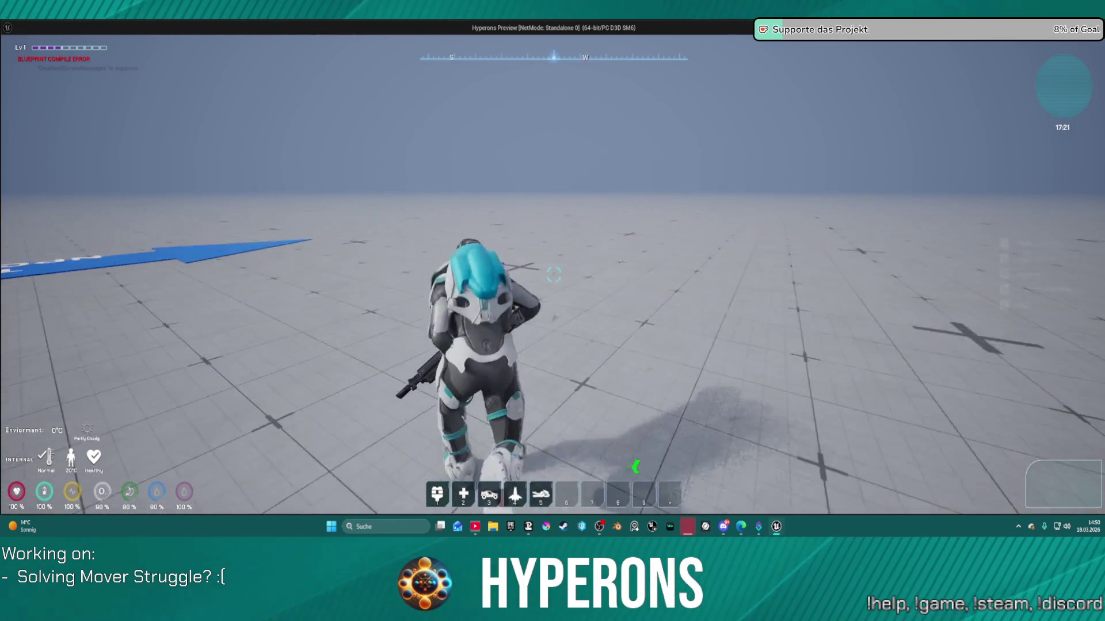
key("w")
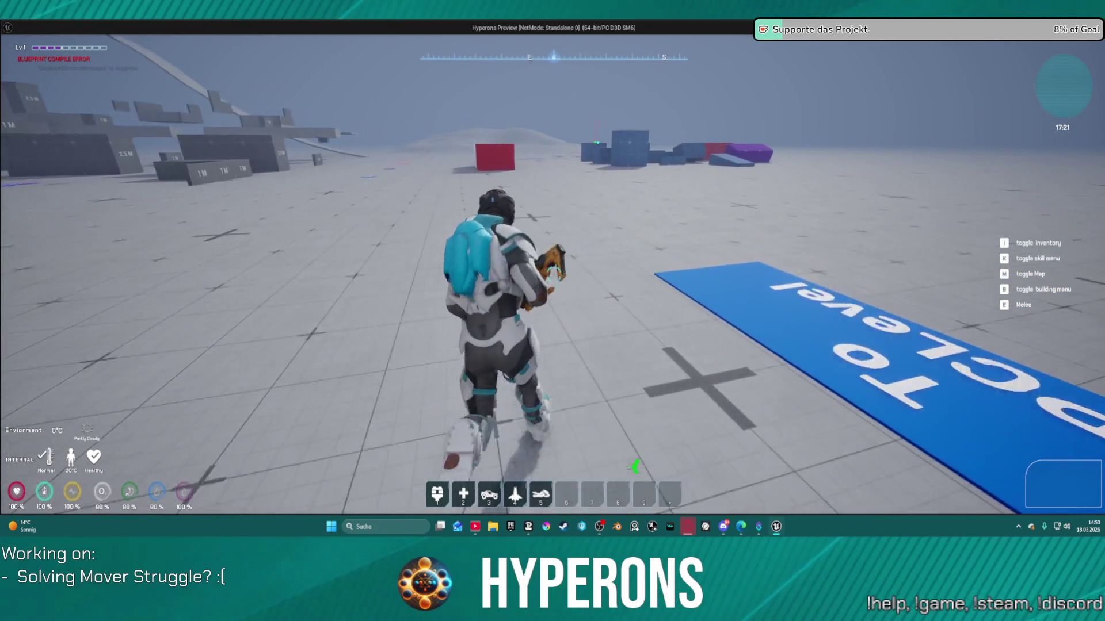
- Run into the blue blocks to test climbing onto them, then stop the preview
key("w")
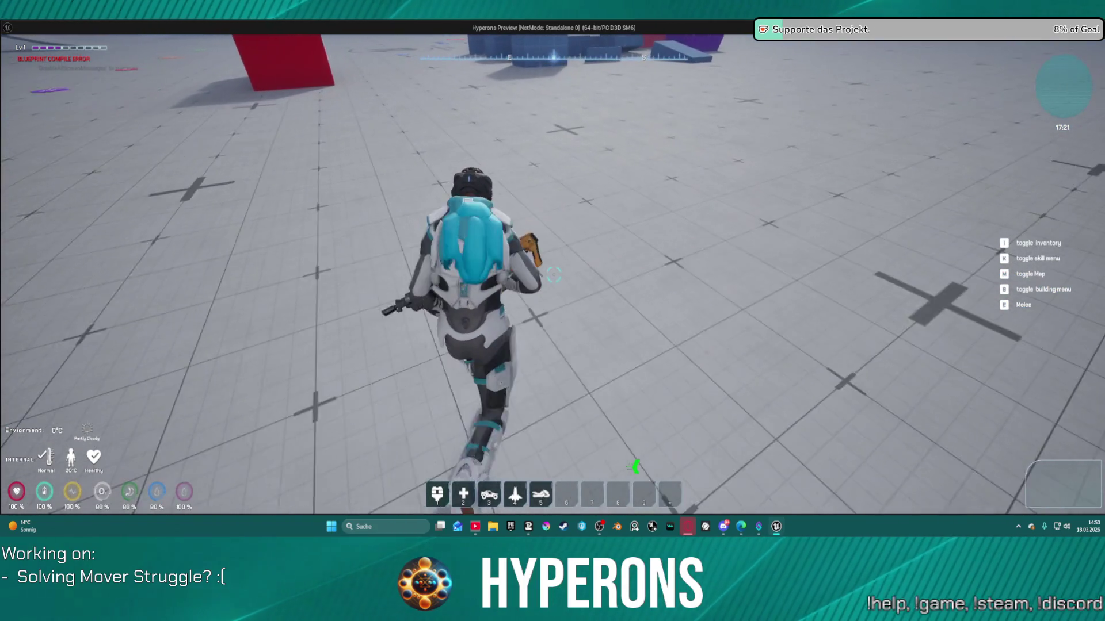
key("w")
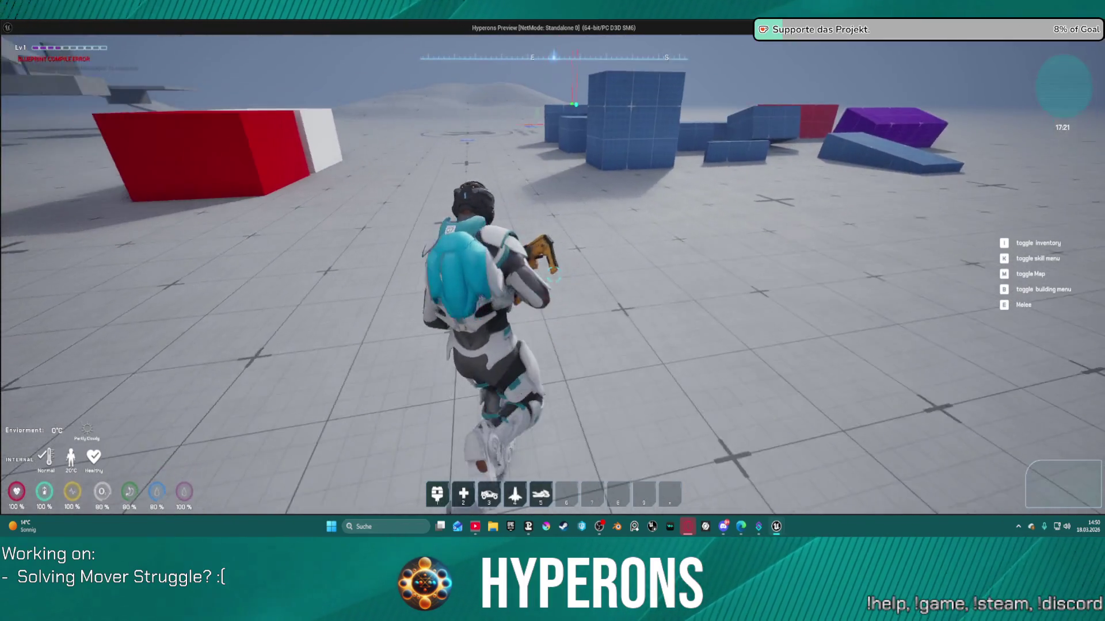
key("w")
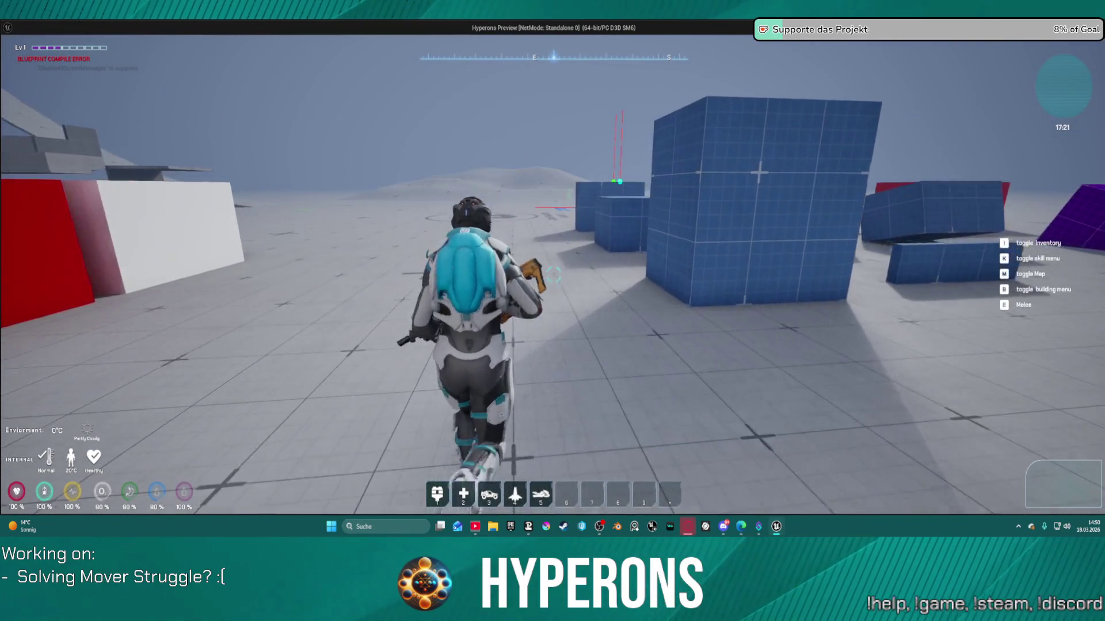
key("w")
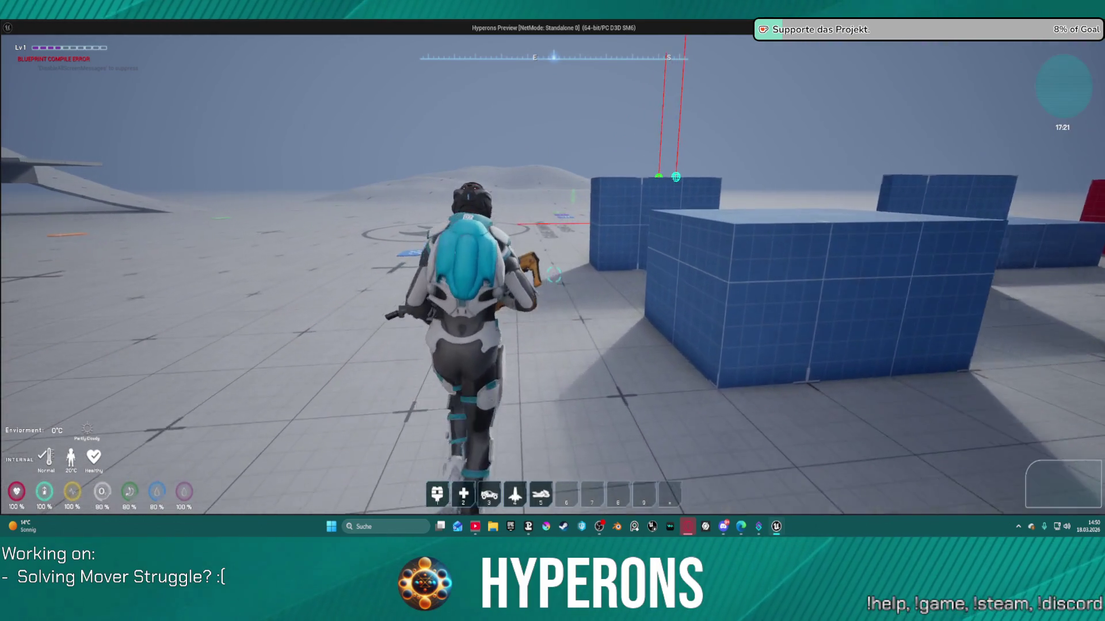
key("w")
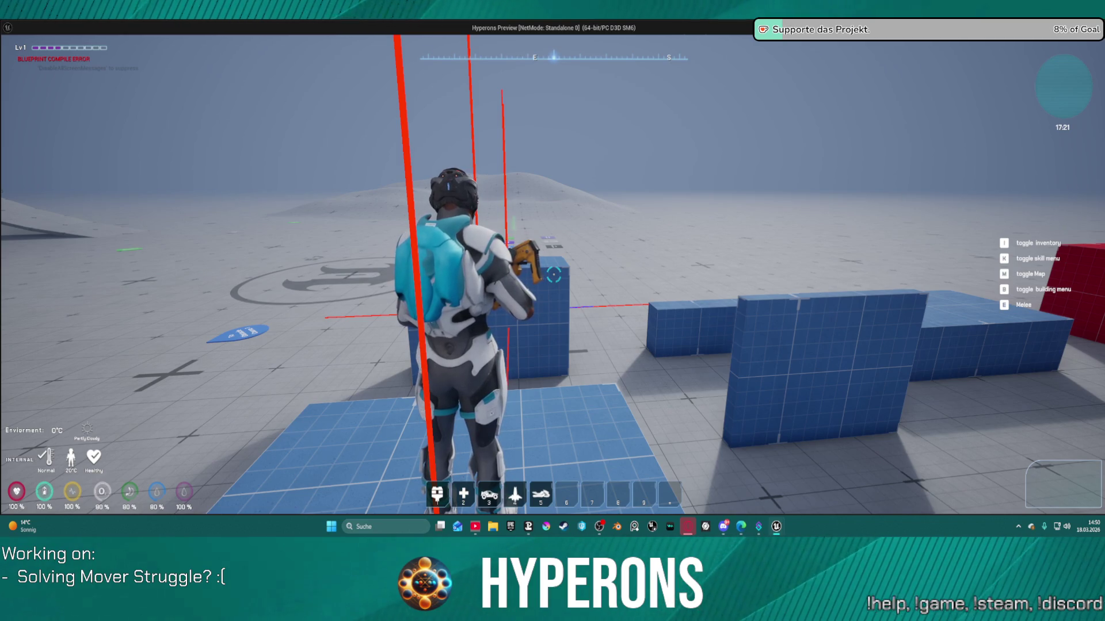
key("w")
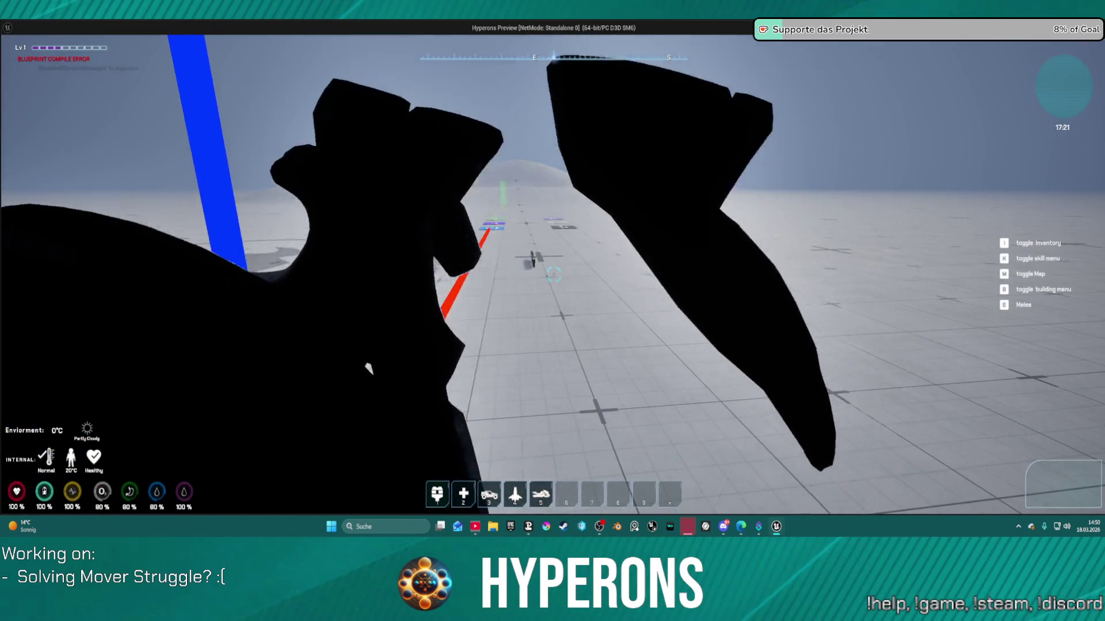
key("Escape")
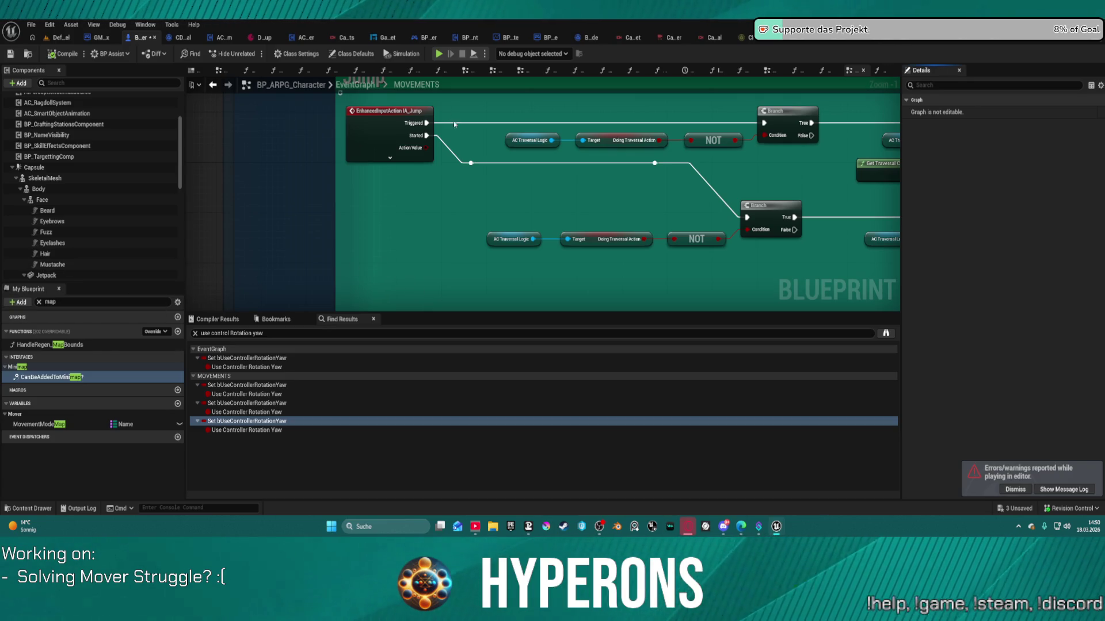
- In the level, select BP_TraversalTester and move it onto the right-hand blue box (Y -829)
left_click(67, 39)
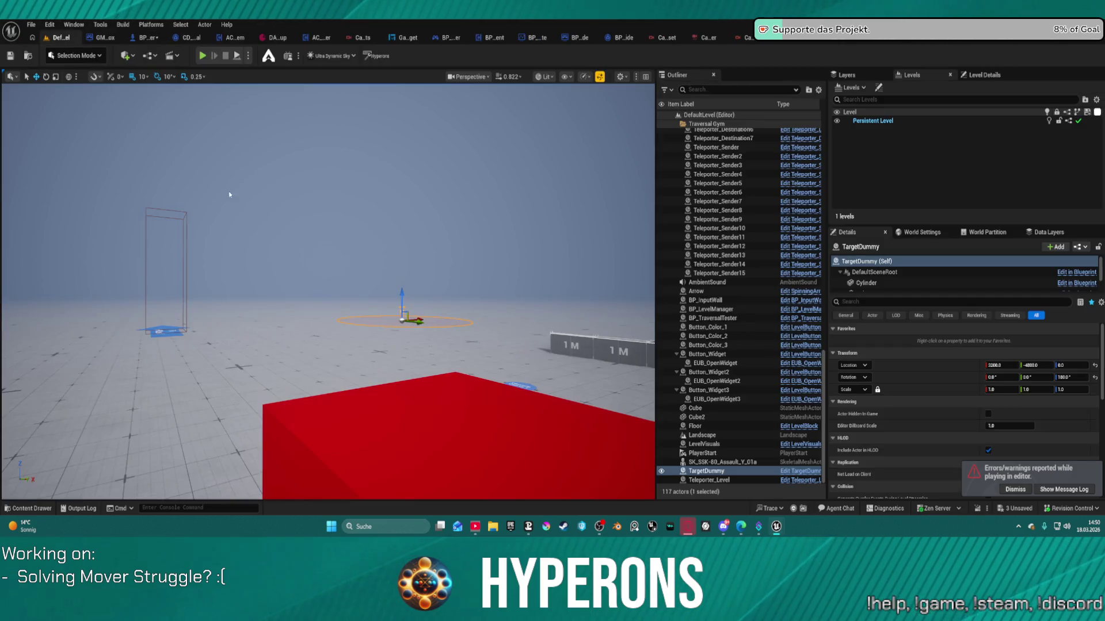
key("w")
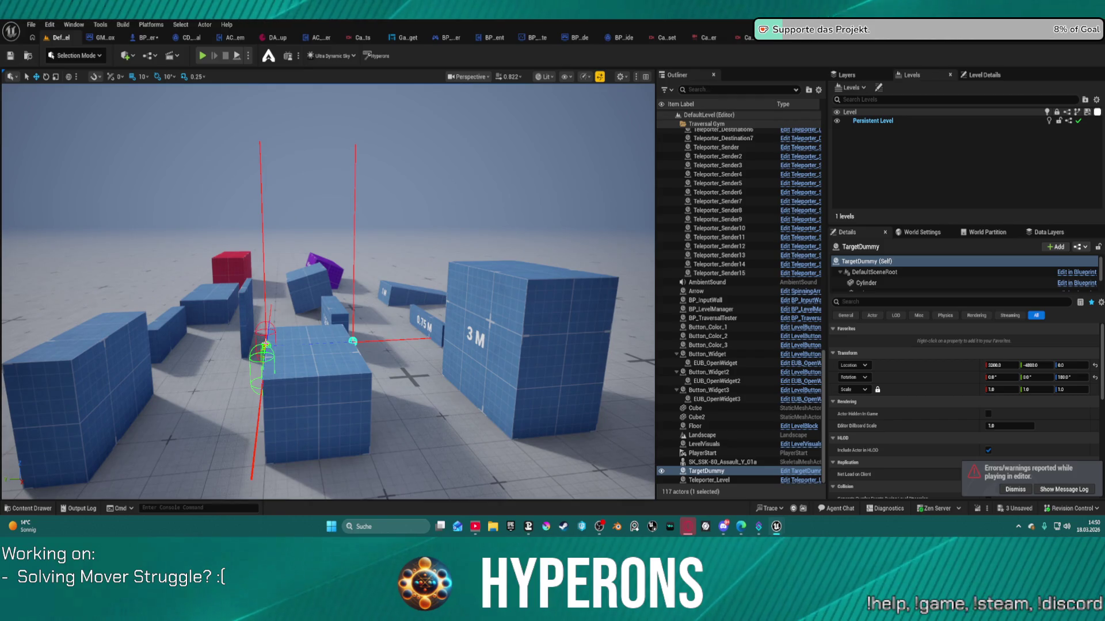
left_click(507, 448)
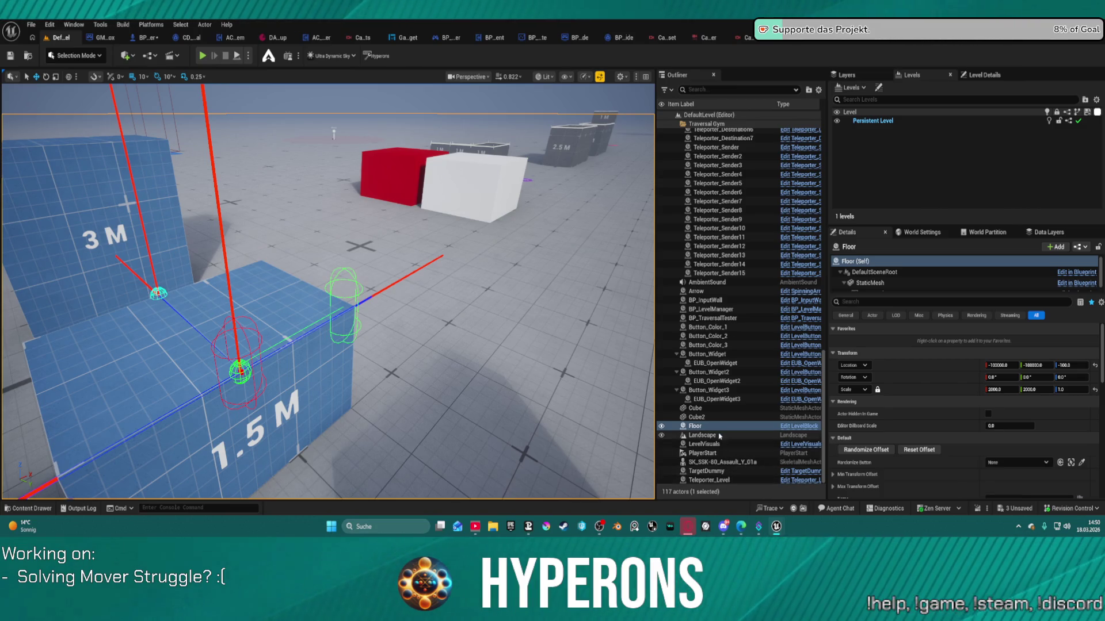
double_click(704, 320)
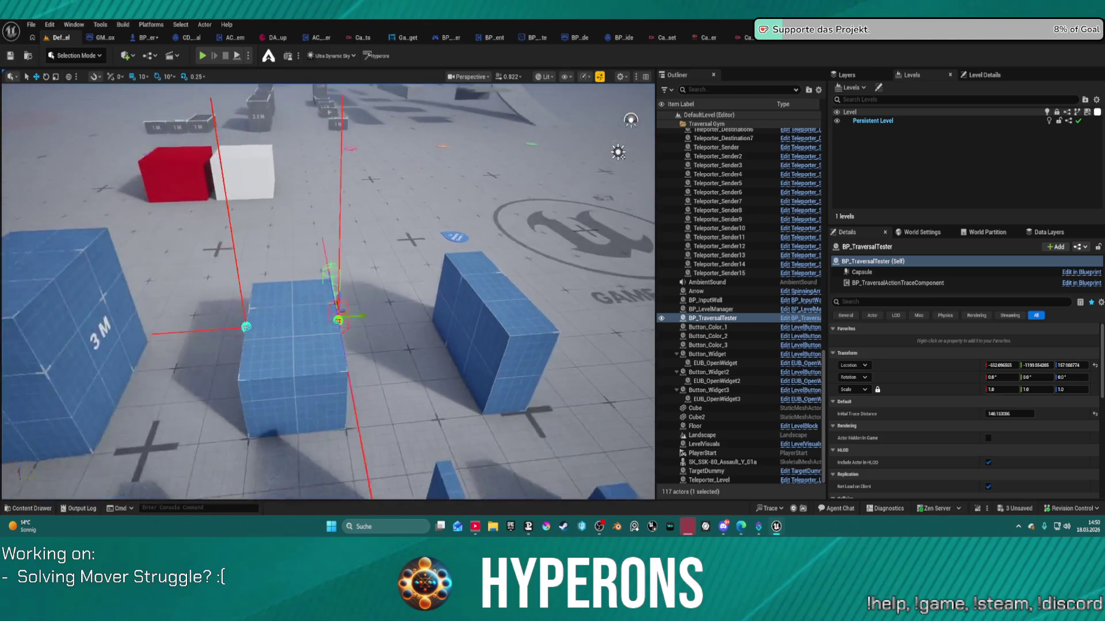
mouse_move(377, 315)
left_mouse_down()
mouse_move(525, 298)
mouse_move(496, 307)
left_mouse_up()
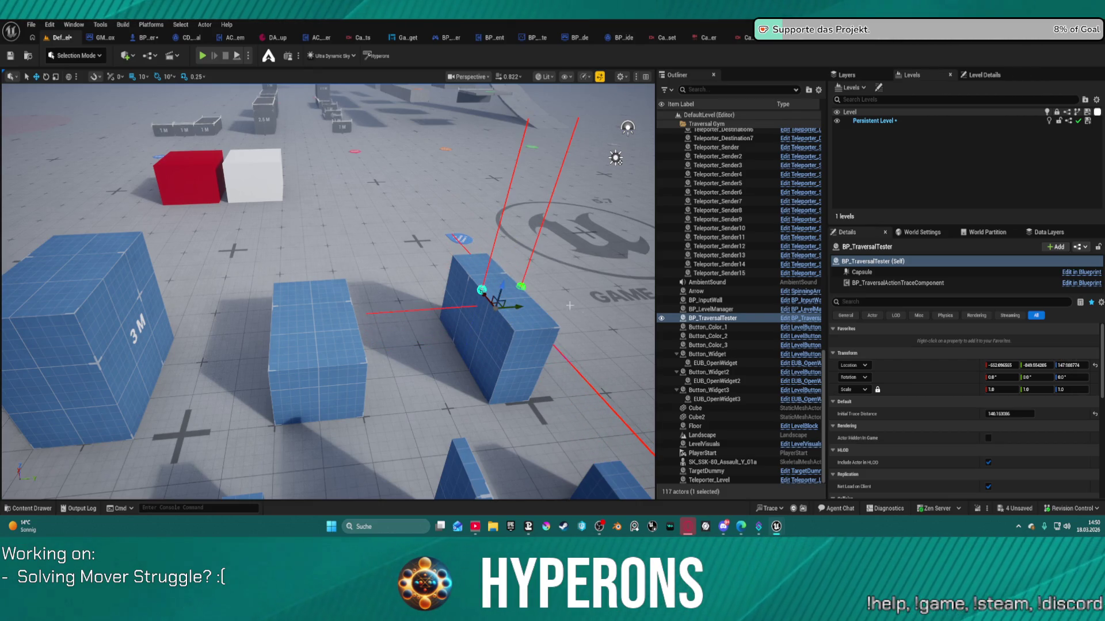
- Open BP_TraversalTester in its Blueprint editor on the EventGraph
scroll(927, 419, "down", 3)
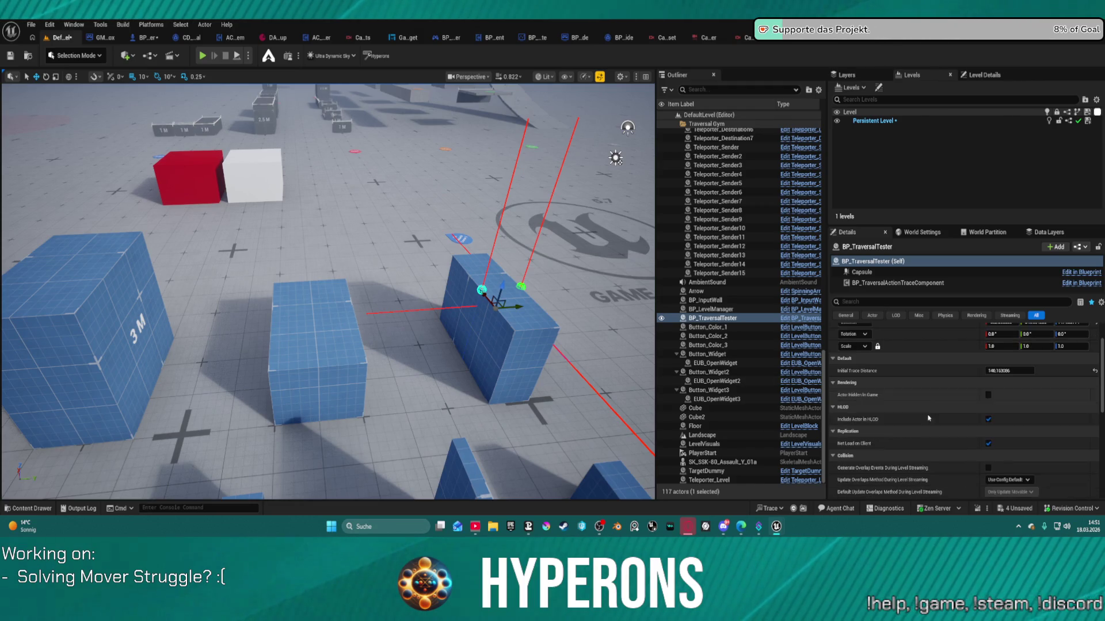
scroll(927, 403, "up", 3)
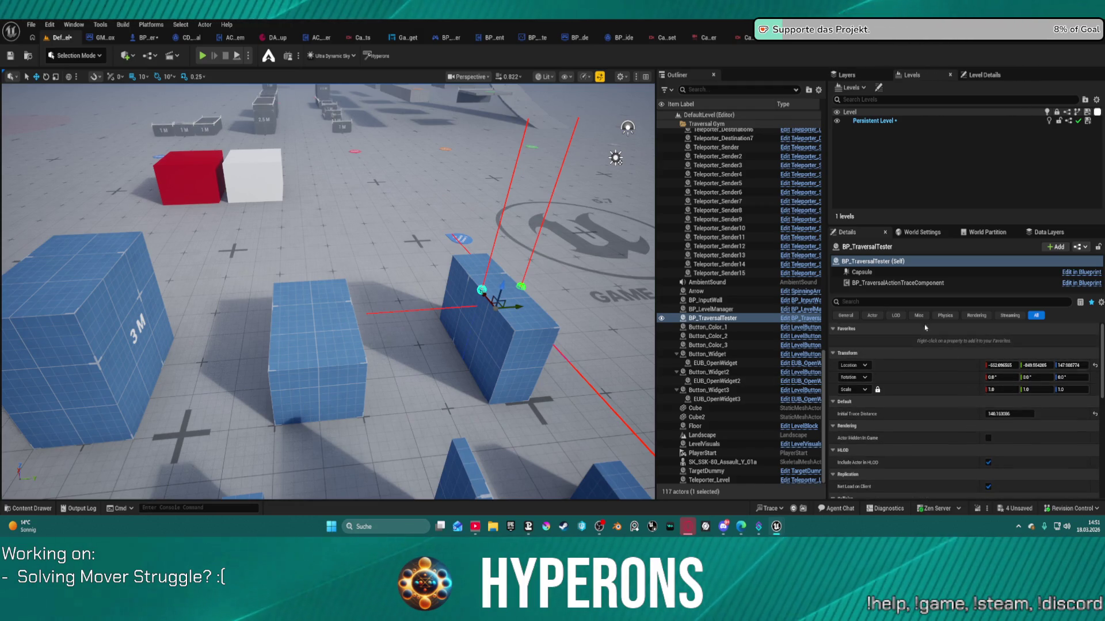
left_click(1078, 273)
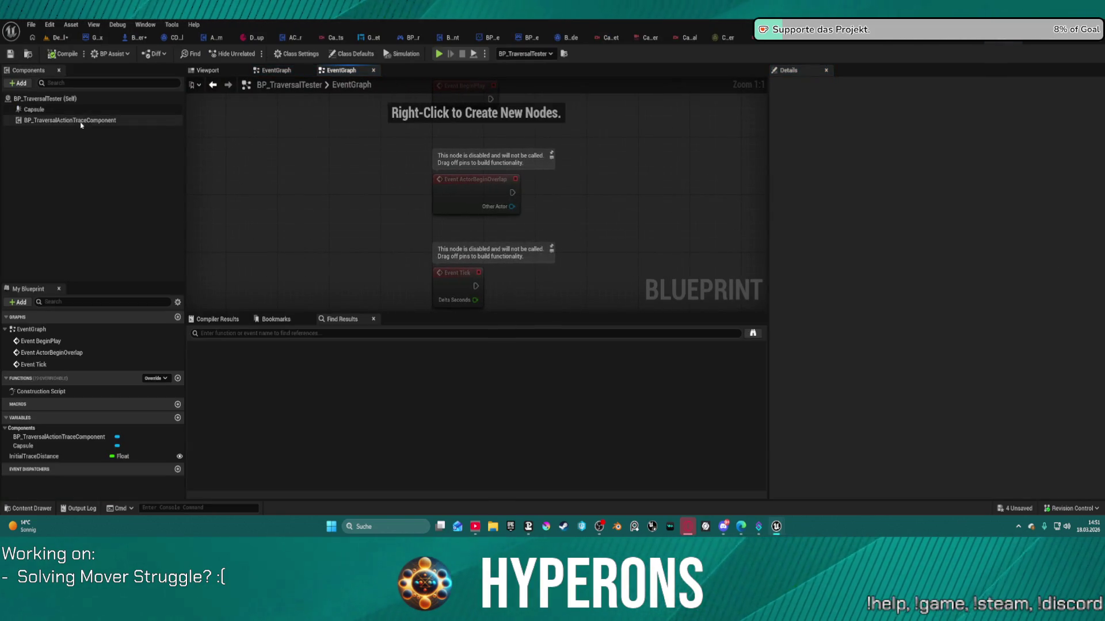
- Open the AC_TraversalTracer blueprint from the traversal trace component's context menu
double_click(58, 120)
left_click(281, 74)
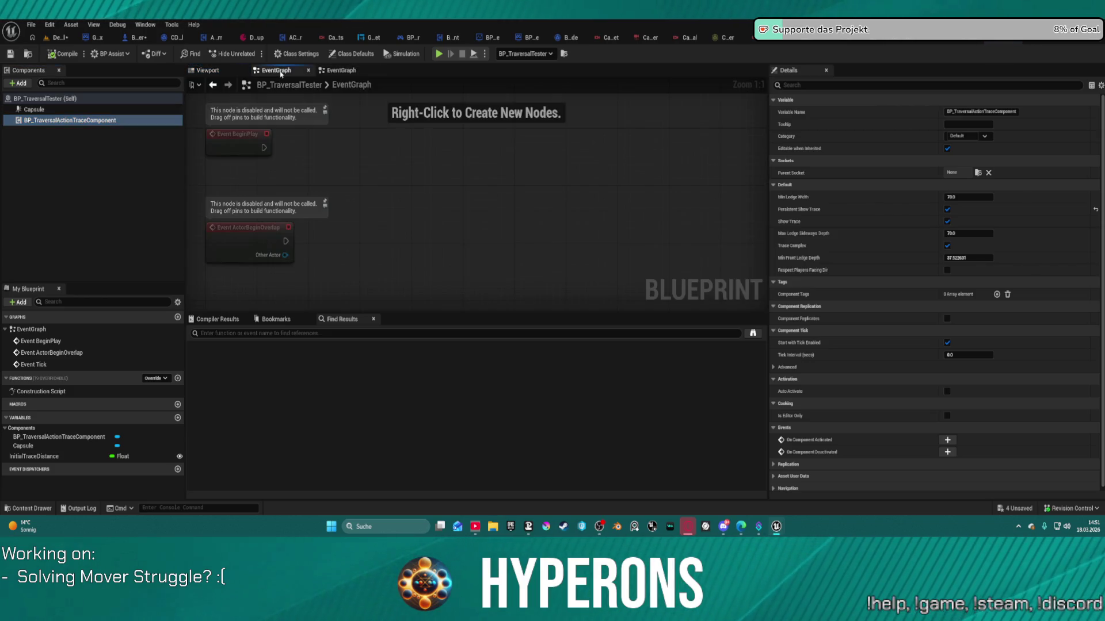
left_click(344, 71)
right_click(50, 118)
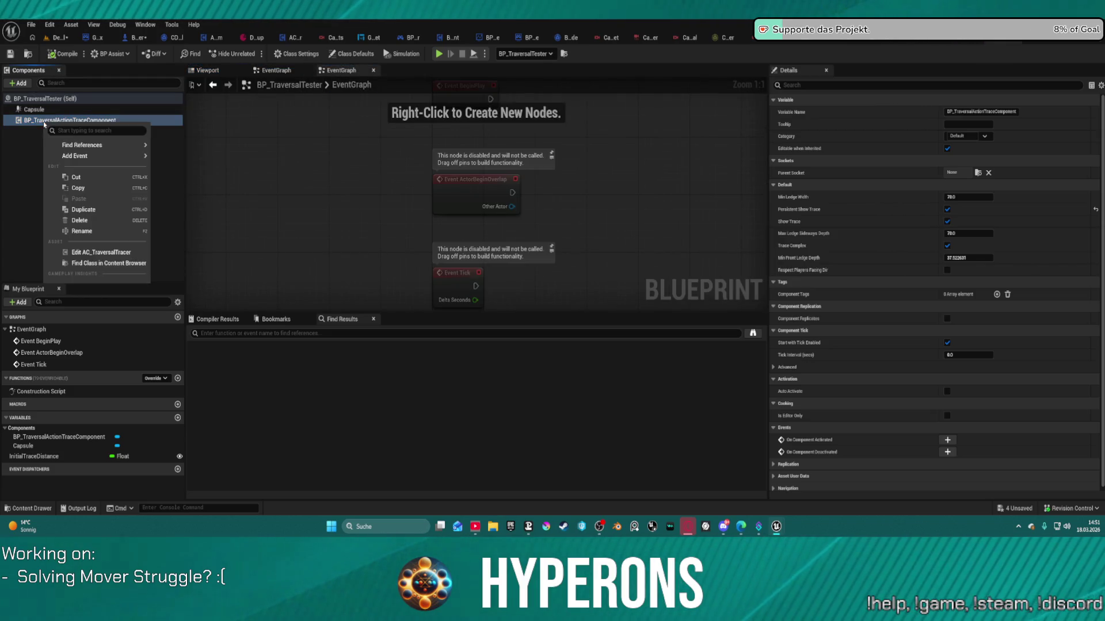
left_click(102, 257)
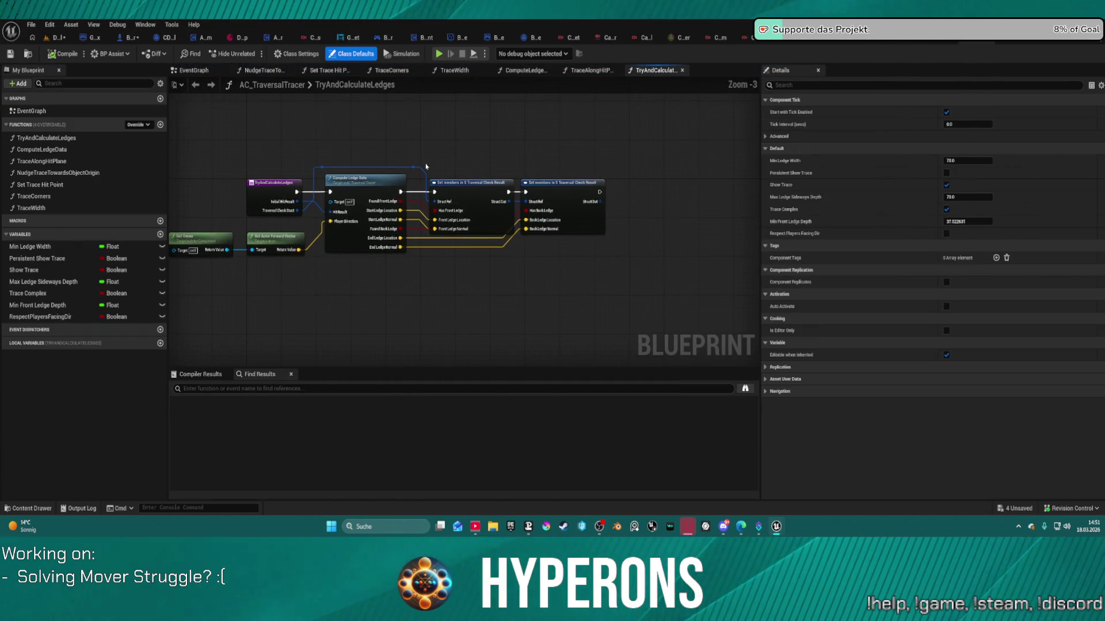
- Review the ComputeLedgeData and TraceAlongHitPlane function graphs, then leave the tracer blueprint
double_click(380, 189)
scroll(437, 231, "down", 3)
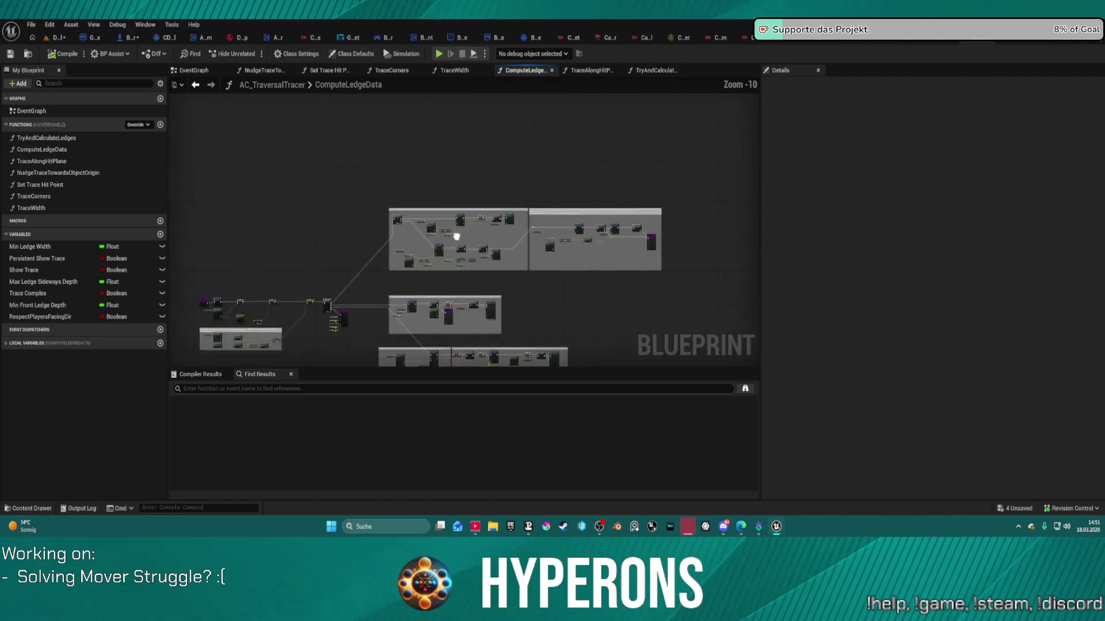
scroll(516, 203, "up", 4)
scroll(516, 202, "down", 3)
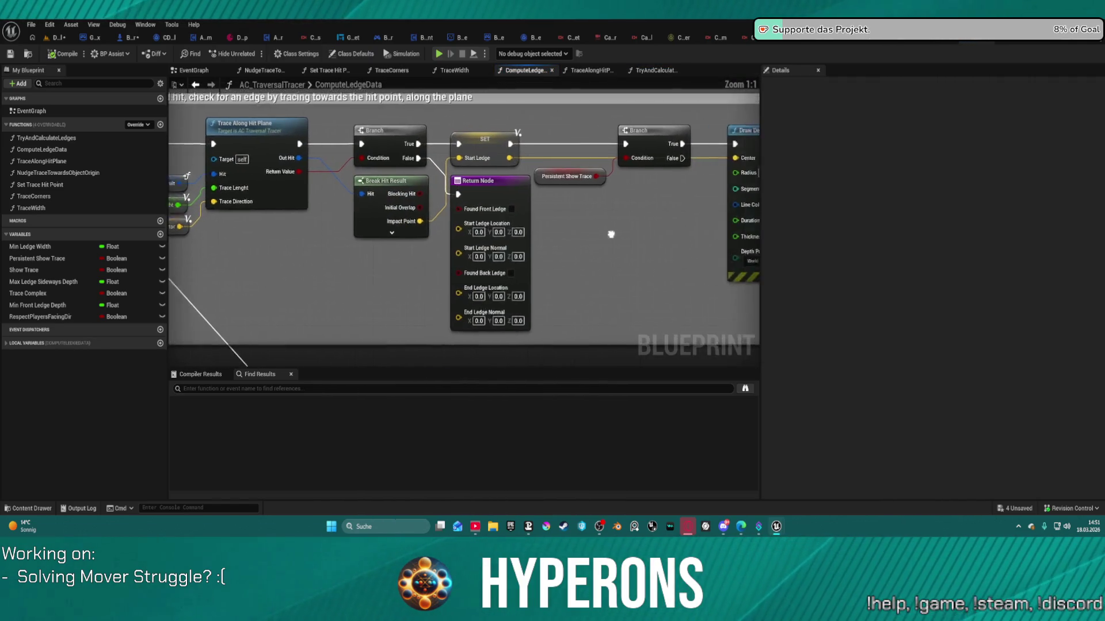
scroll(457, 241, "up", 3)
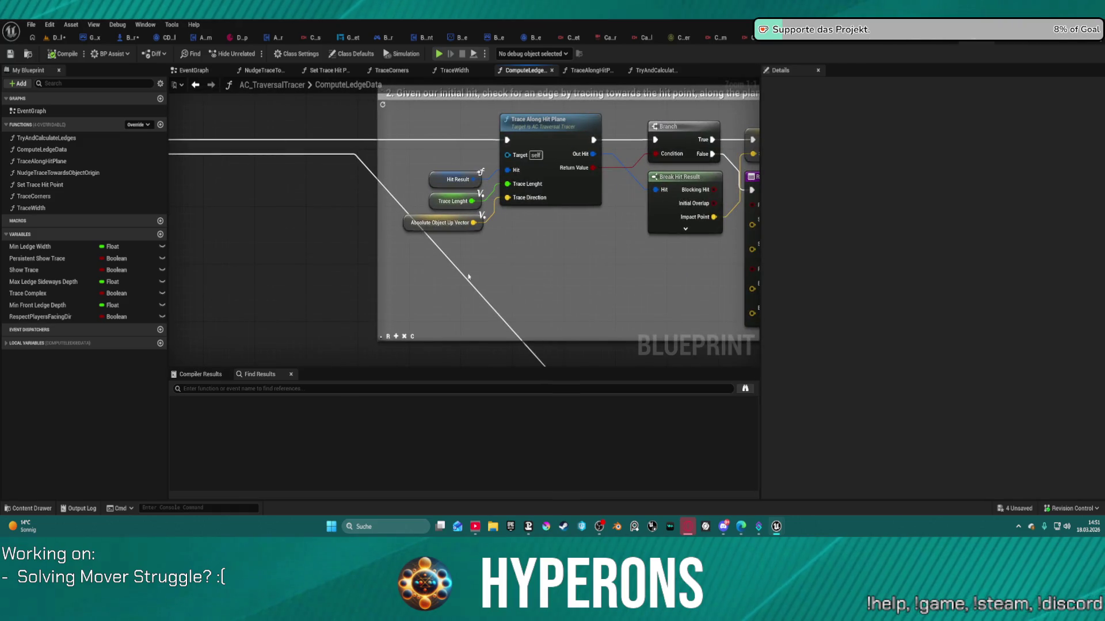
double_click(569, 148)
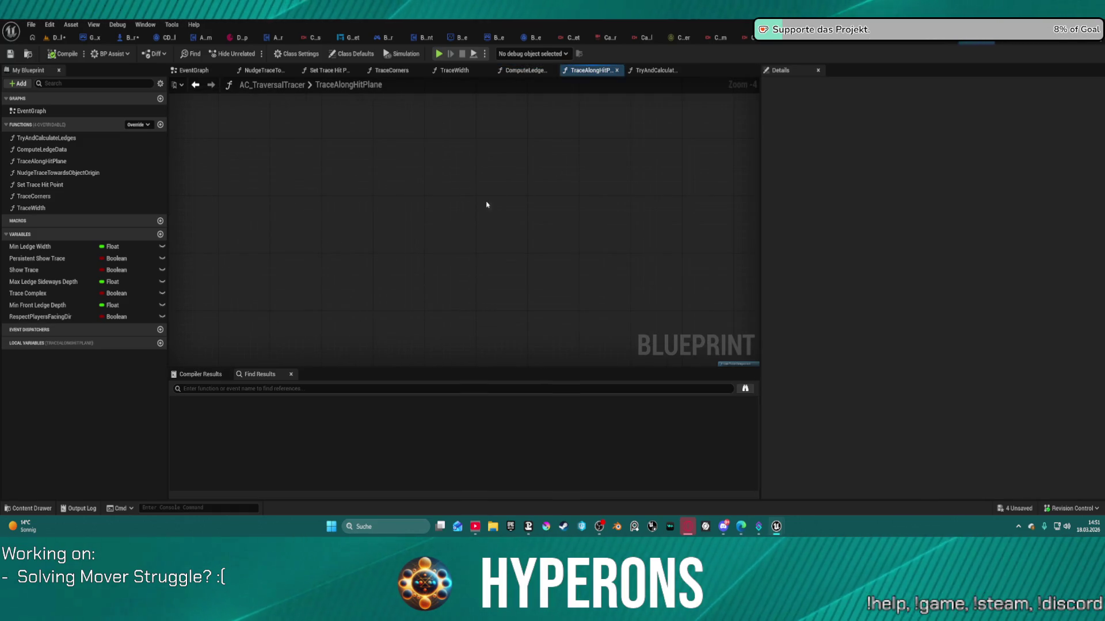
scroll(486, 205, "down", 5)
scroll(478, 203, "up", 12)
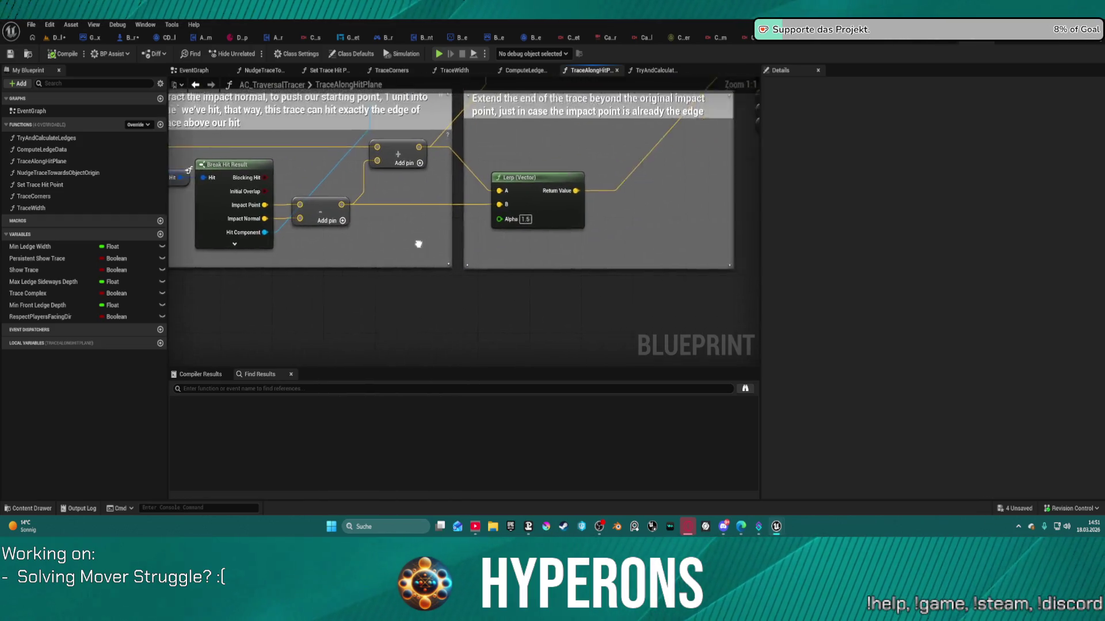
scroll(592, 238, "down", 3)
scroll(592, 238, "up", 5)
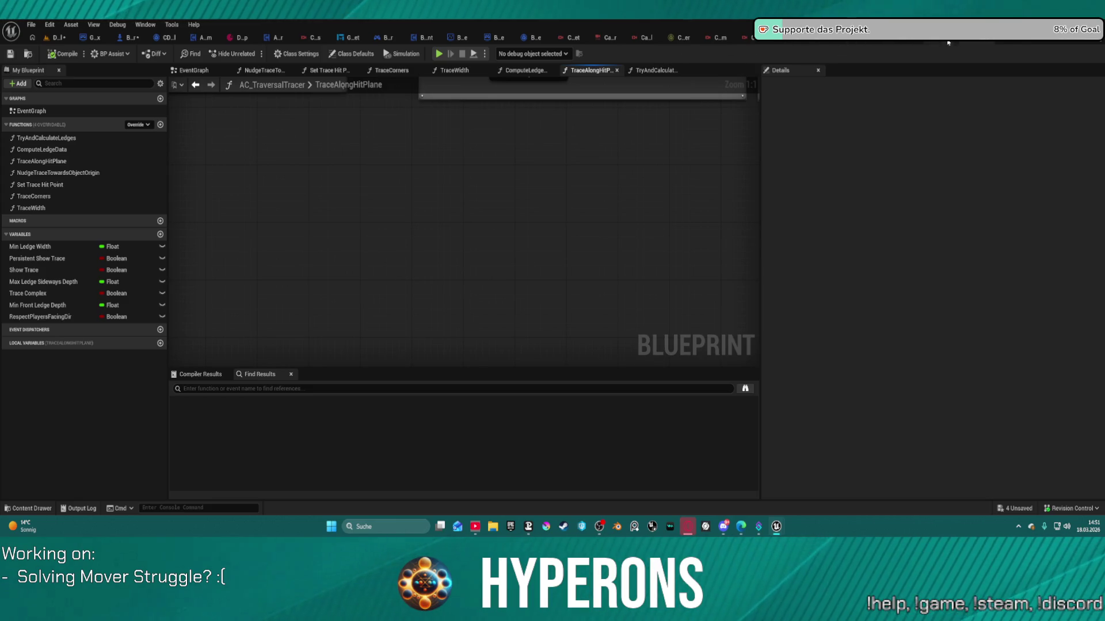
left_click(915, 38)
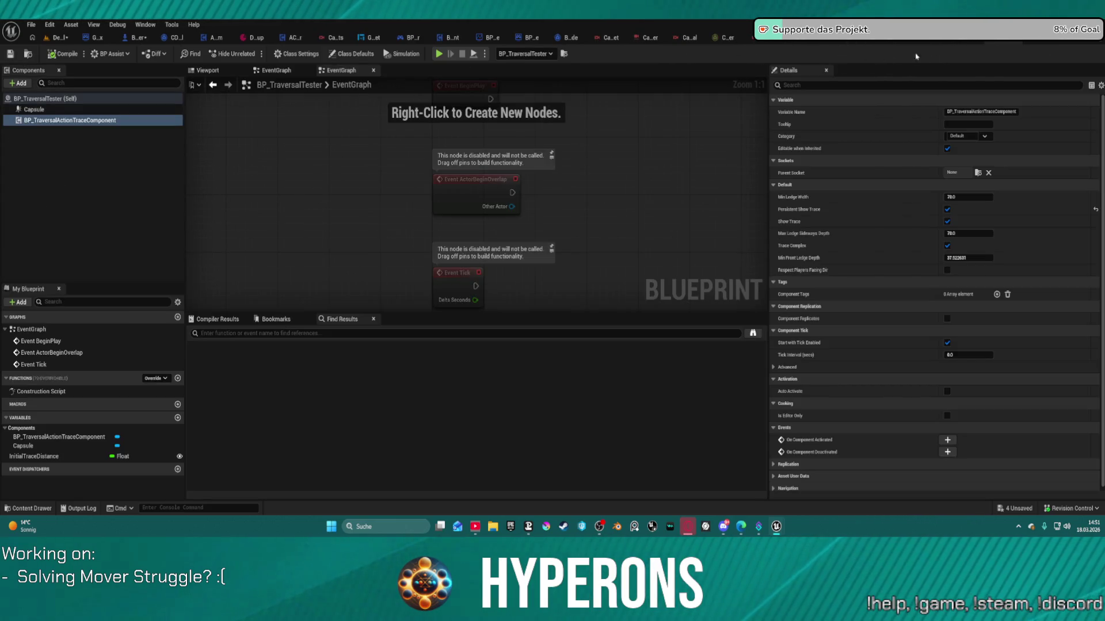
- In BP_ARPG_Character, clear the member filter, expand Mover and Input variables, and inspect PlayerInputState
left_click(138, 37)
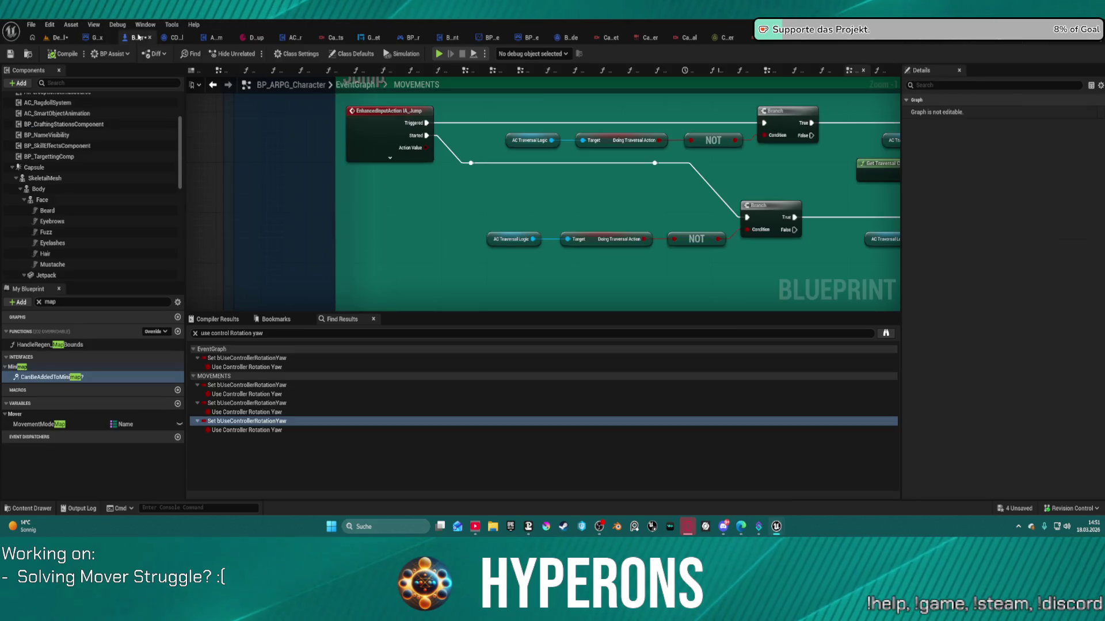
scroll(60, 143, "down", 10)
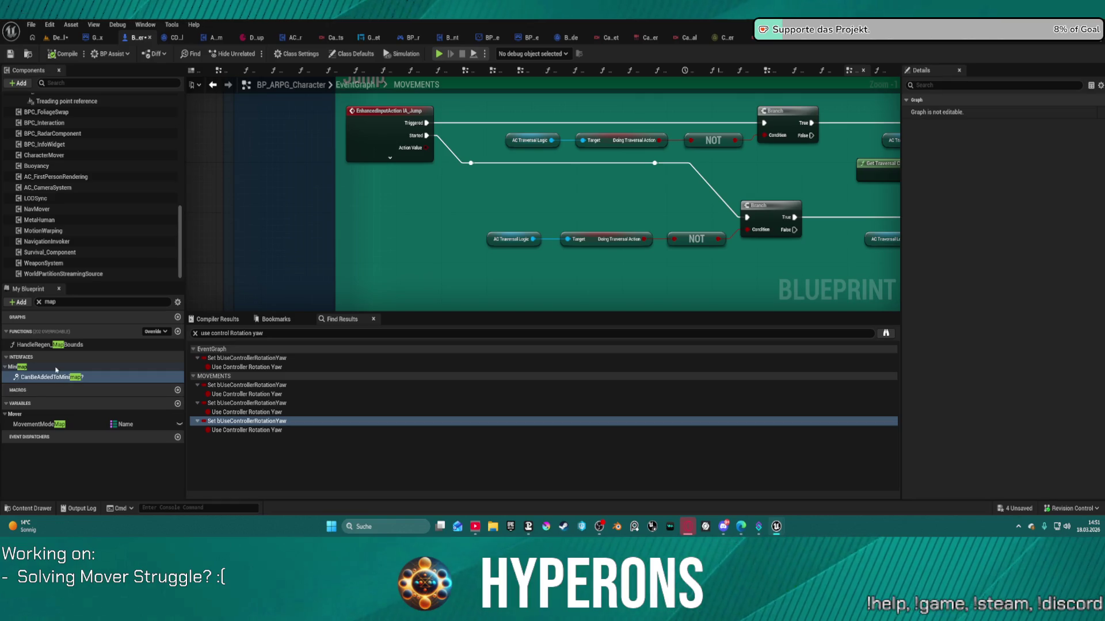
left_click(38, 302)
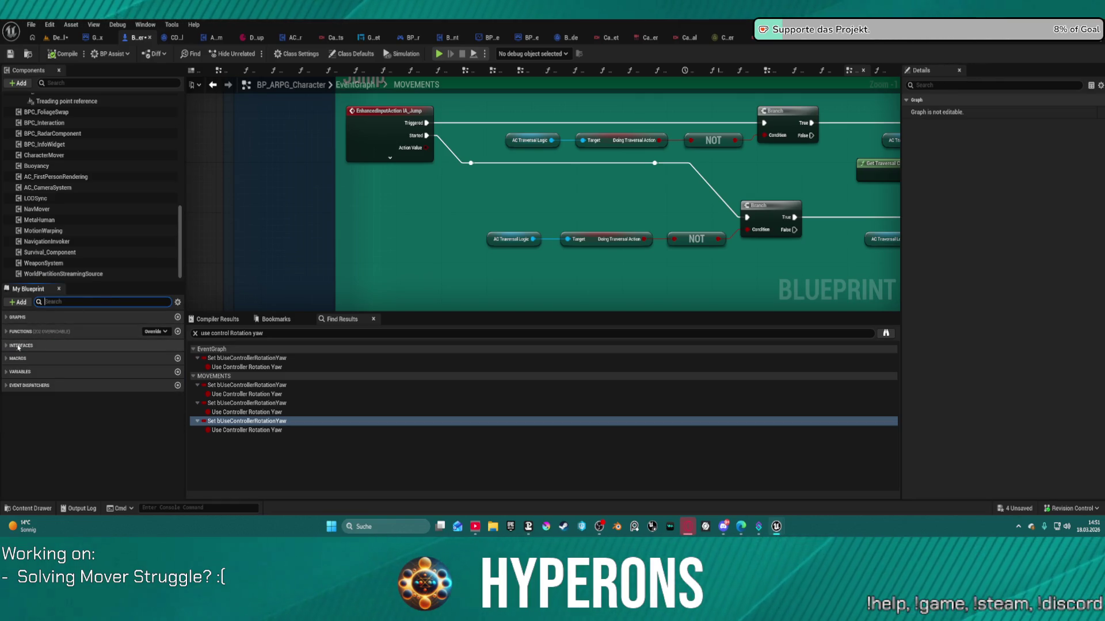
left_click(10, 374)
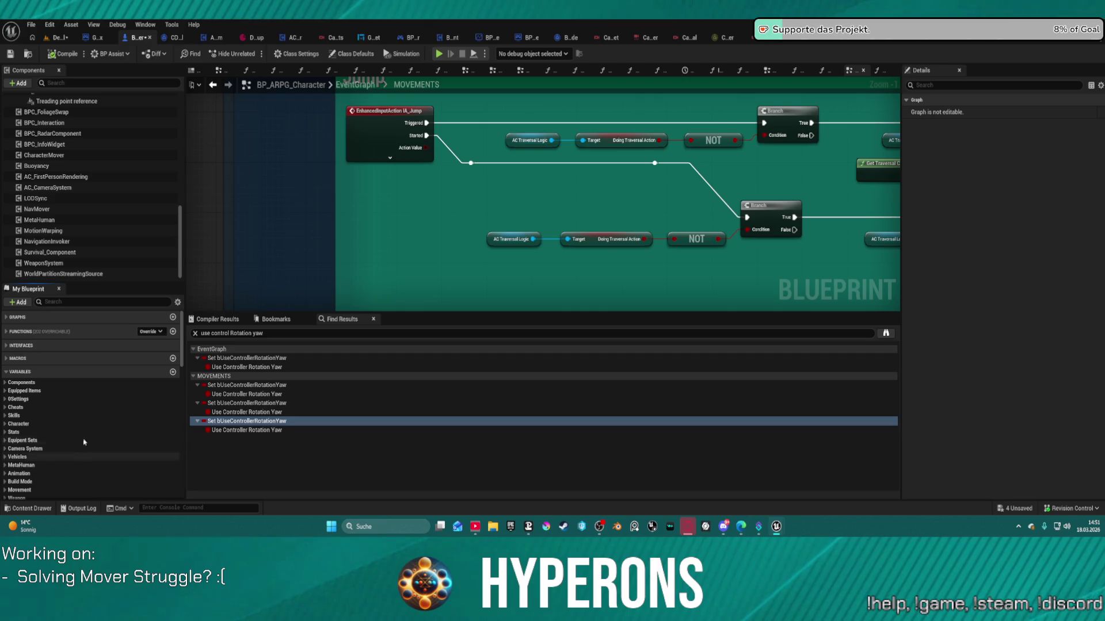
left_click_drag(107, 283, 107, 144)
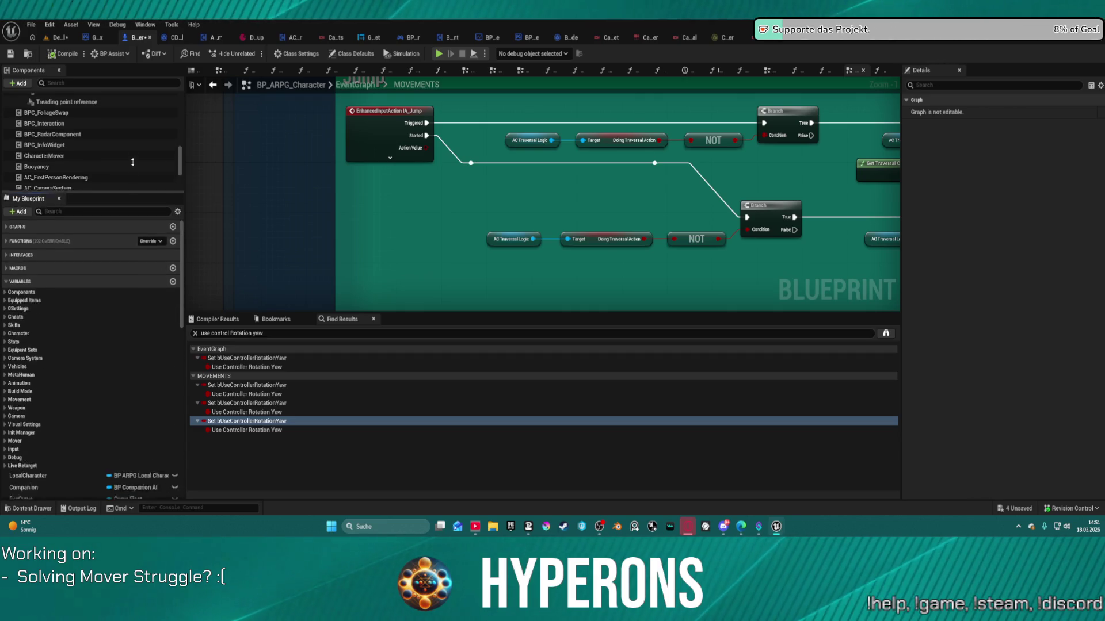
scroll(34, 338, "down", 2)
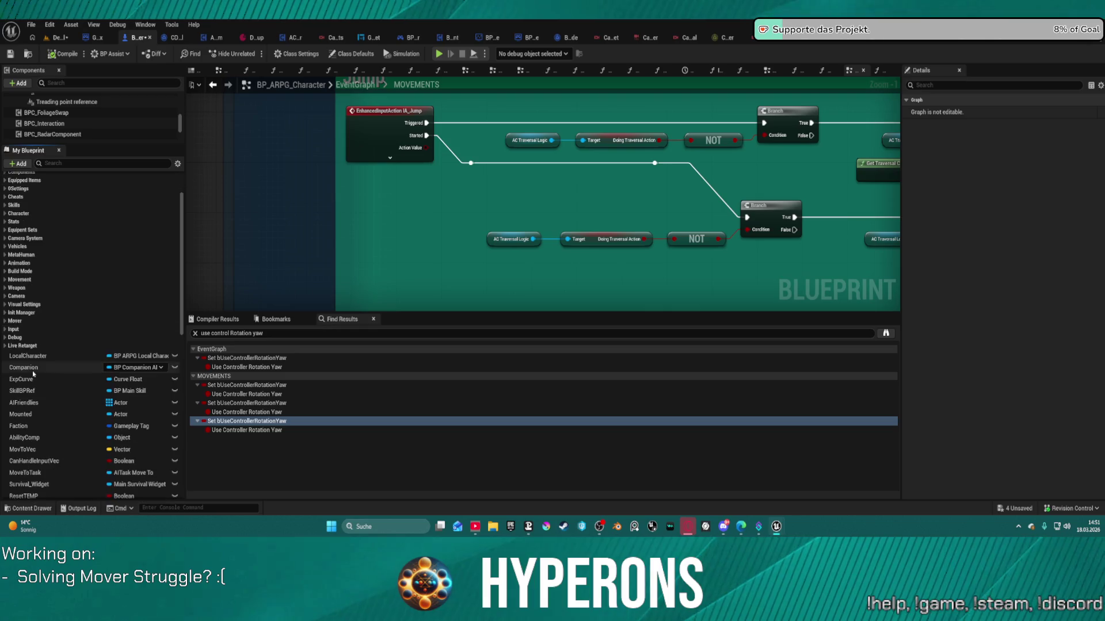
left_click(5, 321)
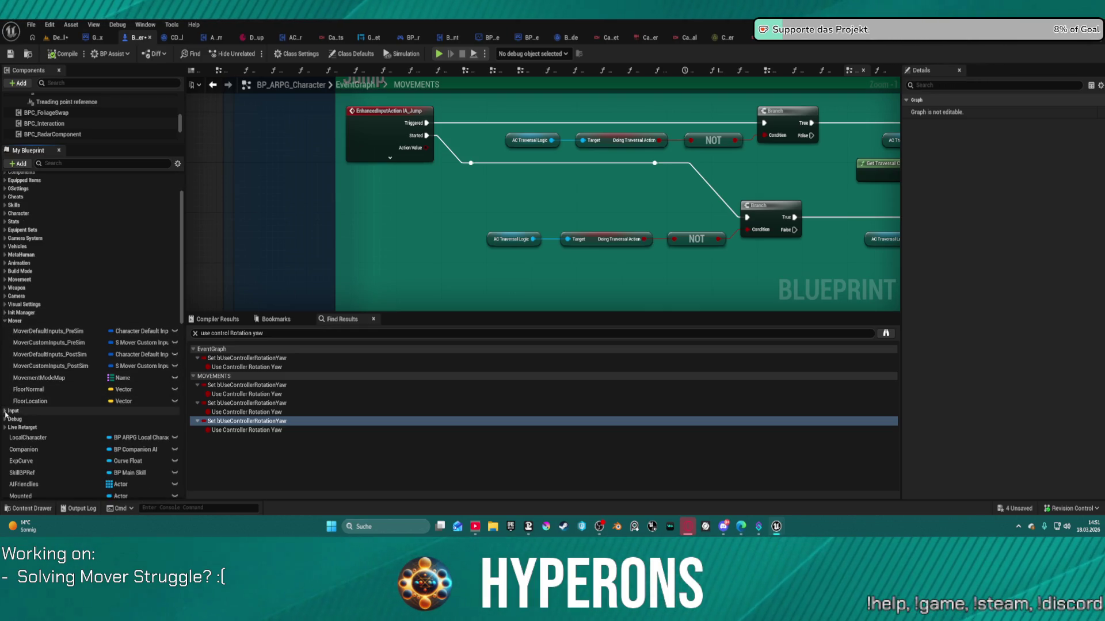
left_click(5, 411)
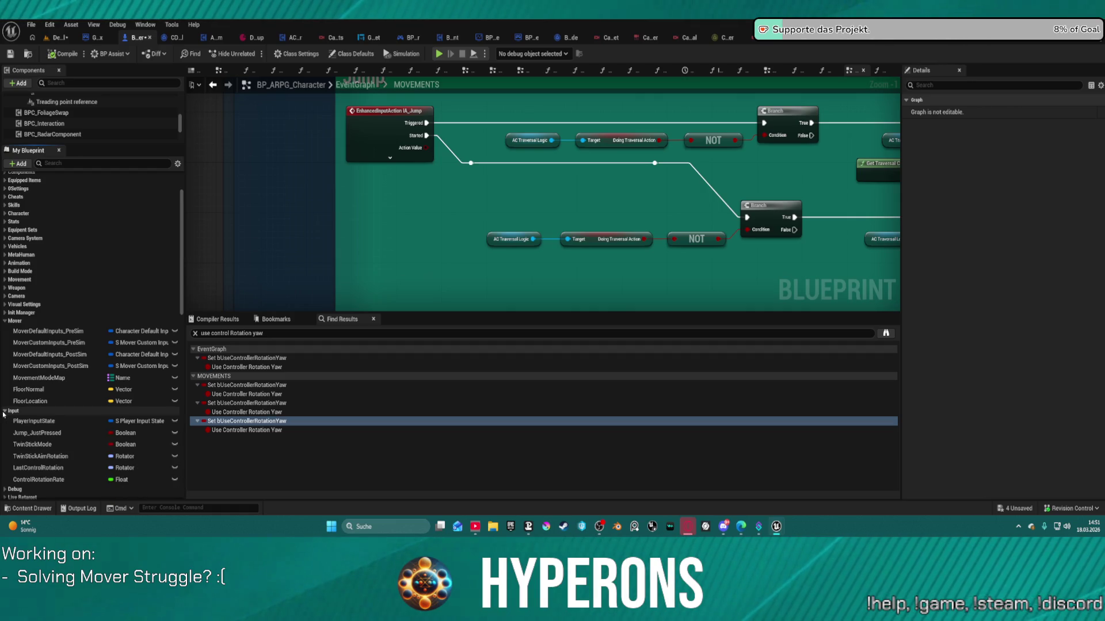
left_click(31, 421)
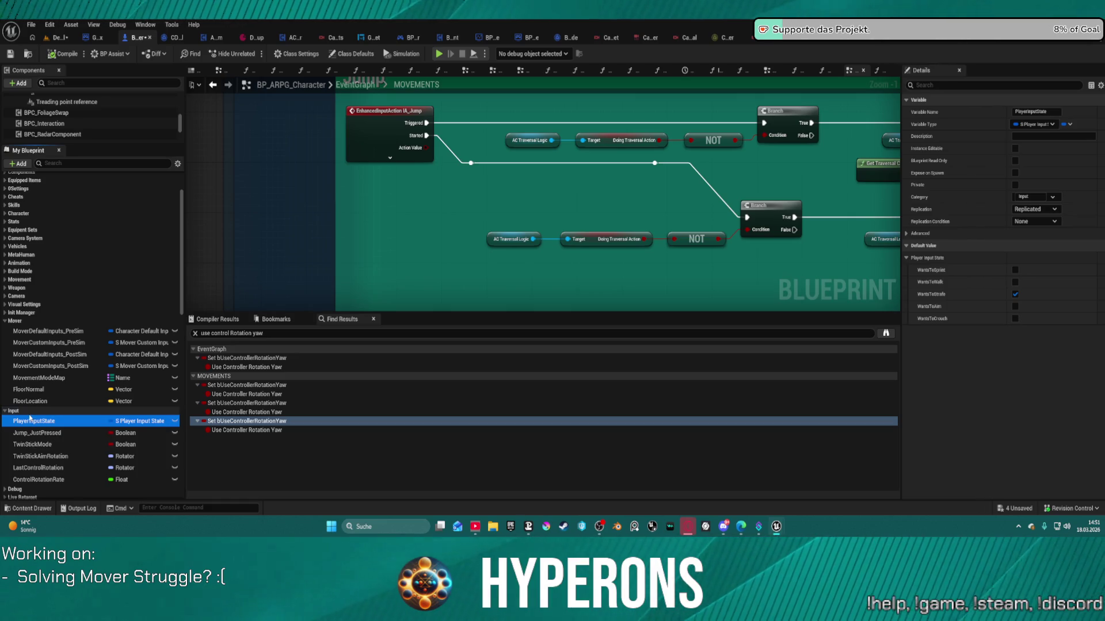
- Expand Interfaces and the Getters category to reveal Get_PropertiesForTraversal
scroll(27, 413, "up", 3)
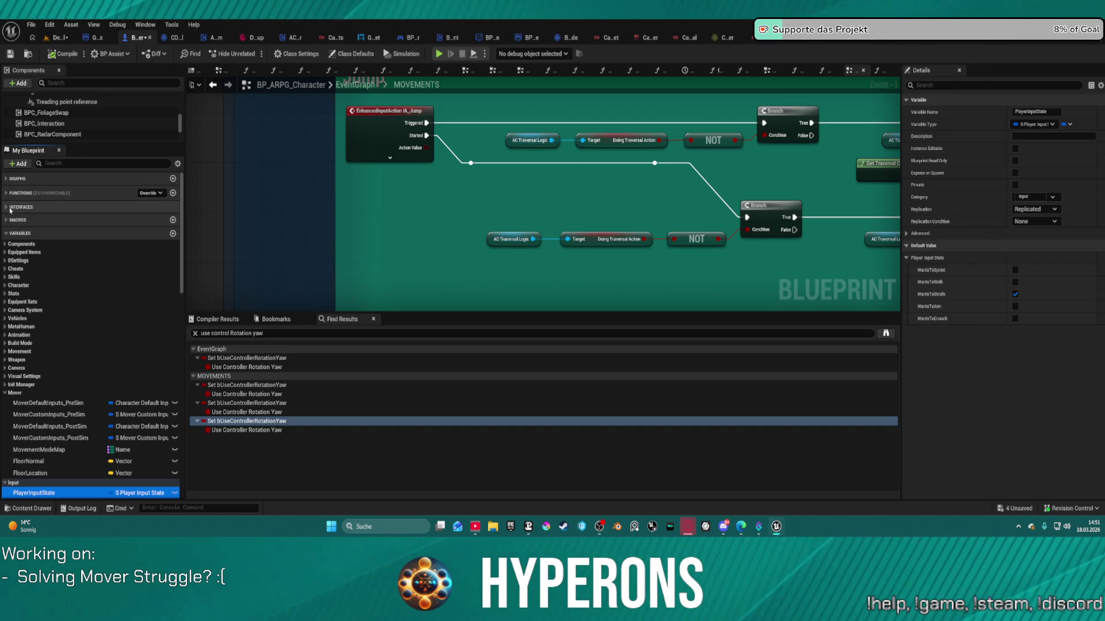
left_click(11, 208)
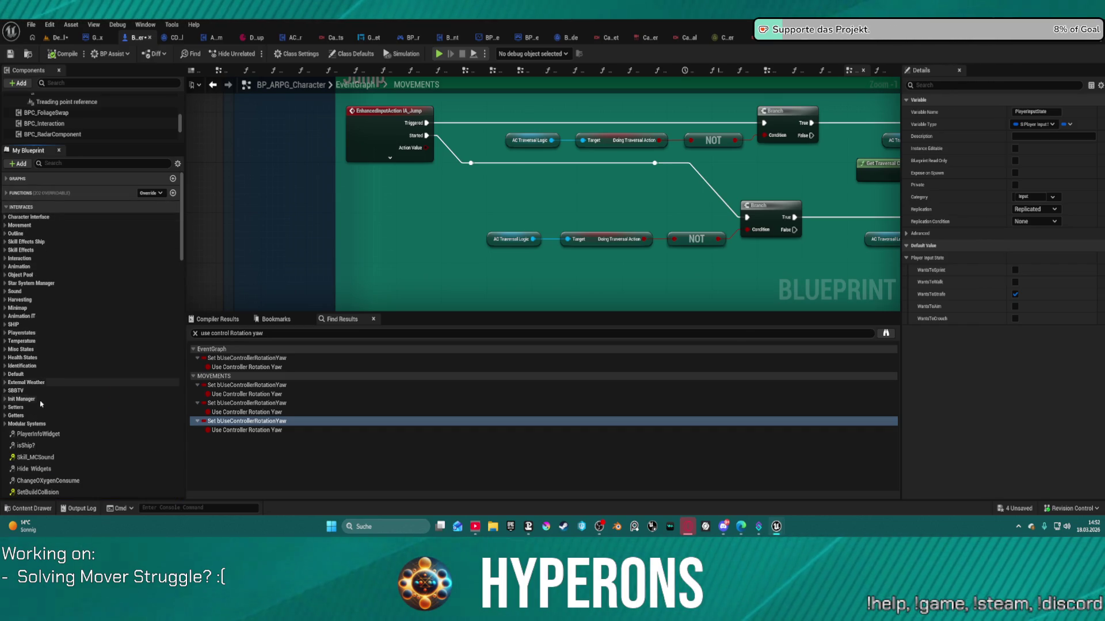
scroll(35, 397, "down", 2)
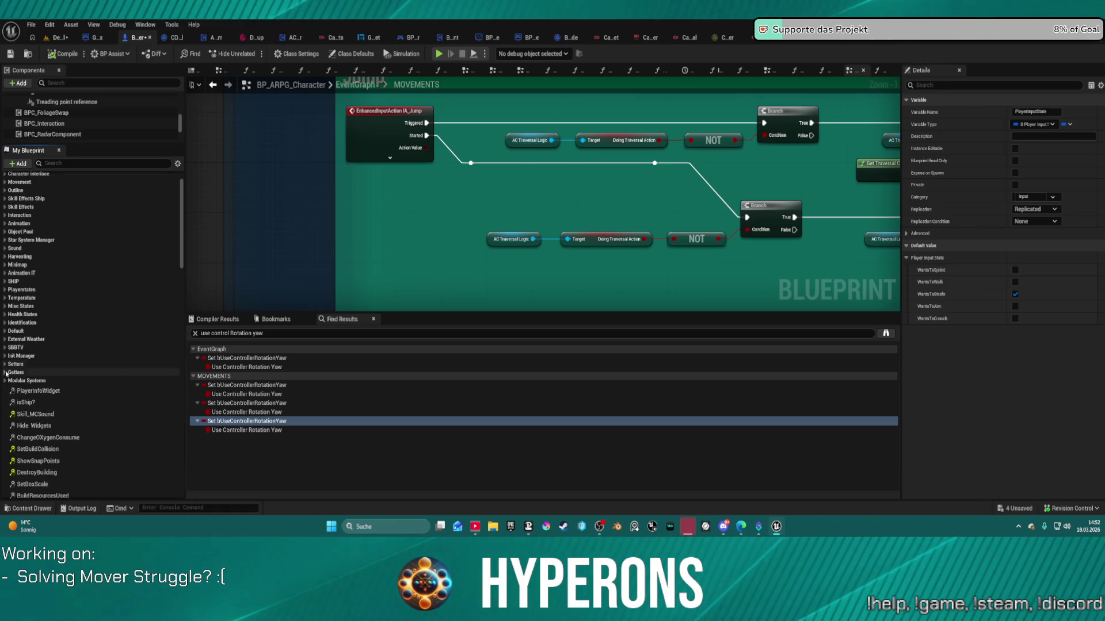
left_click(5, 373)
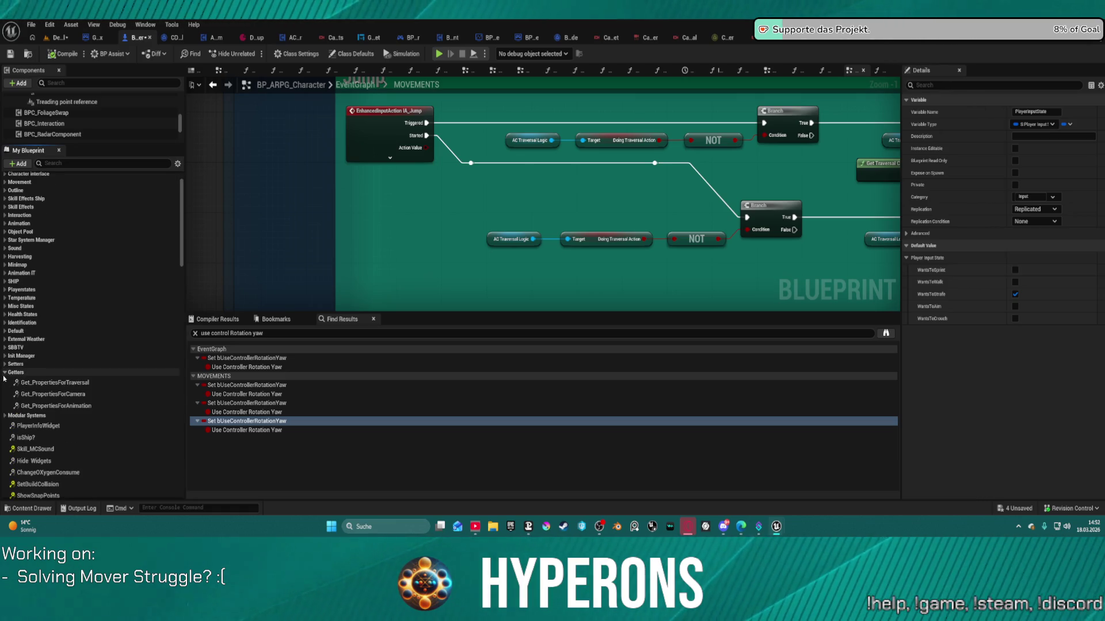
double_click(57, 383)
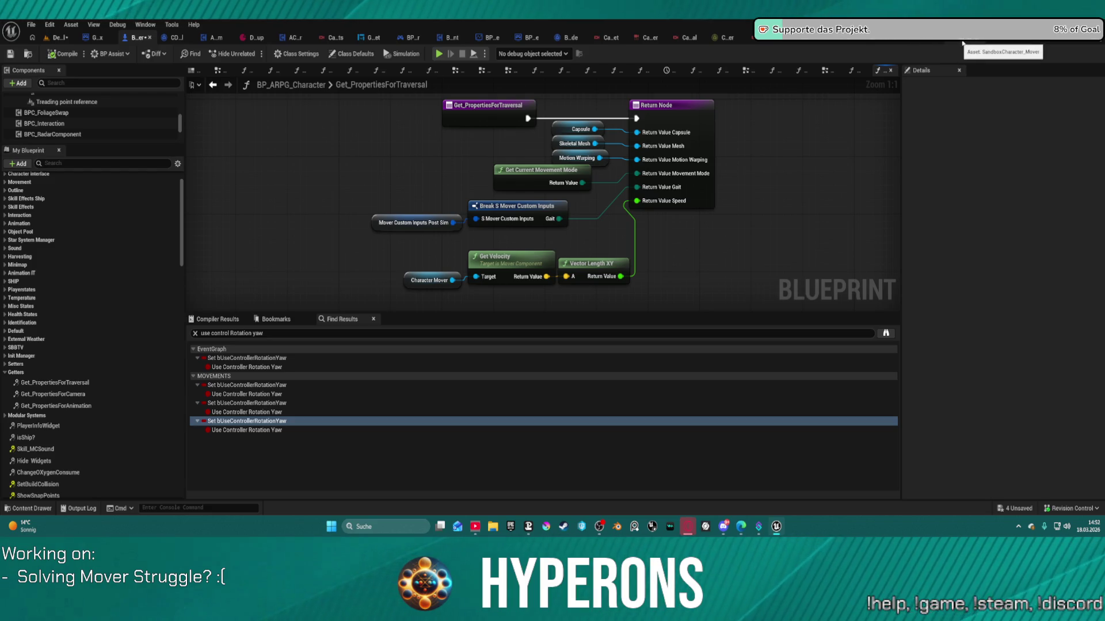
key("alt+Tab")
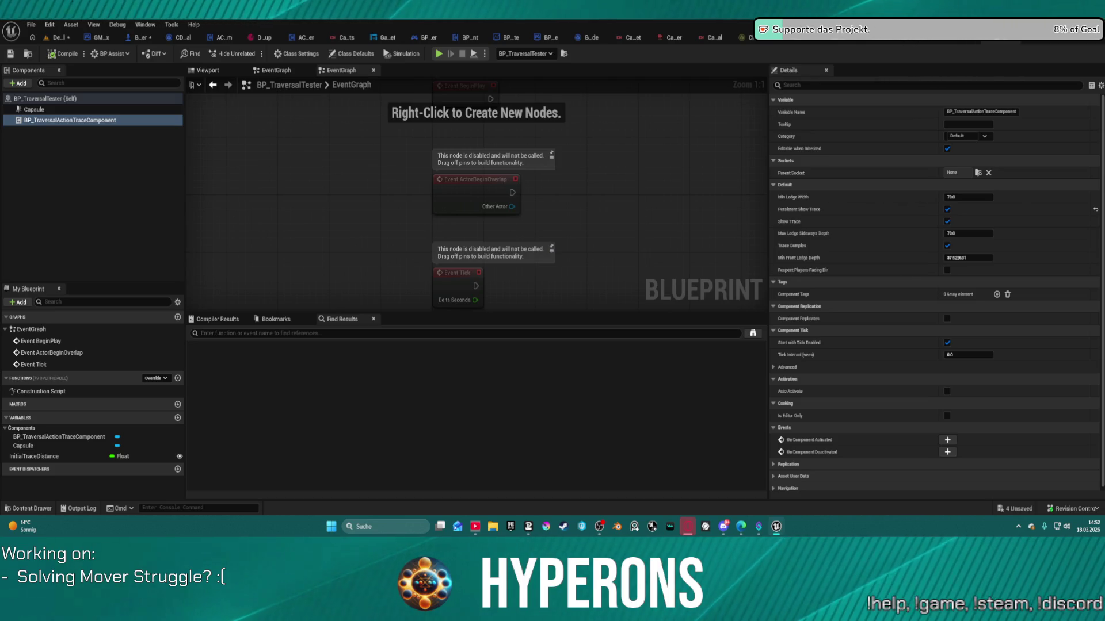
left_click(140, 38)
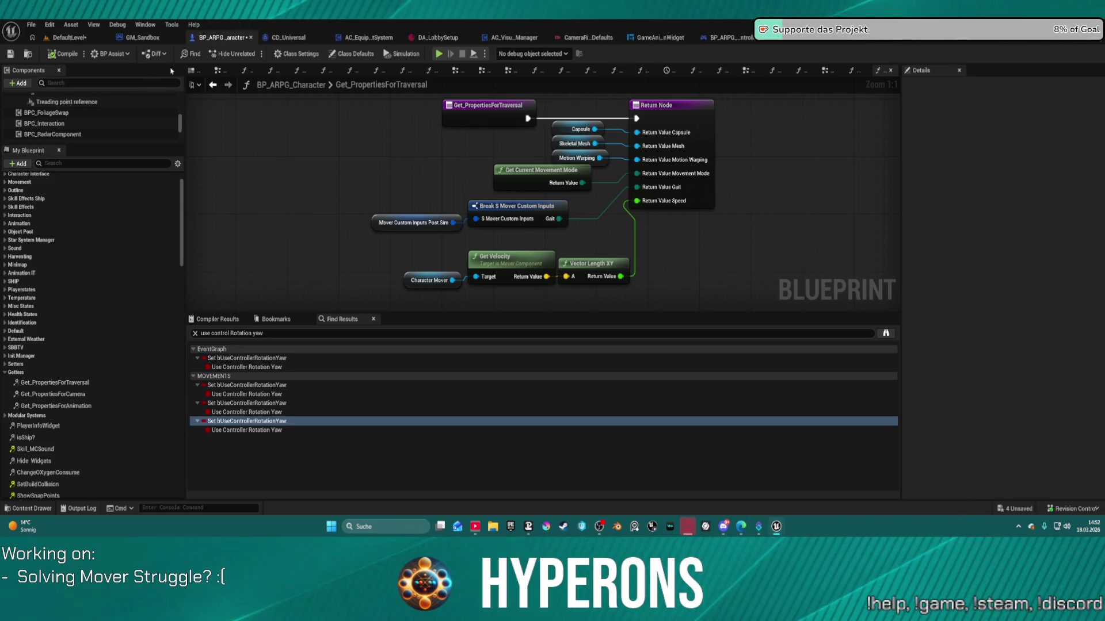
scroll(89, 372, "up", 2)
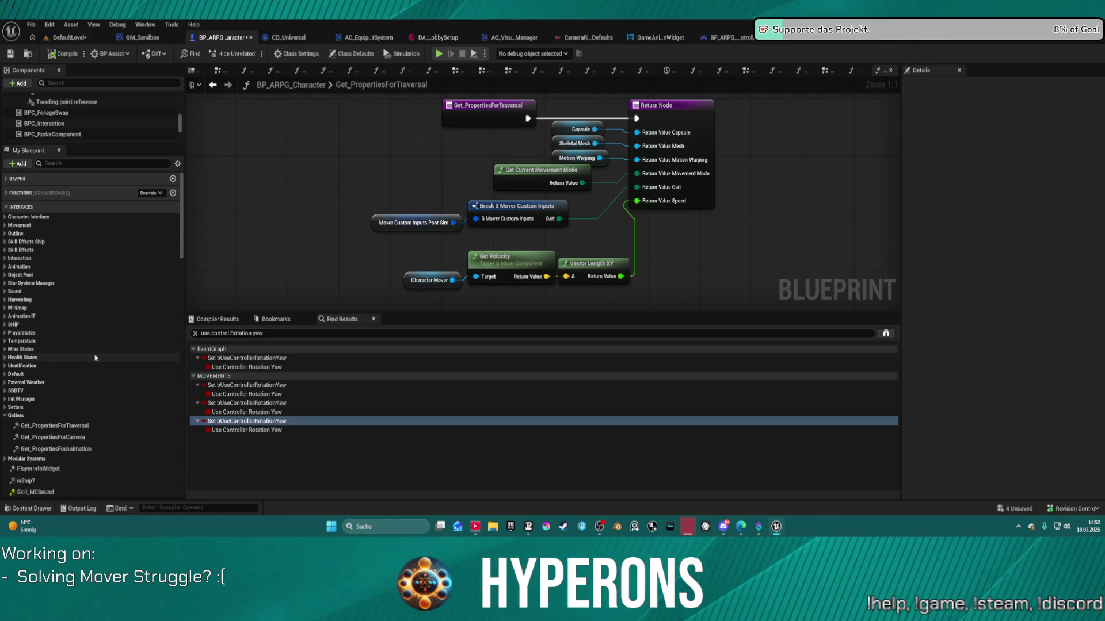
scroll(97, 124, "up", 2)
scroll(98, 124, "up", 5)
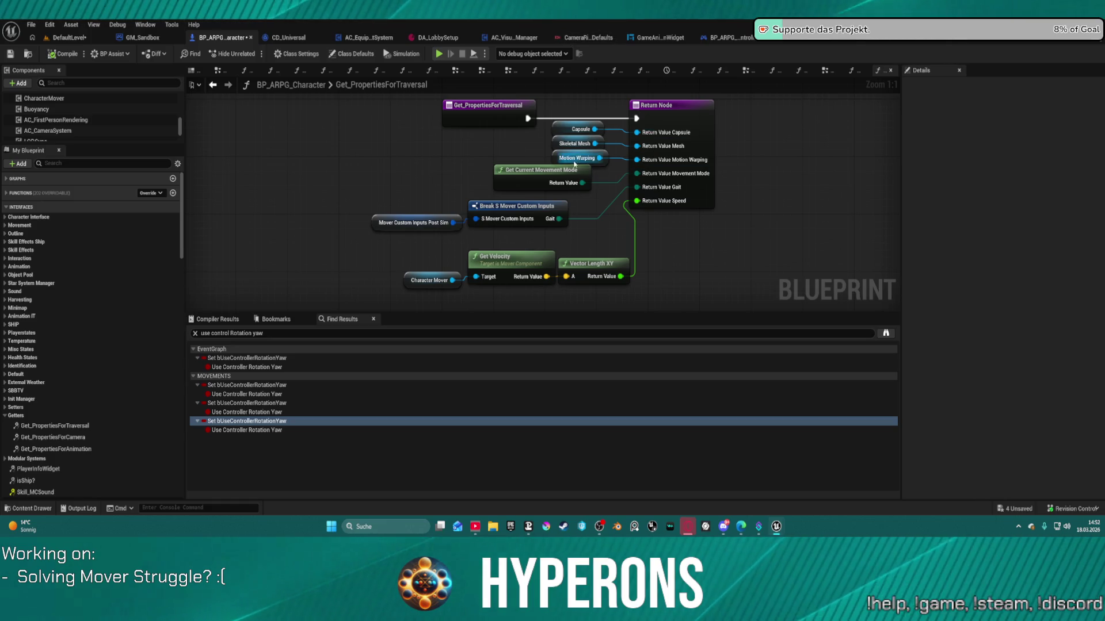
- Shift the Motion Warping getter further left and select the MotionWarping component
mouse_move(567, 158)
left_mouse_down()
mouse_move(403, 131)
mouse_move(454, 146)
left_mouse_up()
scroll(87, 124, "down", 2)
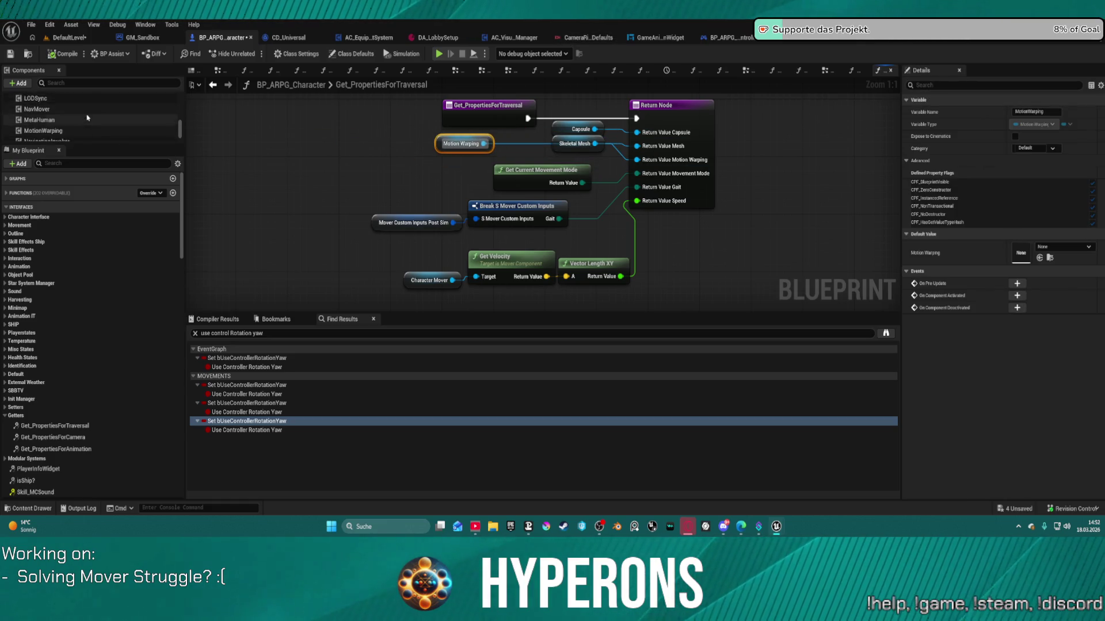
left_click_drag(102, 146, 104, 246)
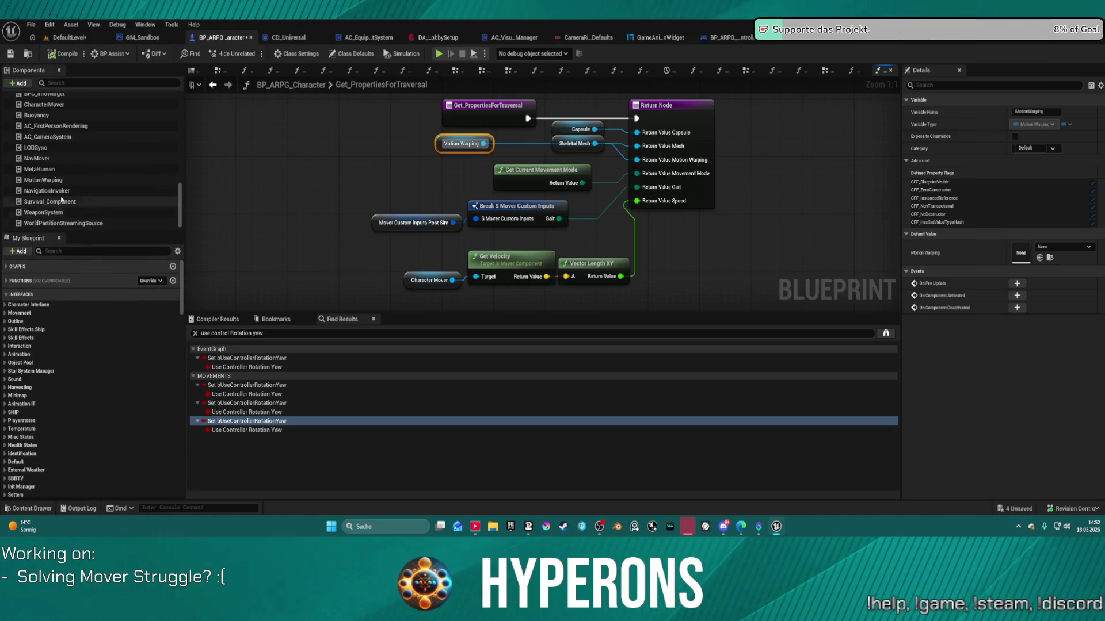
left_click(43, 180)
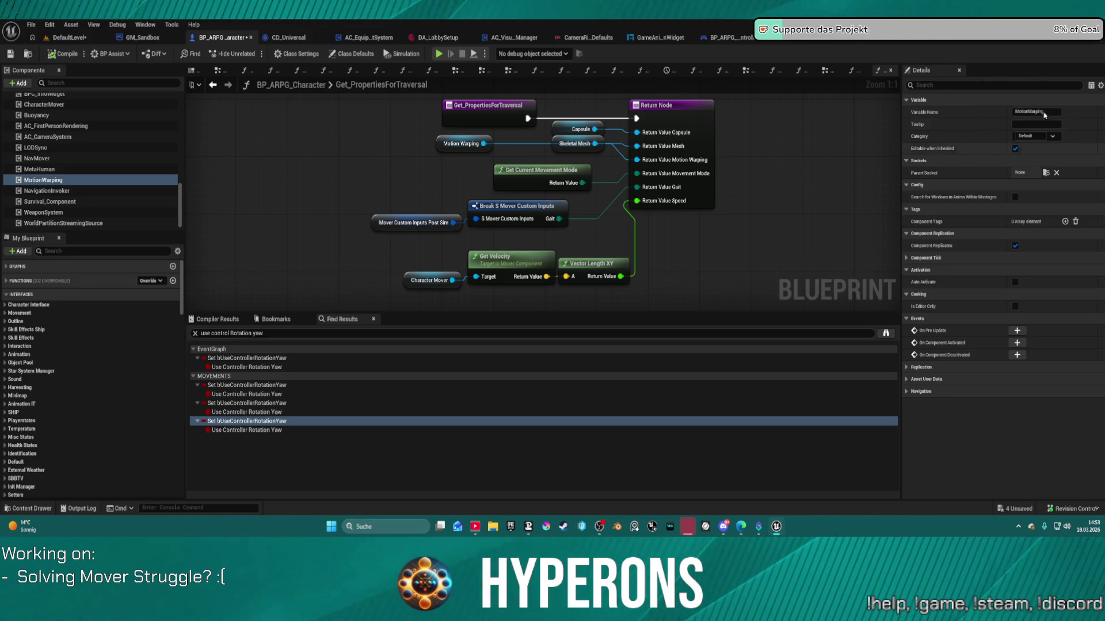
- Expand MotionWarping's Component Tick, Advanced, Replication, Asset User Data and Navigation details
left_click(906, 258)
left_click(906, 294)
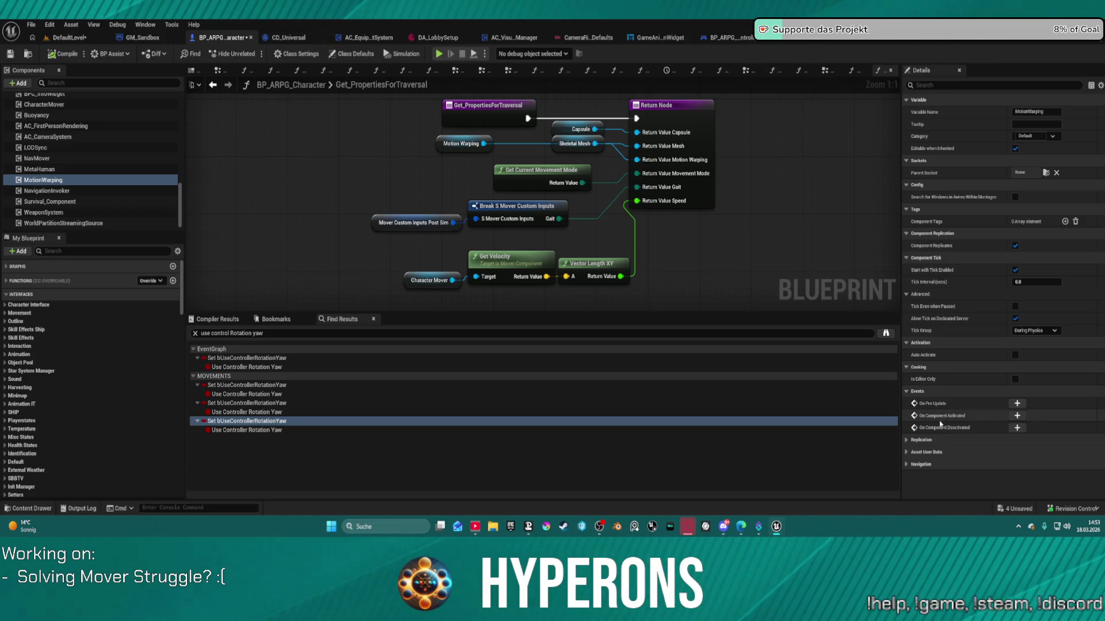
left_click(907, 440)
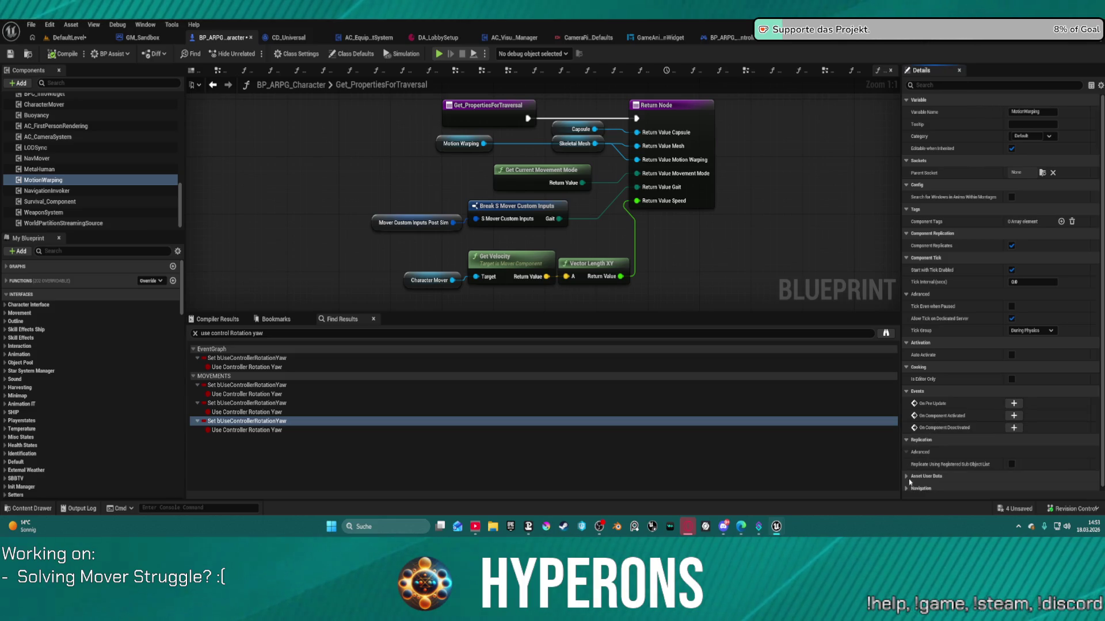
left_click(907, 476)
scroll(907, 488, "down", 2)
left_click(907, 488)
scroll(907, 488, "down", 1)
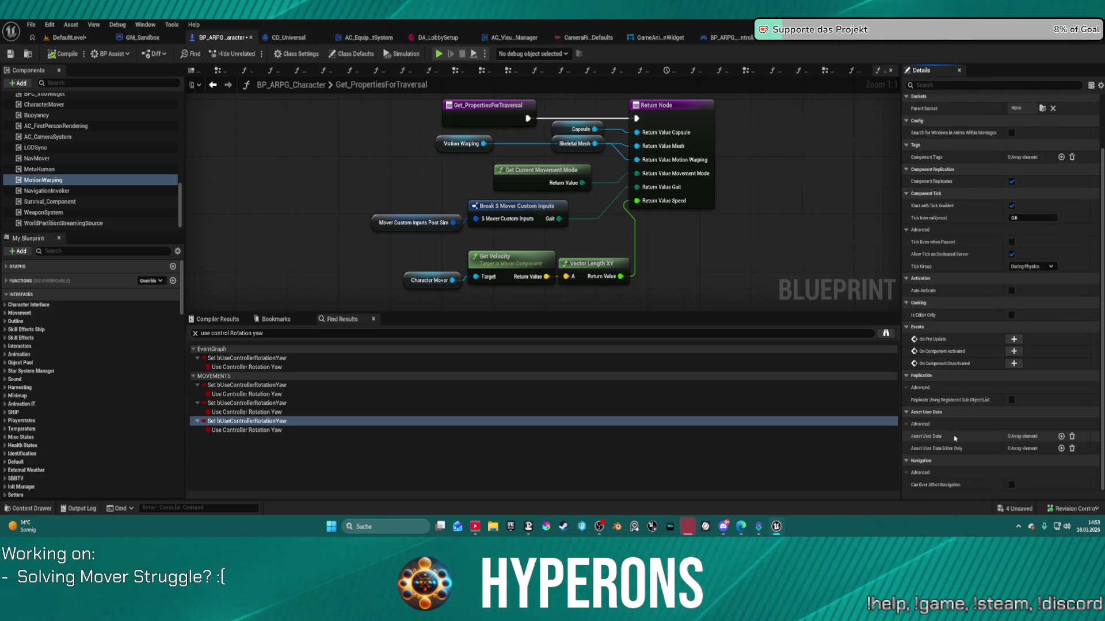
scroll(817, 191, "down", 5)
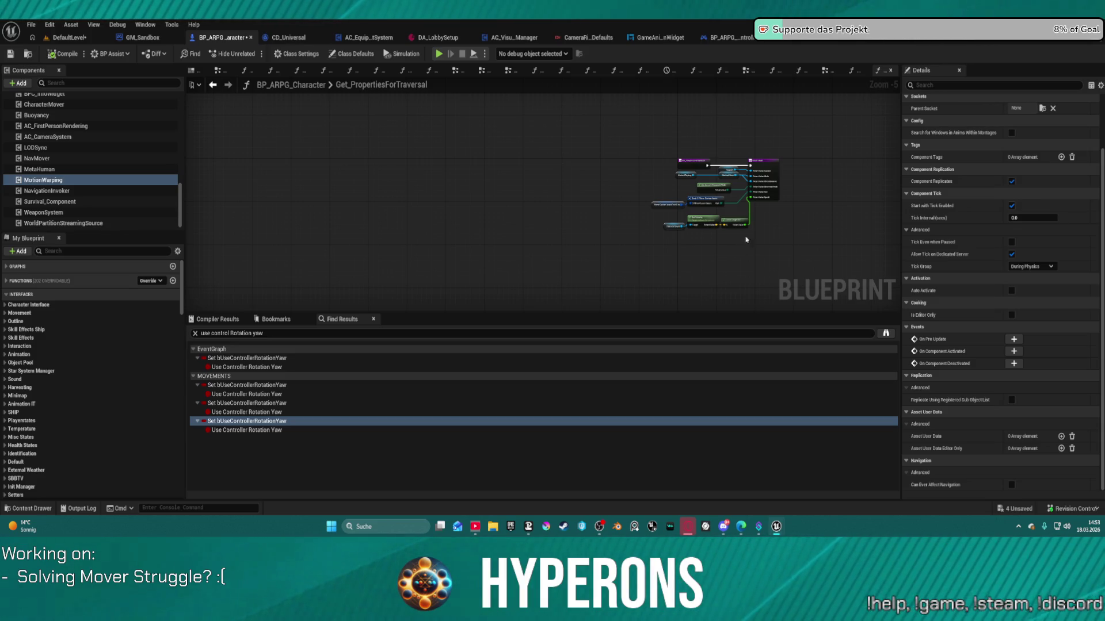
mouse_move(587, 180)
left_mouse_down()
mouse_move(339, 178)
mouse_move(379, 192)
left_mouse_up()
scroll(490, 159, "up", 5)
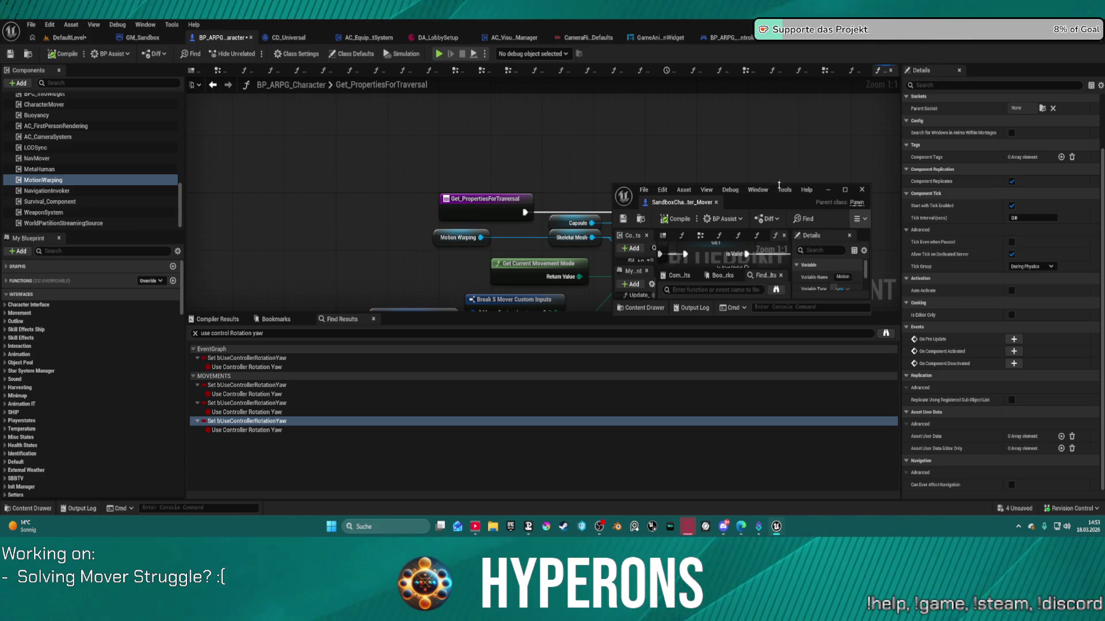
left_click_drag(778, 185, 778, 23)
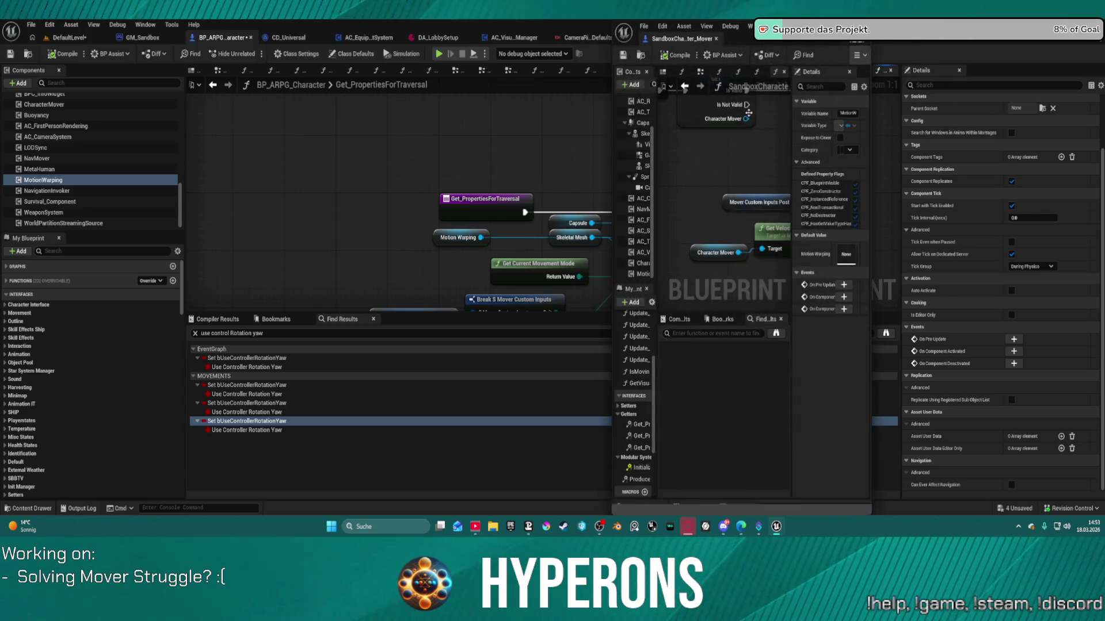
left_click_drag(748, 112, 712, 187)
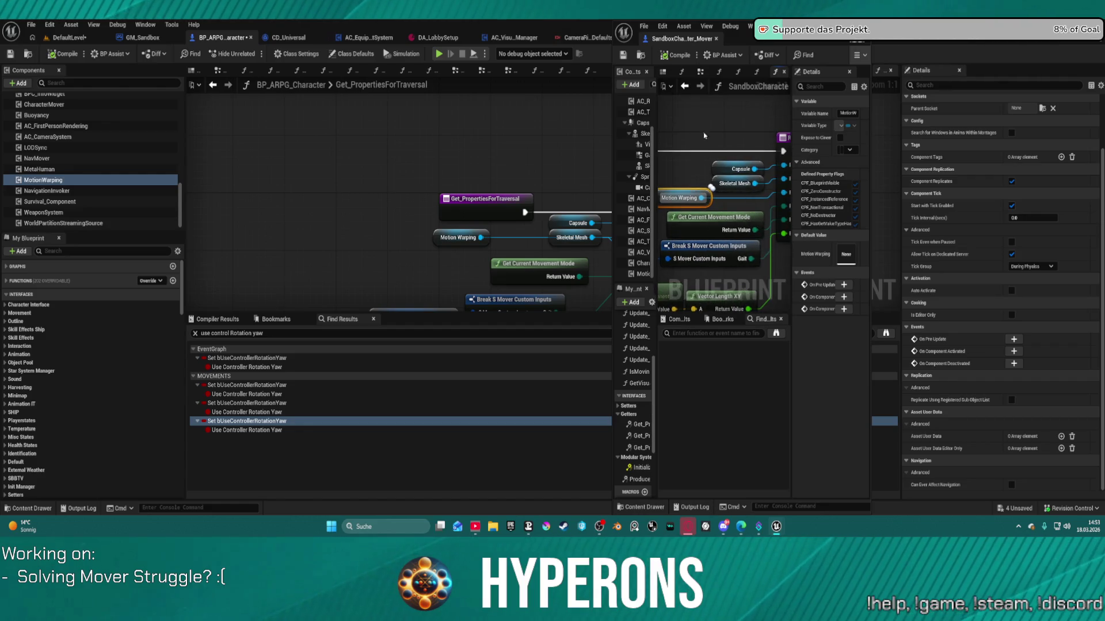
mouse_move(703, 135)
left_mouse_down()
mouse_move(727, 150)
mouse_move(716, 206)
left_mouse_up()
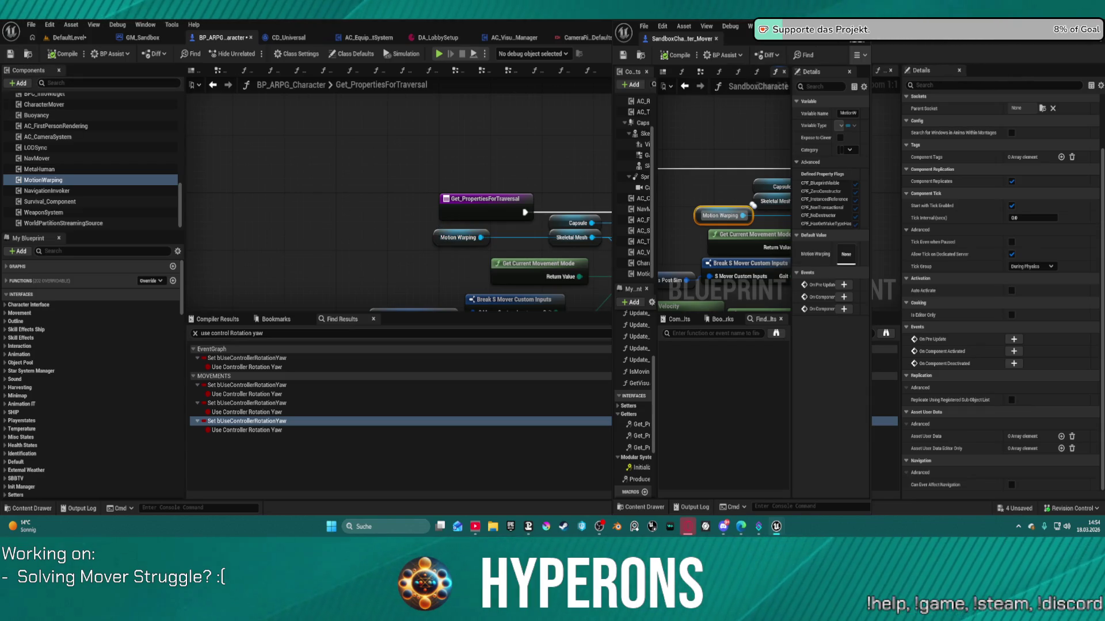
left_click(828, 26)
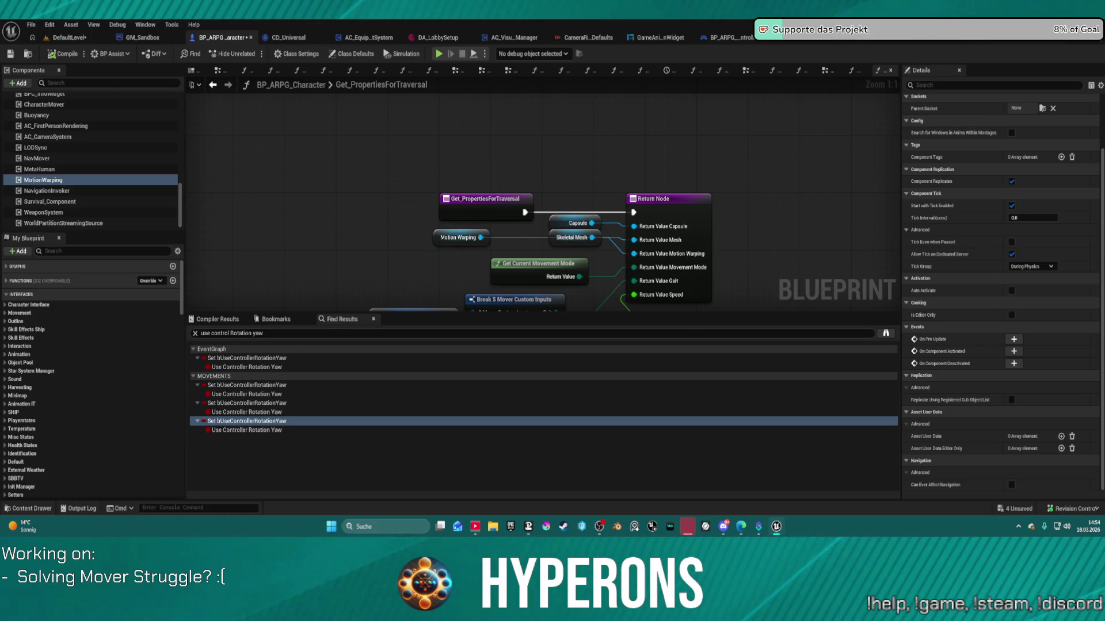
- In Class Defaults, filter details for "repl" and uncheck Replicate Movement
left_click(442, 236)
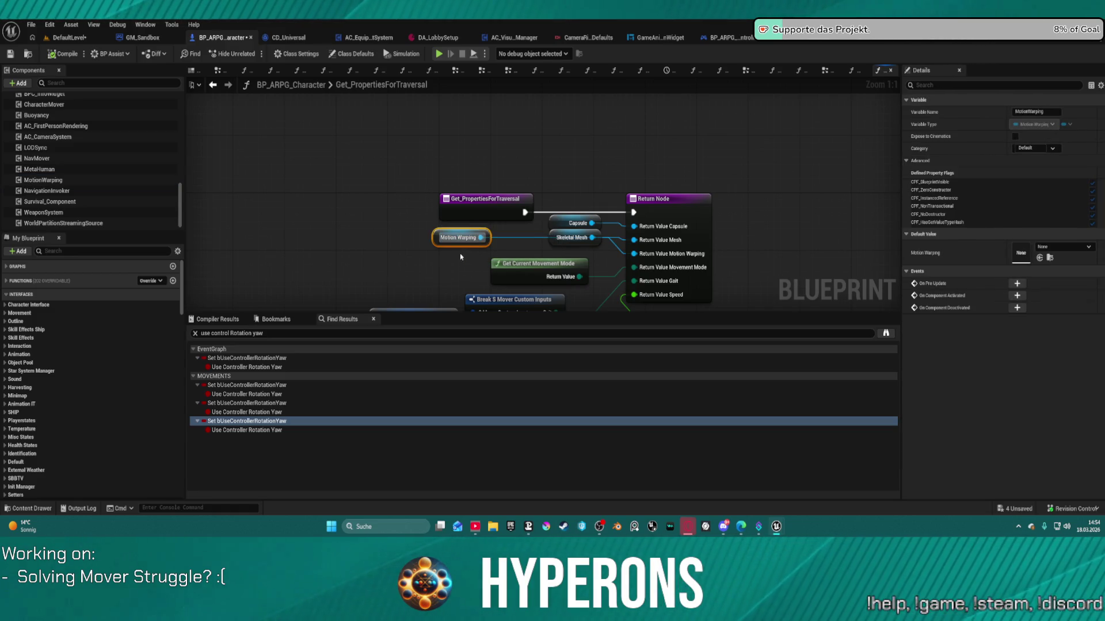
left_click(295, 54)
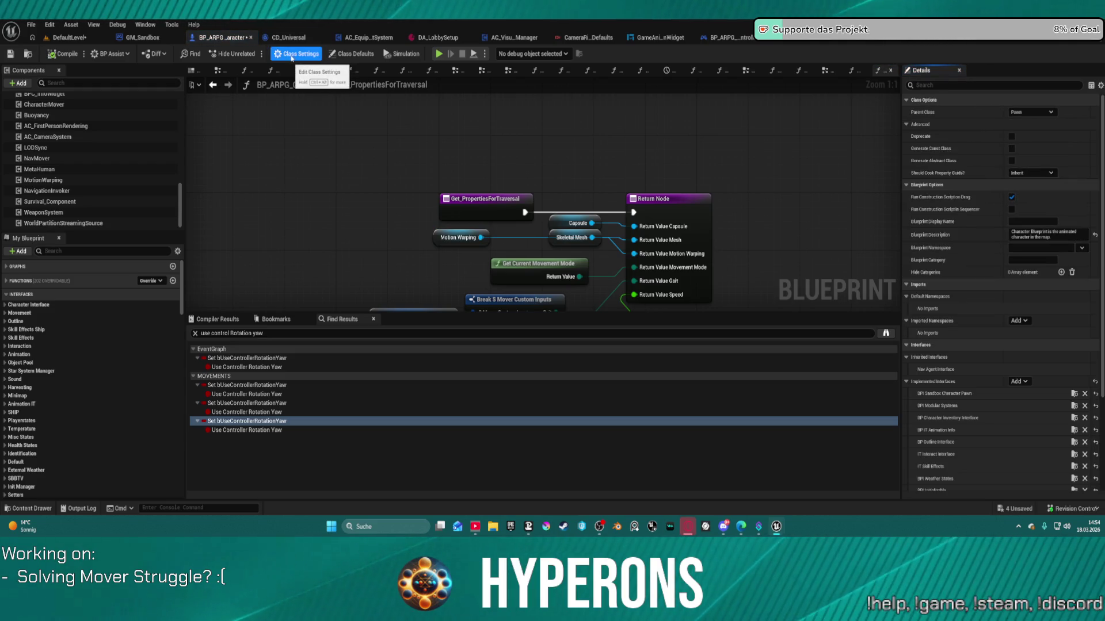
left_click(351, 54)
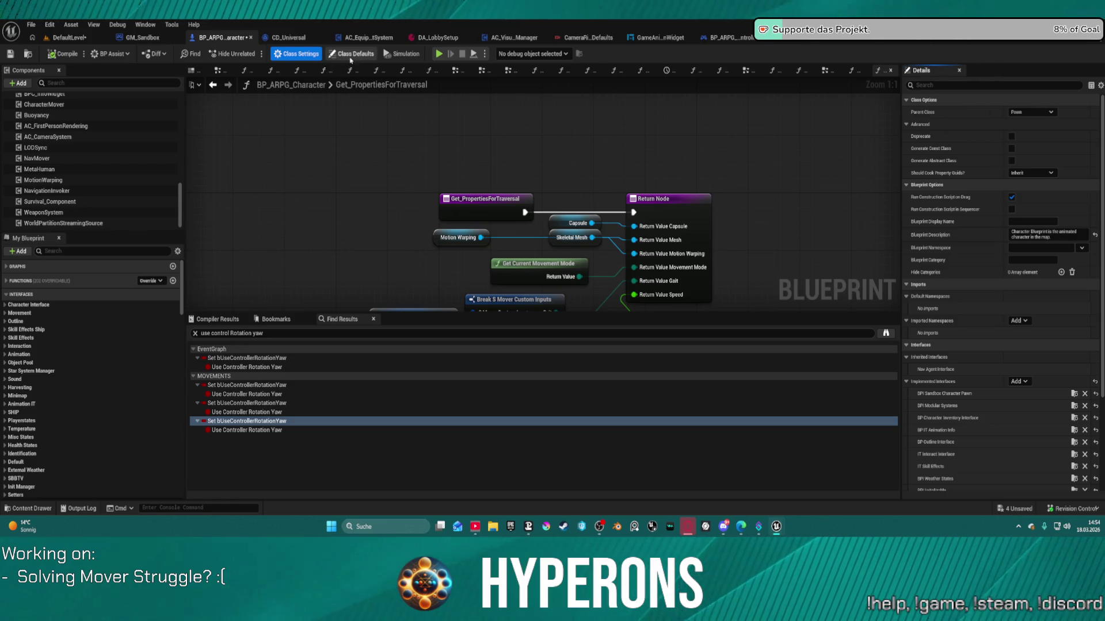
left_click(955, 84)
type("l")
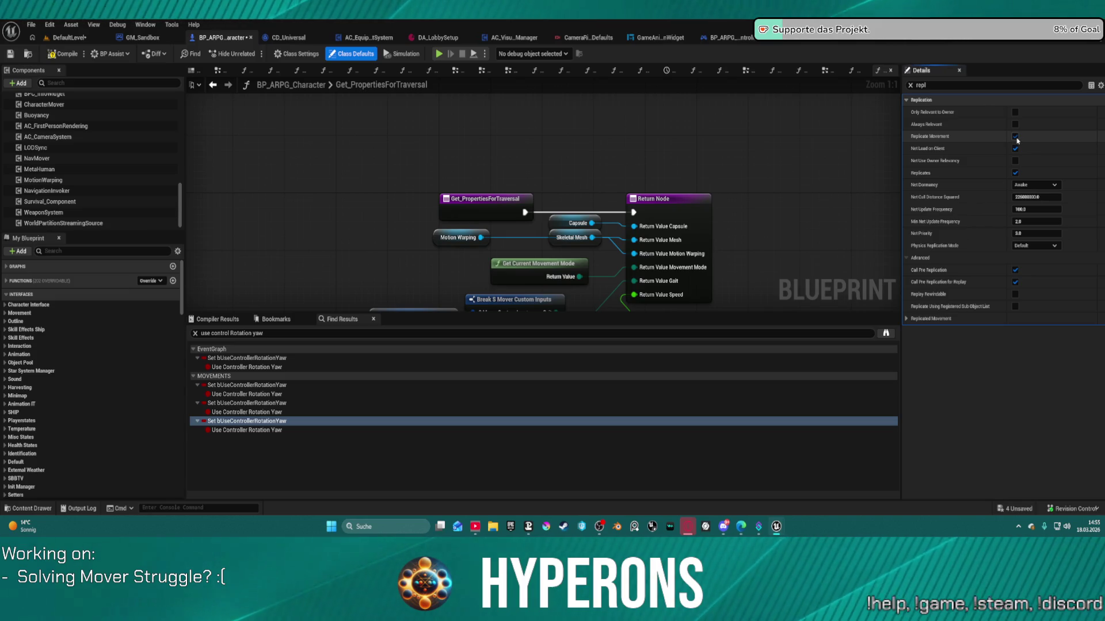
left_click(1016, 138)
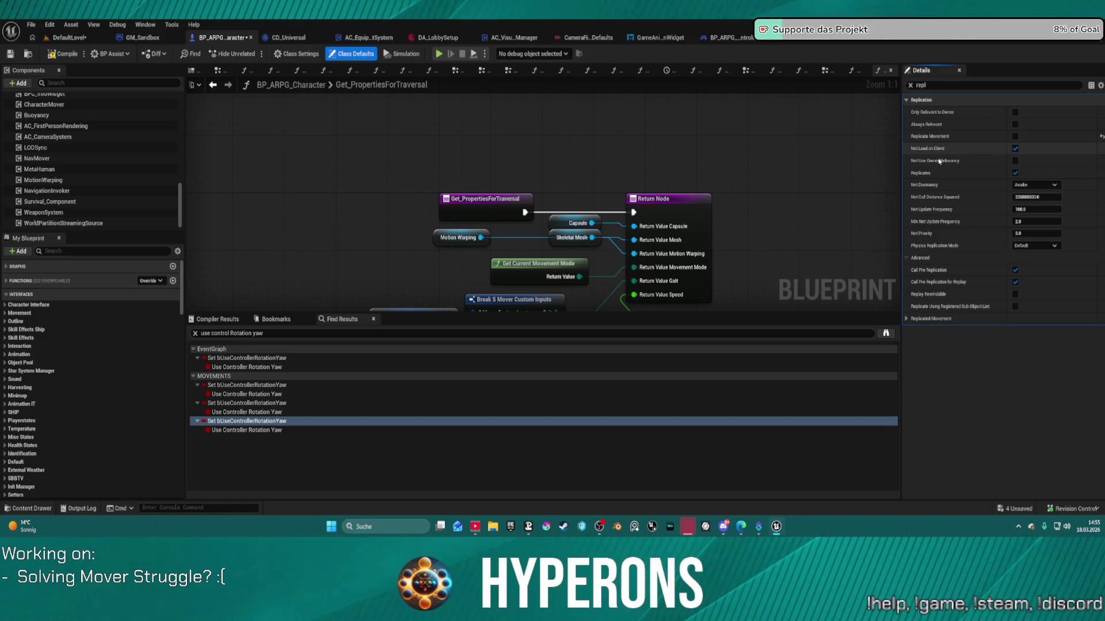
- Clear the details filter, review the MotionWarping component, and compile the blueprint
left_click(455, 238)
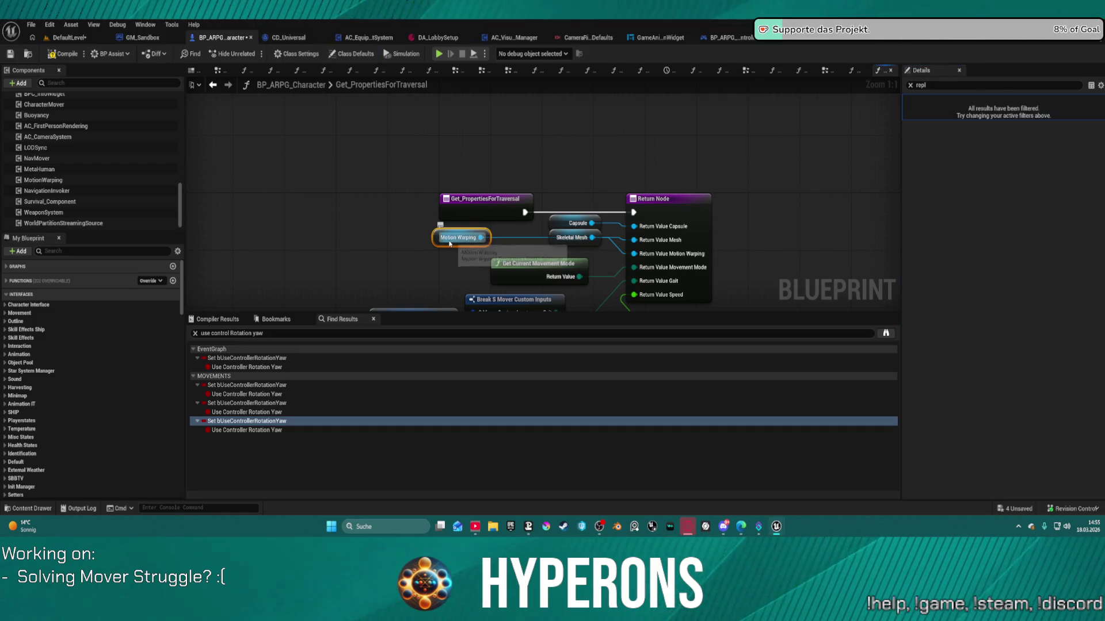
left_click(910, 86)
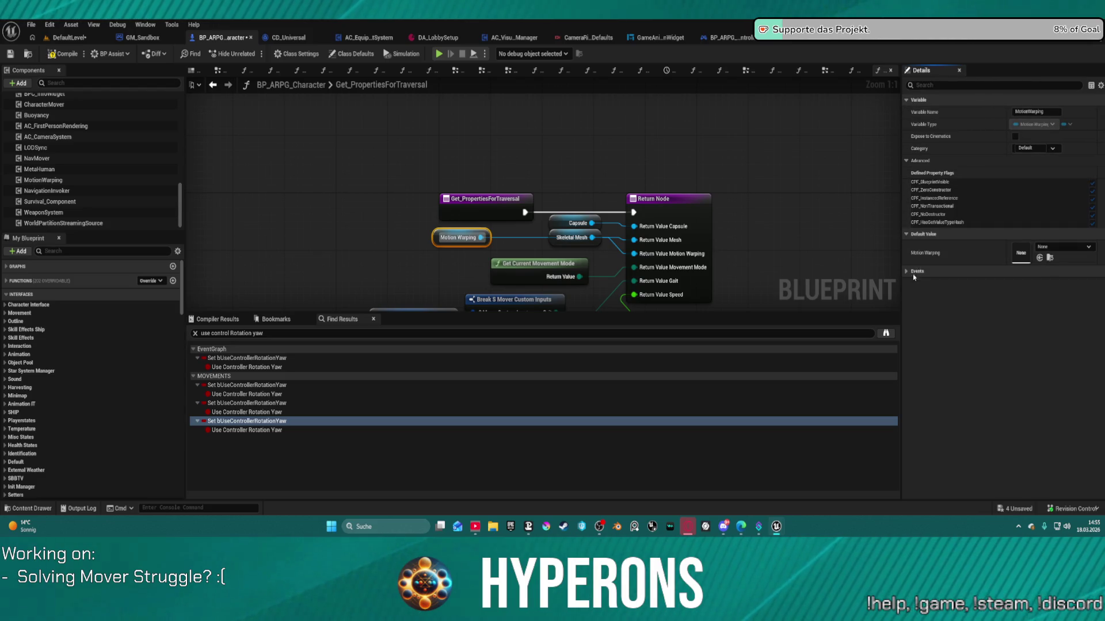
left_click(907, 271)
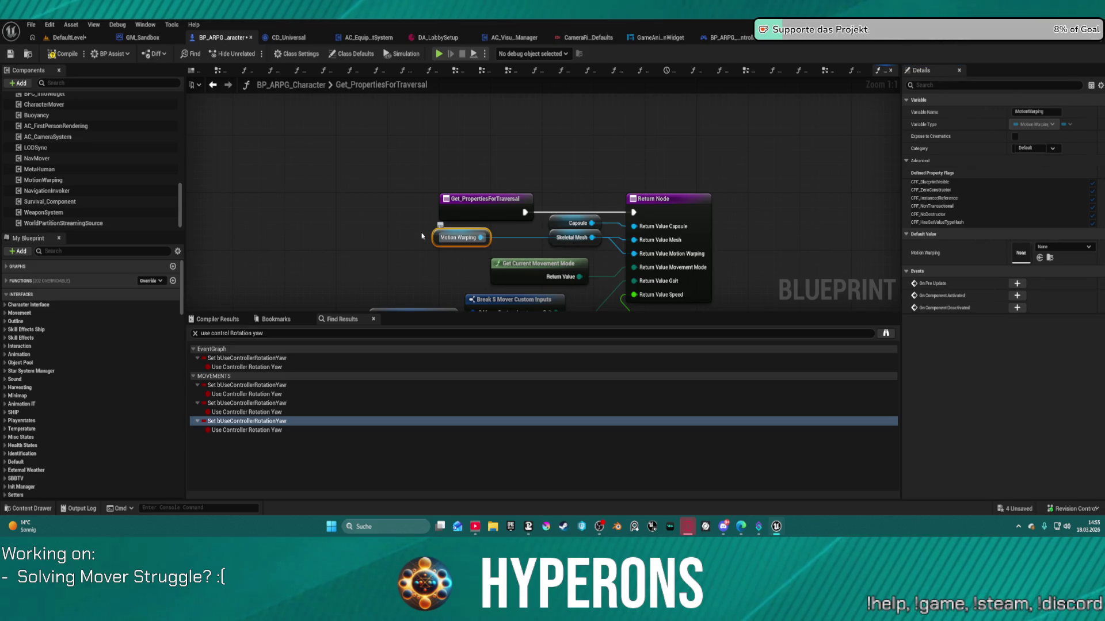
left_click(81, 180)
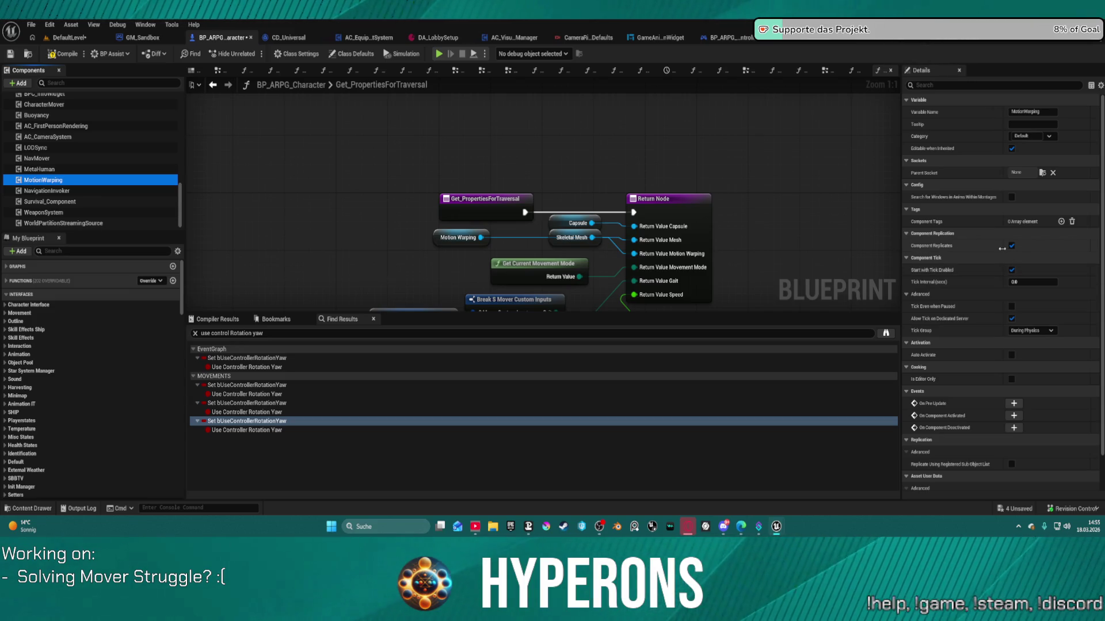
left_click(1012, 246)
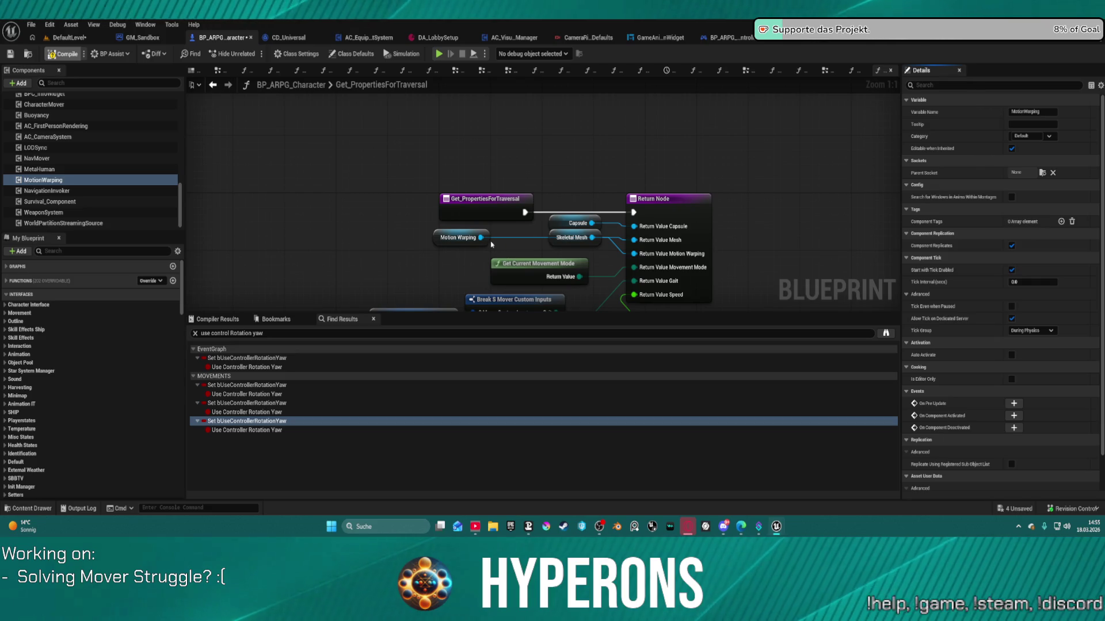
key("F7")
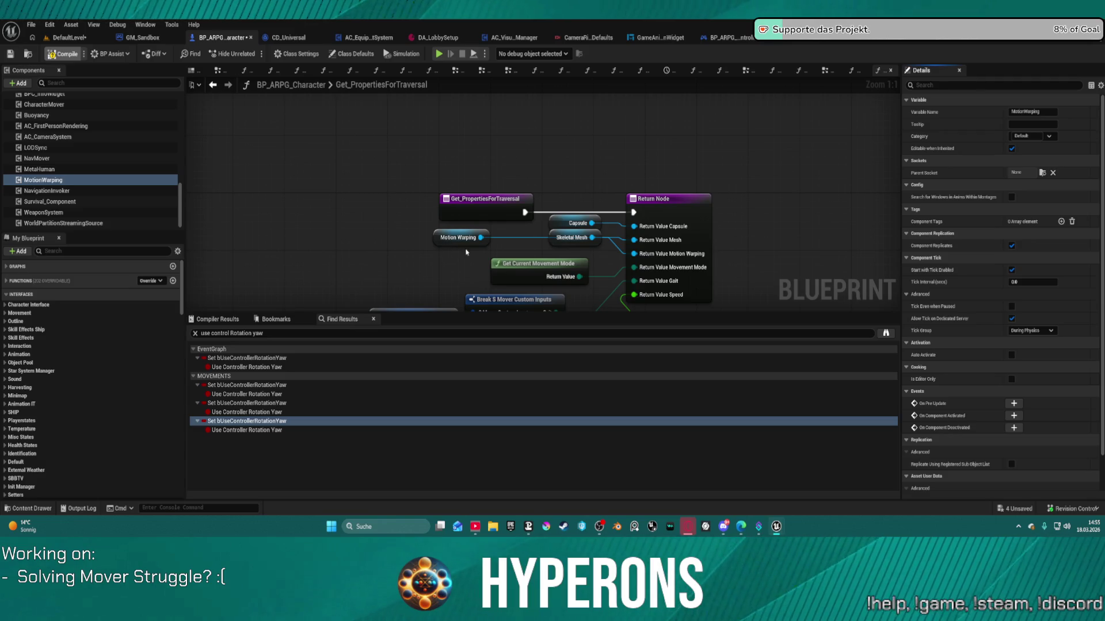
- Replace the old Motion Warping getter with a MotionWarping component getter dragged from Components
left_click(460, 238)
key("Delete")
mouse_move(43, 179)
left_mouse_down()
mouse_move(566, 258)
mouse_move(632, 254)
left_mouse_up()
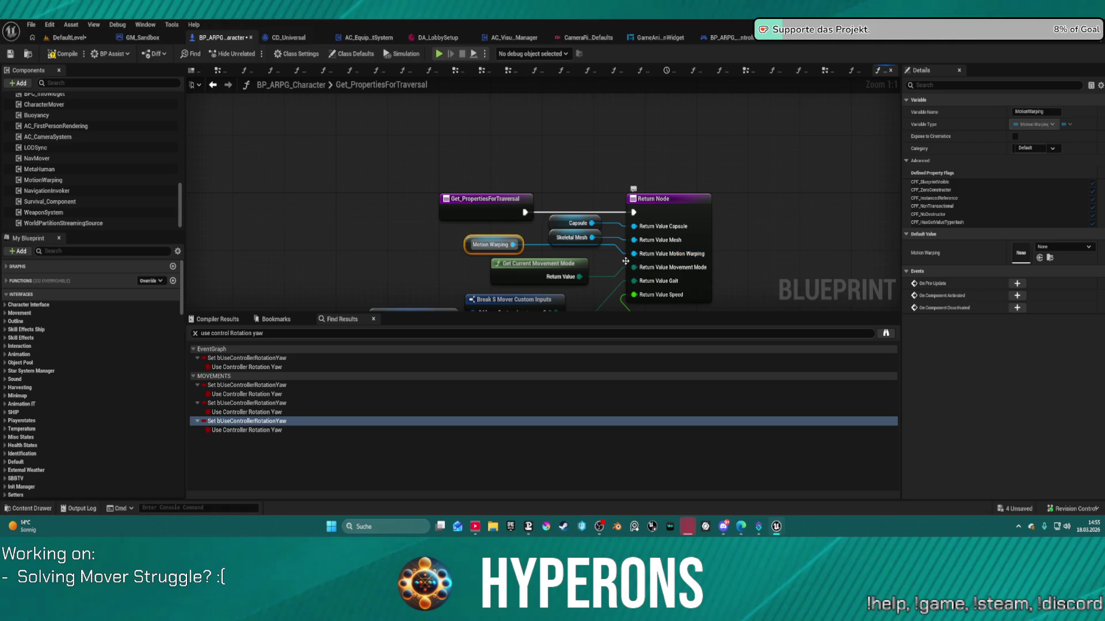
left_click(699, 213)
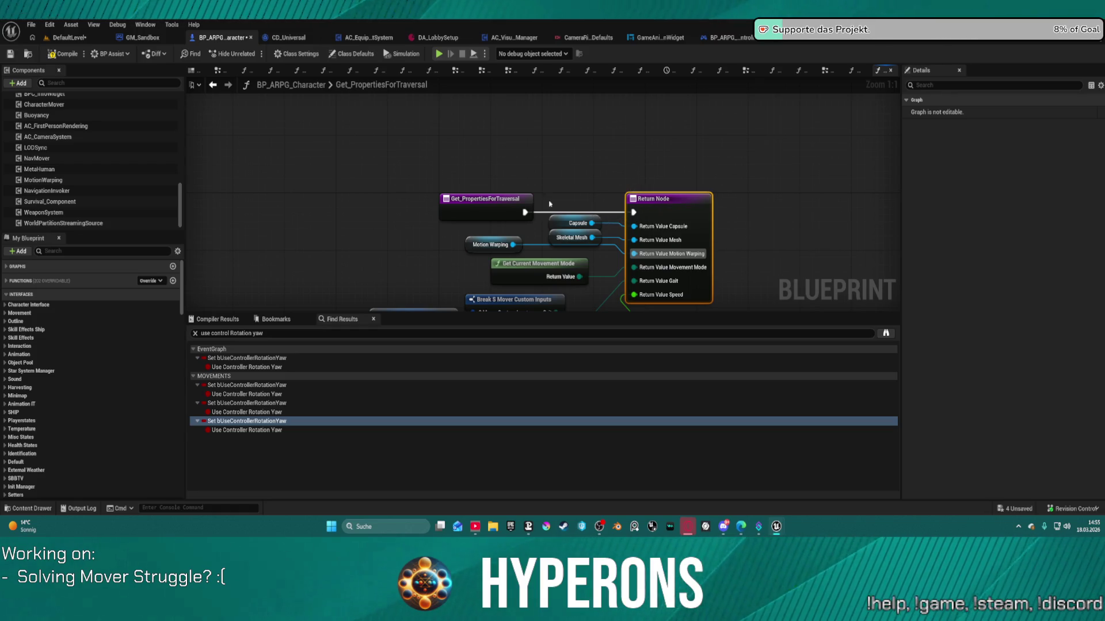
left_click_drag(550, 204, 519, 106)
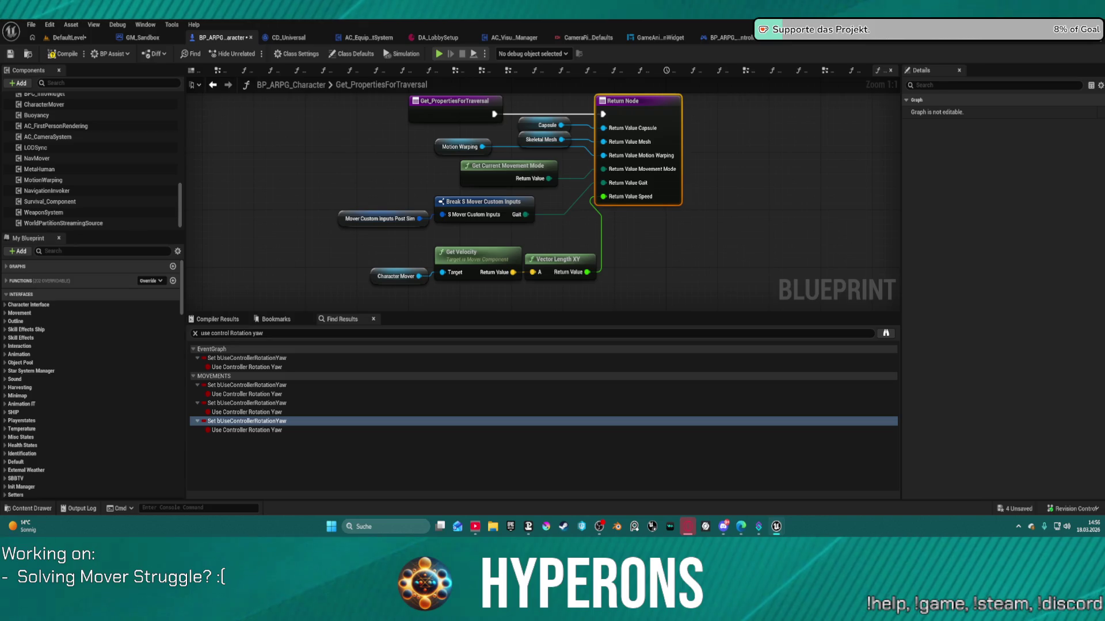
- Find references to MotionWarping by name and jump to the component result
right_click(439, 144)
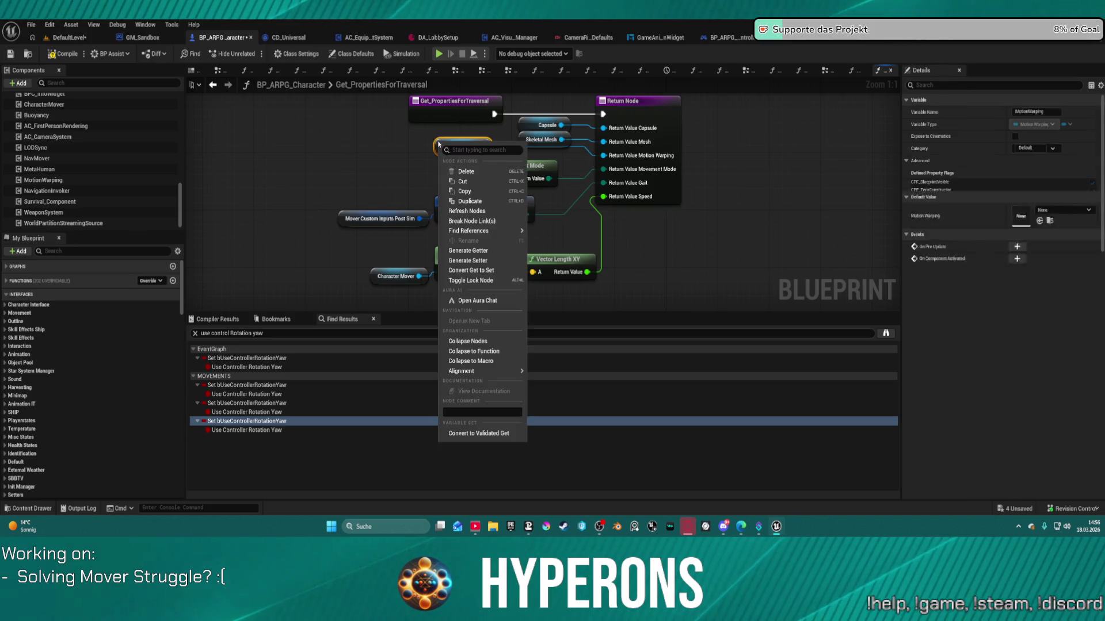
mouse_move(491, 373)
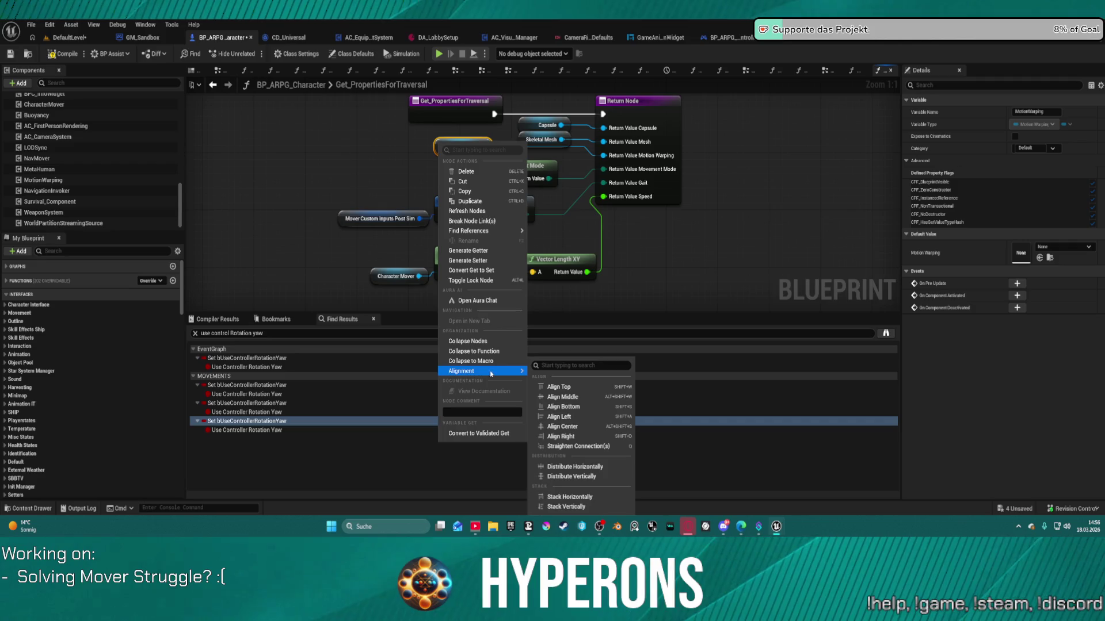
mouse_move(507, 231)
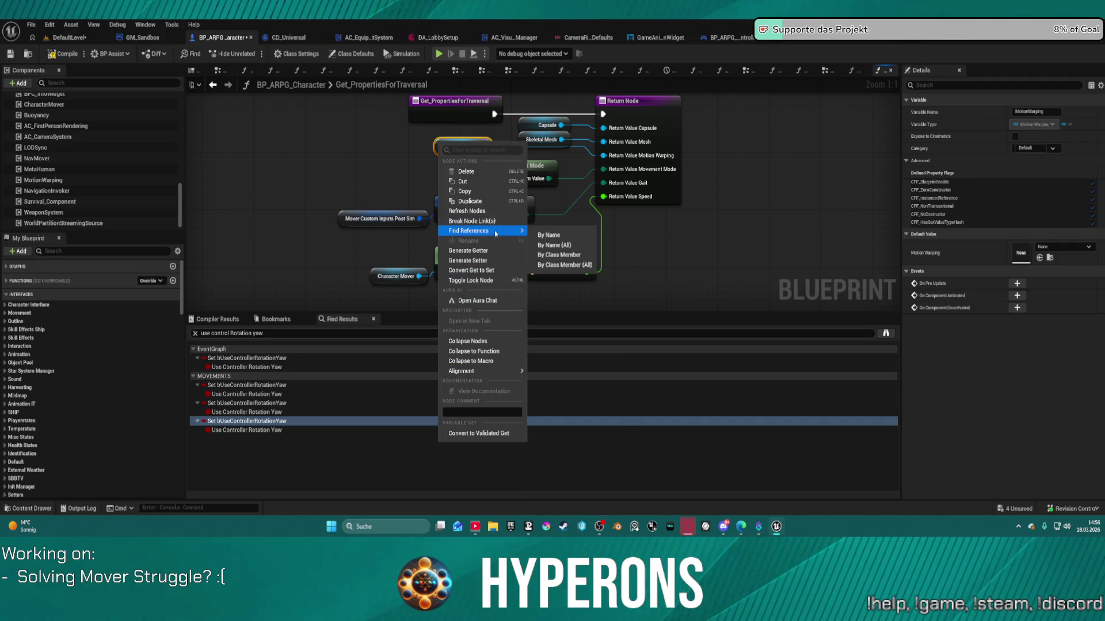
left_click(553, 236)
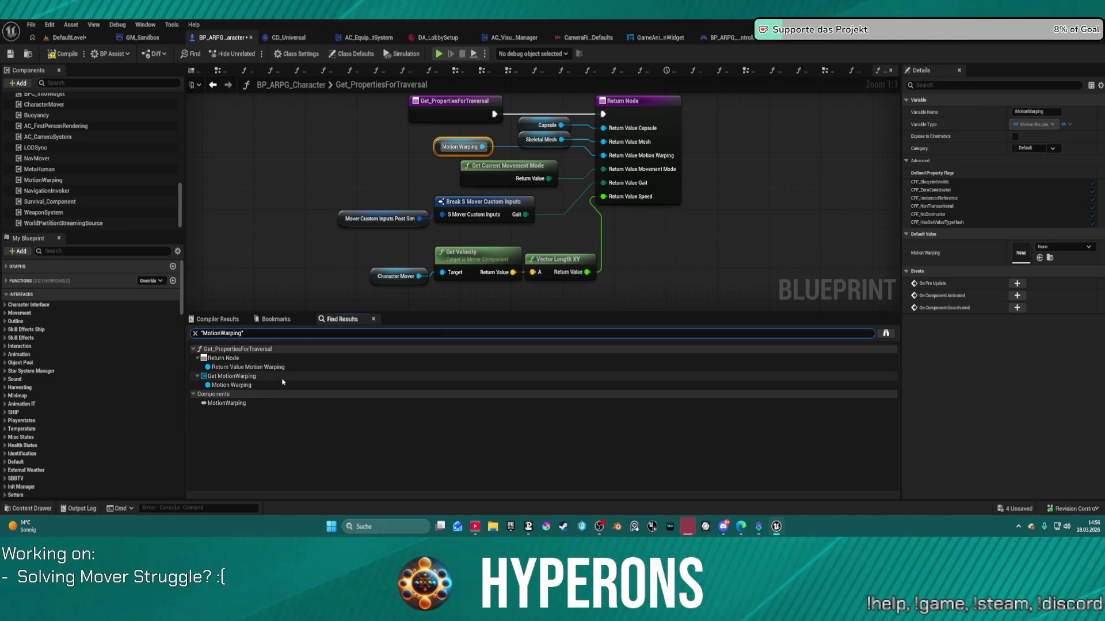
double_click(226, 403)
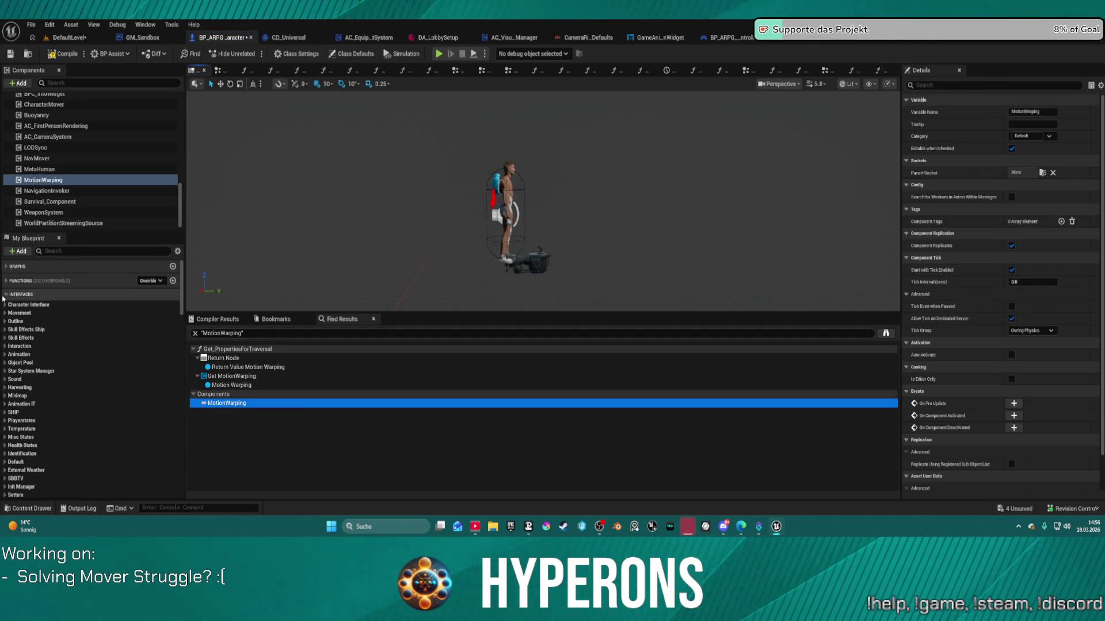
- Expand the Components variable category in the My Blueprint panel
scroll(7, 297, "down", 10)
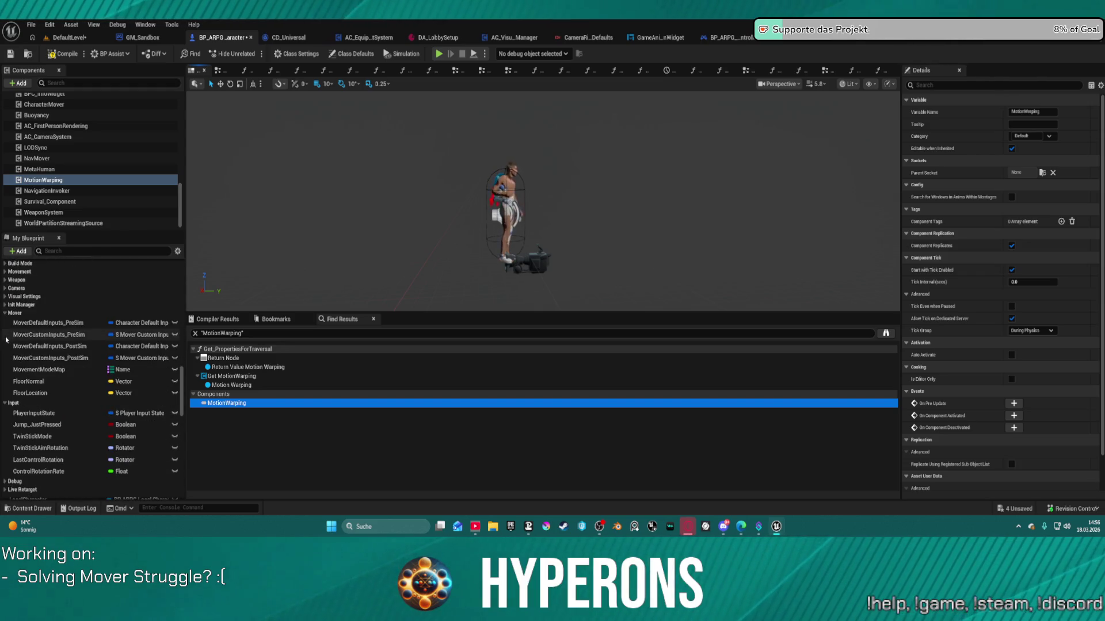
scroll(10, 321, "up", 2)
left_click(10, 320)
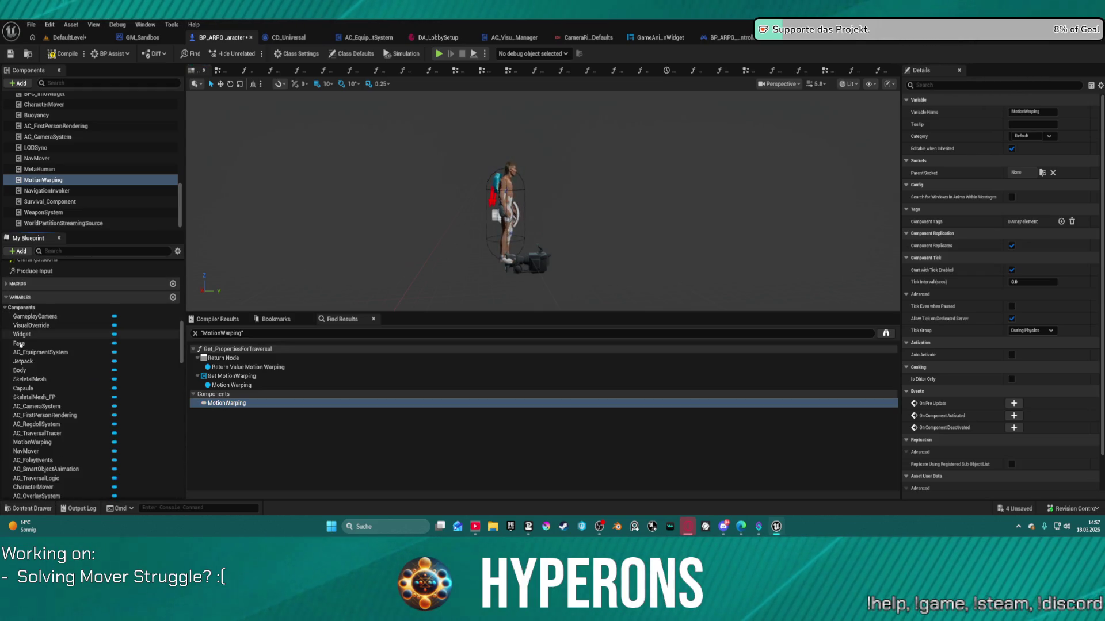
scroll(55, 395, "down", 2)
scroll(56, 394, "down", 10)
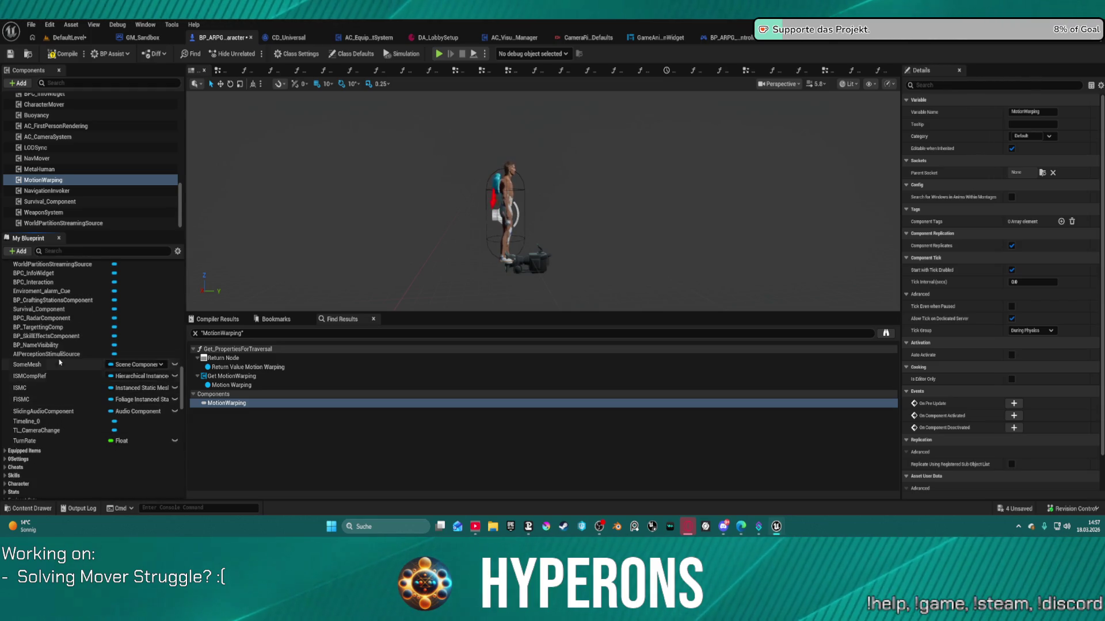
scroll(50, 321, "up", 4)
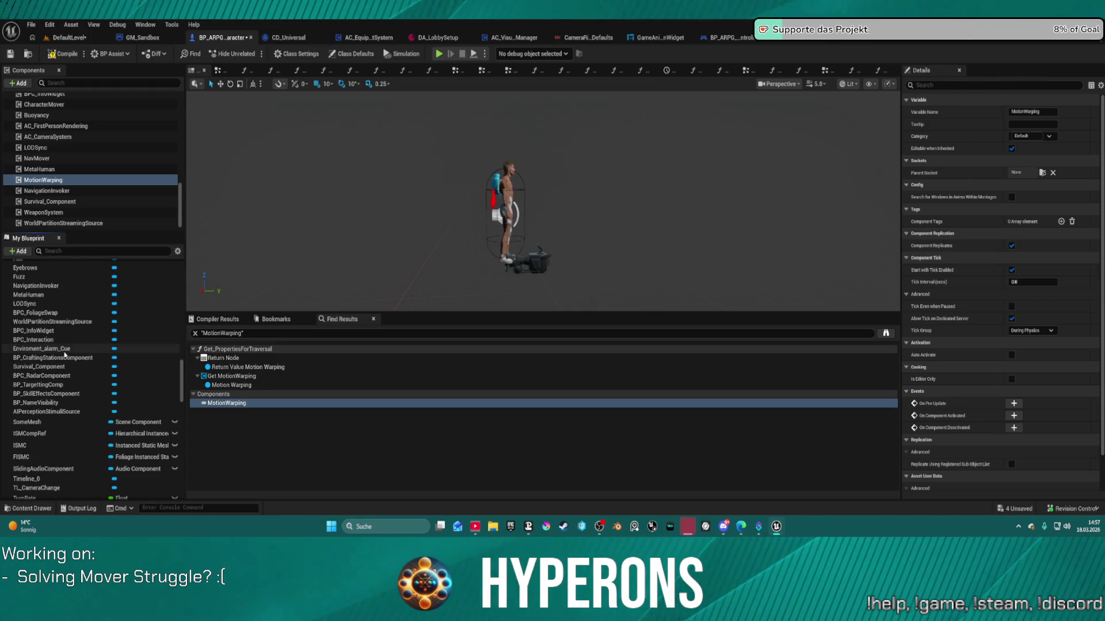
scroll(33, 297, "up", 7)
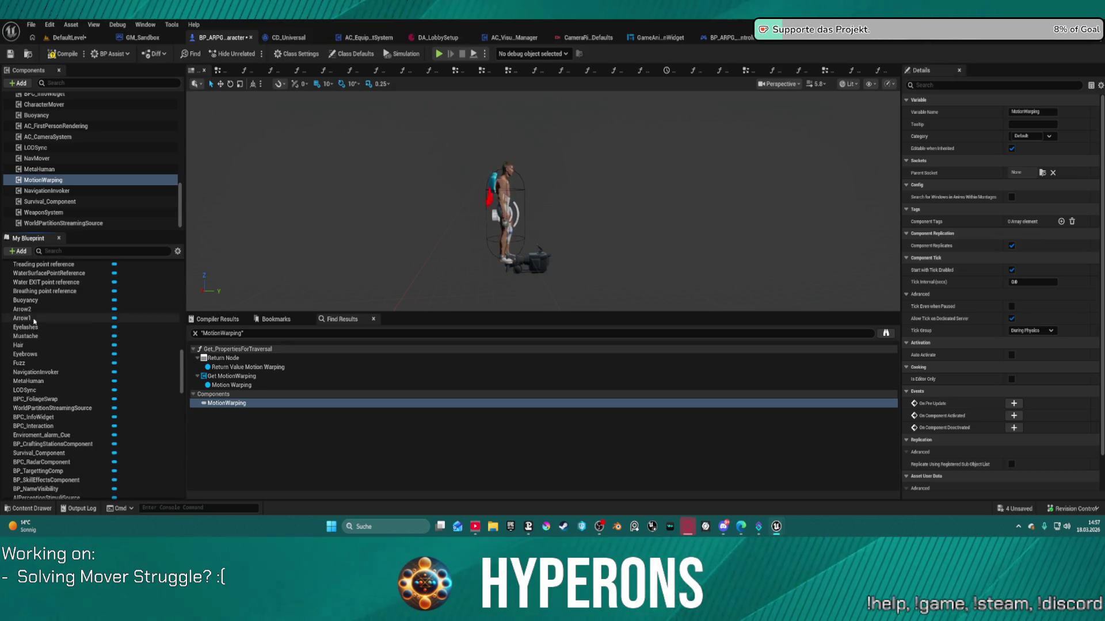
scroll(101, 402, "up", 7)
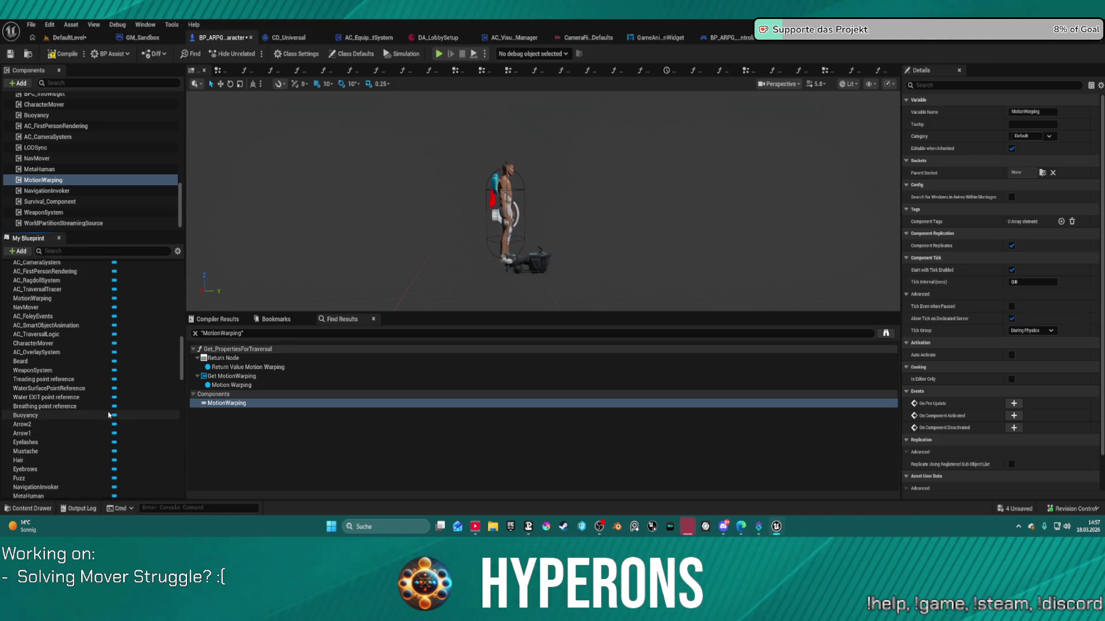
- Inspect the MotionWarping variable's advanced flags and default value, leaving them unchanged
left_click(57, 298)
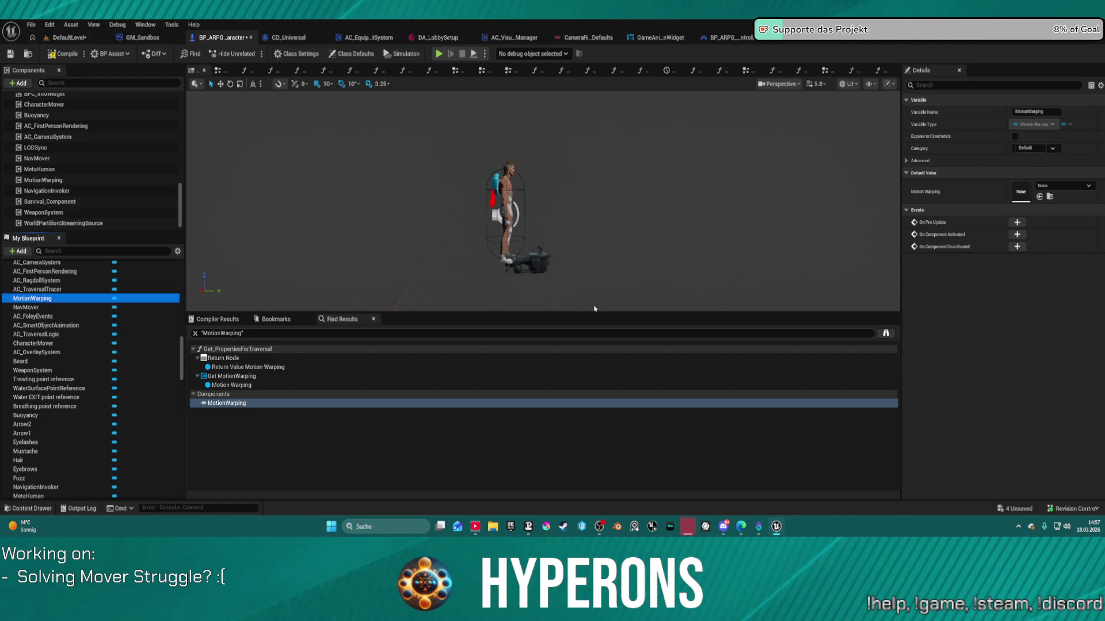
left_click(919, 161)
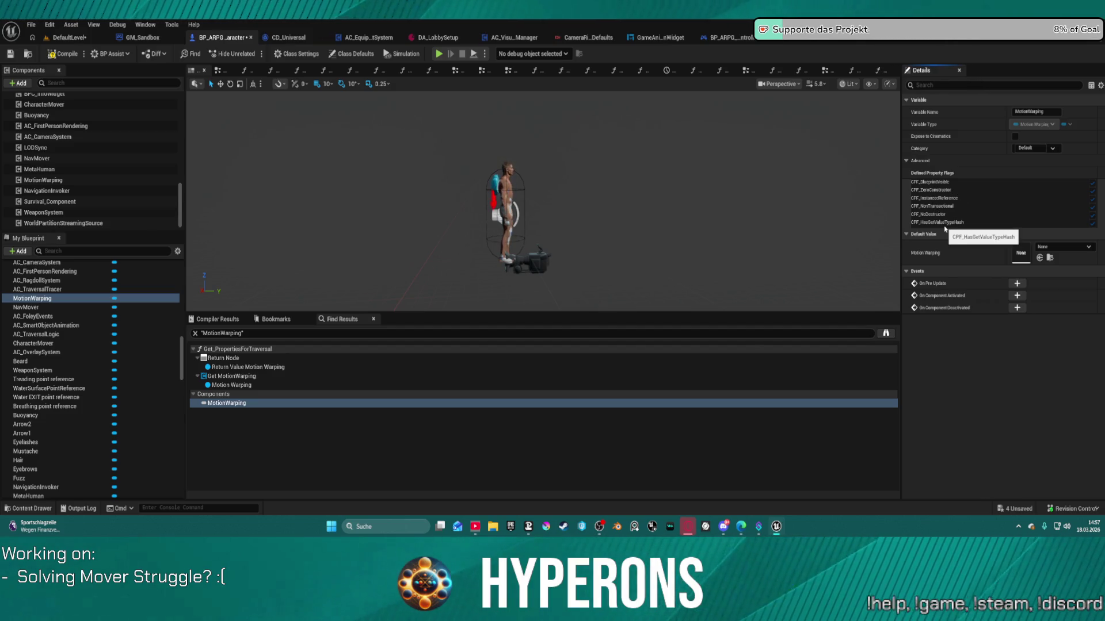
left_click(1039, 248)
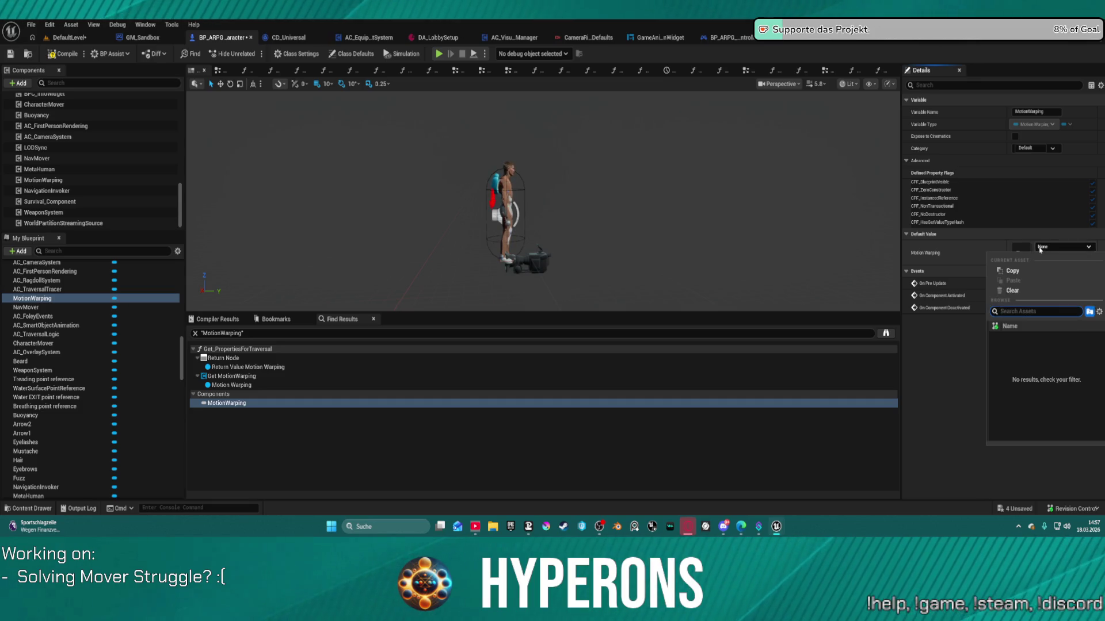
left_click(977, 241)
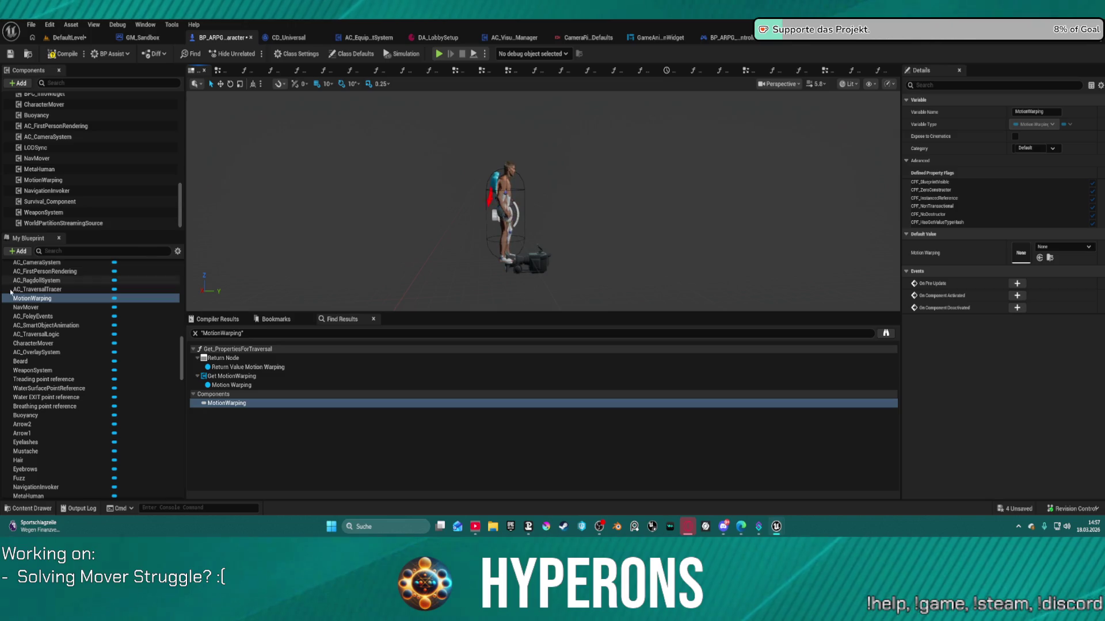
scroll(121, 304, "up", 10)
scroll(121, 303, "up", 5)
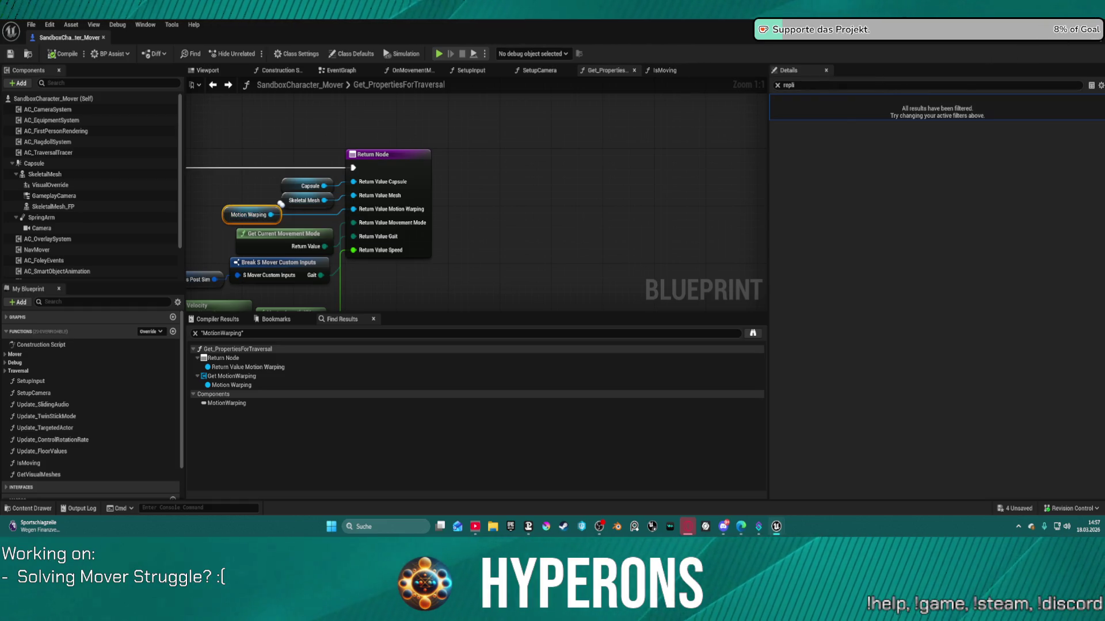
- Turn on Component Replicates for the Capsule, then return to the Get MotionWarping node in the graph
key("alt+Tab")
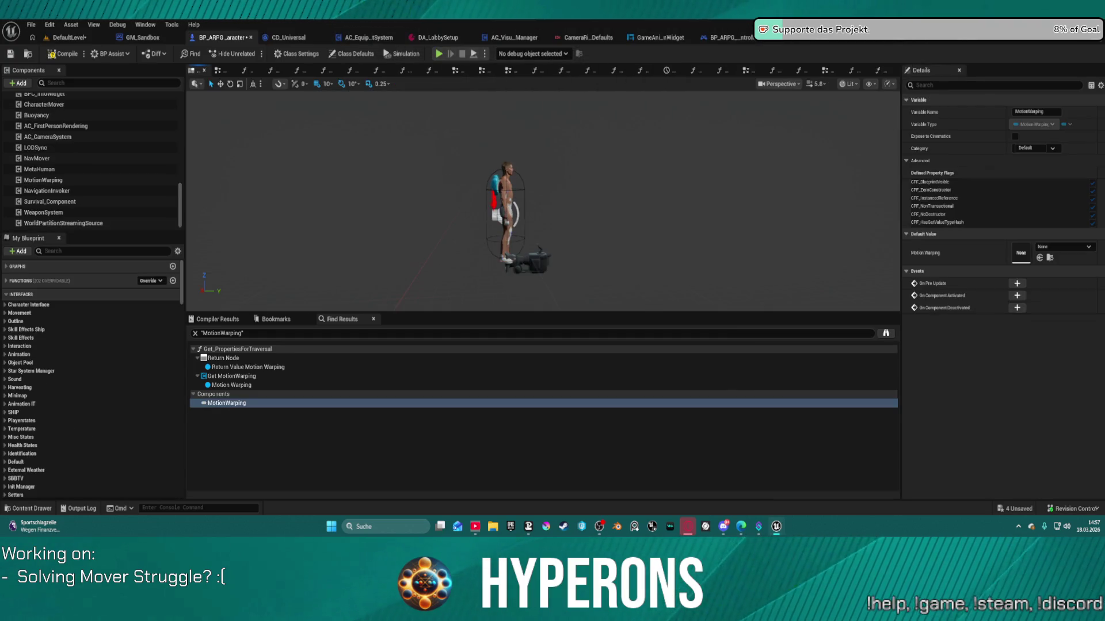
scroll(115, 121, "up", 8)
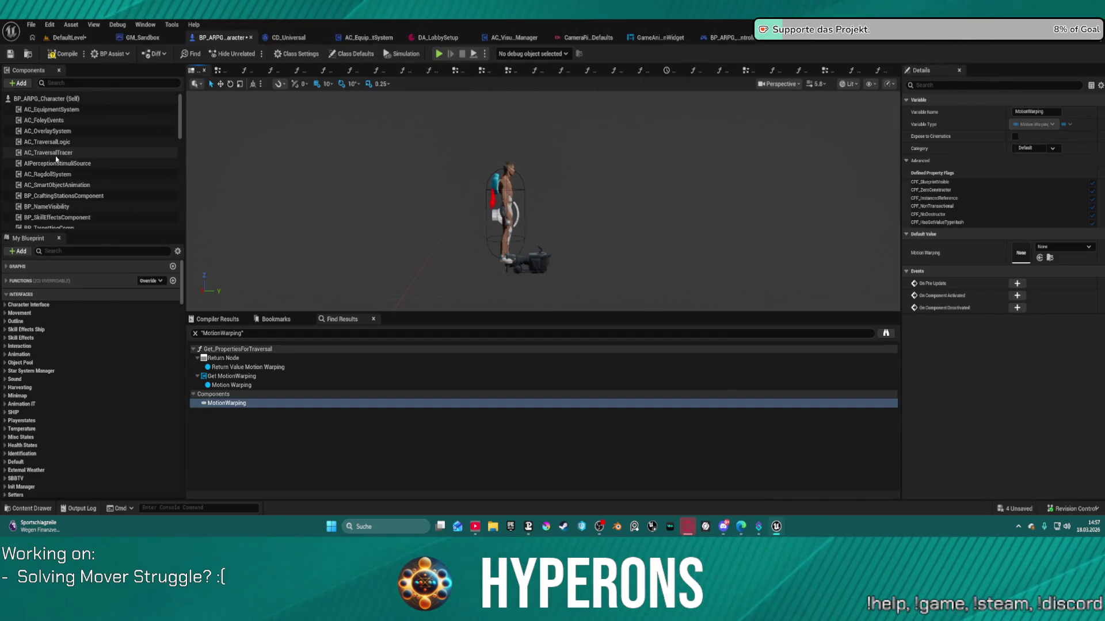
left_click(52, 153)
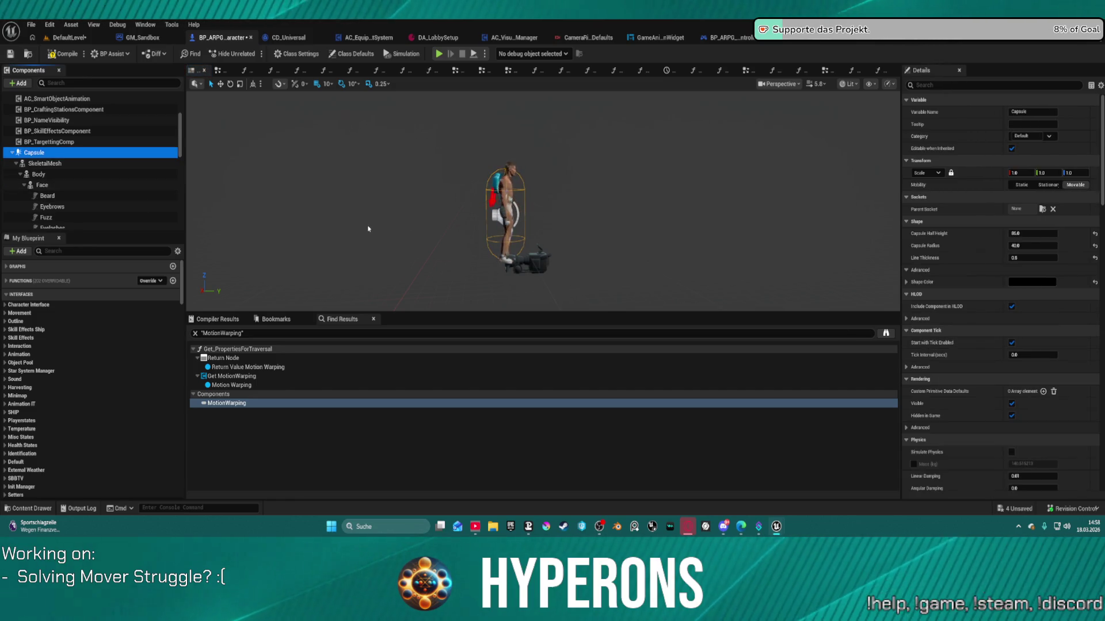
scroll(1026, 266, "down", 2)
scroll(1030, 273, "down", 15)
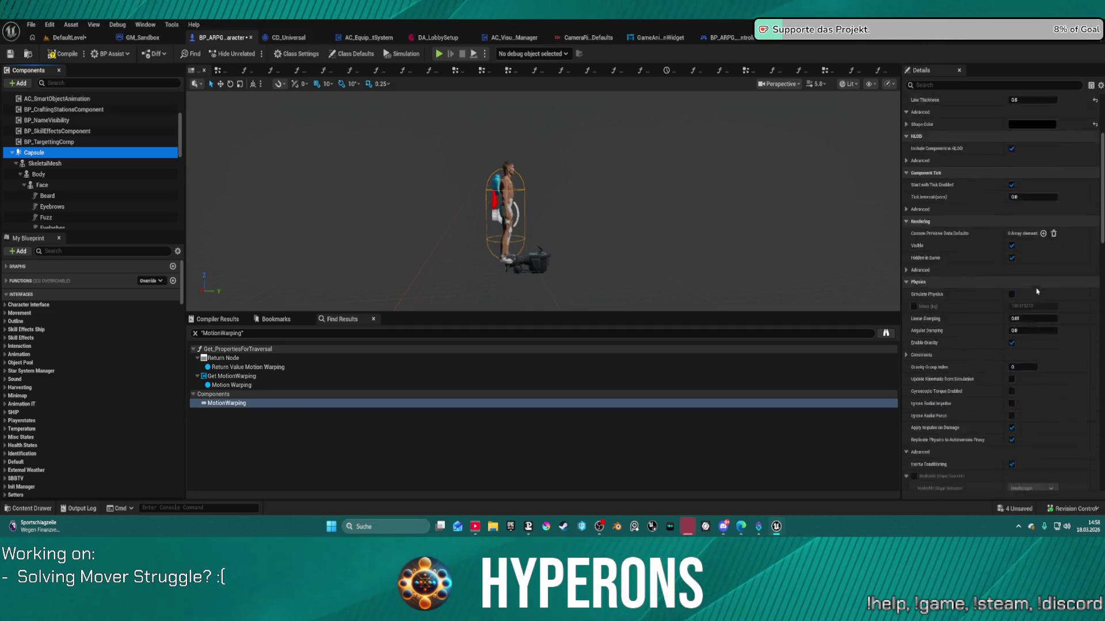
scroll(1038, 285, "down", 1)
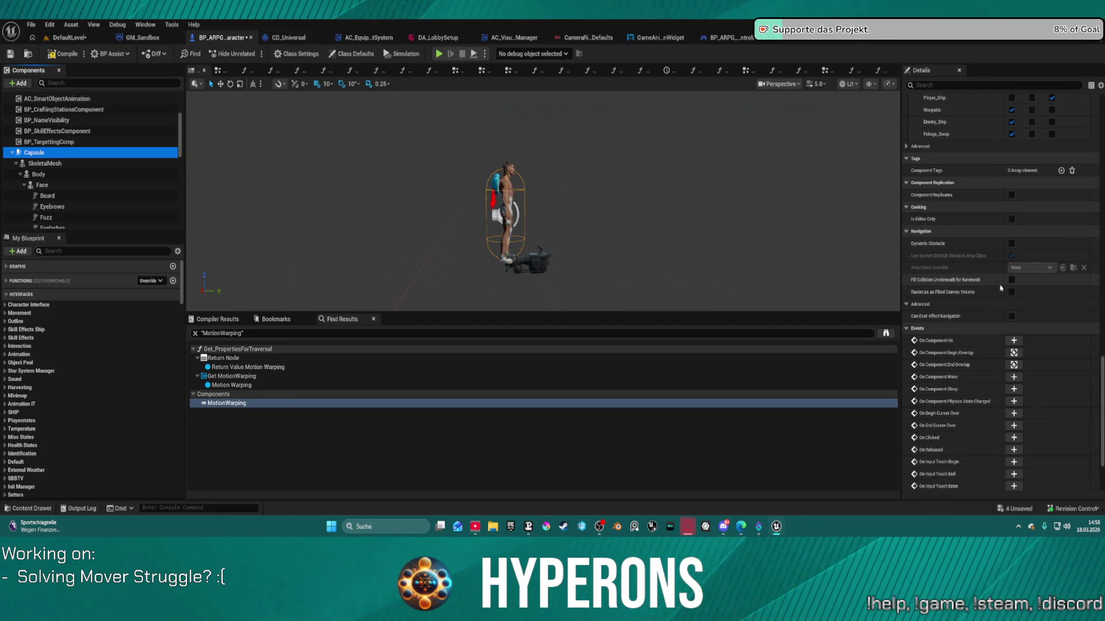
left_click(1012, 195)
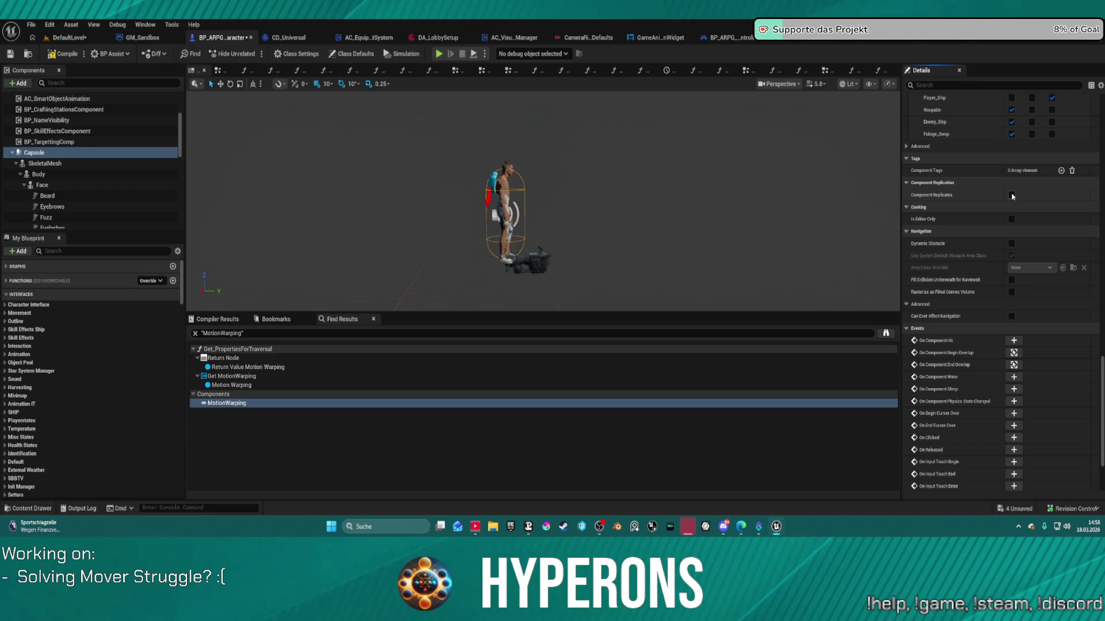
left_click(1012, 195)
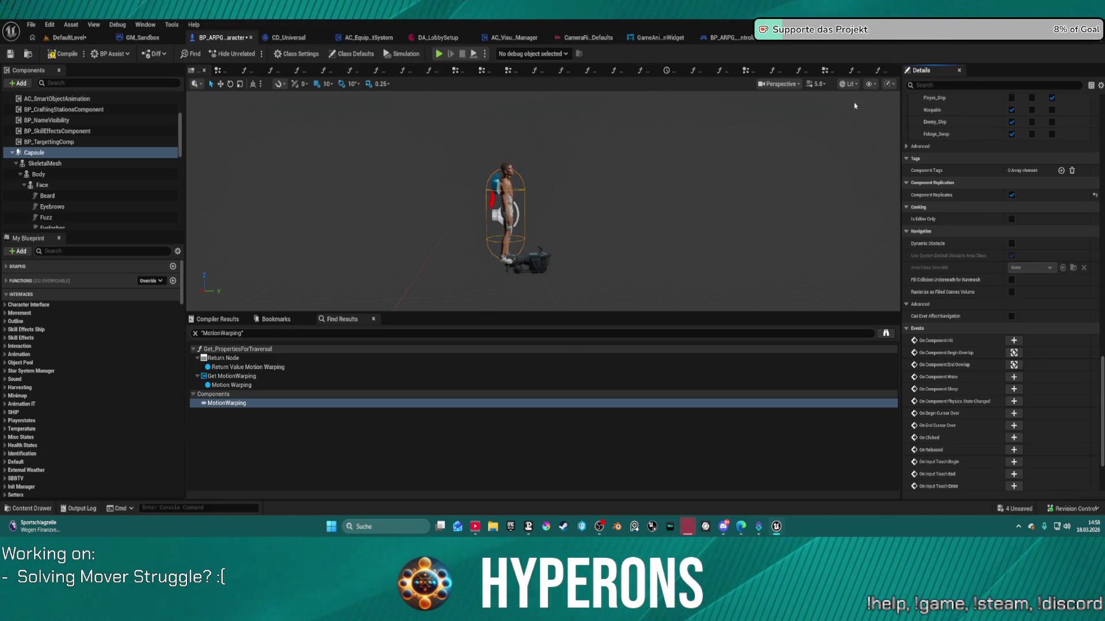
left_click(231, 377)
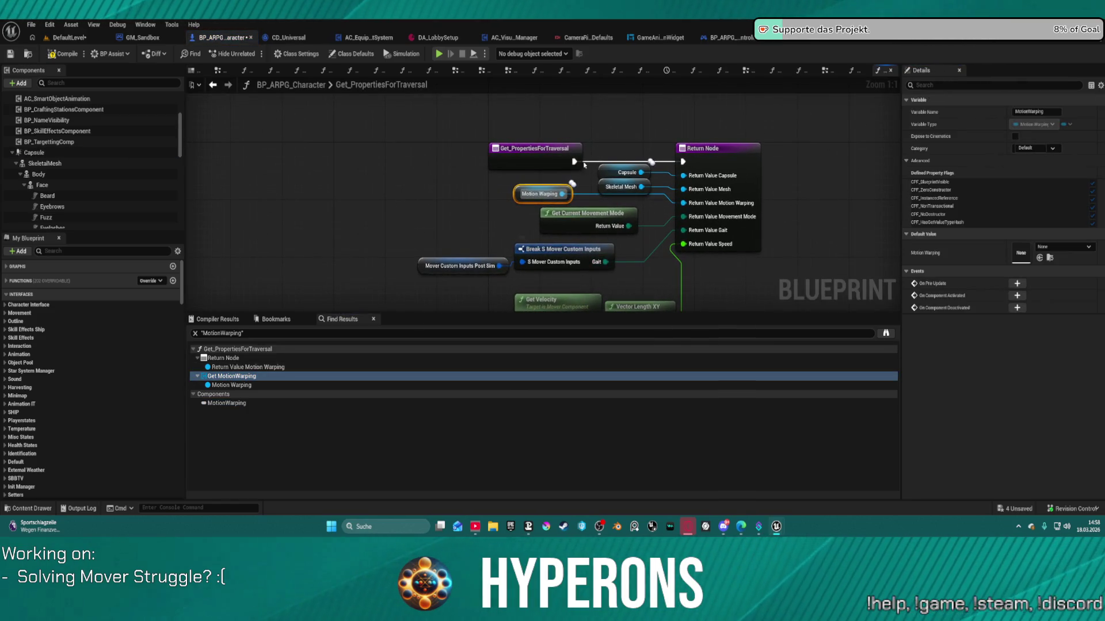
left_click(445, 133)
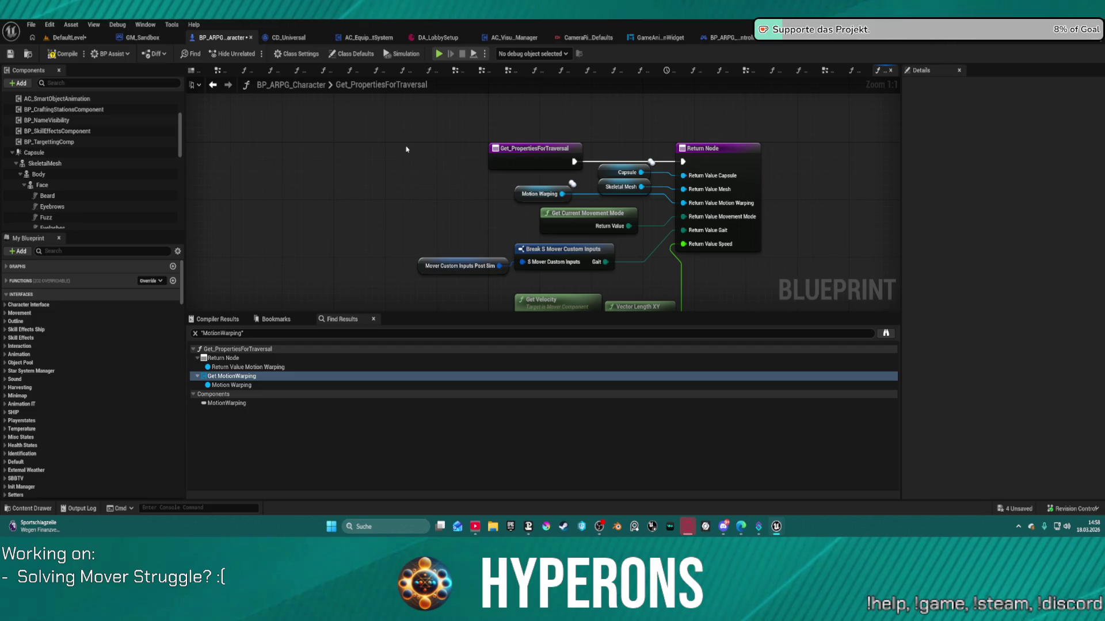